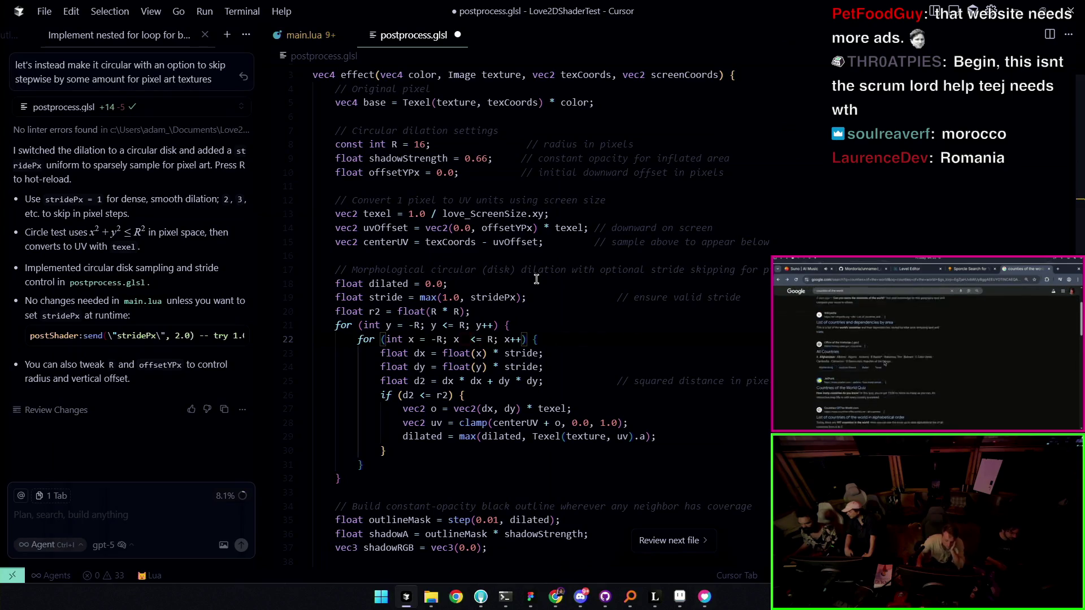
Review the dilation loops and r2 radius line in postprocess.glsl
{"action": "left_click", "coordinate": [545, 326]}
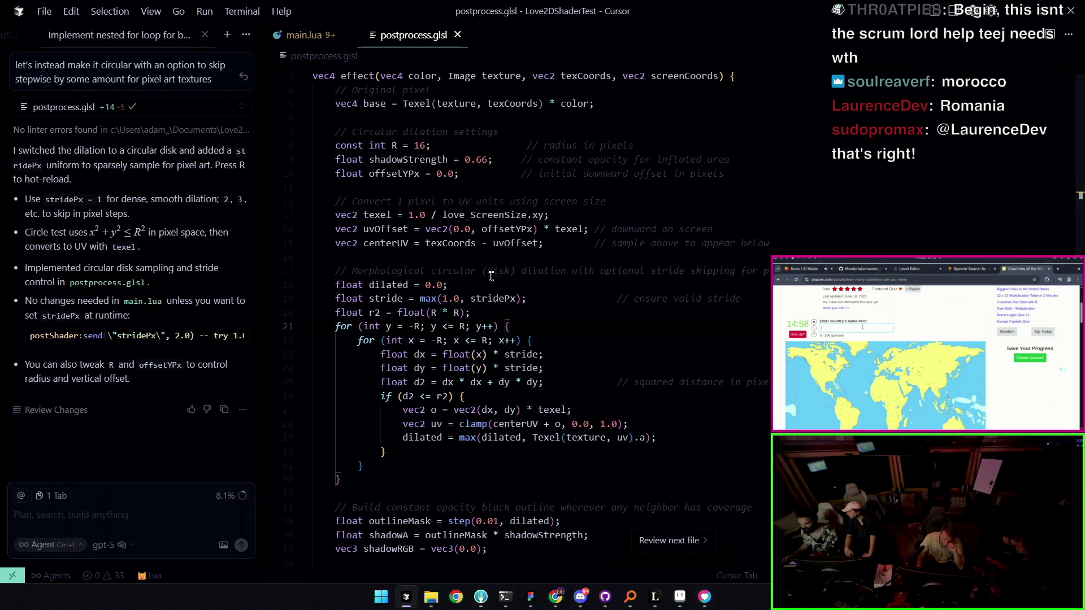
{"action": "left_click", "coordinate": [511, 307]}
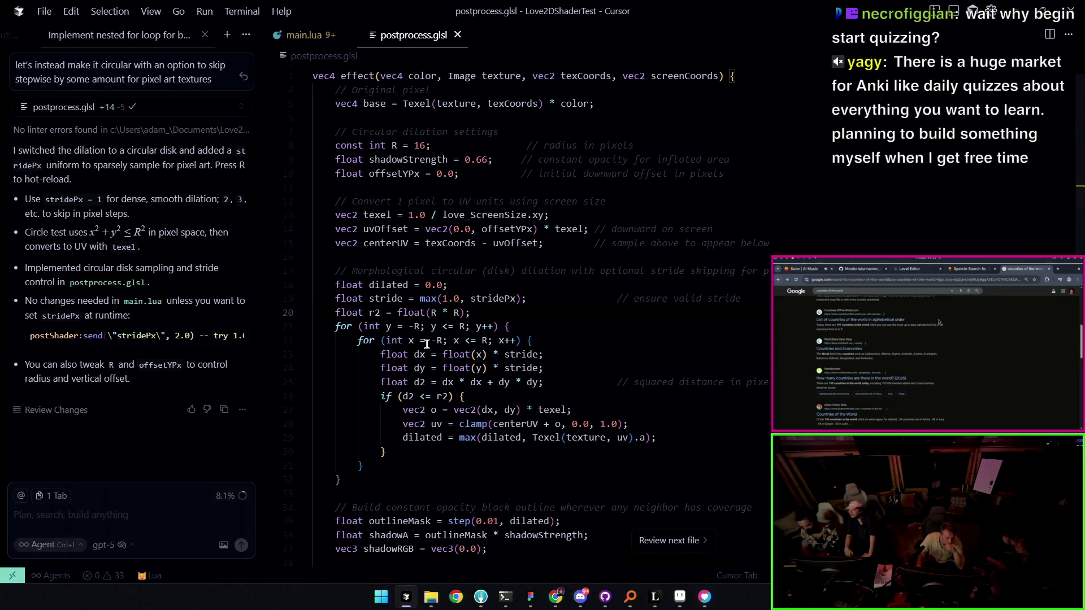
{"action": "left_click", "coordinate": [198, 501]}
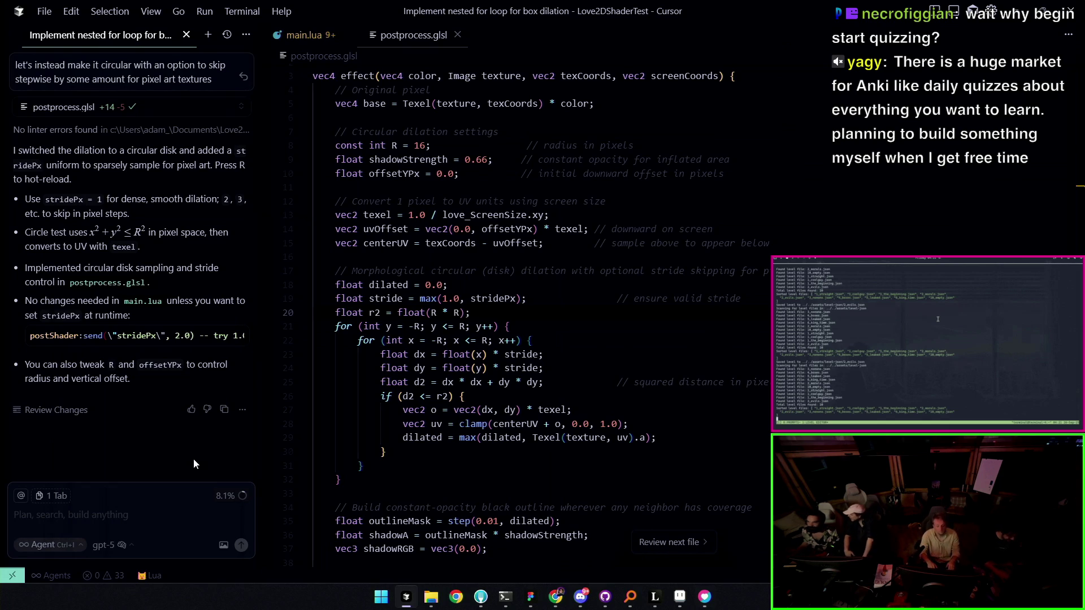
{"action": "left_click", "coordinate": [505, 326]}
{"action": "scroll", "coordinate": [505, 322], "scroll_direction": "up", "scroll_amount": 1}
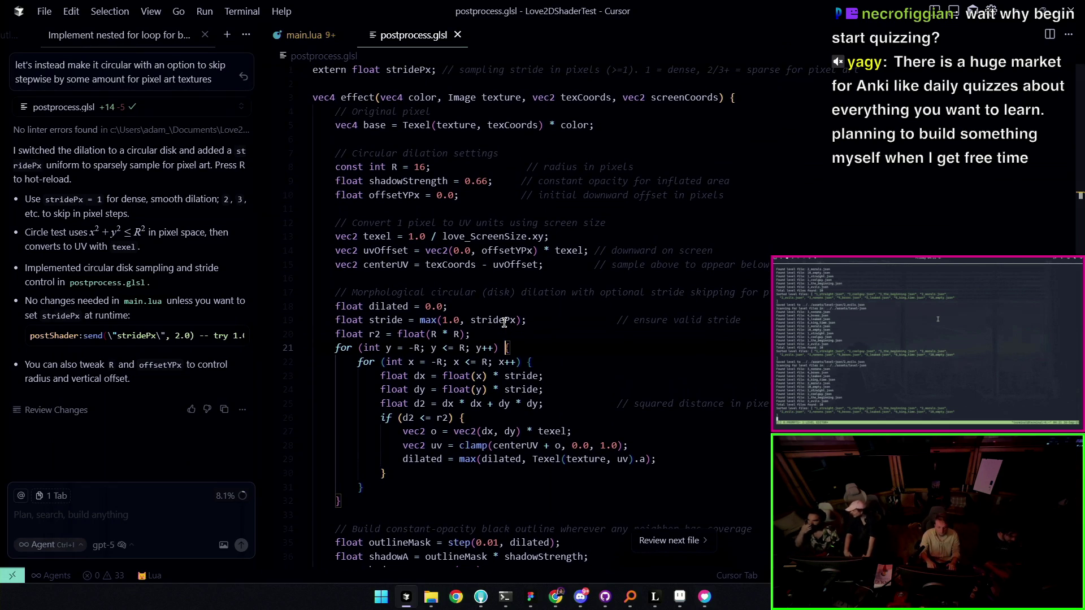
{"action": "scroll", "coordinate": [498, 261], "scroll_direction": "up", "scroll_amount": 1}
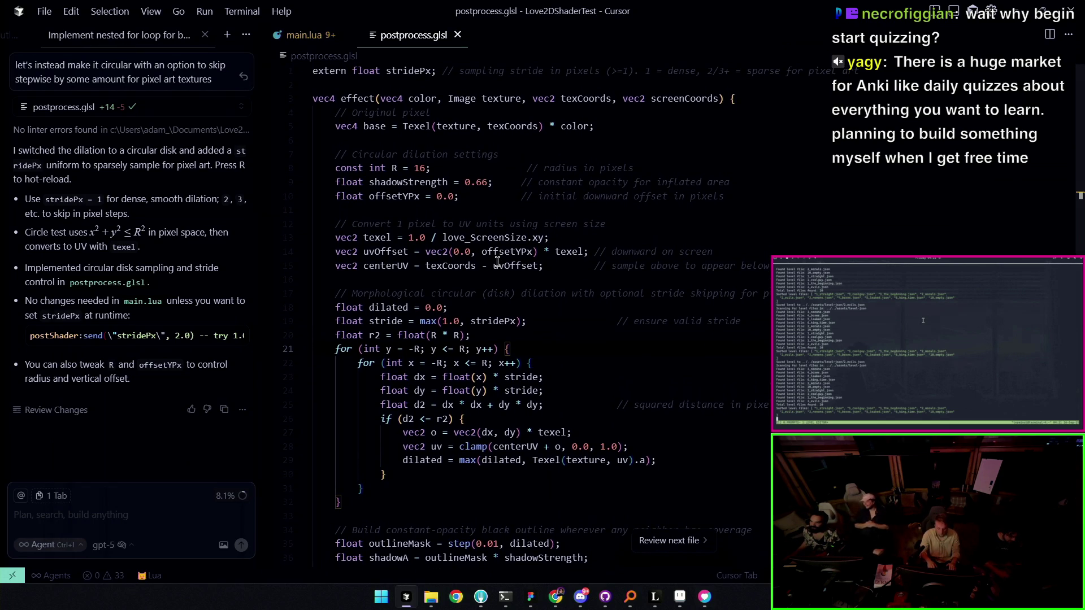
{"action": "scroll", "coordinate": [498, 261], "scroll_direction": "down", "scroll_amount": 3}
{"action": "scroll", "coordinate": [498, 261], "scroll_direction": "down", "scroll_amount": 4}
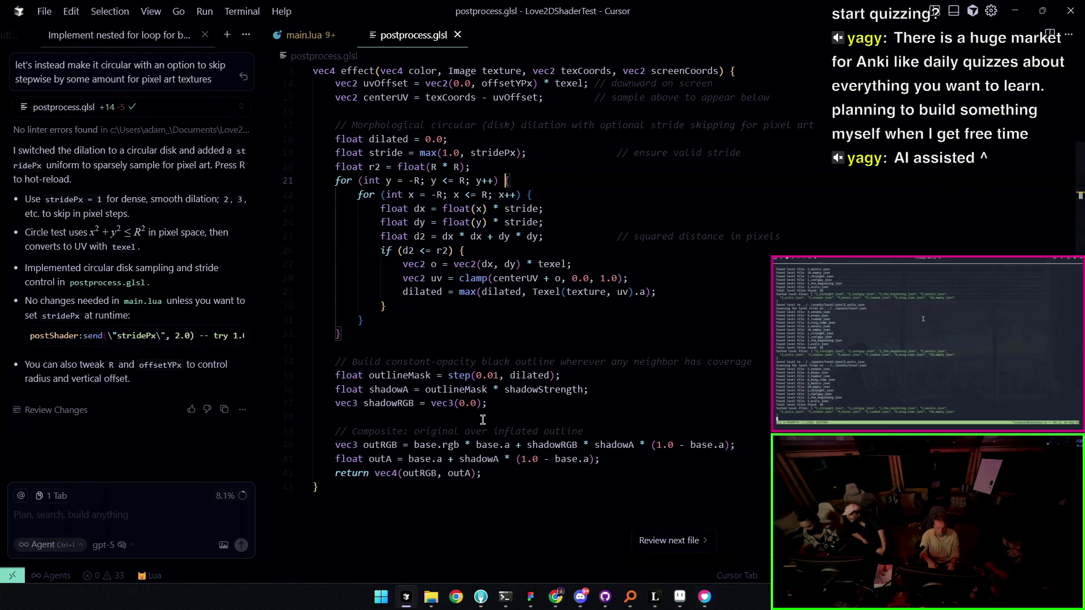
{"action": "left_click", "coordinate": [473, 349]}
{"action": "scroll", "coordinate": [473, 354], "scroll_direction": "up", "scroll_amount": 3}
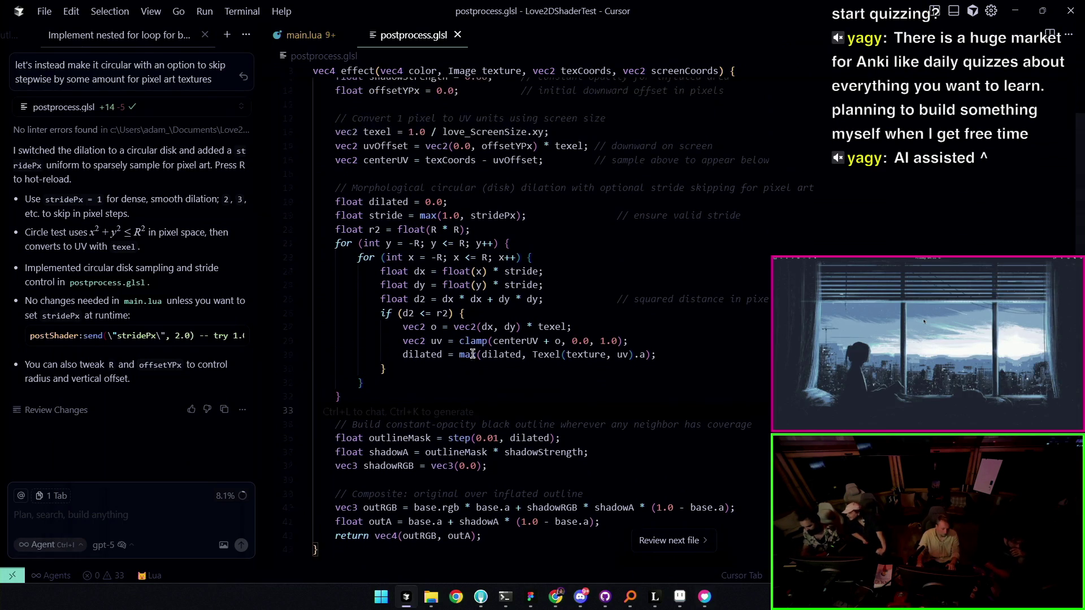
{"action": "scroll", "coordinate": [473, 354], "scroll_direction": "up", "scroll_amount": 1}
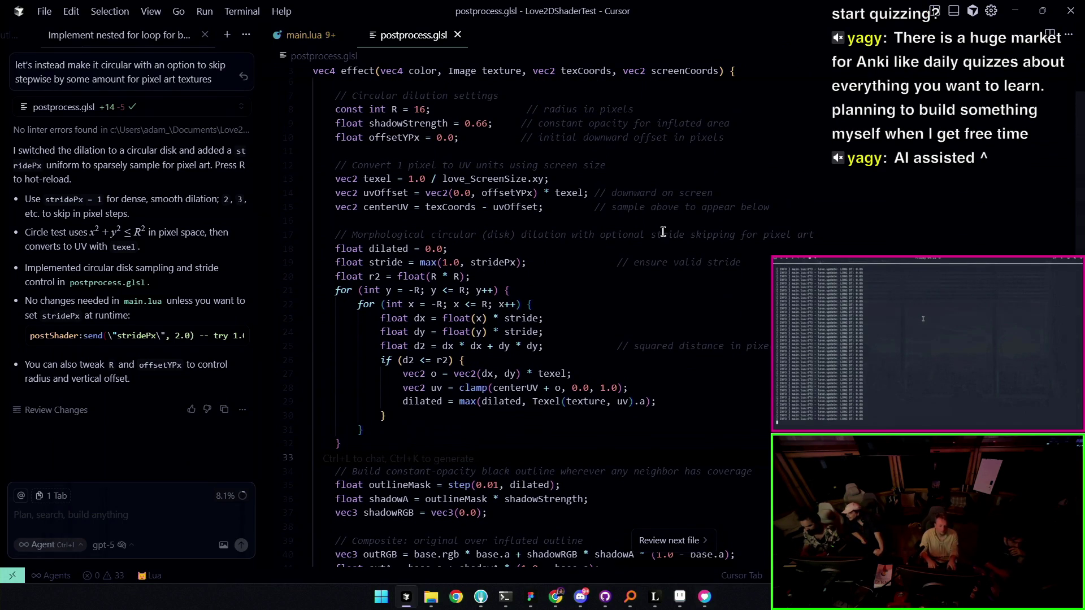
Highlight the stride uses, select the line-1 stridePx uniform declaration, then bring up main.lua
{"action": "left_click", "coordinate": [685, 235]}
{"action": "double_click", "coordinate": [720, 262]}
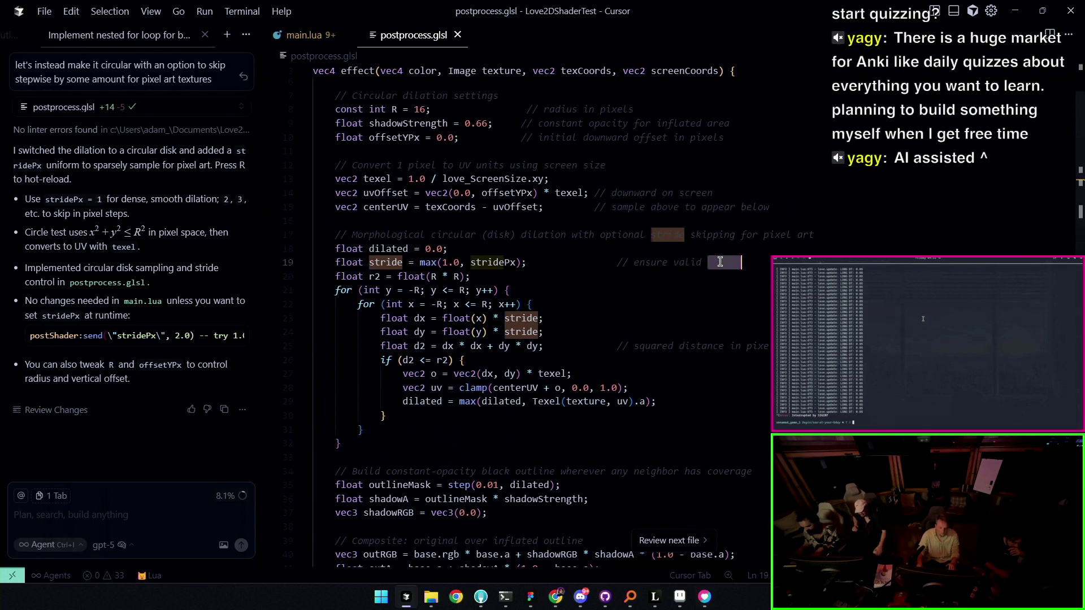
{"action": "left_click", "coordinate": [505, 260]}
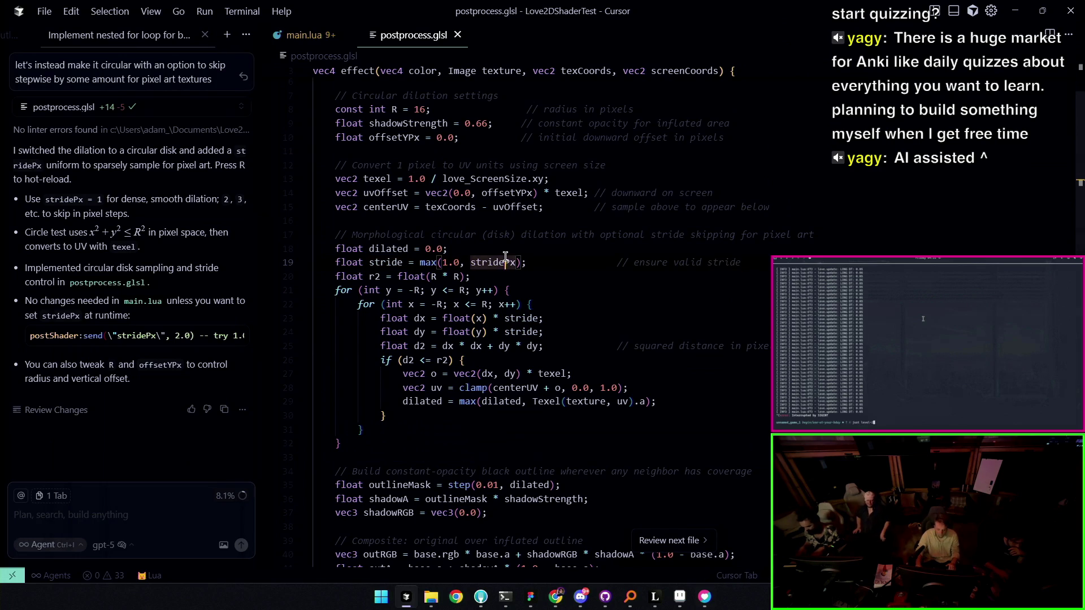
{"action": "scroll", "coordinate": [506, 255], "scroll_direction": "up", "scroll_amount": 2}
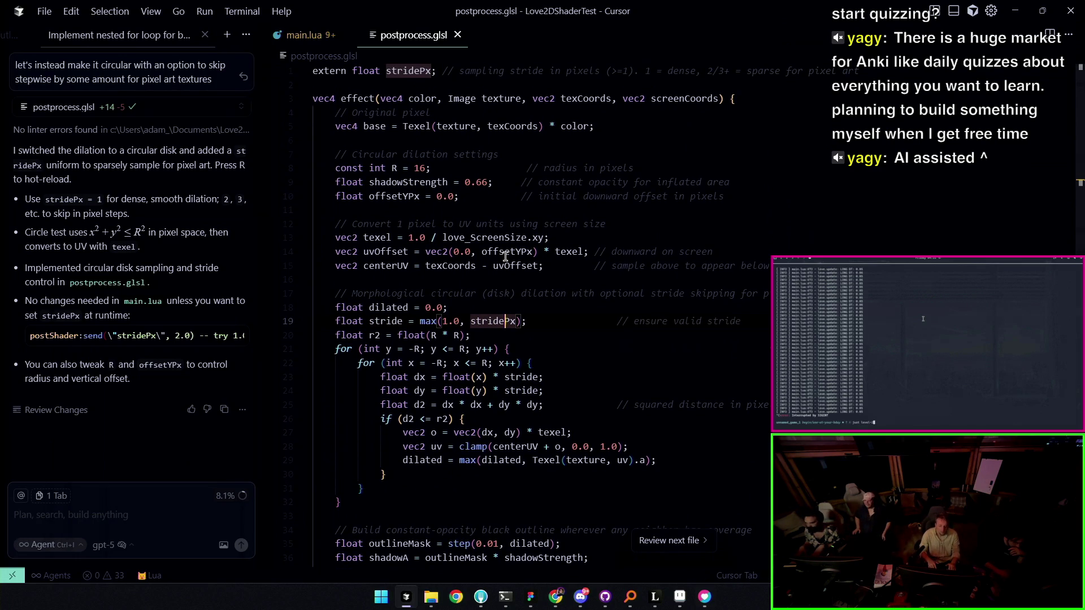
{"action": "double_click", "coordinate": [500, 322]}
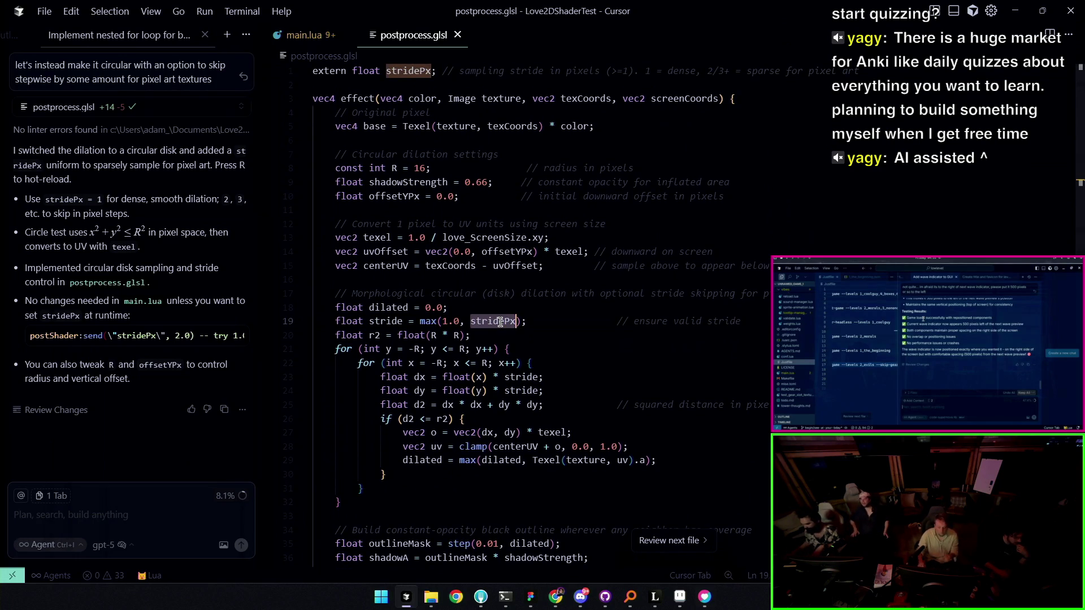
{"action": "triple_click", "coordinate": [421, 72]}
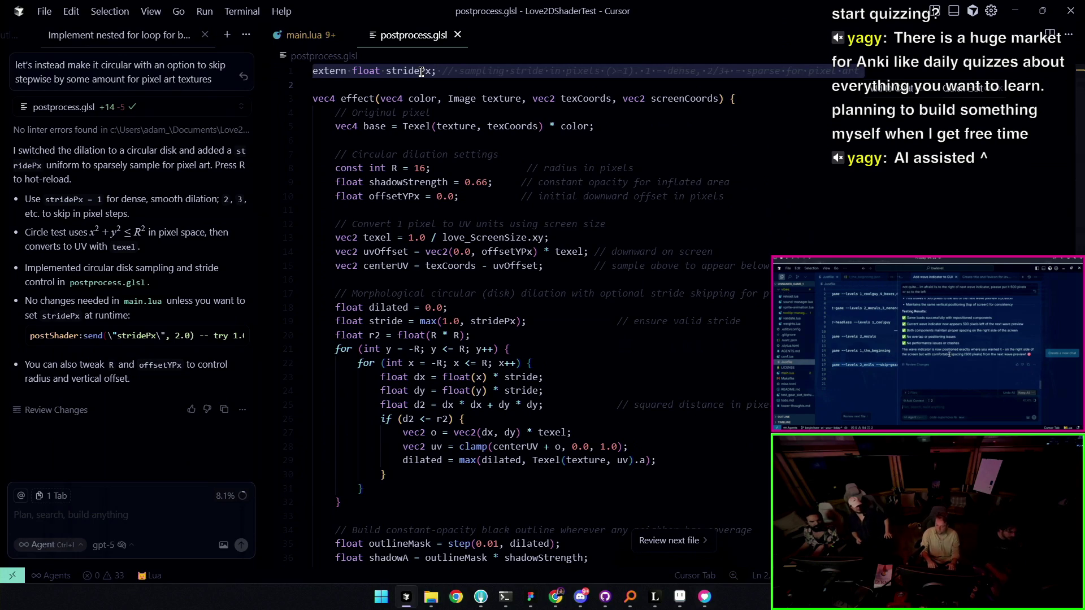
{"action": "left_click", "coordinate": [308, 35]}
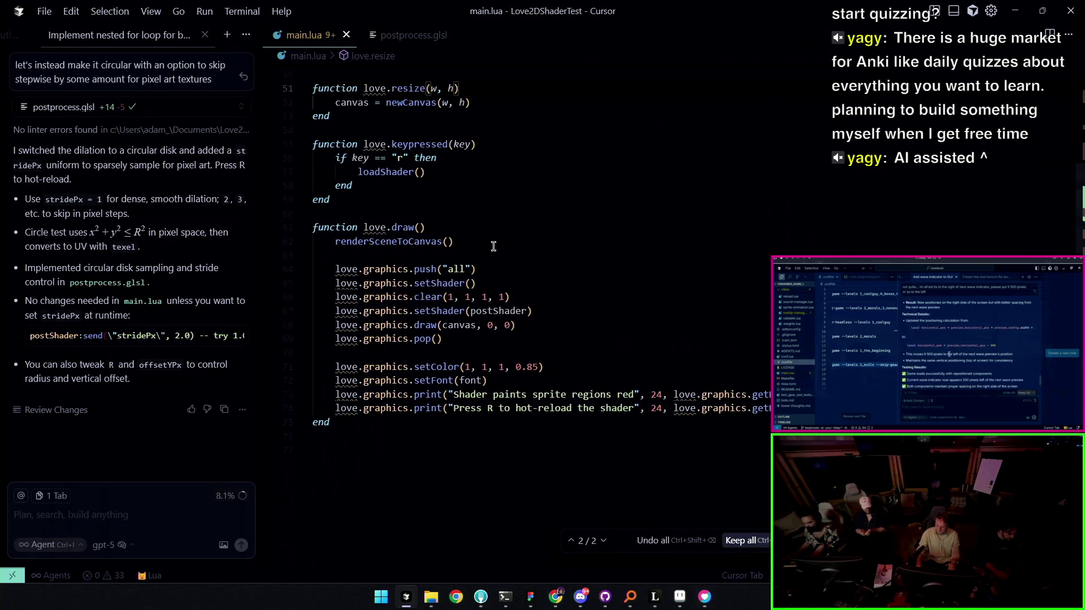
Below setShader(postShader), accept the suggested postShader:send("stridePx", …) line
{"action": "key", "text": "ctrl+f"}
{"action": "type", "text": "stri"}
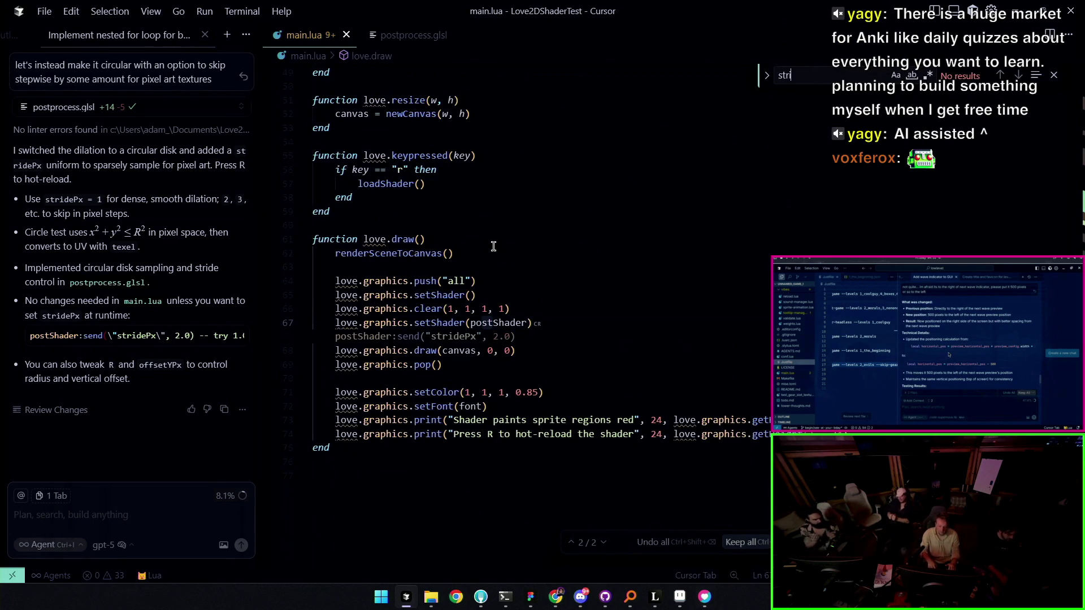
{"action": "key", "text": "Escape"}
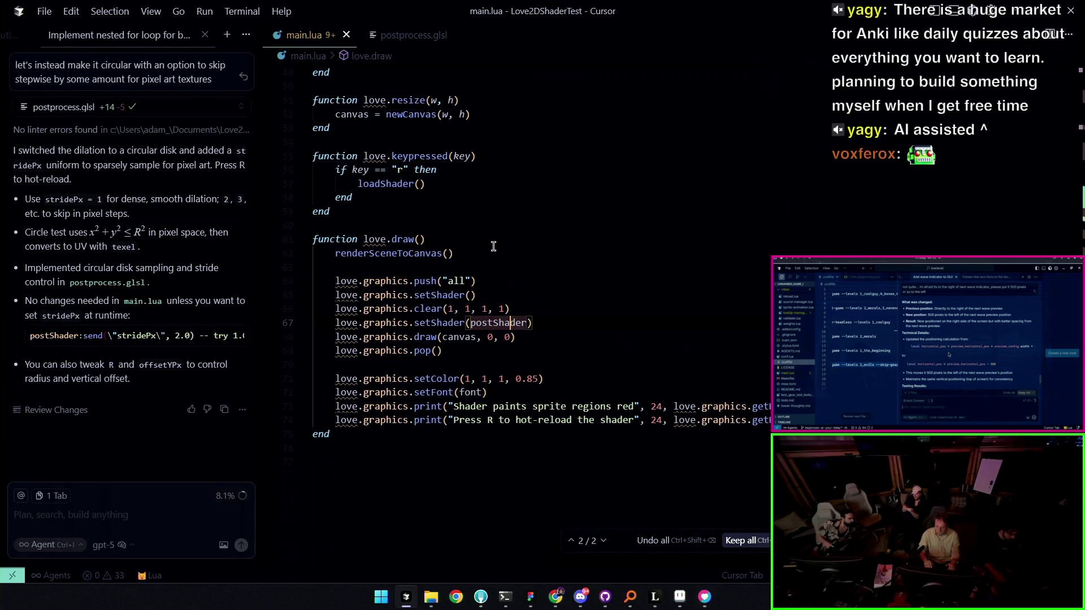
{"action": "key", "text": "Down"}
{"action": "key", "text": "Home"}
{"action": "key", "text": "Home"}
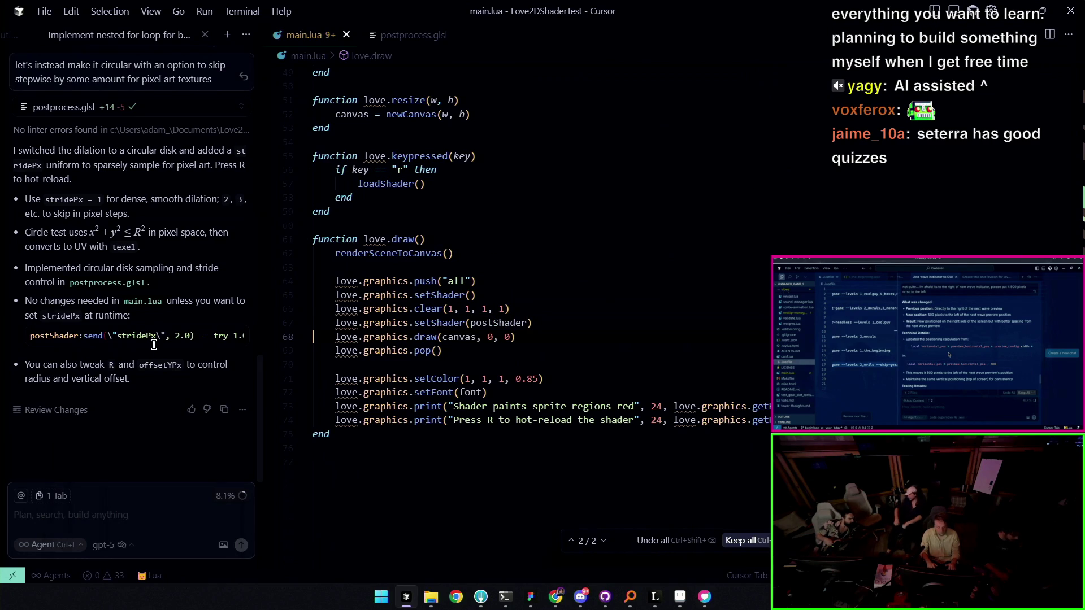
{"action": "triple_click", "coordinate": [154, 338]}
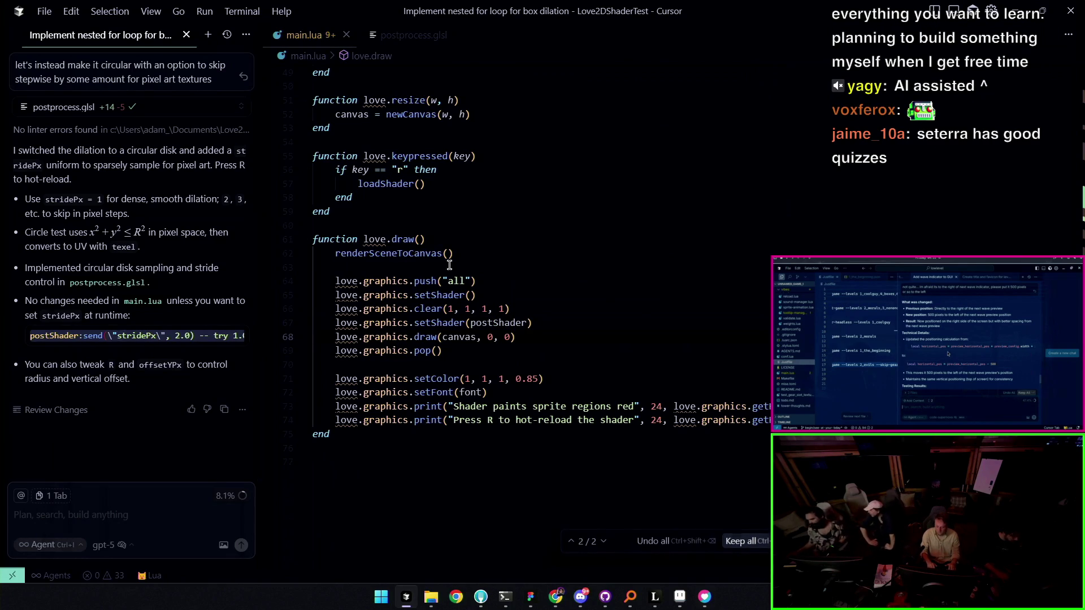
{"action": "left_click", "coordinate": [554, 318]}
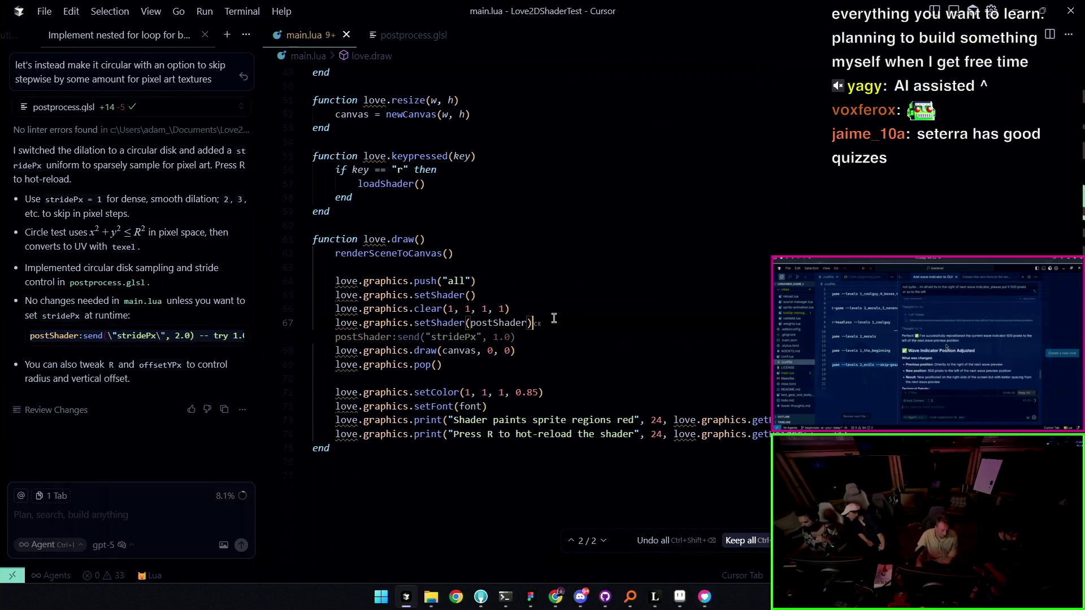
{"action": "key", "text": "Tab"}
Try stridePx values 2.0, 5.0, then 4.0 and save main.lua
{"action": "key", "text": "Left"}
{"action": "key", "text": "Left"}
{"action": "key", "text": "Left"}
{"action": "key", "text": "BackSpace"}
{"action": "type", "text": "2"}
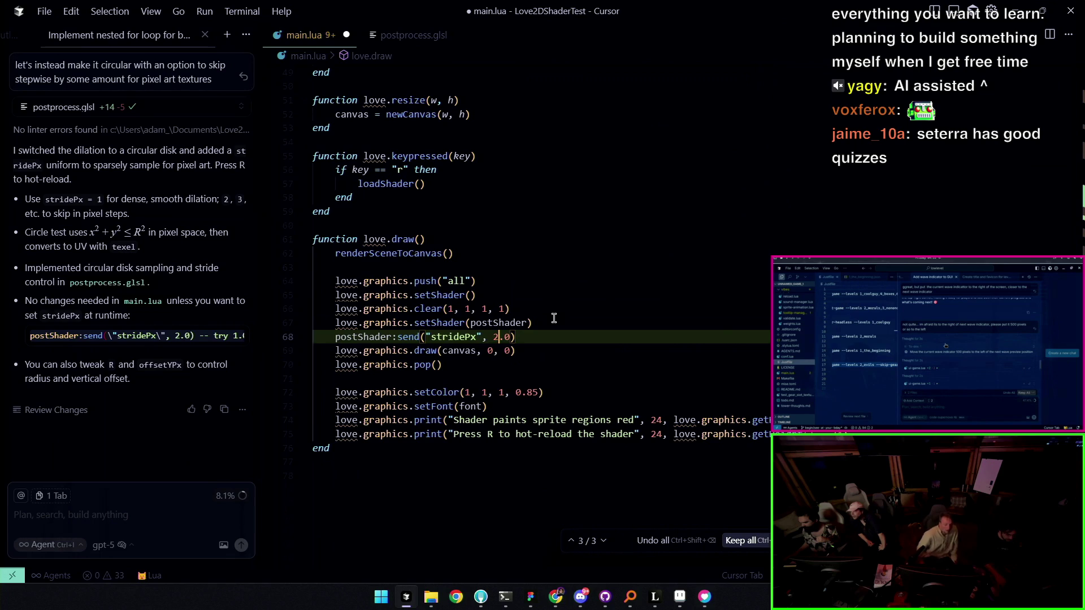
{"action": "key", "text": "BackSpace"}
{"action": "type", "text": "5"}
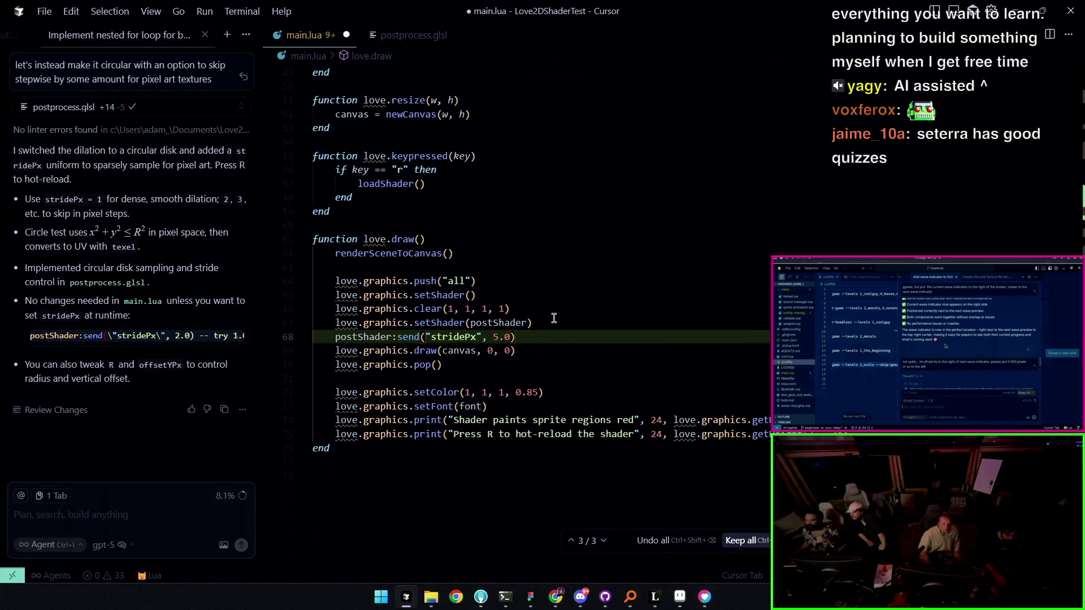
{"action": "key", "text": "BackSpace"}
{"action": "type", "text": "4"}
{"action": "key", "text": "ctrl+s"}
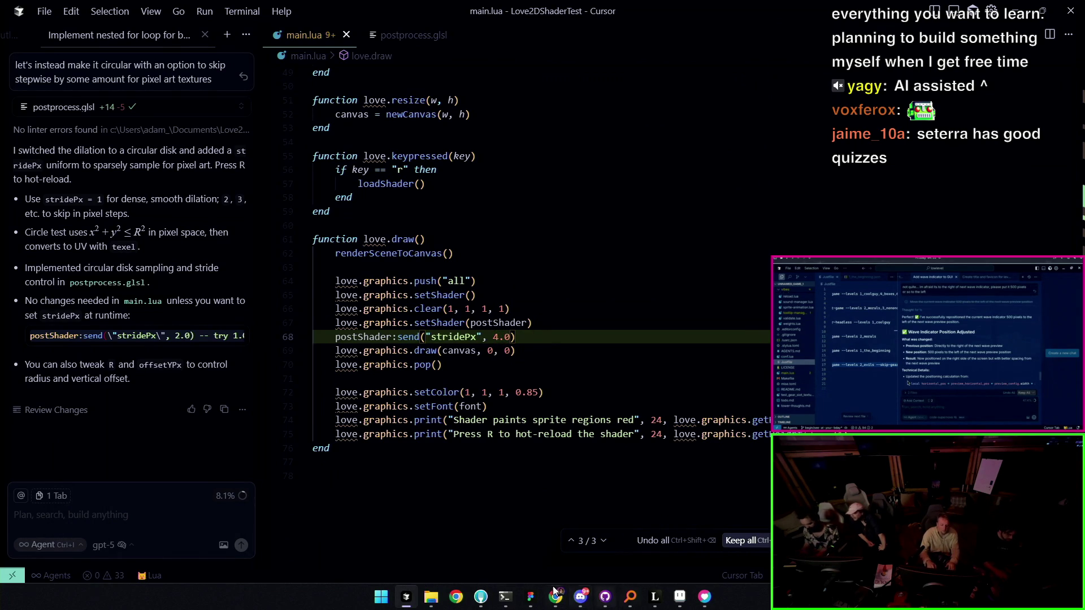
Check the result, then raise stridePx to 6.0 and finally 8.0
{"action": "left_click", "coordinate": [507, 599]}
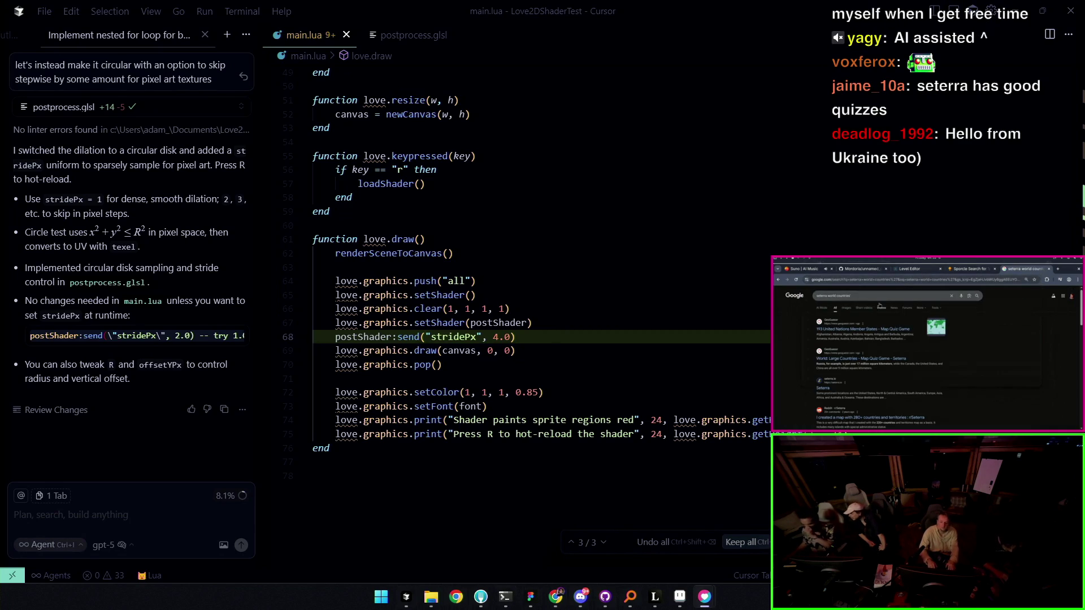
{"action": "left_click", "coordinate": [498, 339]}
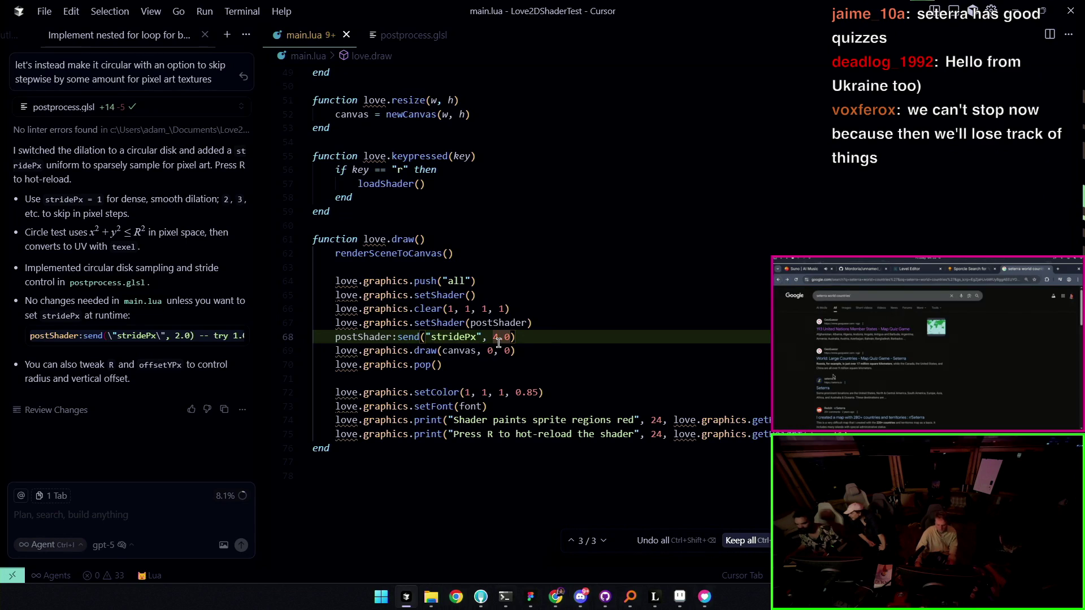
{"action": "type", "text": "6"}
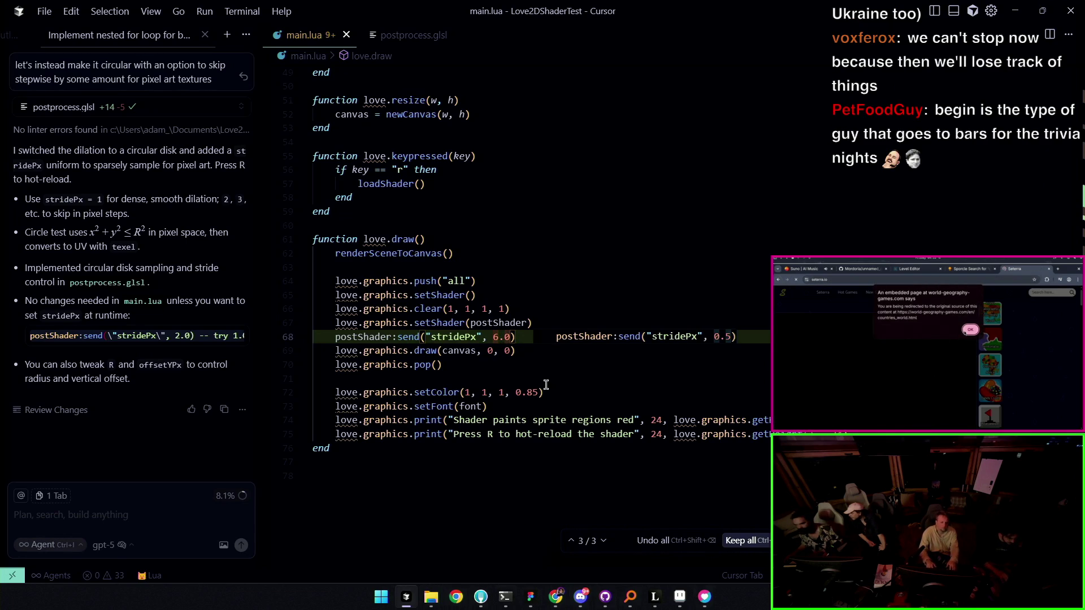
{"action": "left_click", "coordinate": [554, 409]}
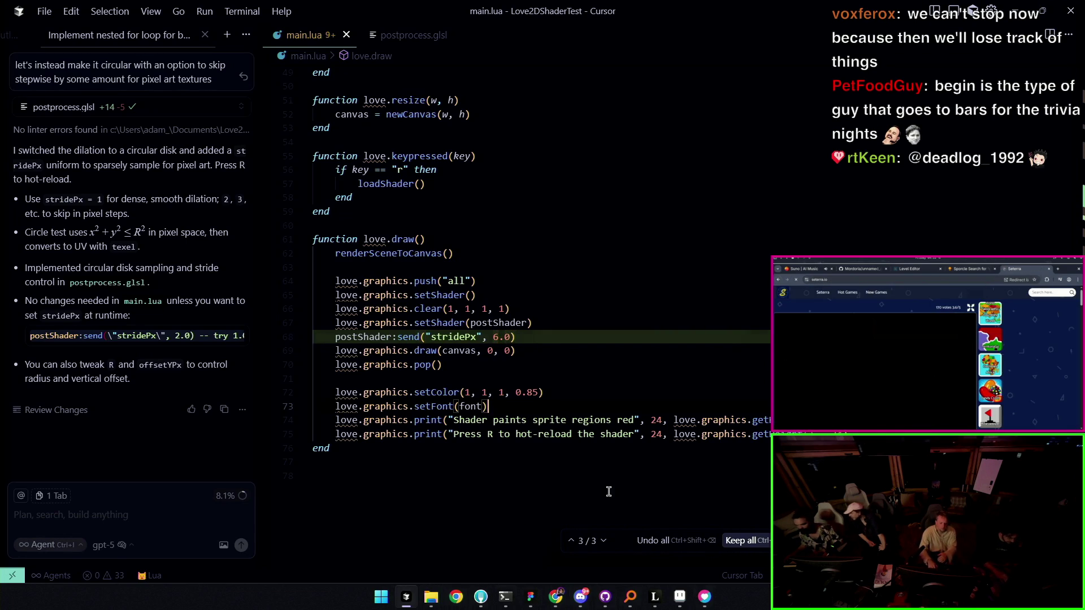
{"action": "left_click", "coordinate": [507, 595]}
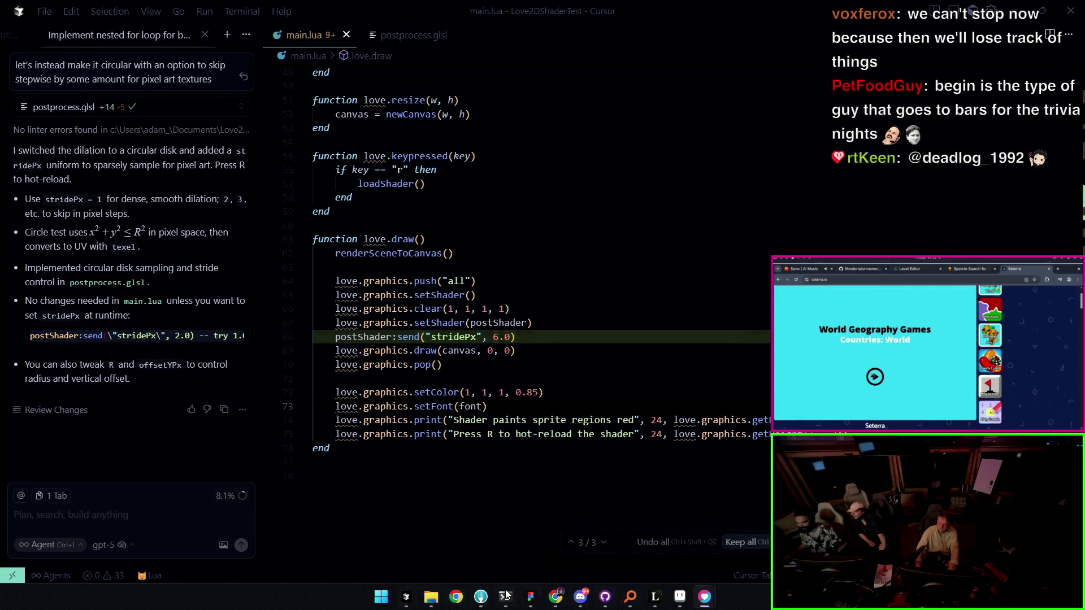
{"action": "left_click", "coordinate": [500, 338]}
{"action": "key", "text": "BackSpace"}
{"action": "type", "text": "8"}
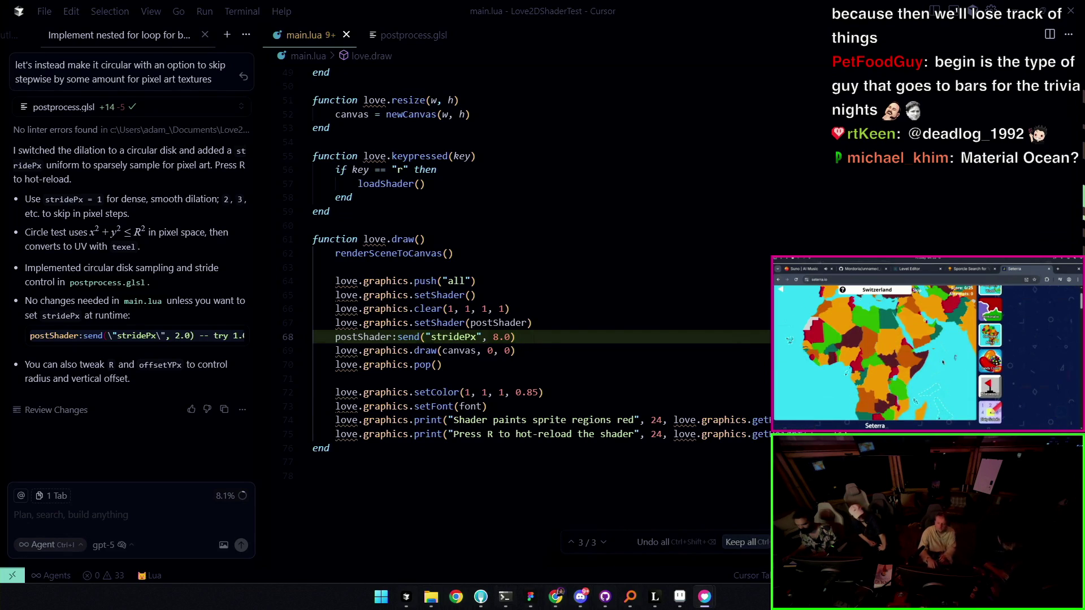
Change stridePx from 8.0 to 2.0, save main.lua, and return to postprocess.glsl
{"action": "left_click", "coordinate": [502, 337]}
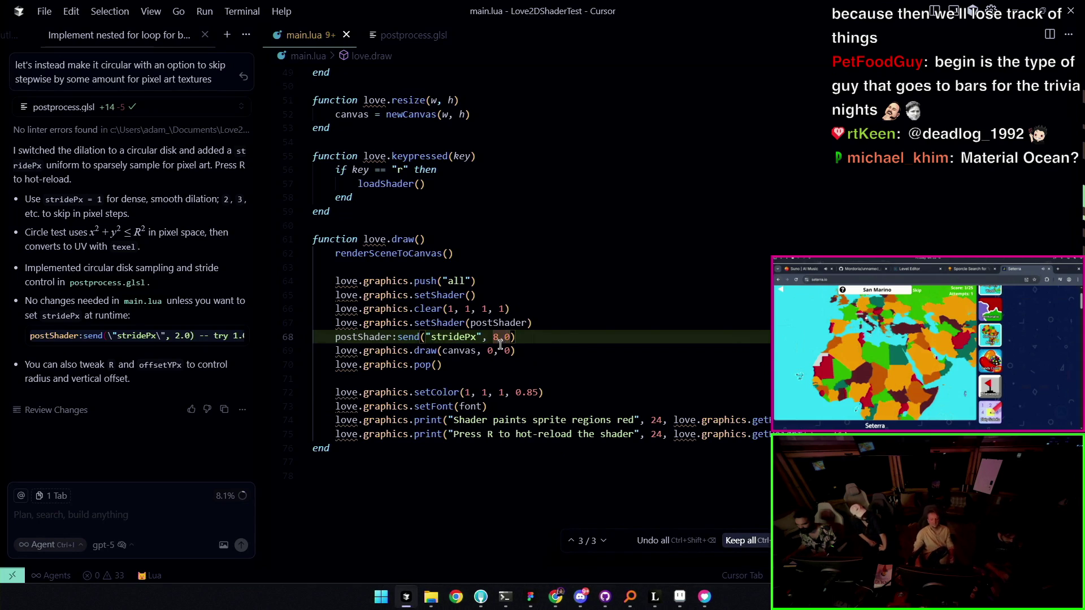
{"action": "key", "text": "BackSpace"}
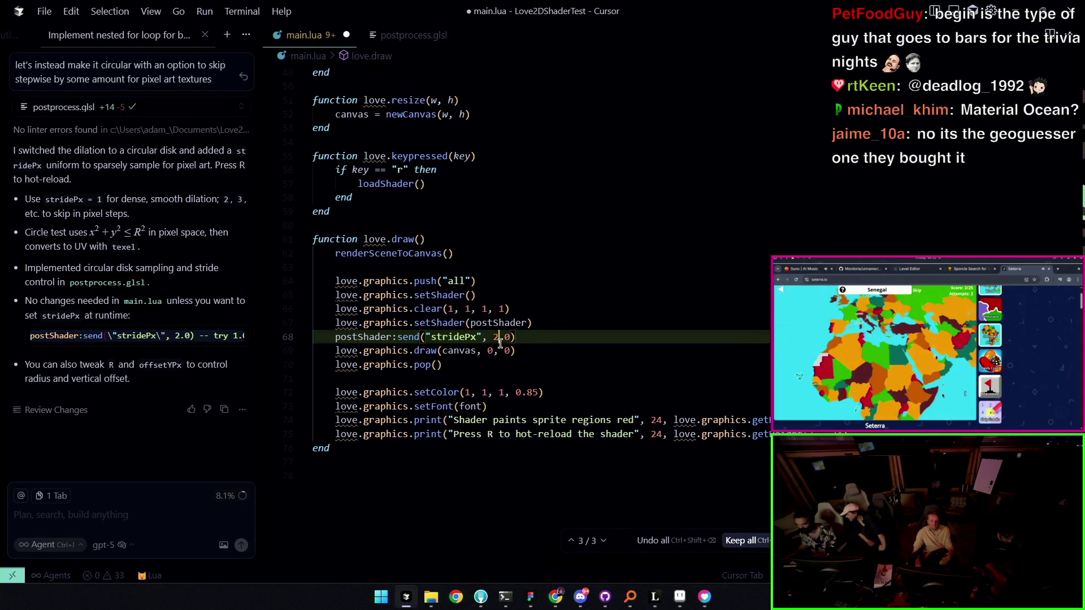
{"action": "key", "text": "ctrl+s"}
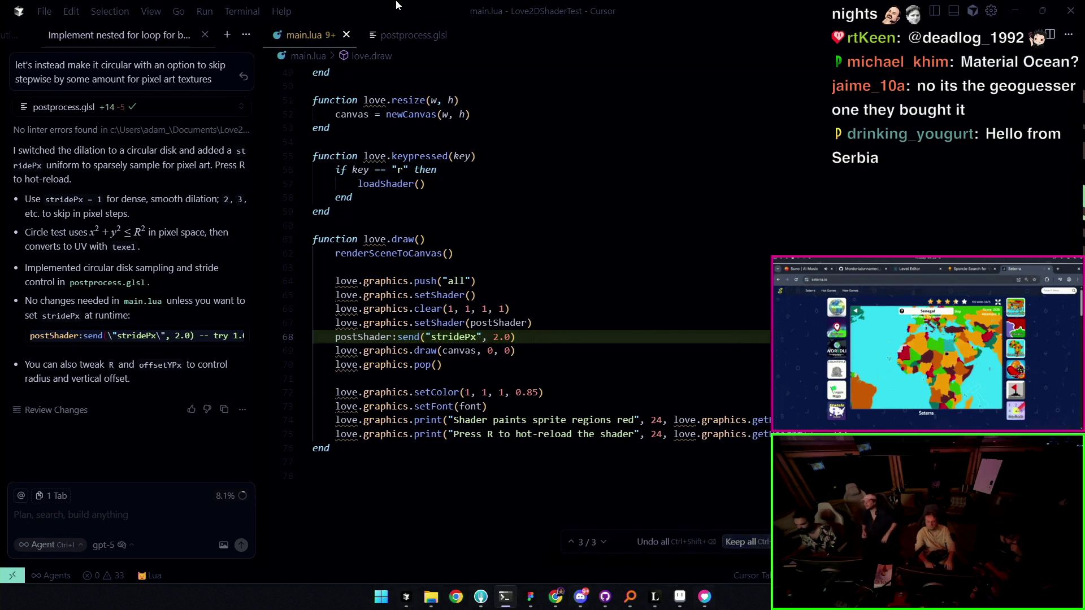
{"action": "left_click", "coordinate": [394, 37]}
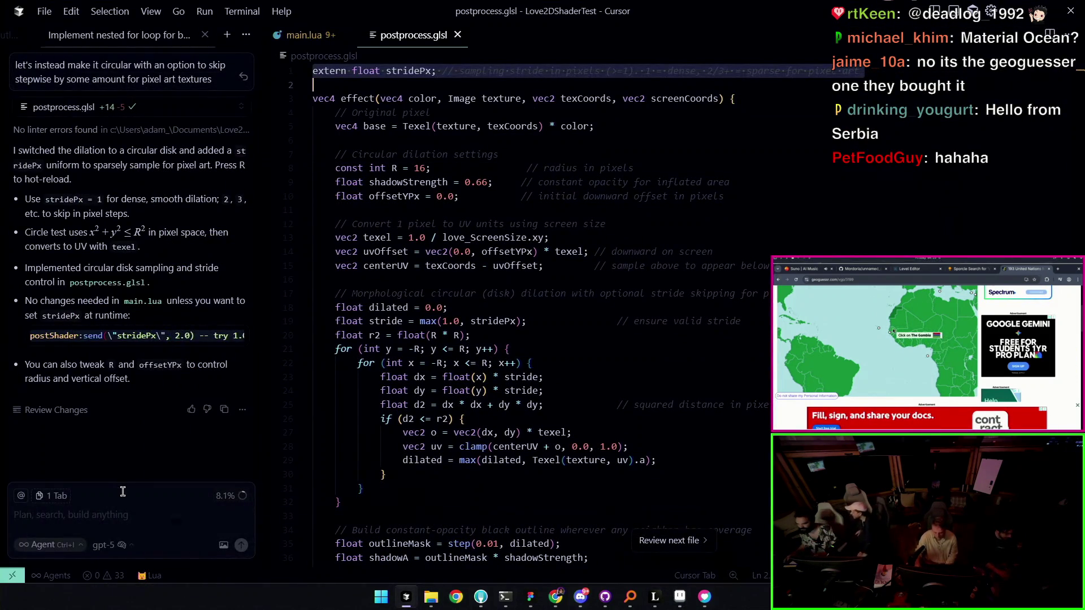
Close Cursor, the shader demo and Leonardo (discarding the sketch), then switch to Aseprite
{"action": "left_click", "coordinate": [122, 491]}
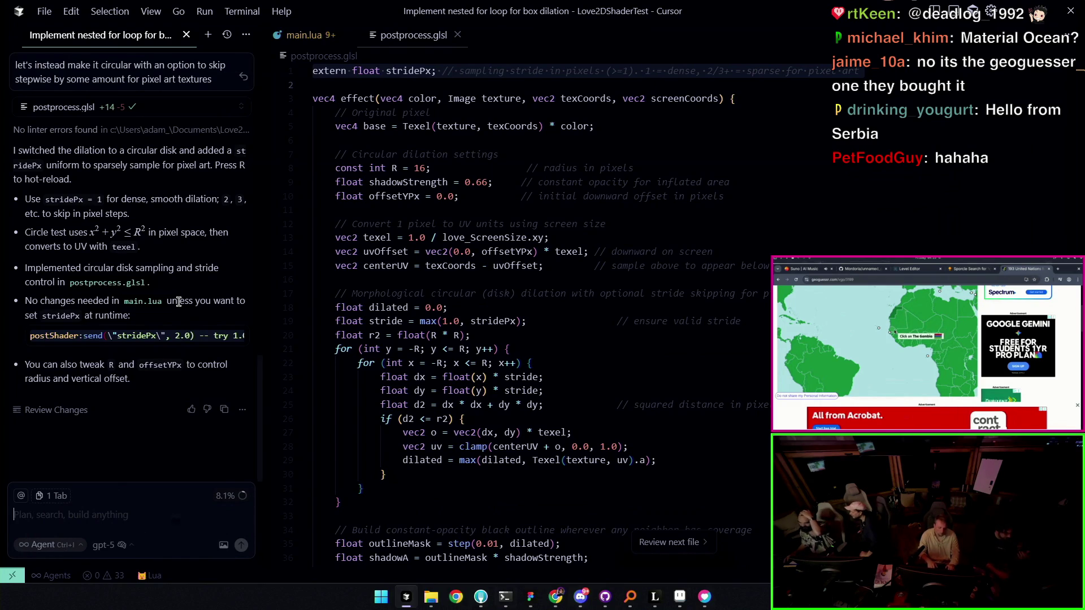
{"action": "left_click", "coordinate": [457, 35]}
{"action": "left_click", "coordinate": [1071, 10]}
{"action": "left_click", "coordinate": [1001, 183]}
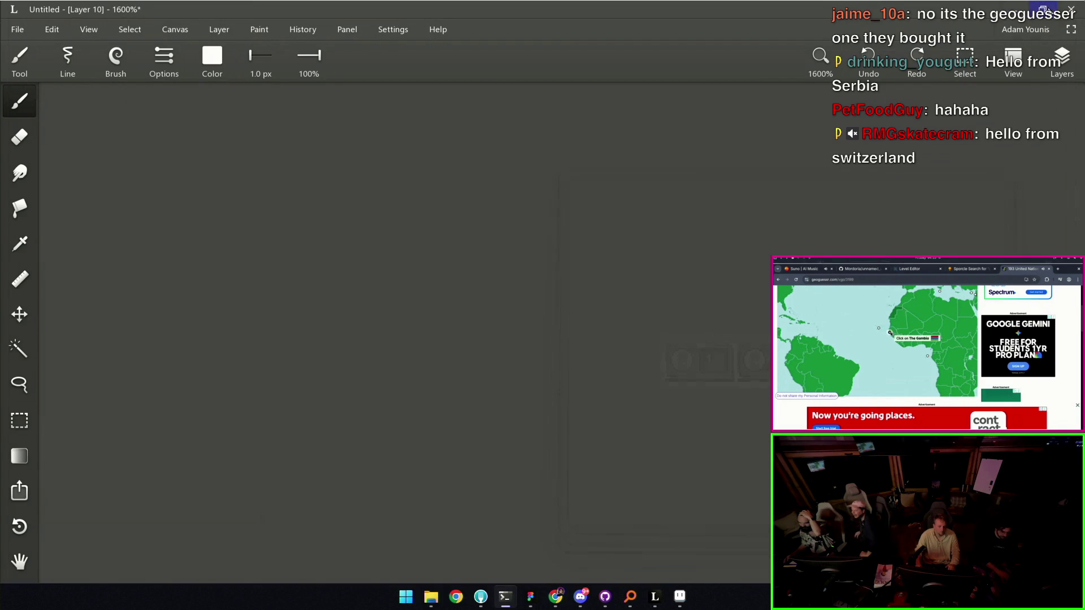
{"action": "left_click", "coordinate": [1070, 10]}
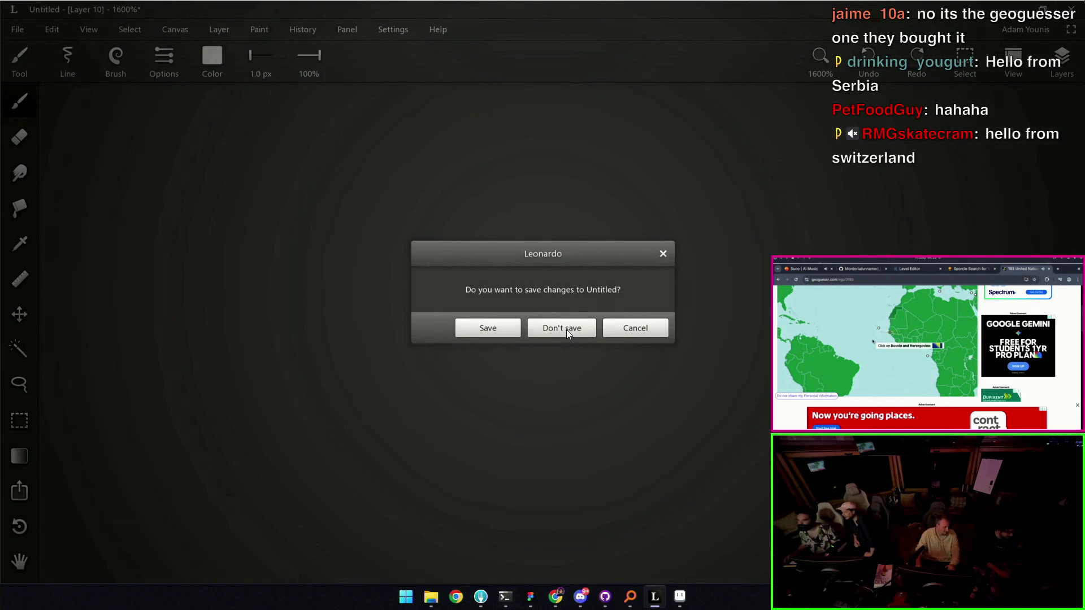
{"action": "left_click", "coordinate": [567, 330]}
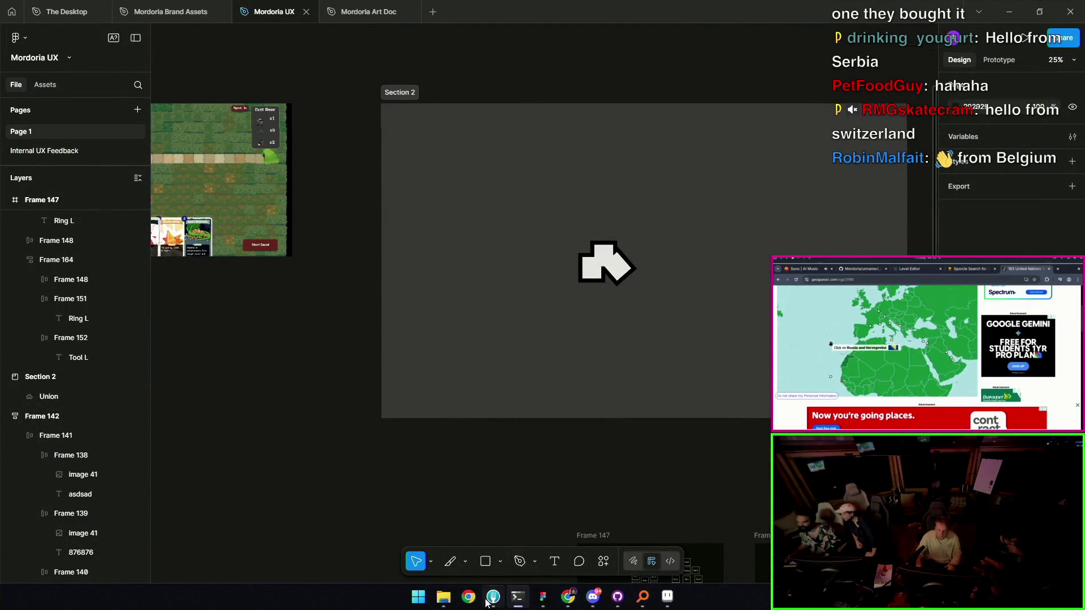
{"action": "mouse_move", "coordinate": [516, 605]}
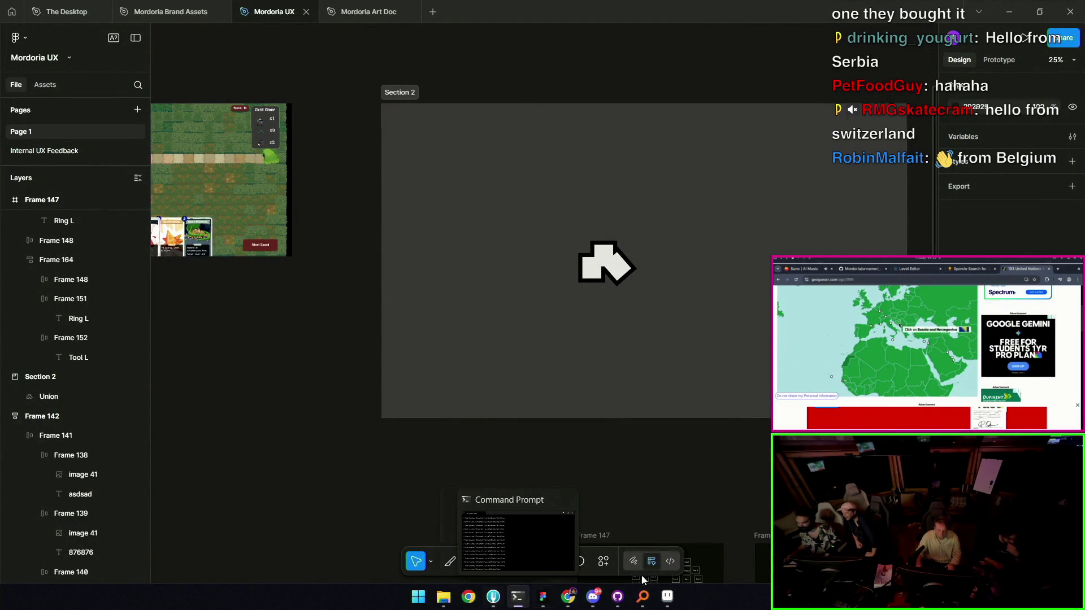
{"action": "left_click", "coordinate": [668, 596]}
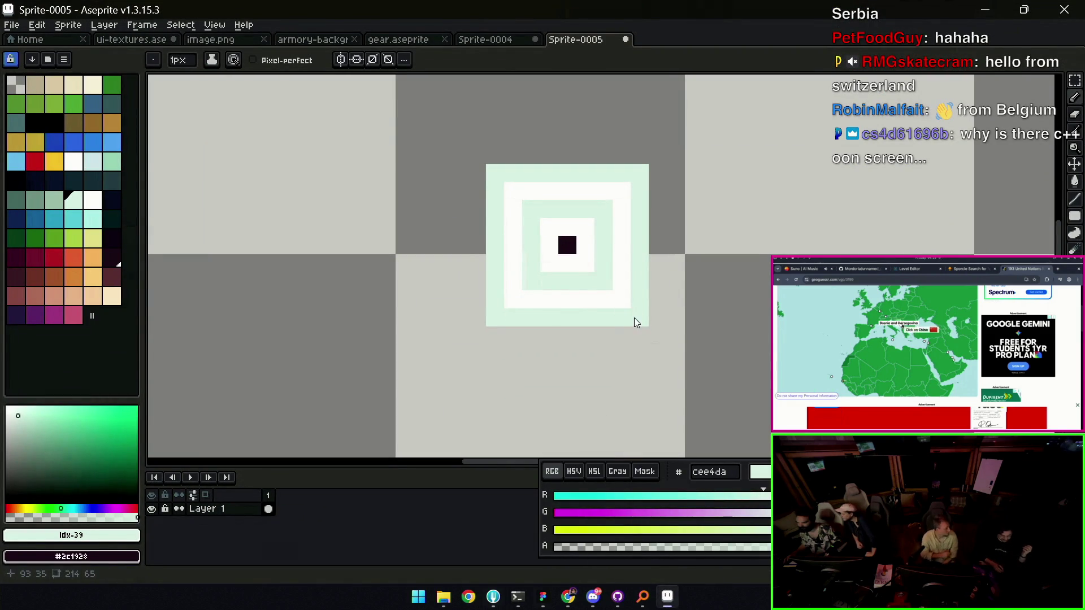
Clear the concentric squares in Sprite-0005 and close it without saving
{"action": "key", "text": "m"}
{"action": "left_click_drag", "start_coordinate": [448, 396], "coordinate": [687, 141]}
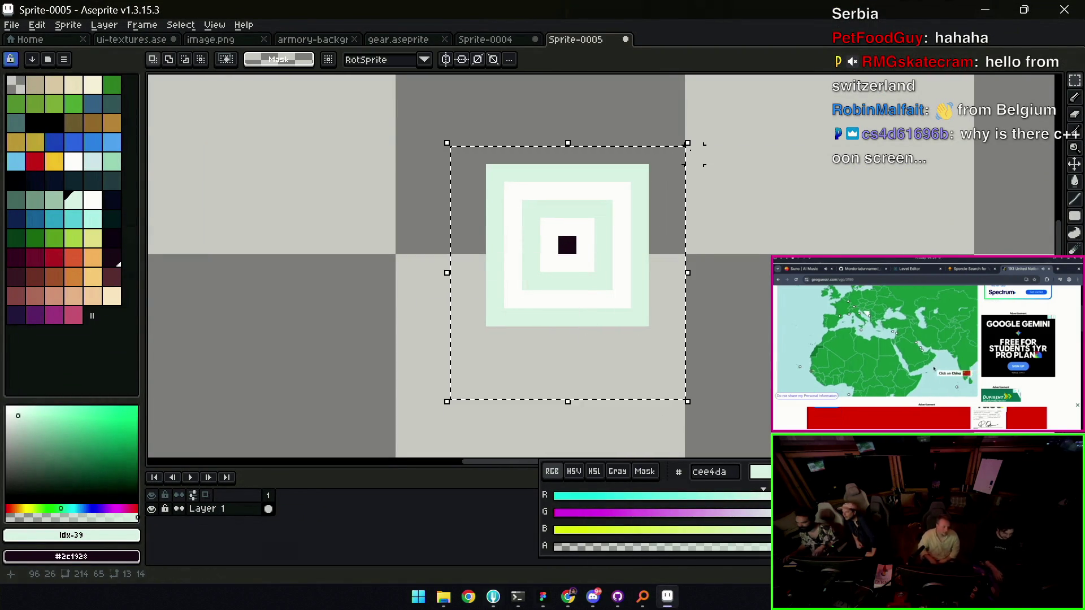
{"action": "key", "text": "Delete"}
{"action": "key", "text": "v"}
{"action": "scroll", "coordinate": [552, 329], "scroll_direction": "down", "scroll_amount": 5}
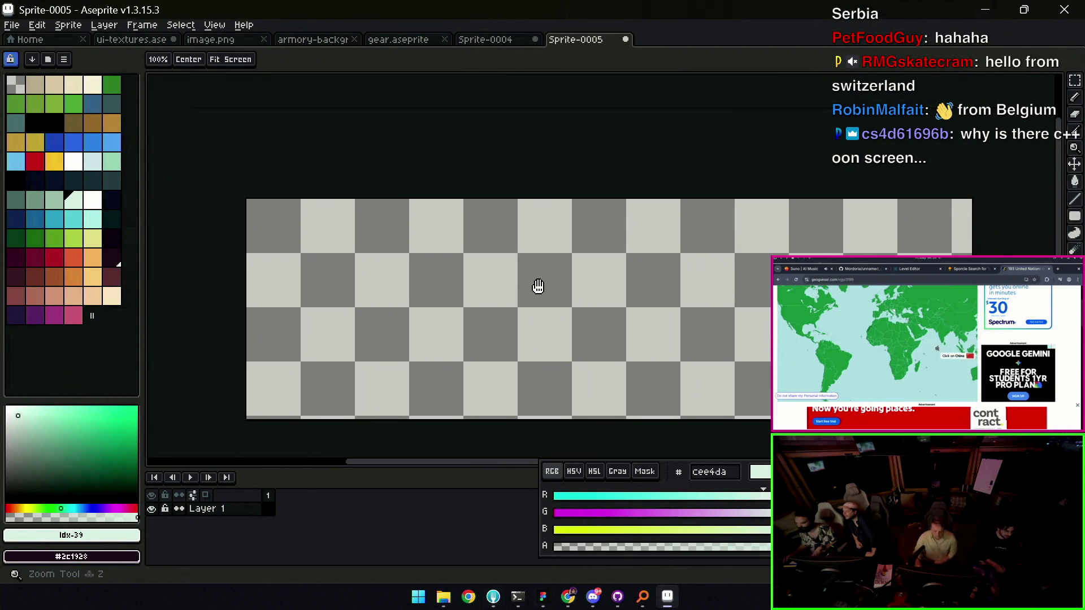
{"action": "key", "text": "ctrl+w"}
{"action": "left_click", "coordinate": [606, 332]}
{"action": "key", "text": "ctrl+w"}
{"action": "left_click", "coordinate": [554, 331]}
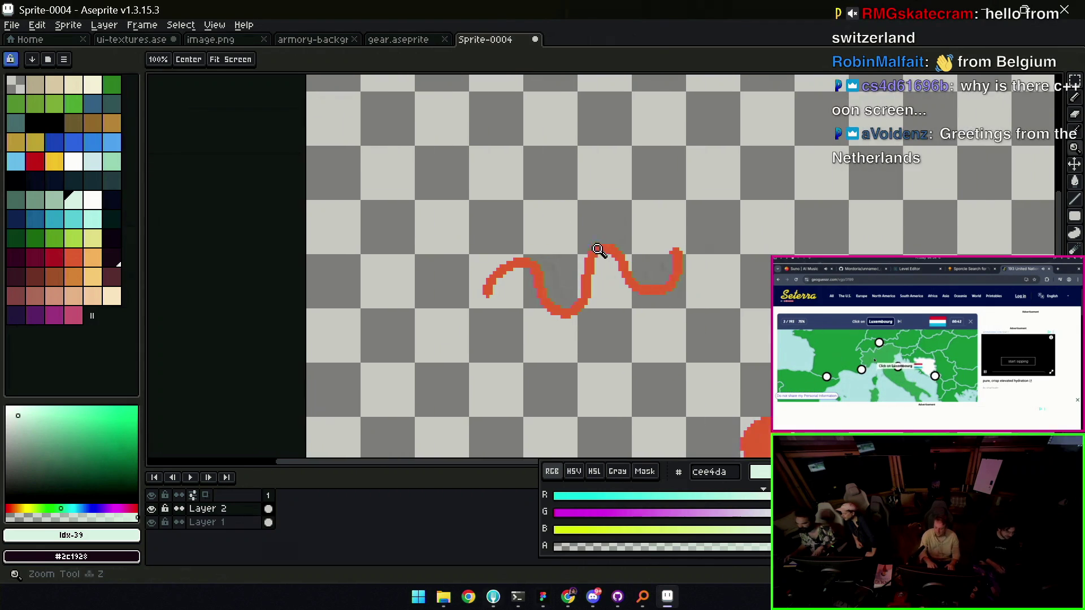
Close Sprite-0004 without saving and switch to gear.aseprite
{"action": "scroll", "coordinate": [560, 243], "scroll_direction": "down", "scroll_amount": 5}
{"action": "key", "text": "v"}
{"action": "left_click", "coordinate": [586, 256]}
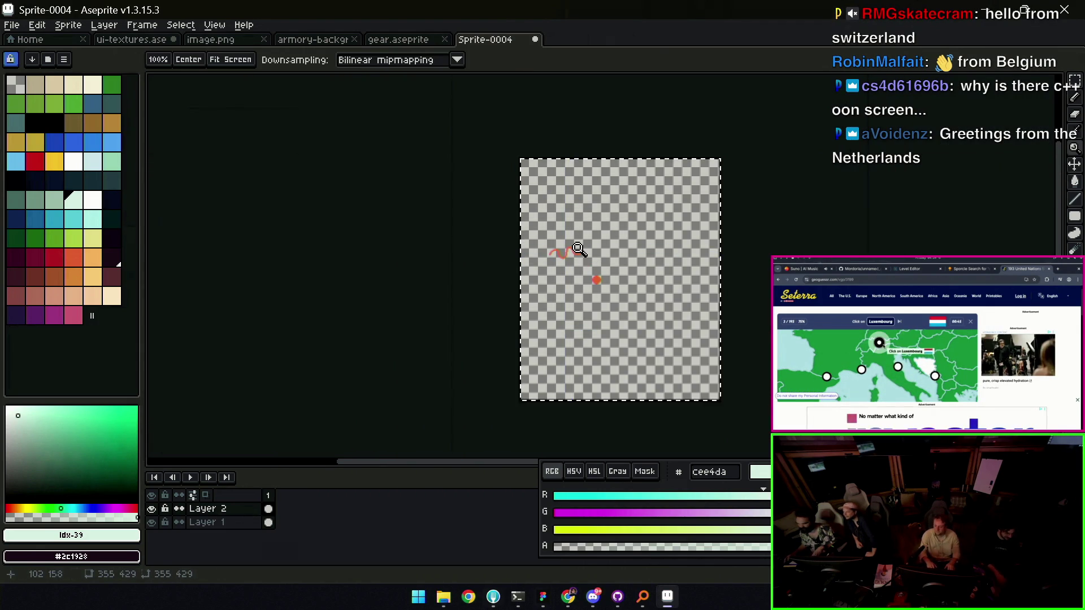
{"action": "left_click", "coordinate": [477, 339]}
{"action": "key", "text": "ctrl+w"}
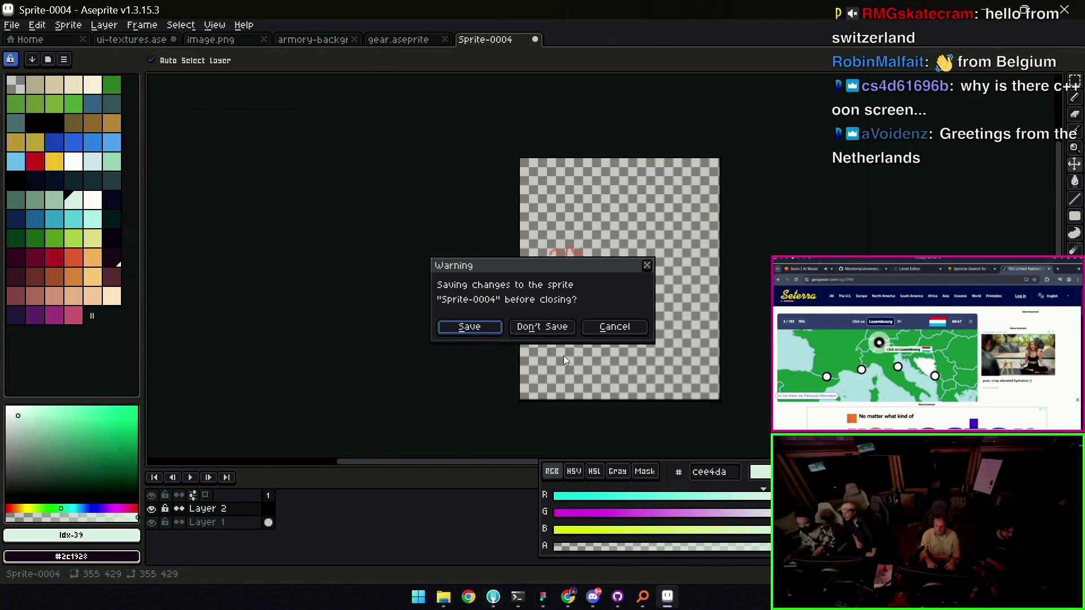
{"action": "left_click", "coordinate": [554, 331]}
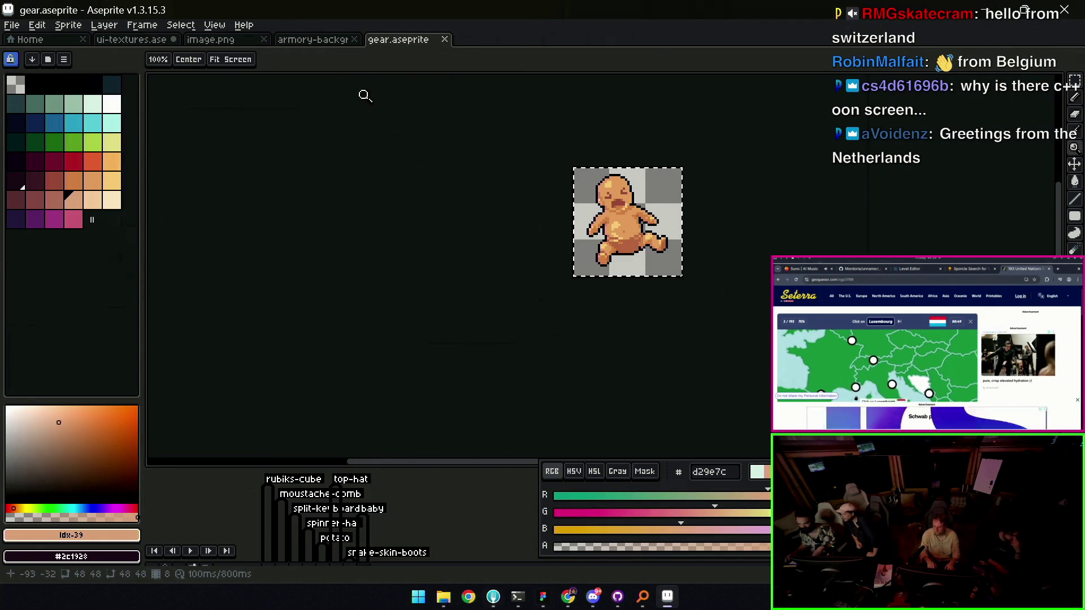
{"action": "left_click", "coordinate": [321, 41]}
{"action": "key", "text": "ctrl+Tab"}
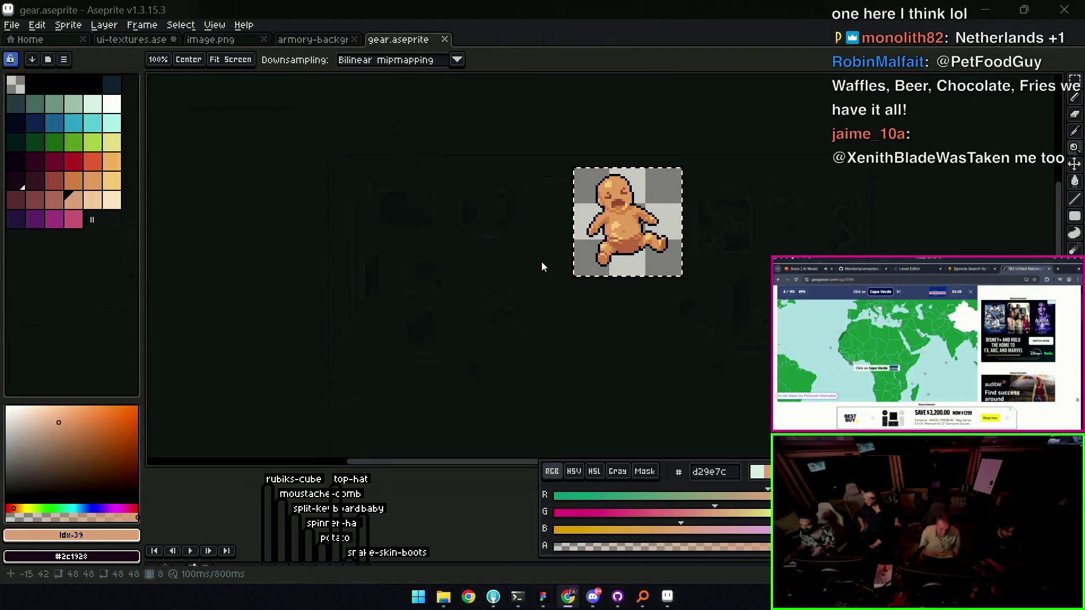
Add frame 9 and give it a new tag named silk-shirt
{"action": "scroll", "coordinate": [542, 266], "scroll_direction": "right", "scroll_amount": 1}
{"action": "scroll", "coordinate": [542, 267], "scroll_direction": "up", "scroll_amount": 1}
{"action": "key", "text": "ctrl+d"}
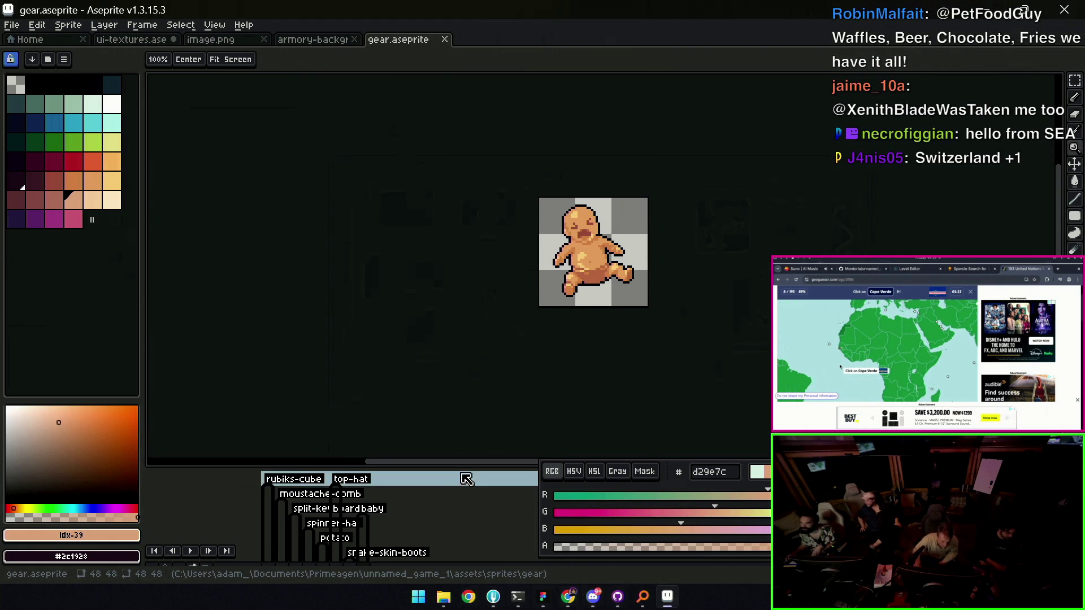
{"action": "left_click_drag", "start_coordinate": [462, 468], "coordinate": [463, 351]}
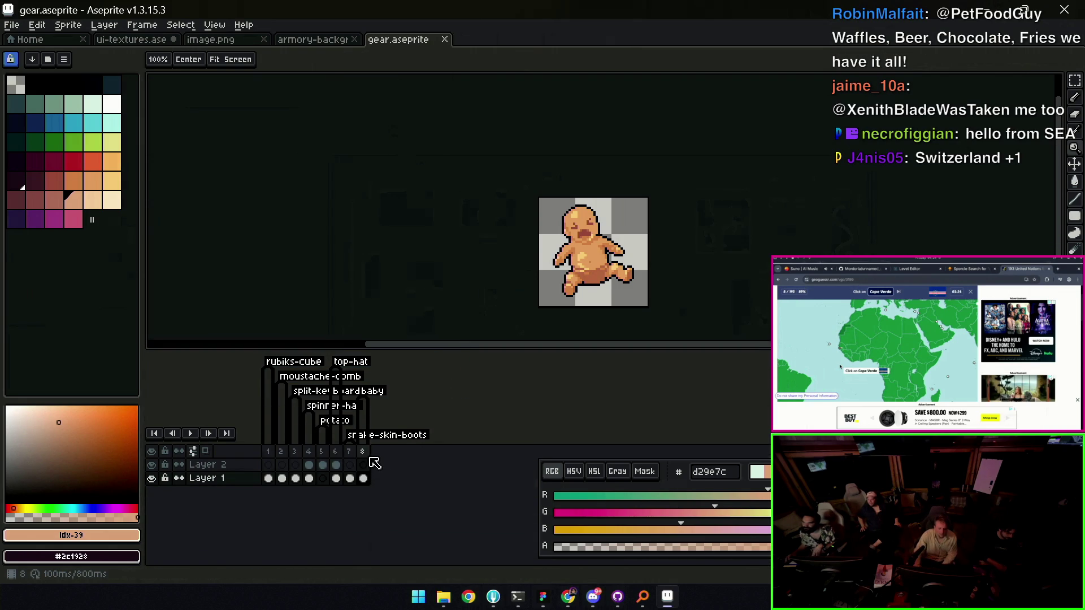
{"action": "key", "text": "alt+n"}
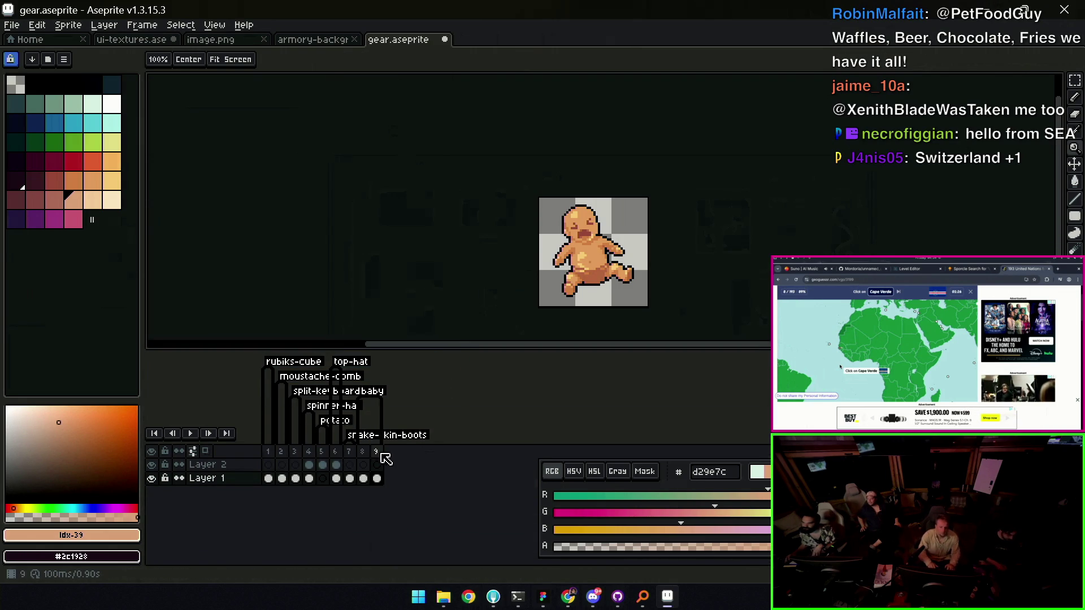
{"action": "left_click", "coordinate": [379, 451]}
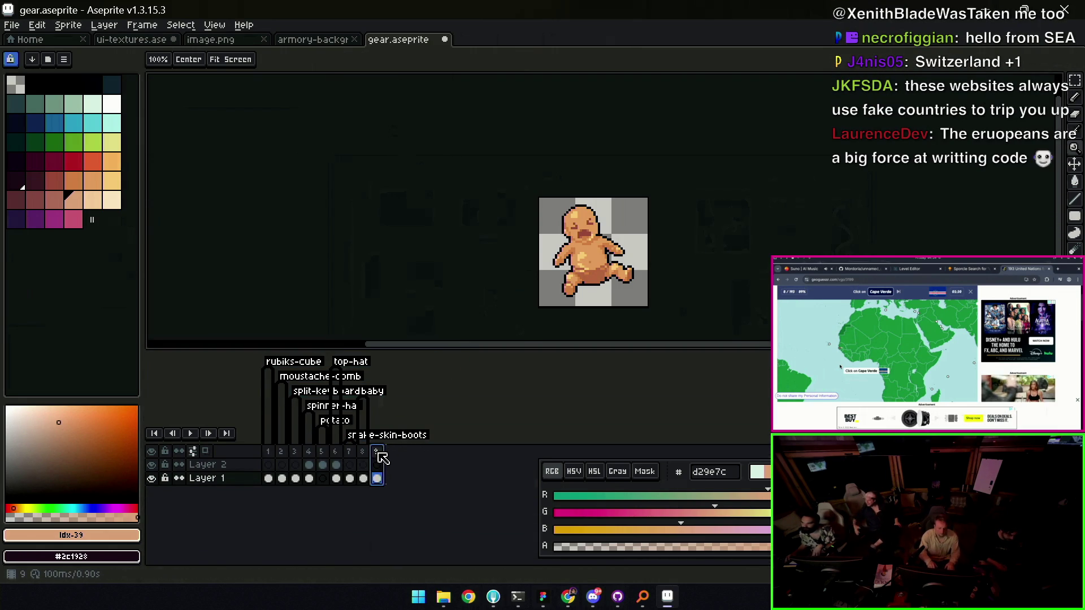
{"action": "right_click", "coordinate": [379, 452]}
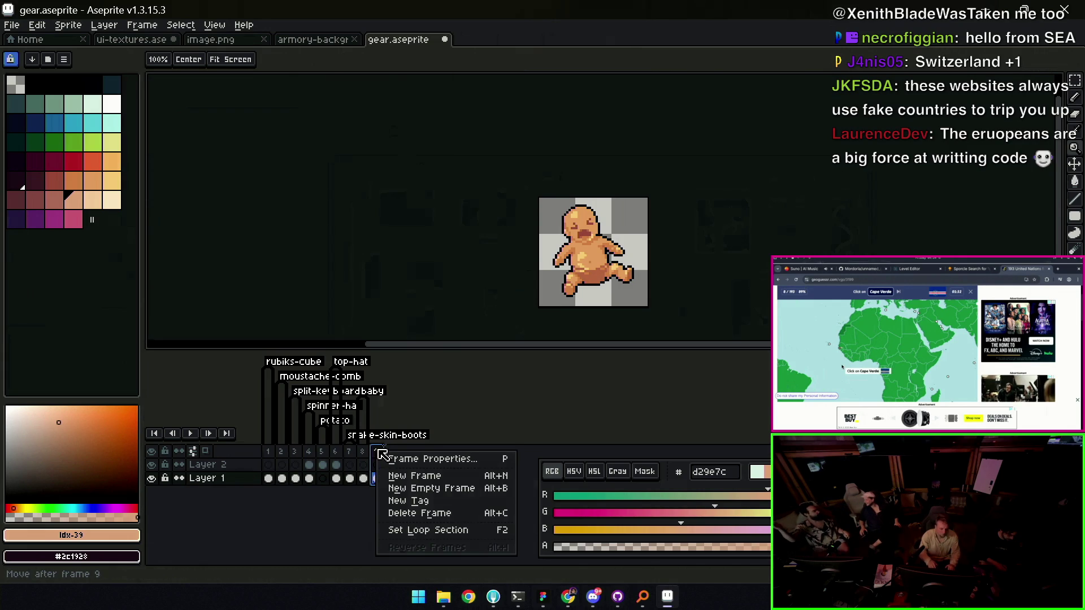
{"action": "left_click", "coordinate": [398, 501]}
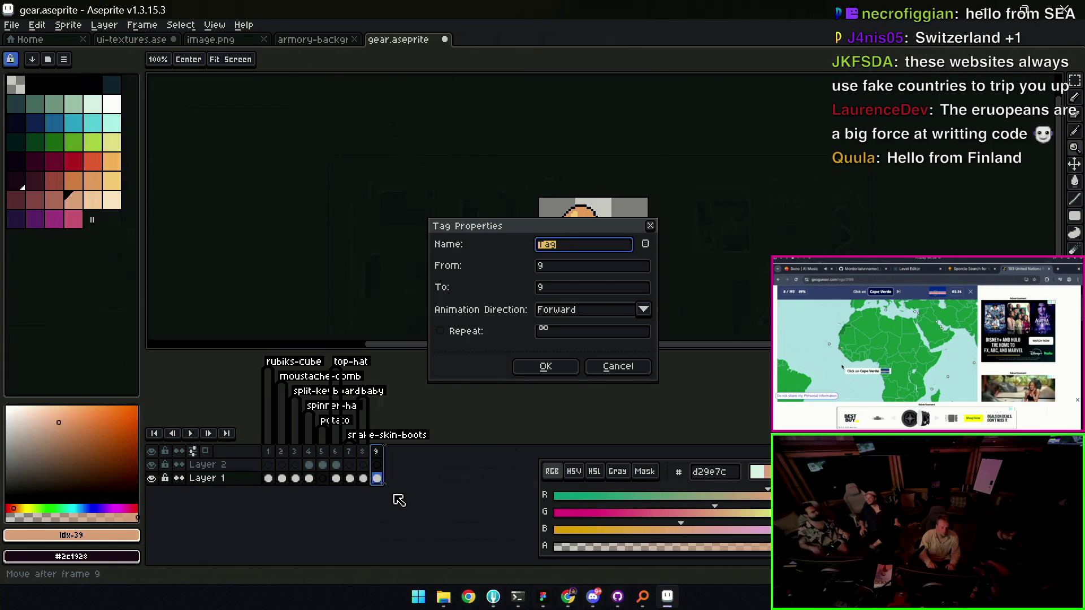
{"action": "type", "text": "si"}
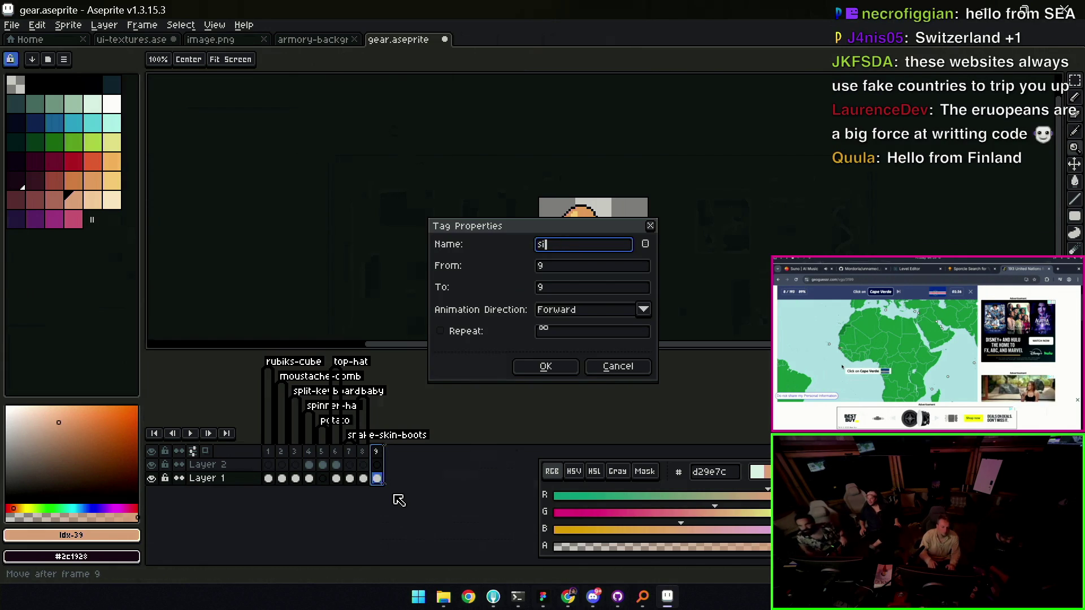
{"action": "type", "text": "lk-shirt"}
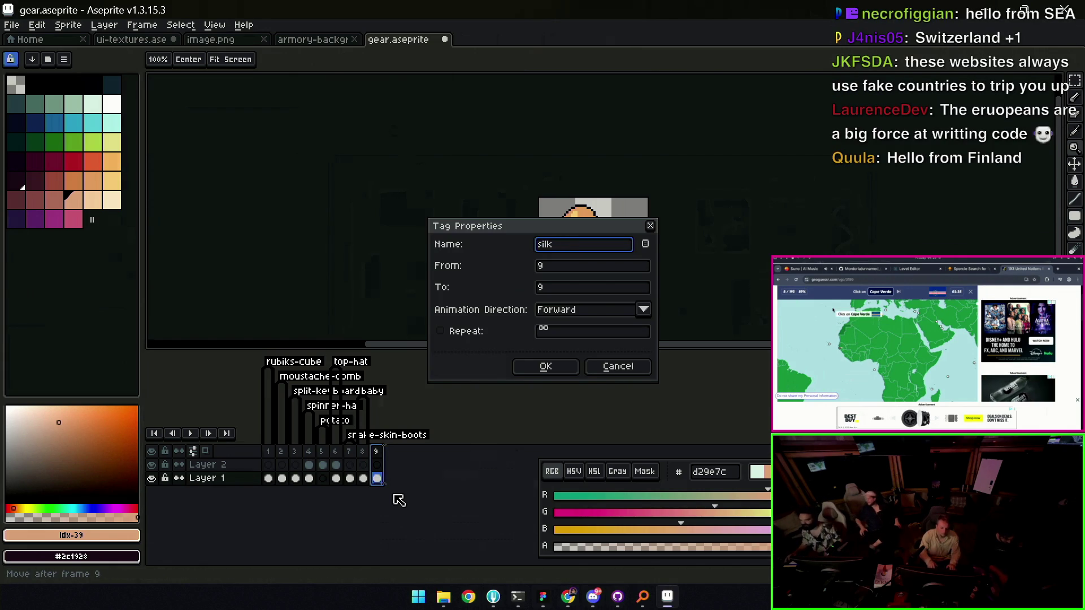
{"action": "key", "text": "Return"}
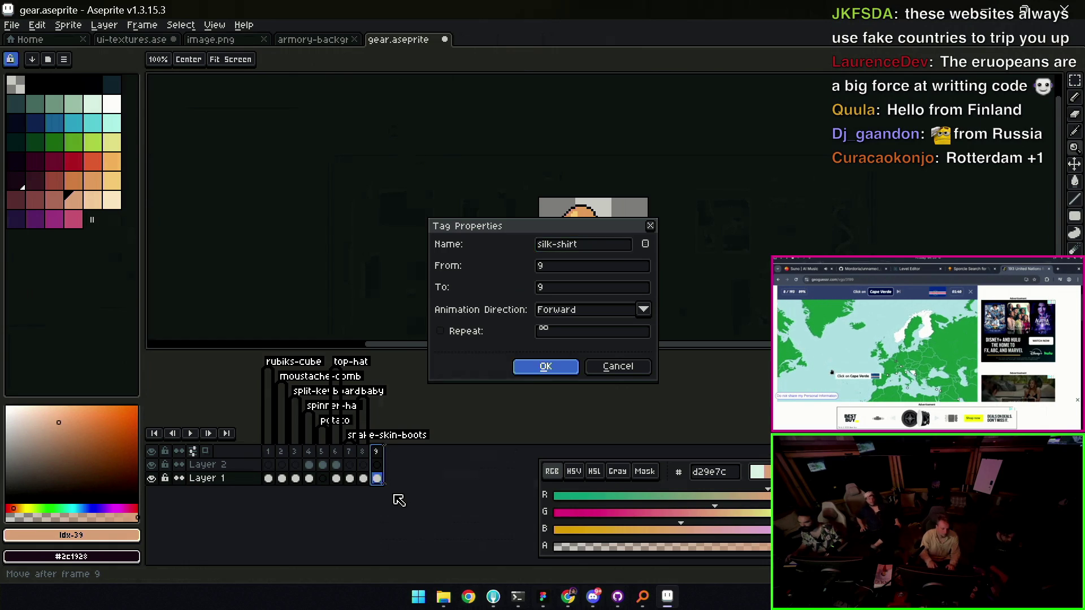
Erase the baby sprite from frame 9 with the Eraser
{"action": "scroll", "coordinate": [559, 299], "scroll_direction": "up", "scroll_amount": 2}
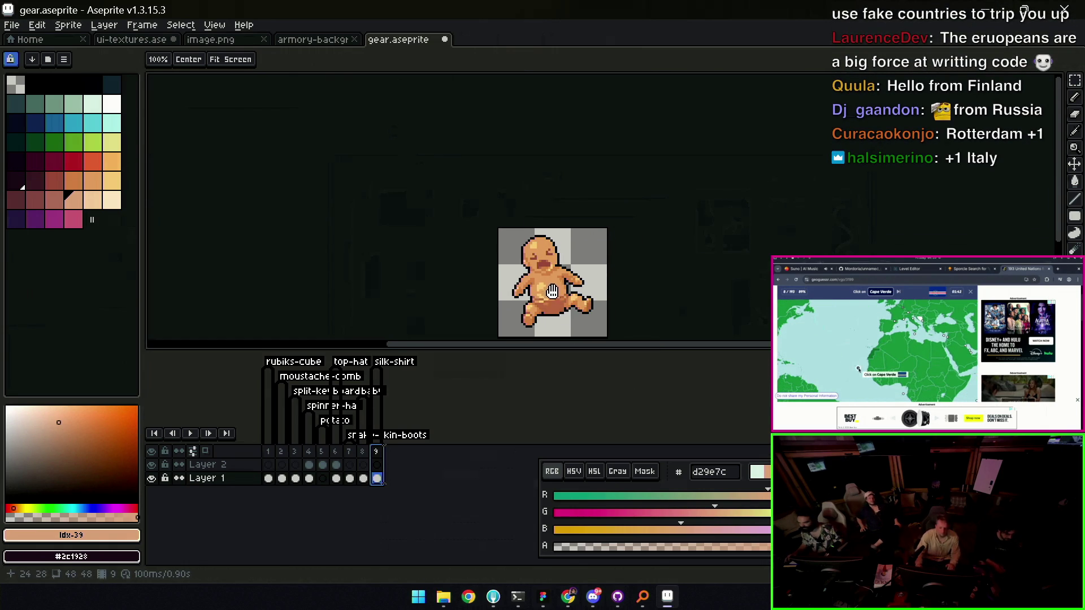
{"action": "key", "text": "v"}
{"action": "key", "text": "e"}
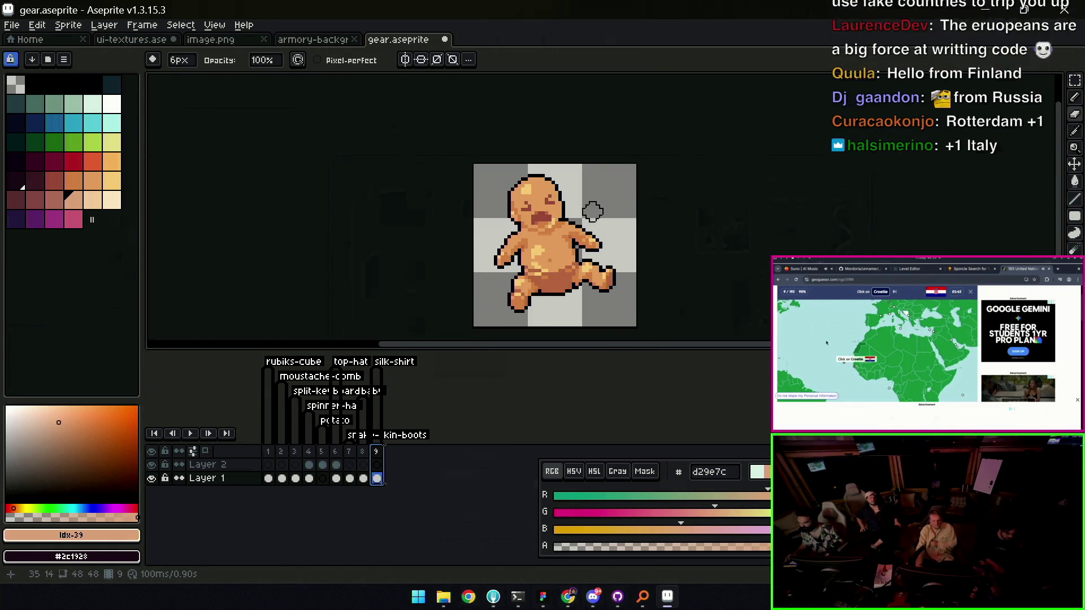
{"action": "mouse_move", "coordinate": [491, 194]}
{"action": "left_mouse_down"}
{"action": "mouse_move", "coordinate": [503, 259]}
{"action": "mouse_move", "coordinate": [525, 290]}
{"action": "mouse_move", "coordinate": [622, 276]}
{"action": "left_mouse_up"}
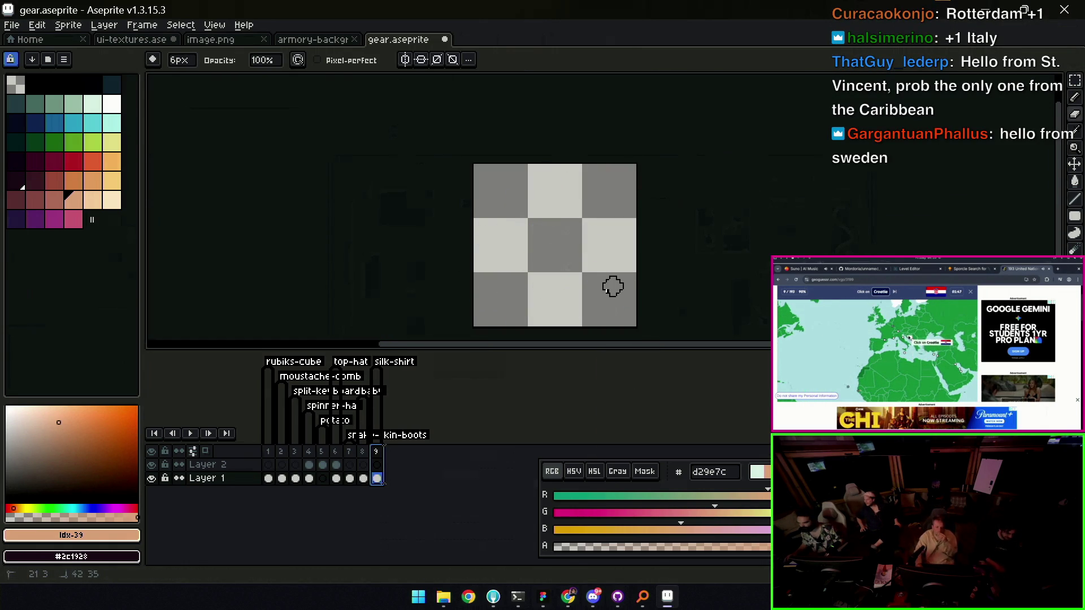
Draw a white pencil outline of the shirt shape on frame 9
{"action": "left_click", "coordinate": [112, 103]}
{"action": "key", "text": "b"}
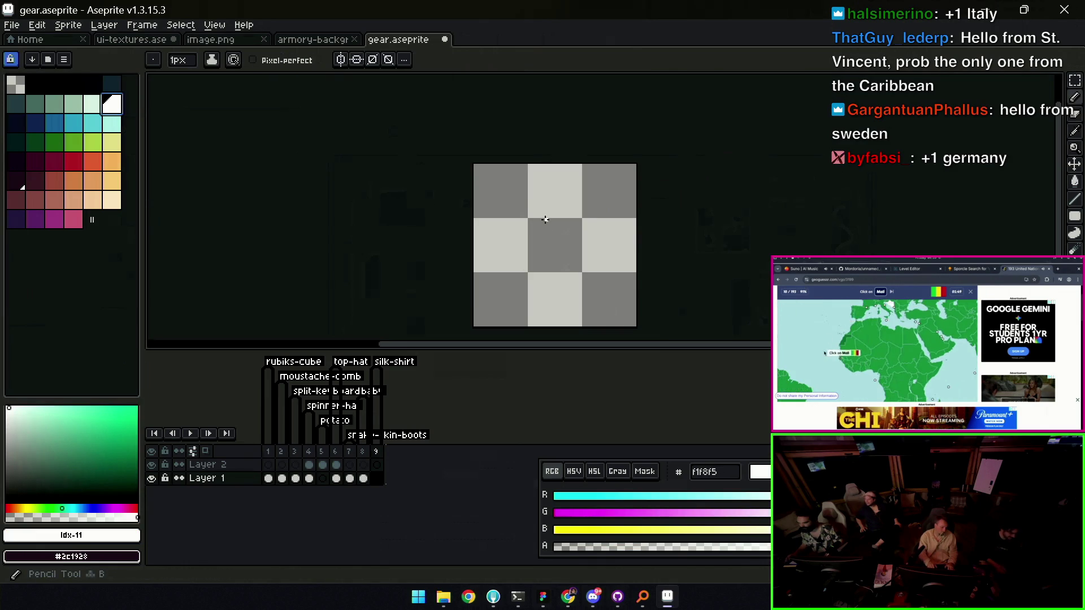
{"action": "left_click_drag", "start_coordinate": [486, 210], "coordinate": [567, 182]}
{"action": "mouse_move", "coordinate": [626, 212]}
{"action": "left_mouse_down"}
{"action": "mouse_move", "coordinate": [587, 226]}
{"action": "mouse_move", "coordinate": [619, 265]}
{"action": "mouse_move", "coordinate": [611, 291]}
{"action": "left_mouse_up"}
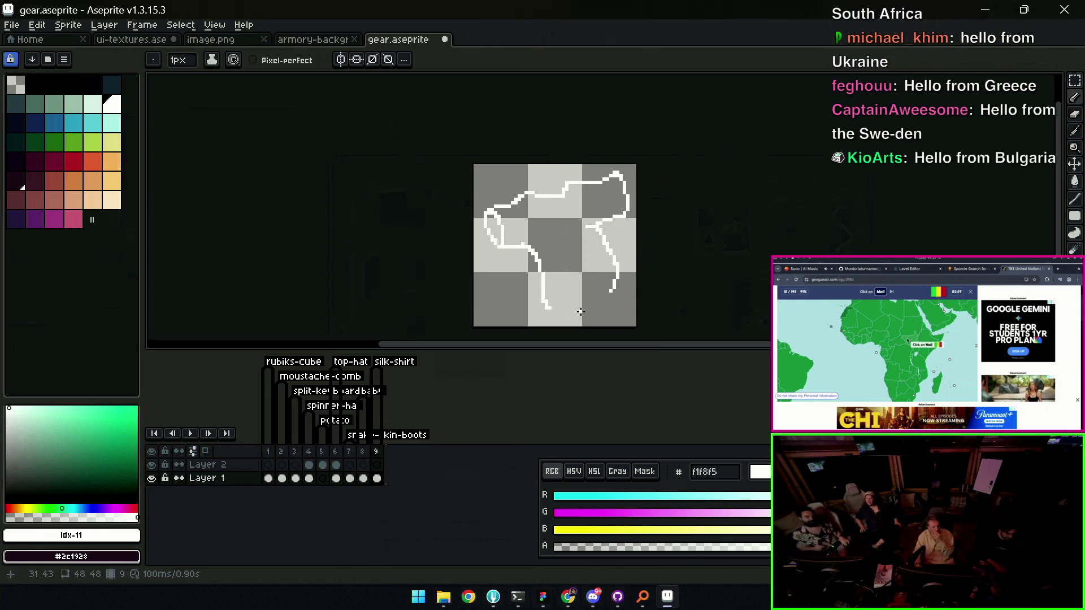
{"action": "key", "text": "ctrl"}
{"action": "mouse_move", "coordinate": [527, 249]}
{"action": "left_mouse_down"}
{"action": "mouse_move", "coordinate": [528, 315]}
{"action": "mouse_move", "coordinate": [546, 318]}
{"action": "mouse_move", "coordinate": [621, 280]}
{"action": "left_mouse_up"}
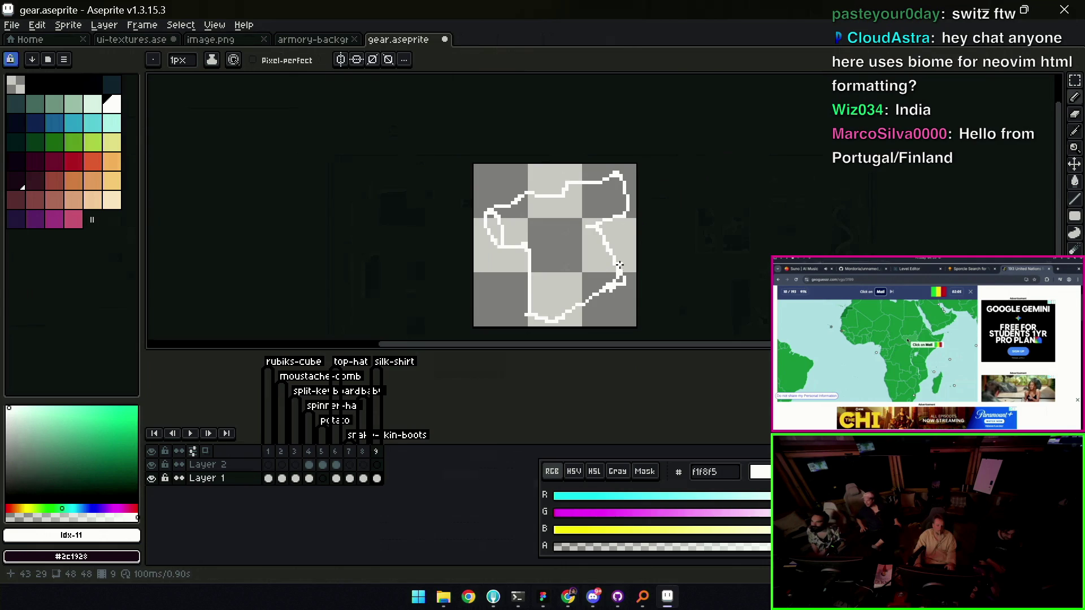
Bucket-fill the outlined shape with white
{"action": "key", "text": "e"}
{"action": "key", "text": "g"}
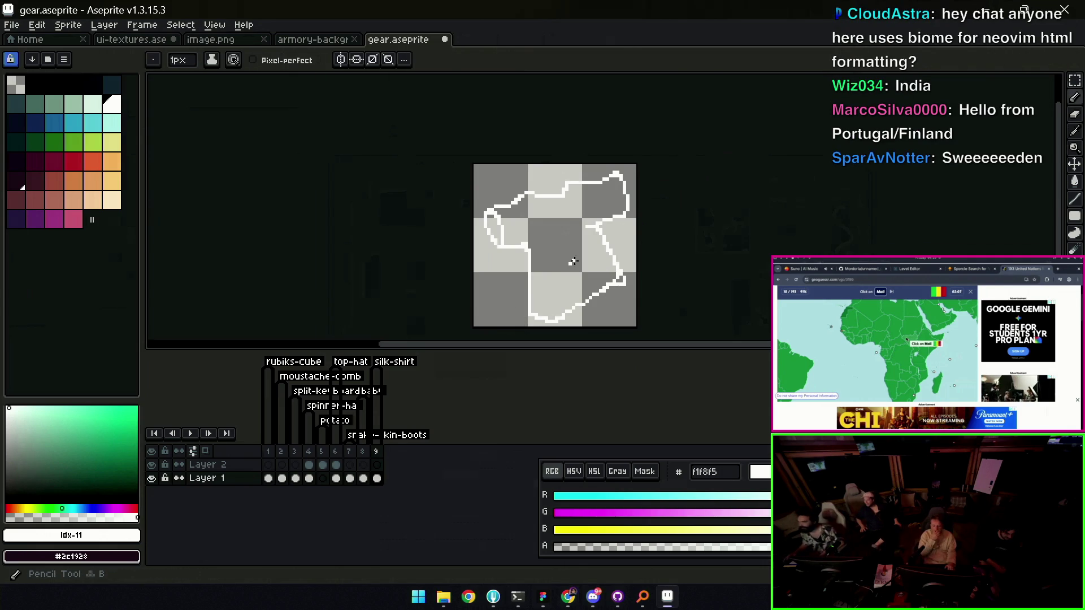
{"action": "left_click", "coordinate": [566, 256]}
Fill and paint the left sliver pale green #9cbaa8
{"action": "key", "text": "b"}
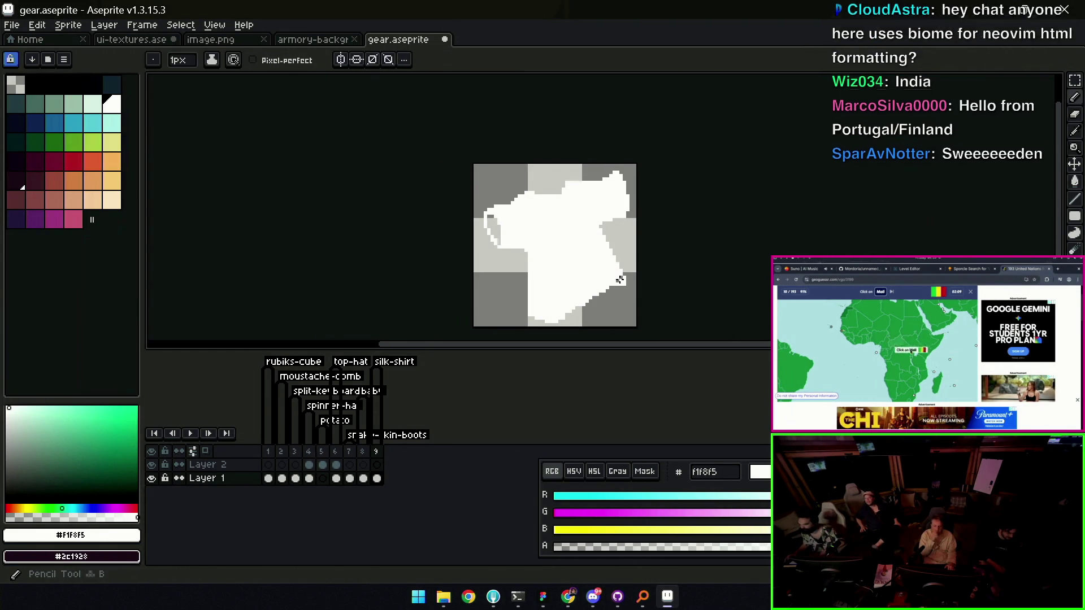
{"action": "key", "text": "e"}
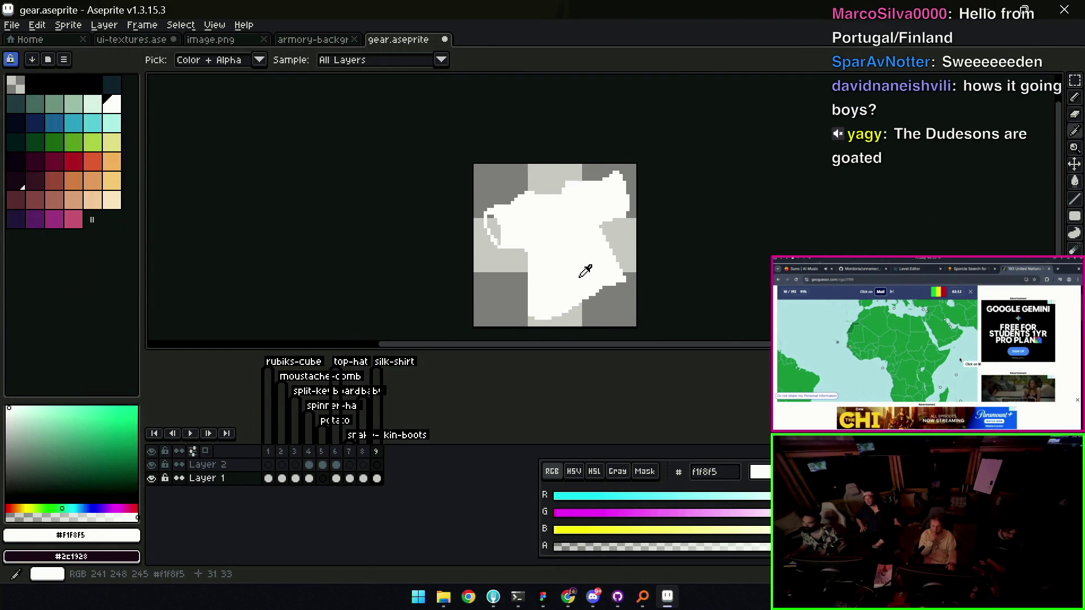
{"action": "key", "text": "g"}
{"action": "left_click", "coordinate": [73, 104]}
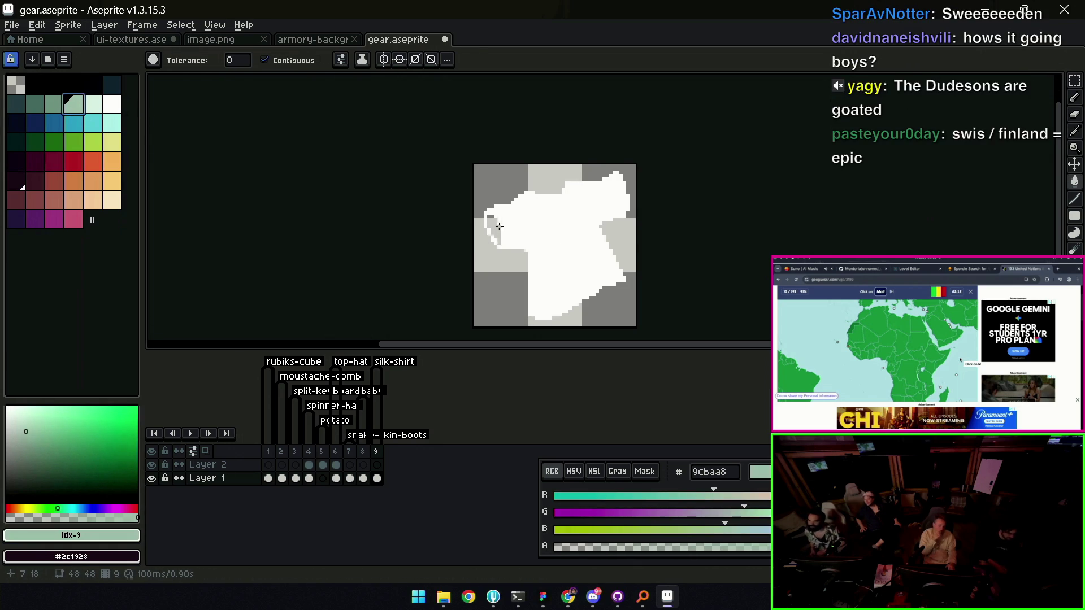
{"action": "left_click", "coordinate": [498, 227]}
{"action": "key", "text": "z"}
{"action": "left_click", "coordinate": [500, 226]}
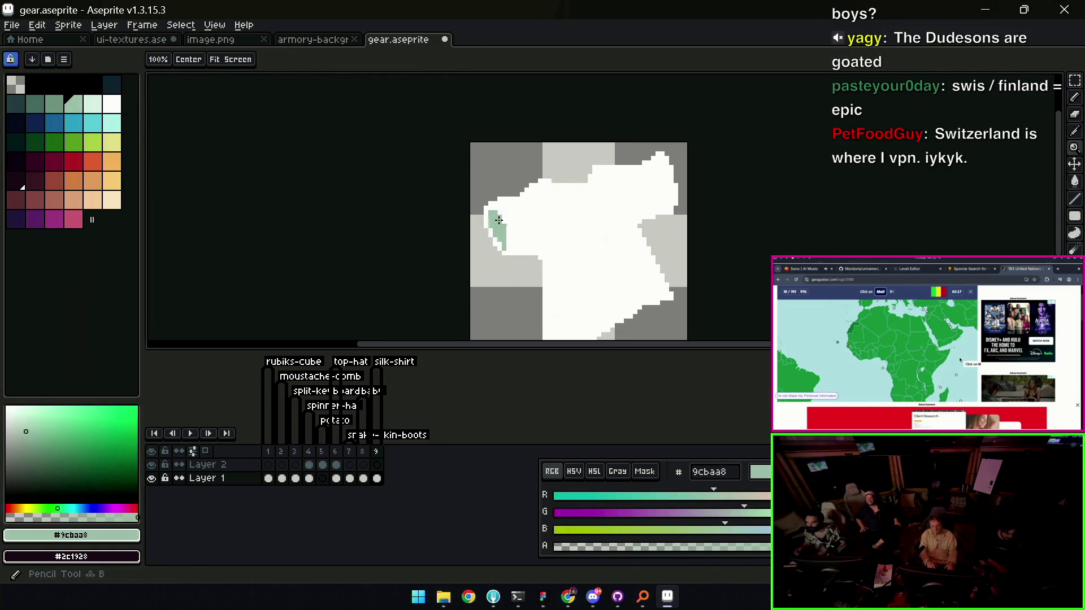
{"action": "key", "text": "b"}
{"action": "left_click_drag", "start_coordinate": [485, 215], "coordinate": [505, 251]}
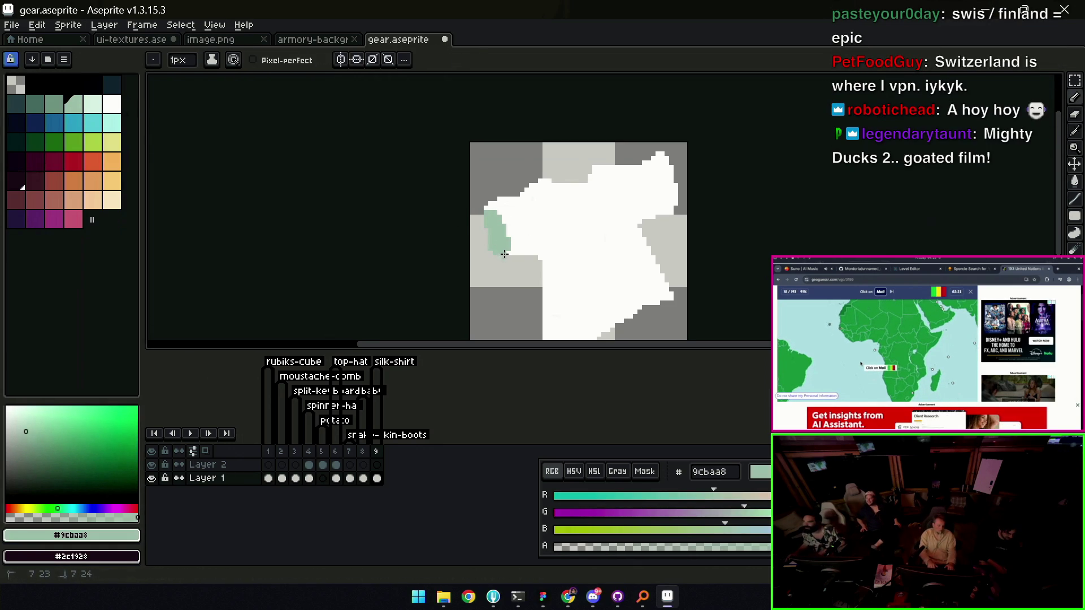
Touch up the sliver's left edge with white #F1F8F5, then resample the green
{"action": "left_click", "coordinate": [504, 255], "text": "alt"}
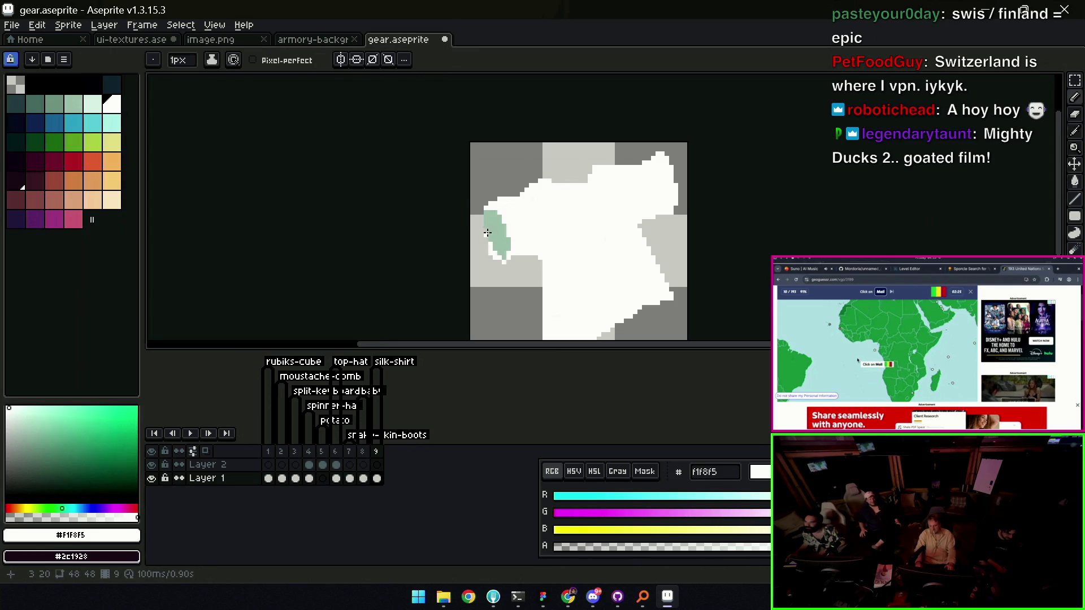
{"action": "left_click_drag", "start_coordinate": [485, 229], "coordinate": [481, 225]}
{"action": "left_click", "coordinate": [497, 252], "text": "alt"}
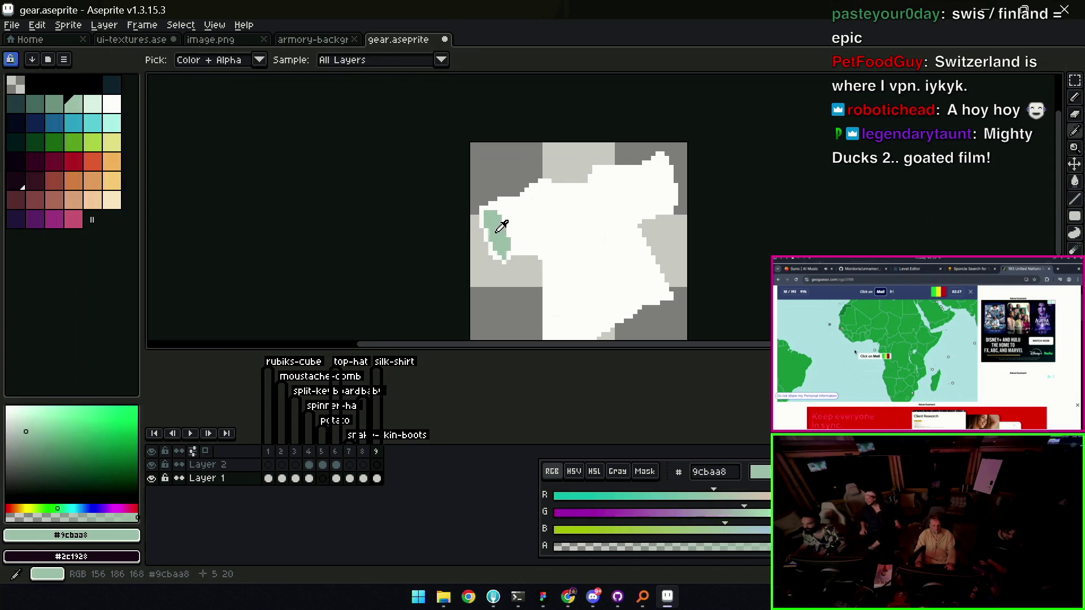
{"action": "key", "text": "z"}
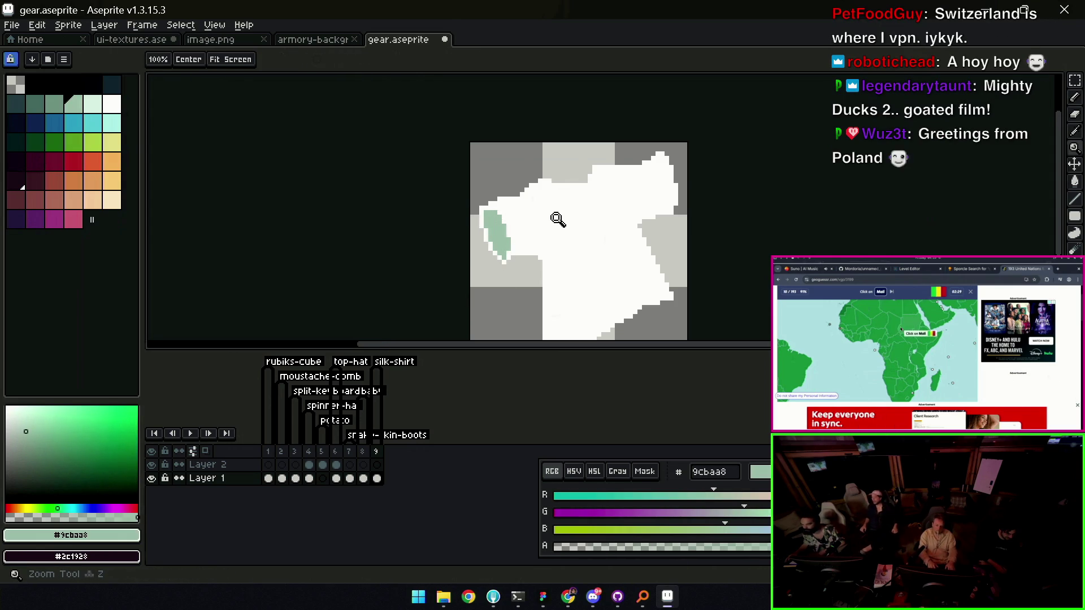
{"action": "scroll", "coordinate": [551, 221], "scroll_direction": "down", "scroll_amount": 2}
{"action": "scroll", "coordinate": [603, 208], "scroll_direction": "up", "scroll_amount": 2}
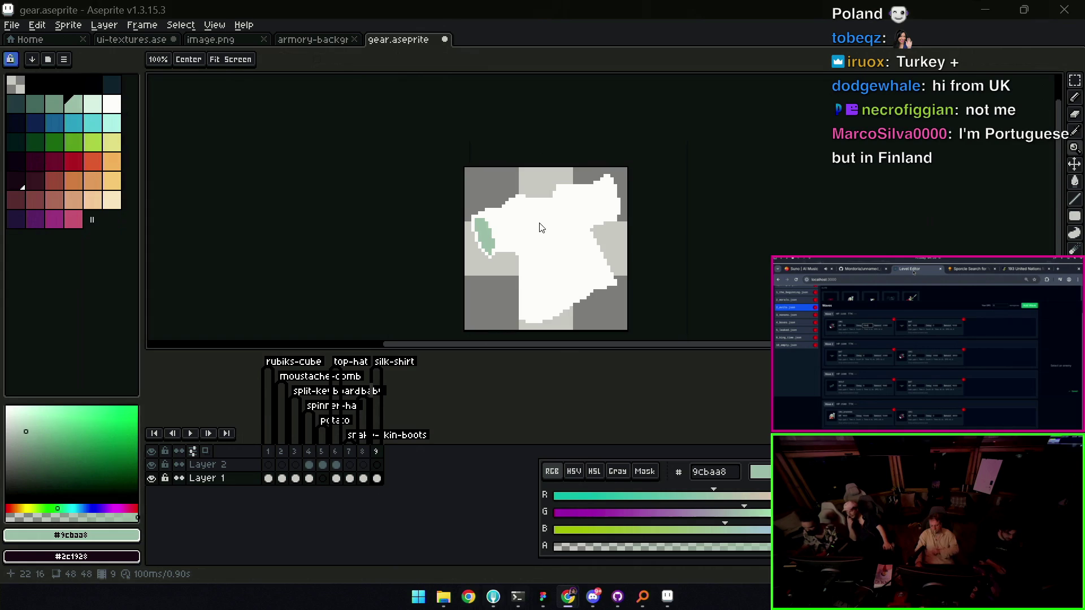
Draw a green zigzag squiggle across the white shape
{"action": "scroll", "coordinate": [541, 229], "scroll_direction": "up", "scroll_amount": 1}
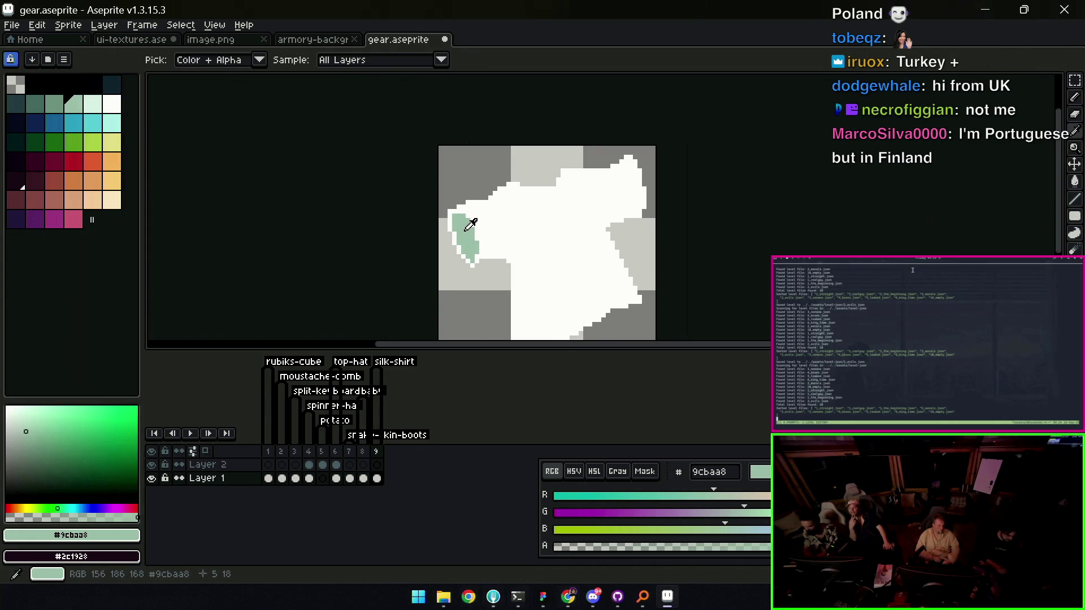
{"action": "key", "text": "b"}
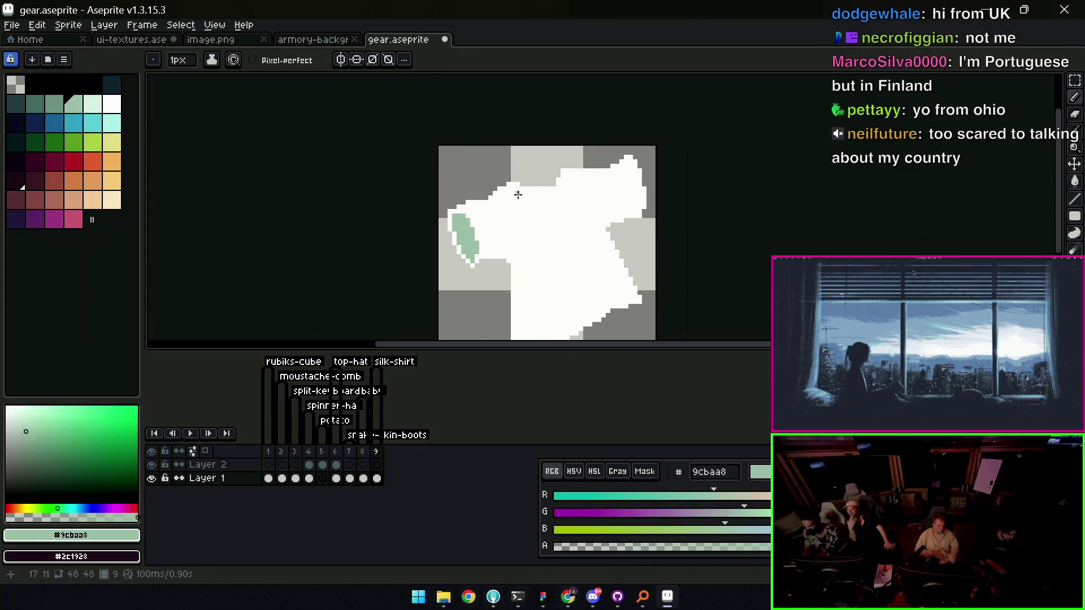
{"action": "left_click_drag", "start_coordinate": [524, 194], "coordinate": [520, 203]}
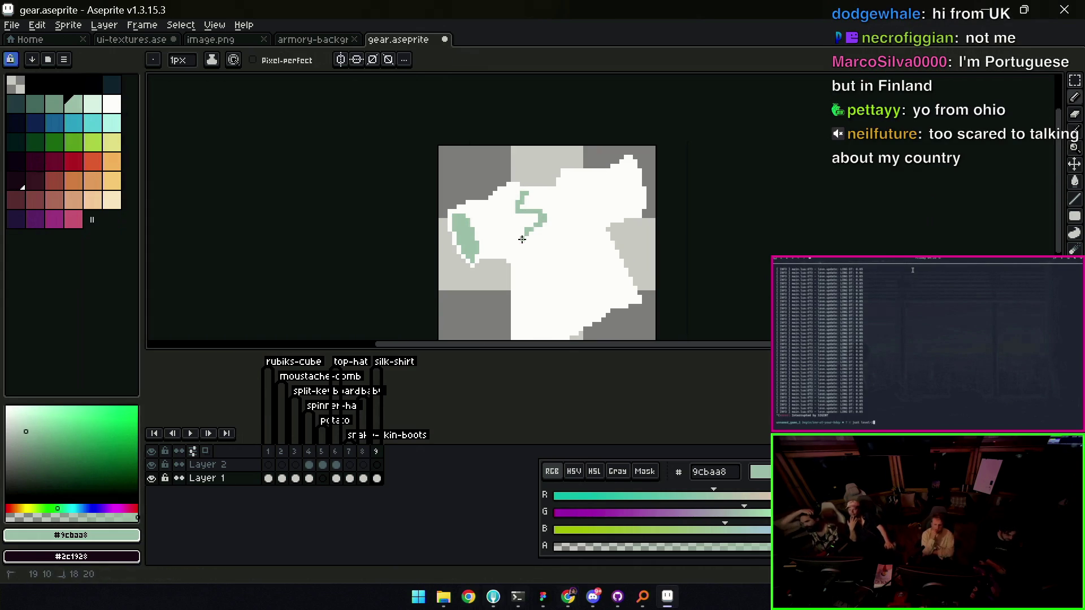
{"action": "left_click_drag", "start_coordinate": [539, 256], "coordinate": [563, 270]}
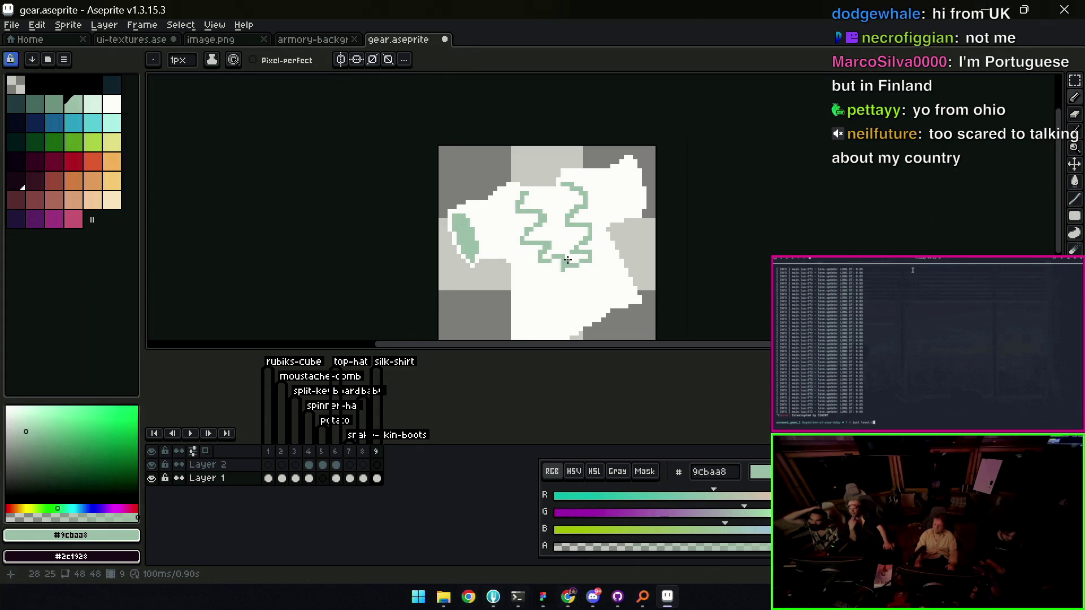
Paint over the green patch with white #f1f8f5 and fill out the shape's lower-left edge
{"action": "key", "text": "alt"}
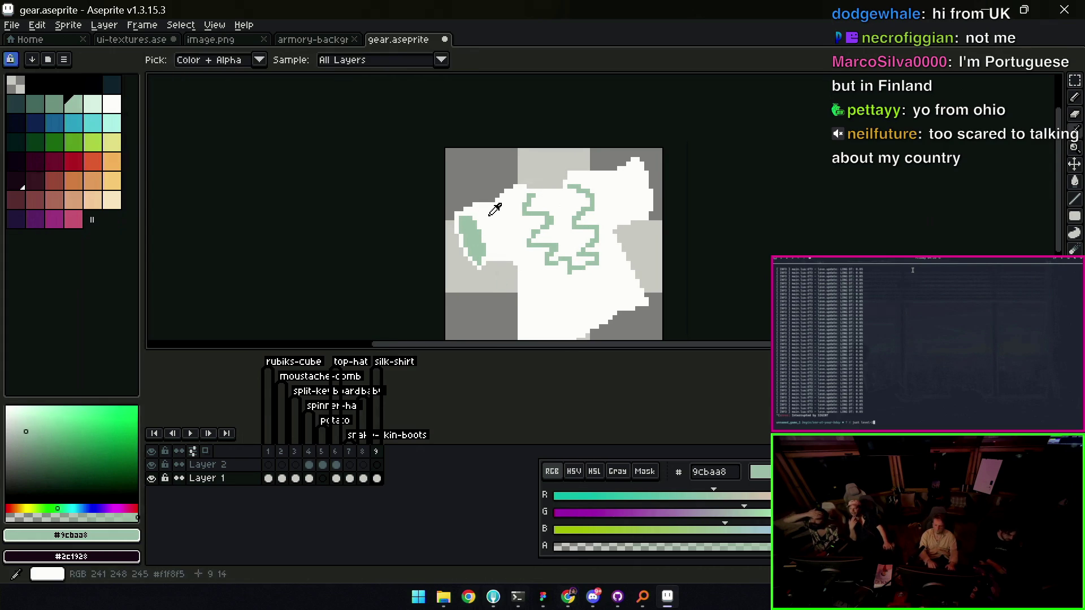
{"action": "left_click", "coordinate": [496, 208], "text": "alt"}
{"action": "mouse_move", "coordinate": [494, 235]}
{"action": "left_mouse_down"}
{"action": "mouse_move", "coordinate": [496, 174]}
{"action": "mouse_move", "coordinate": [484, 180]}
{"action": "mouse_move", "coordinate": [464, 155]}
{"action": "left_mouse_up"}
{"action": "key", "text": "e"}
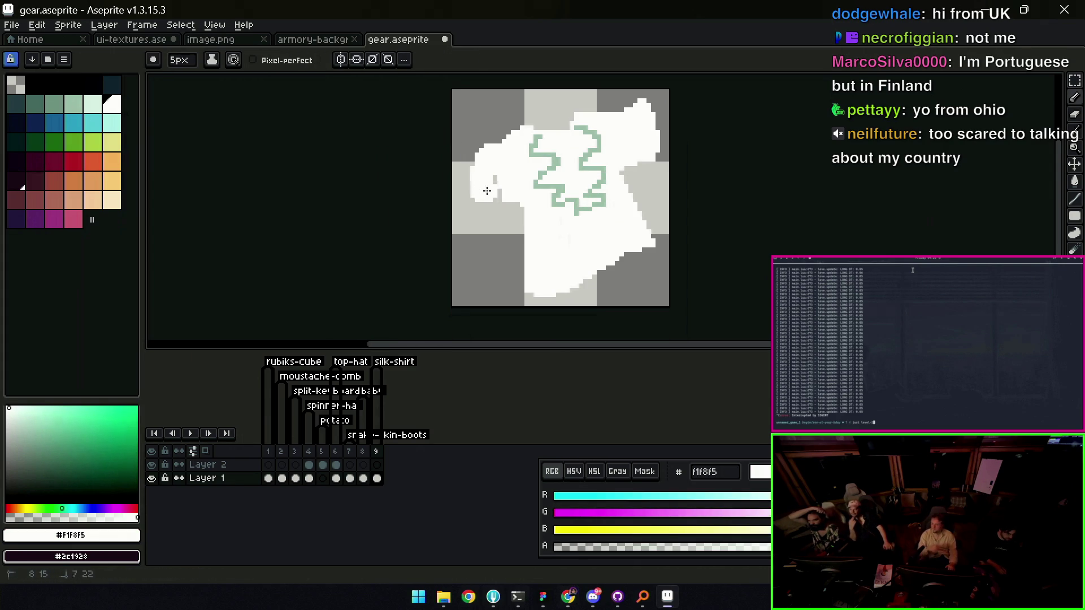
{"action": "left_click_drag", "start_coordinate": [487, 220], "coordinate": [497, 255]}
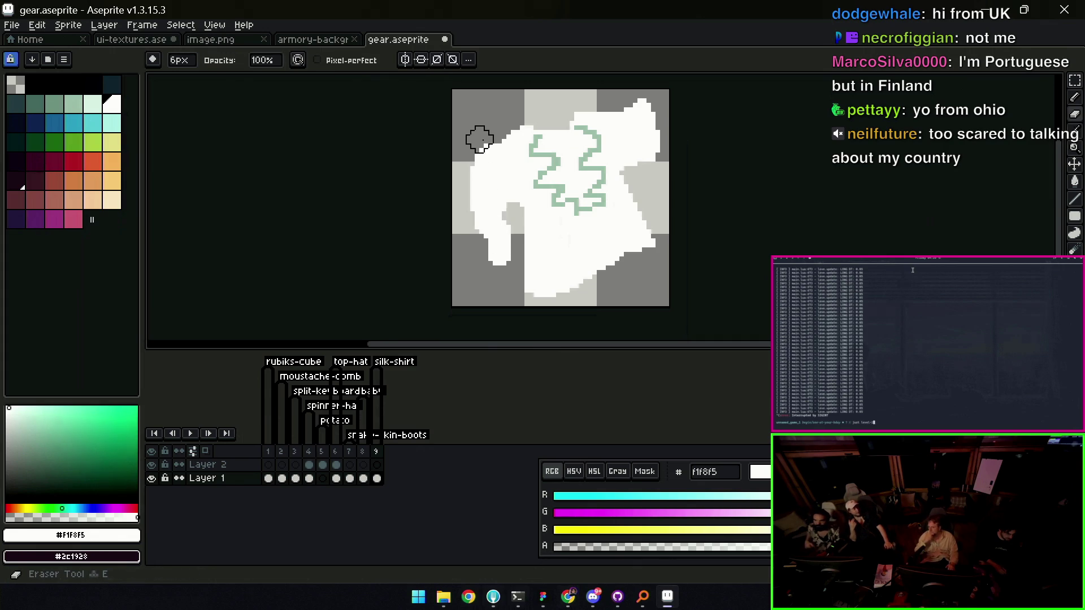
{"action": "mouse_move", "coordinate": [470, 210]}
{"action": "left_mouse_down"}
{"action": "mouse_move", "coordinate": [480, 249]}
{"action": "mouse_move", "coordinate": [524, 250]}
{"action": "left_mouse_up"}
Redraw the short #9cbaa8 green stroke on the shape with a 1px brush
{"action": "left_click", "coordinate": [562, 182], "text": "alt"}
{"action": "key", "text": "minus"}
{"action": "key", "text": "minus"}
{"action": "key", "text": "minus"}
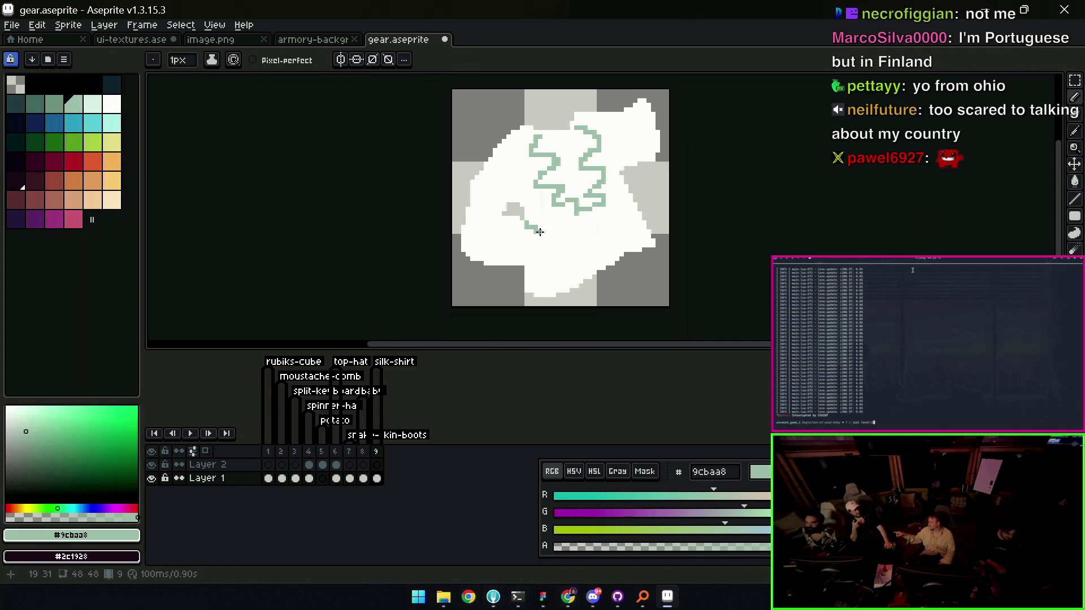
{"action": "key", "text": "ctrl+z"}
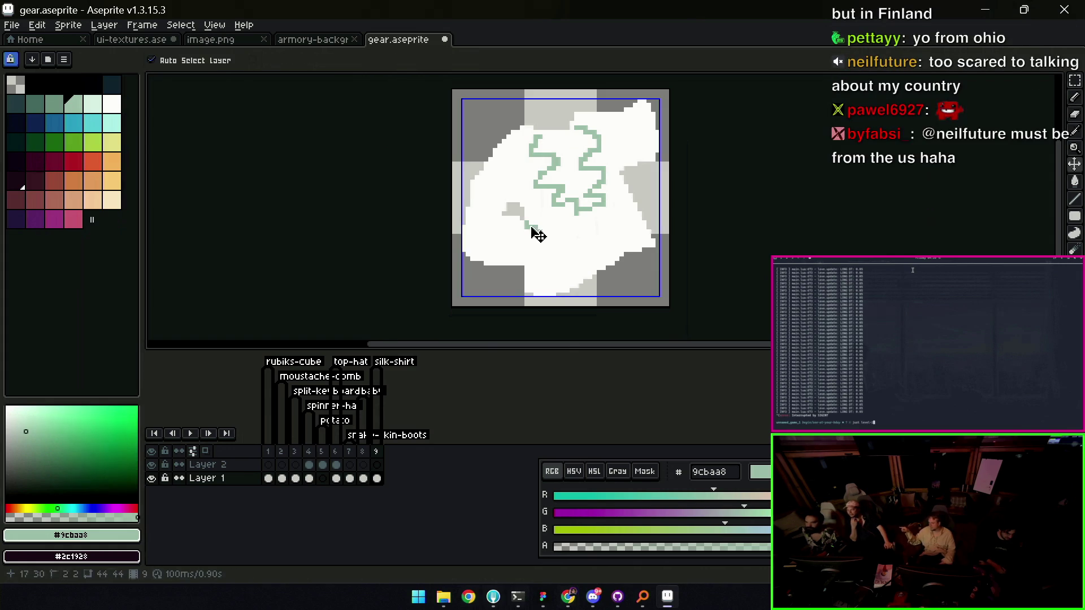
{"action": "left_click_drag", "start_coordinate": [524, 221], "coordinate": [534, 234]}
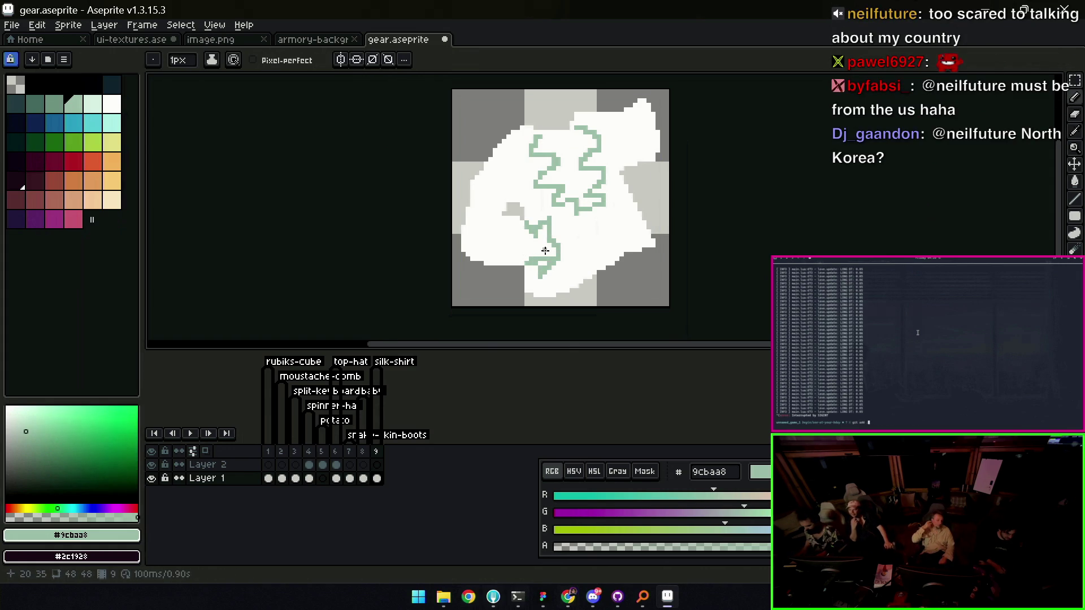
Erase the white spike at the top-right and the white patch at the right edge
{"action": "left_click", "coordinate": [549, 253], "text": "alt"}
{"action": "key", "text": "z"}
{"action": "scroll", "coordinate": [562, 235], "scroll_direction": "down", "scroll_amount": 3}
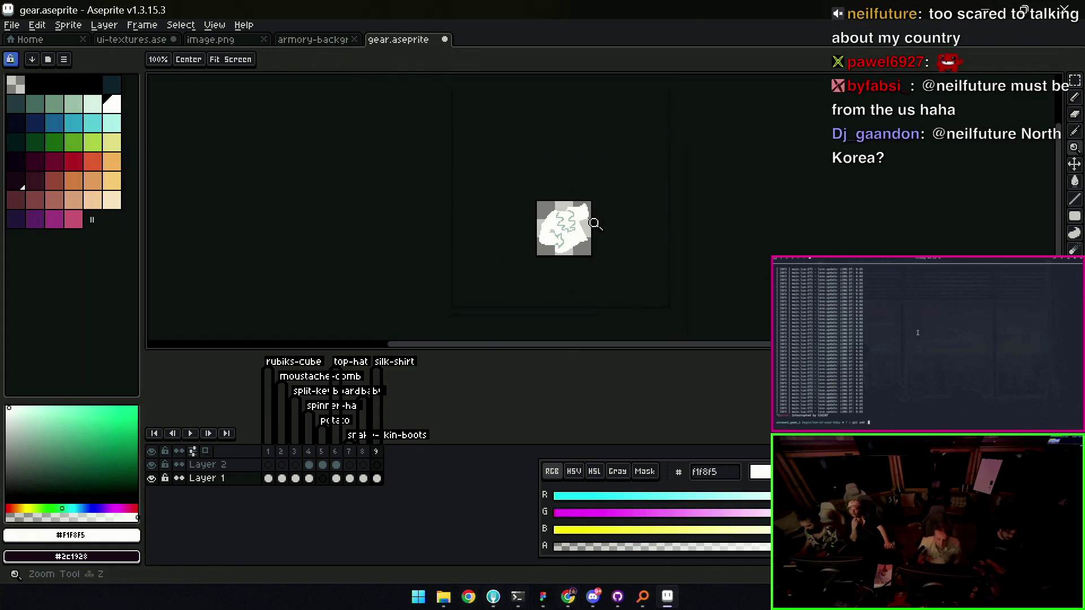
{"action": "scroll", "coordinate": [588, 224], "scroll_direction": "up", "scroll_amount": 2}
{"action": "key", "text": "b"}
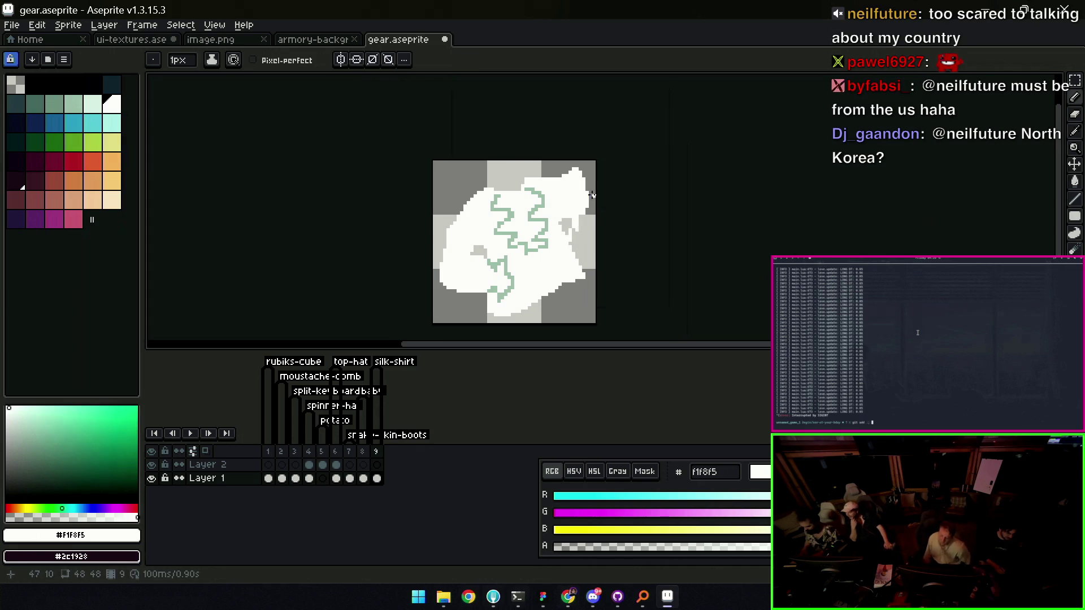
{"action": "key", "text": "e"}
{"action": "left_click_drag", "start_coordinate": [588, 189], "coordinate": [573, 174]}
{"action": "left_click_drag", "start_coordinate": [595, 213], "coordinate": [586, 211]}
{"action": "key", "text": "b"}
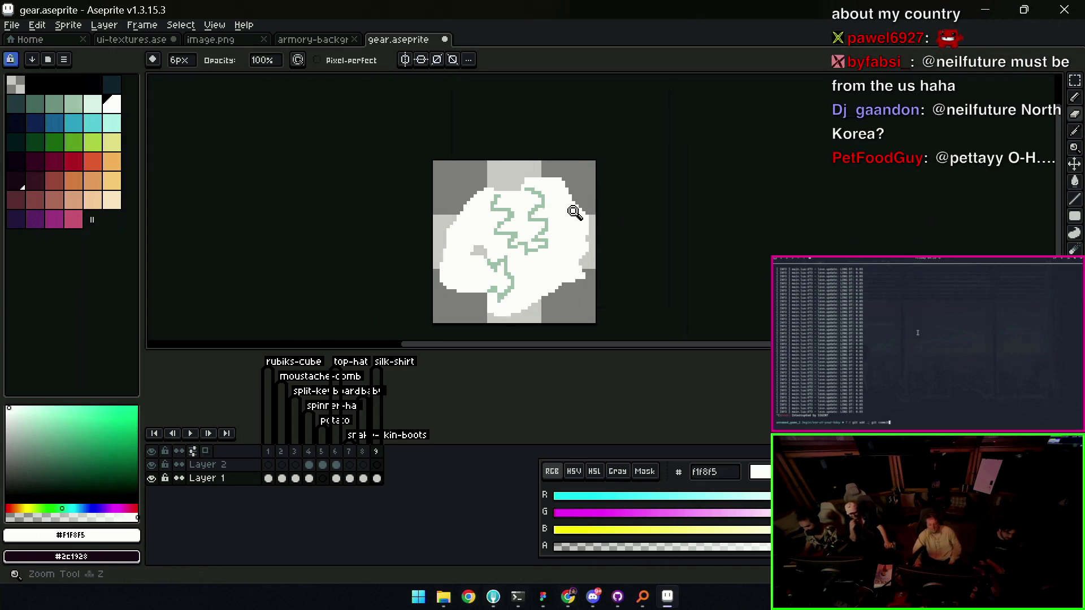
Sample the #9cbaa8 green and zoom out and back in to review the shape
{"action": "left_click", "coordinate": [540, 237], "text": "alt"}
{"action": "key", "text": "z"}
{"action": "key", "text": "b"}
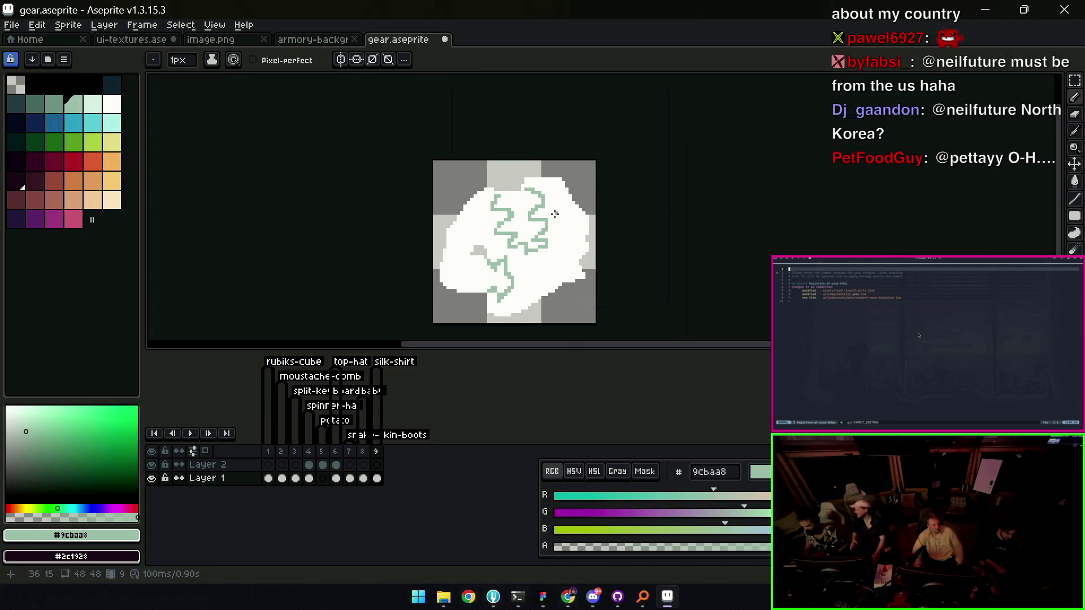
{"action": "key", "text": "z"}
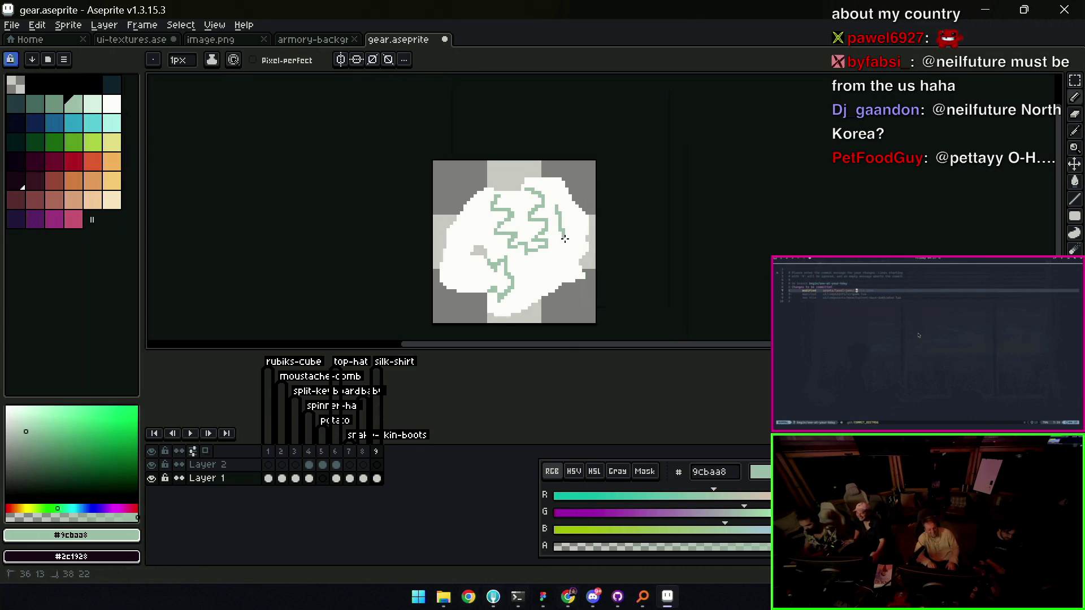
{"action": "scroll", "coordinate": [597, 220], "scroll_direction": "down", "scroll_amount": 4}
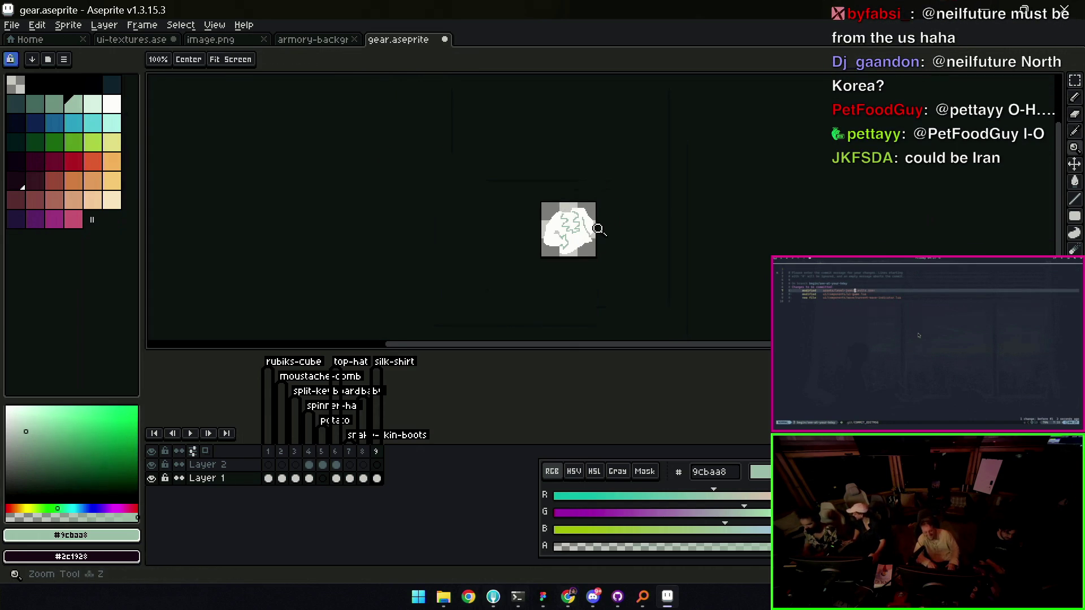
{"action": "scroll", "coordinate": [593, 226], "scroll_direction": "up", "scroll_amount": 4}
{"action": "key", "text": "b"}
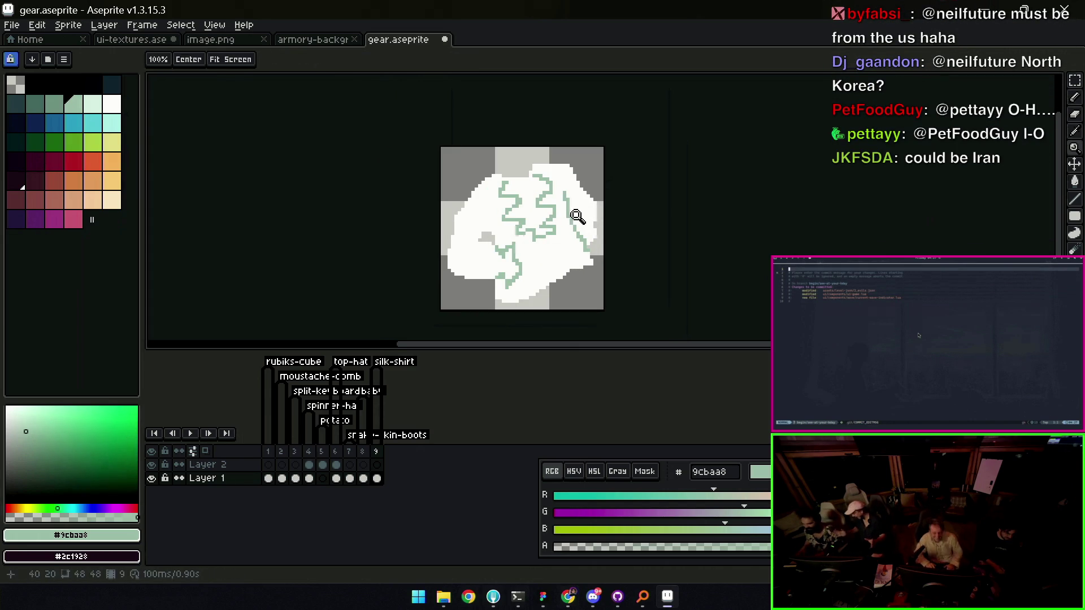
{"action": "key", "text": "z"}
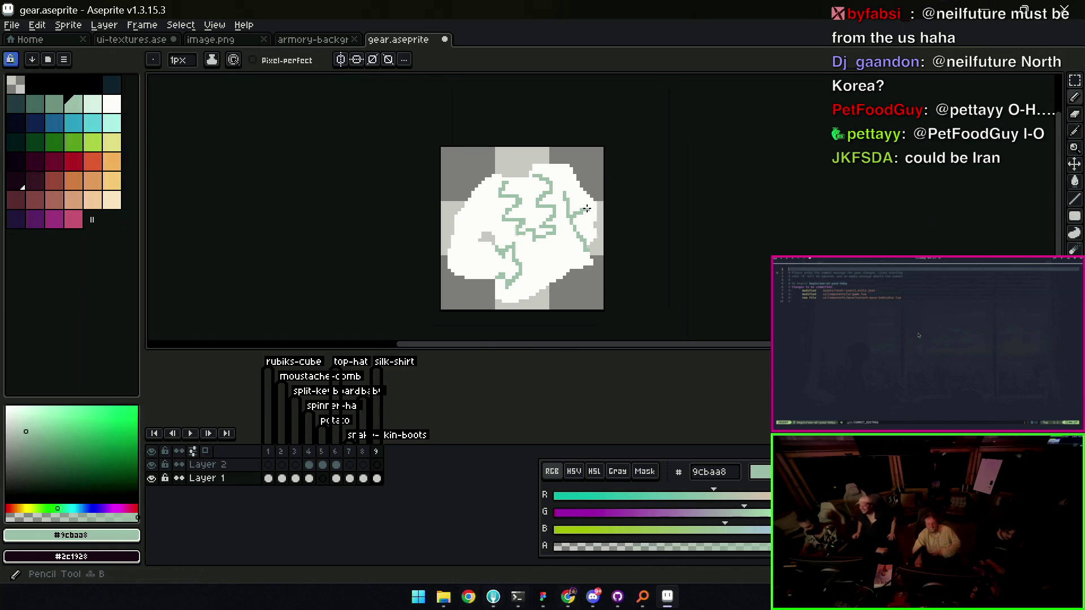
{"action": "scroll", "coordinate": [589, 210], "scroll_direction": "down", "scroll_amount": 4}
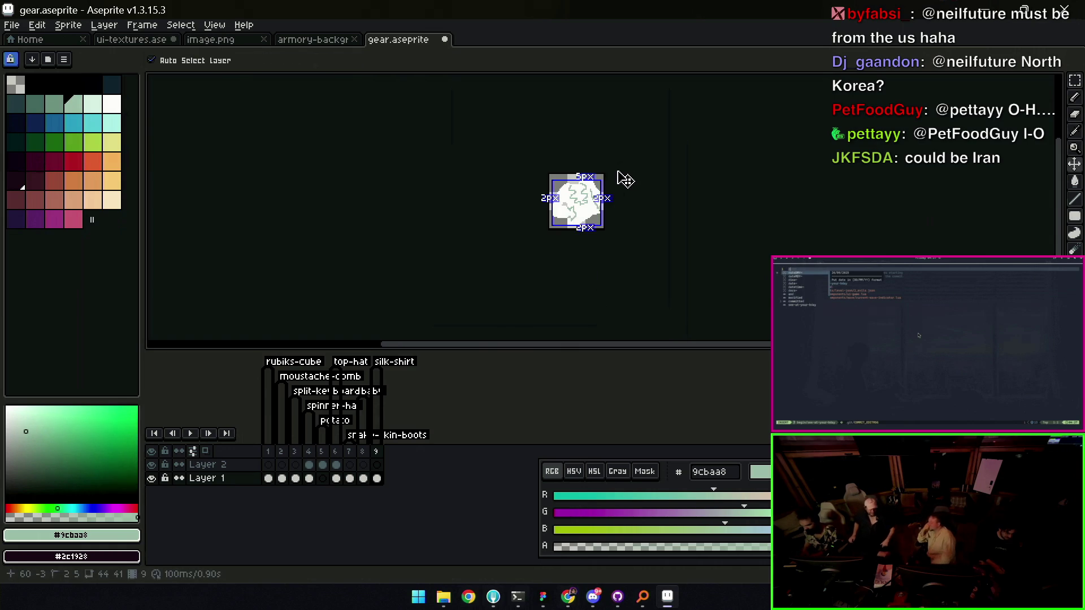
{"action": "scroll", "coordinate": [628, 184], "scroll_direction": "up", "scroll_amount": 4}
Recolour all green lines pale mint #cee4da with a non-contiguous Paint Bucket fill
{"action": "left_click", "coordinate": [631, 188], "text": "alt"}
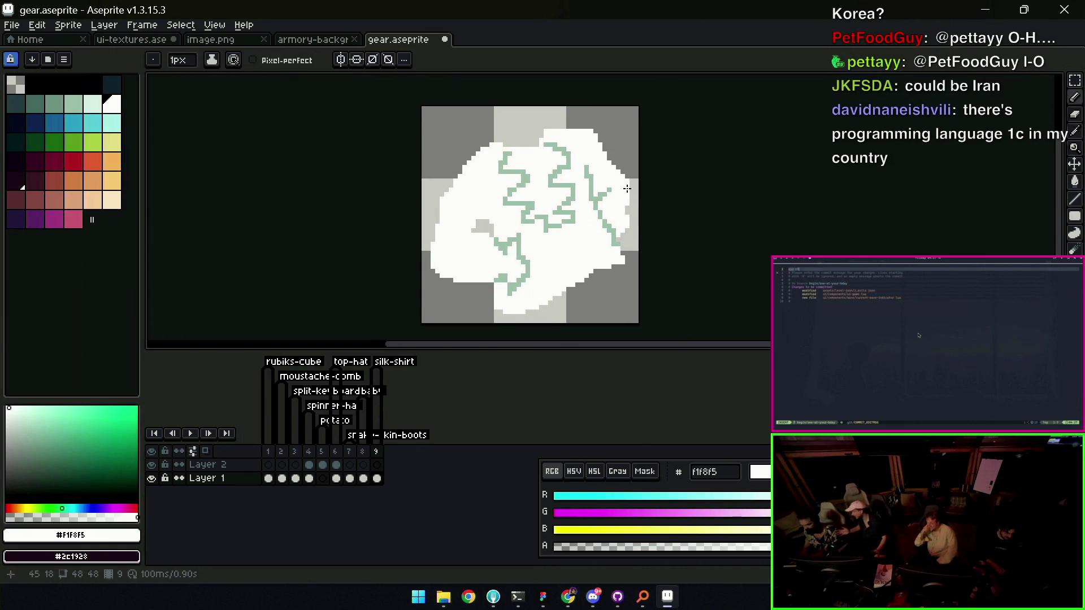
{"action": "key", "text": "i"}
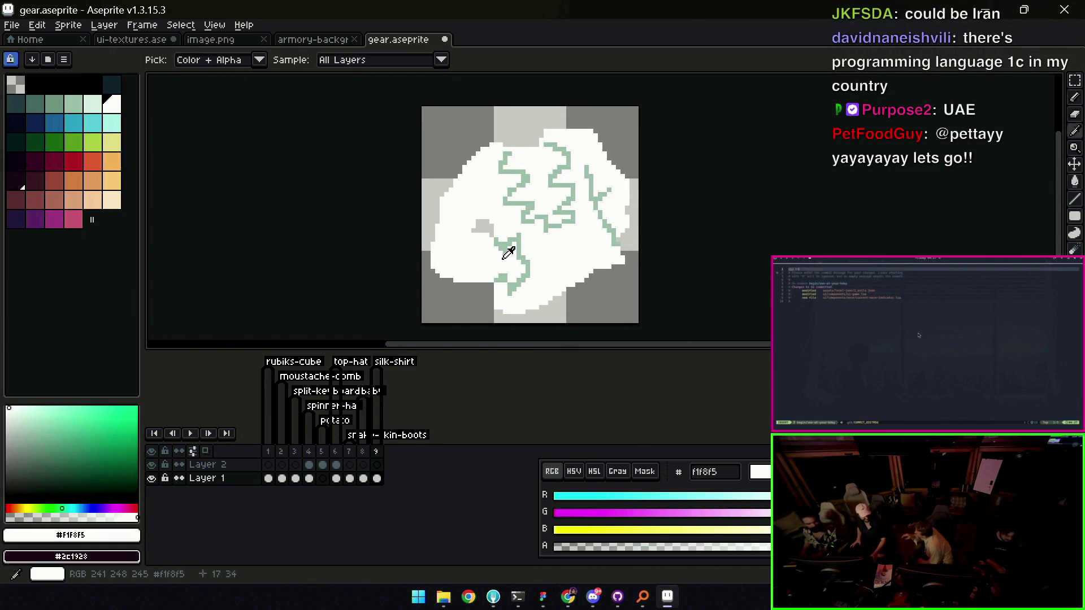
{"action": "left_click", "coordinate": [512, 241]}
{"action": "key", "text": "g"}
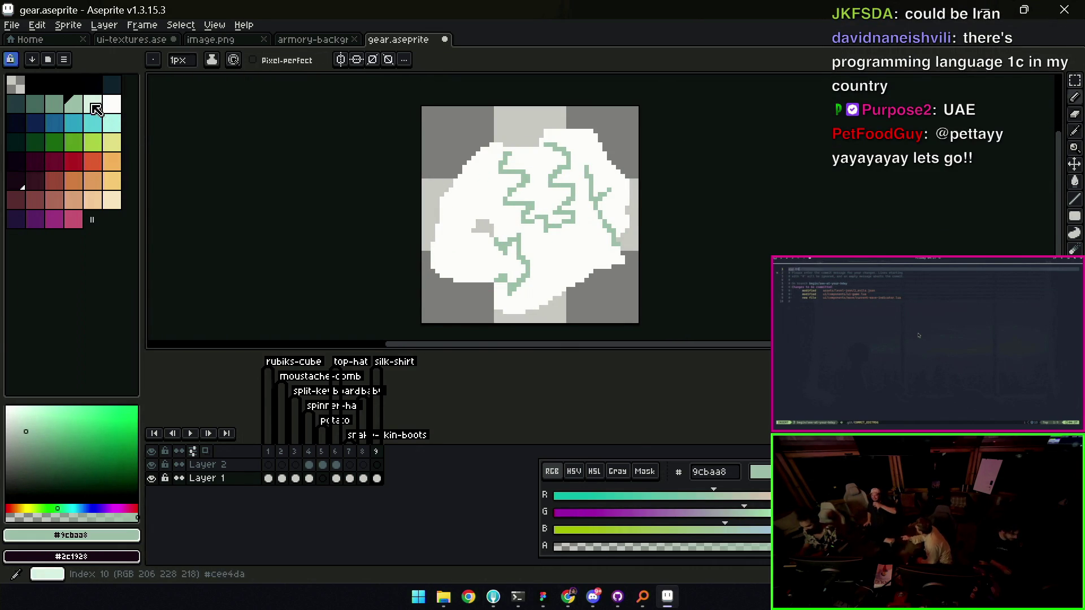
{"action": "left_click", "coordinate": [508, 204]}
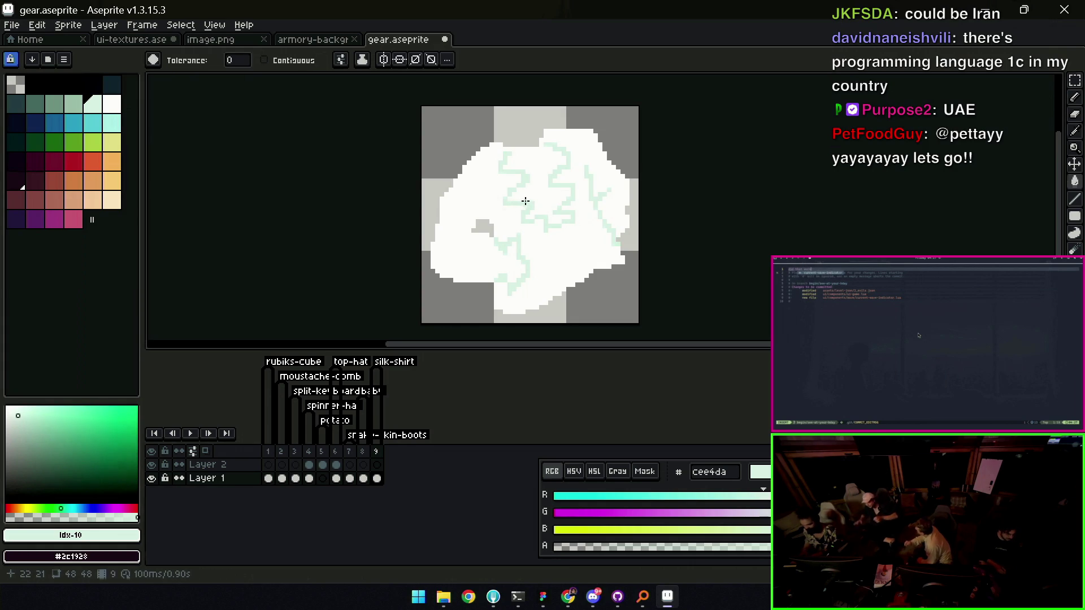
Draw three short #9cbaa8 grey-green Pencil strokes near the centre of the white shape
{"action": "key", "text": "b"}
{"action": "left_click", "coordinate": [74, 108]}
{"action": "left_click", "coordinate": [74, 107]}
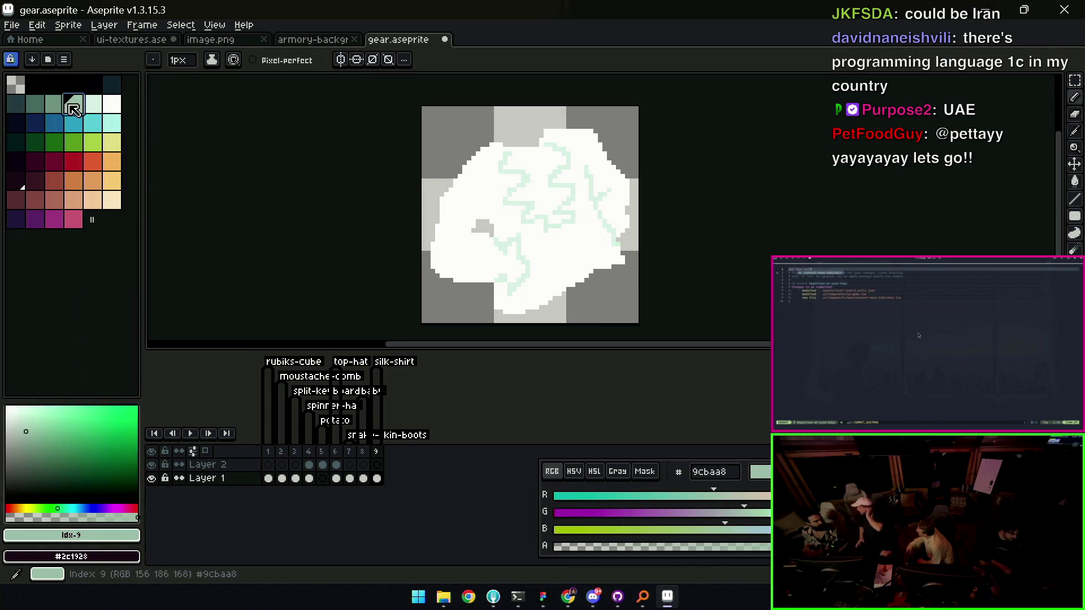
{"action": "mouse_move", "coordinate": [519, 202]}
{"action": "left_mouse_down"}
{"action": "mouse_move", "coordinate": [534, 202]}
{"action": "mouse_move", "coordinate": [520, 205]}
{"action": "left_mouse_up"}
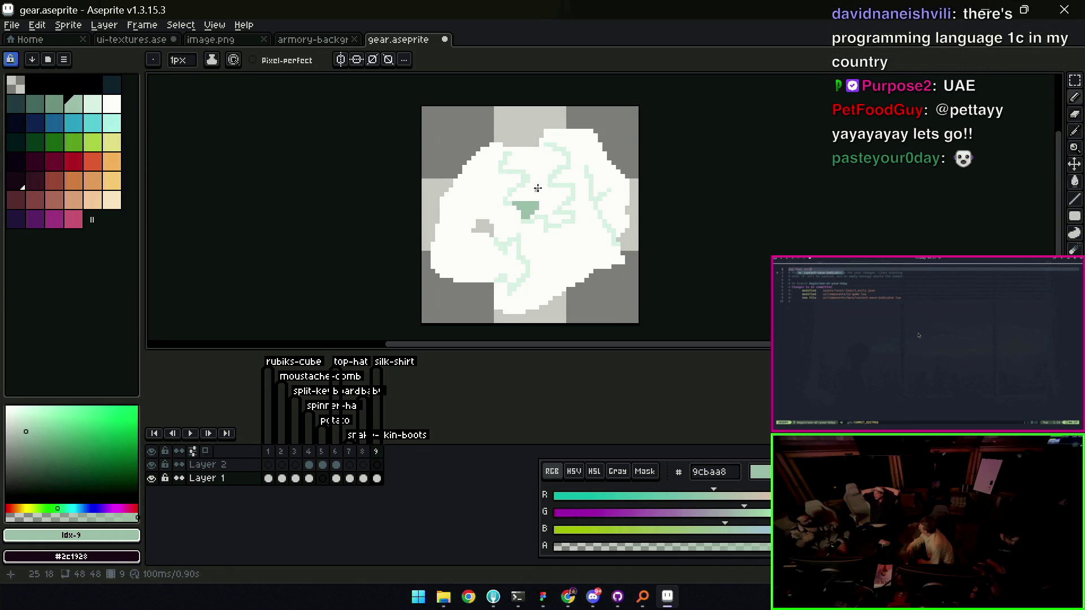
{"action": "scroll", "coordinate": [558, 199], "scroll_direction": "up", "scroll_amount": 2}
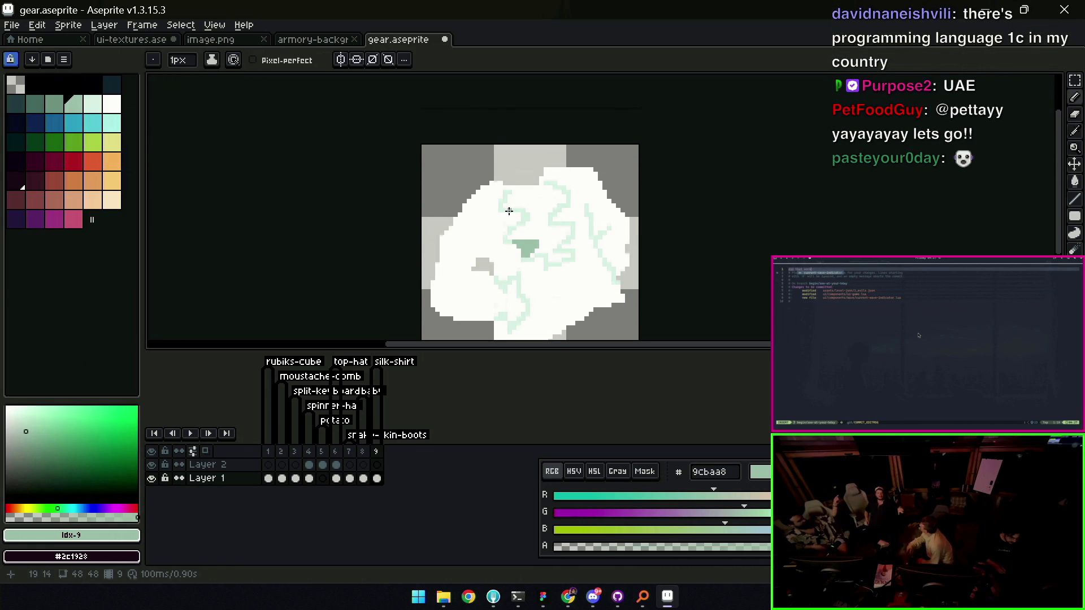
{"action": "left_click_drag", "start_coordinate": [510, 210], "coordinate": [553, 210]}
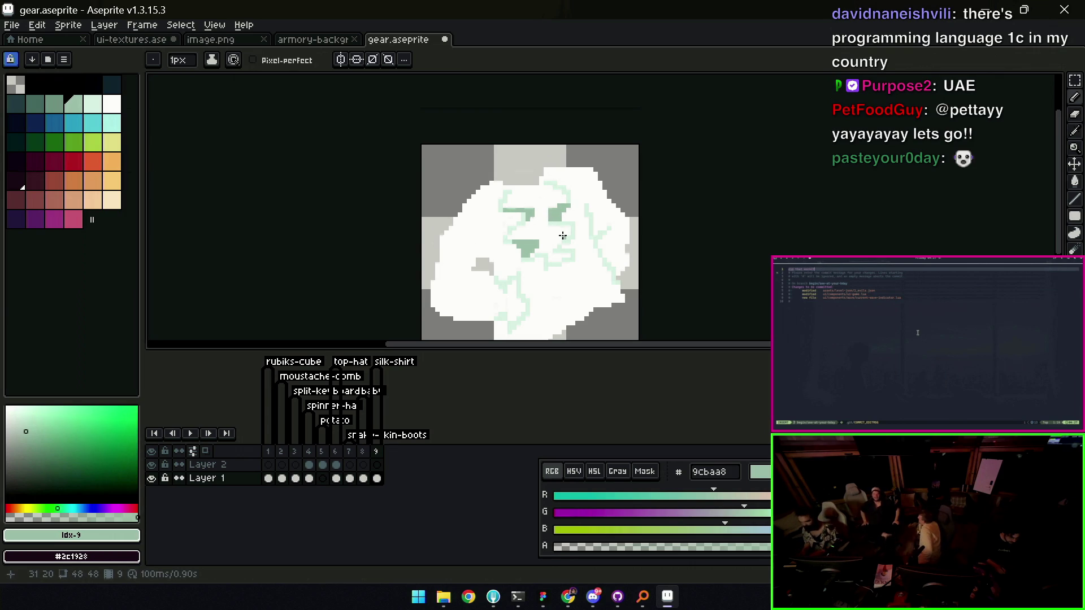
{"action": "mouse_move", "coordinate": [555, 237]}
{"action": "left_mouse_down"}
{"action": "mouse_move", "coordinate": [564, 230]}
{"action": "mouse_move", "coordinate": [562, 241]}
{"action": "left_mouse_up"}
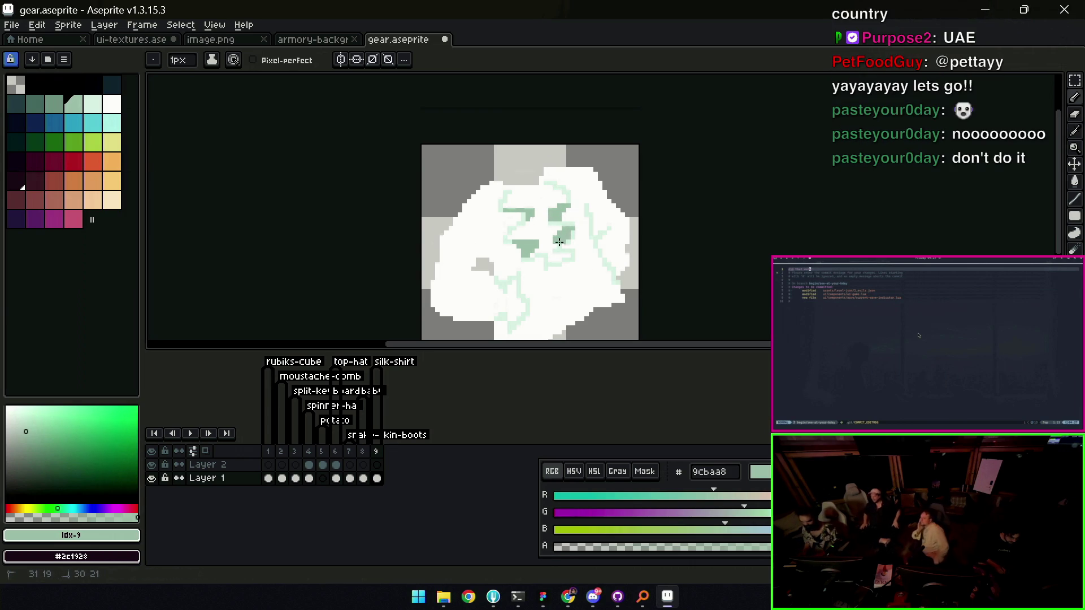
Sample off-white, grey-green and pale mint from the sprite's right side
{"action": "left_click", "coordinate": [571, 240], "text": "alt"}
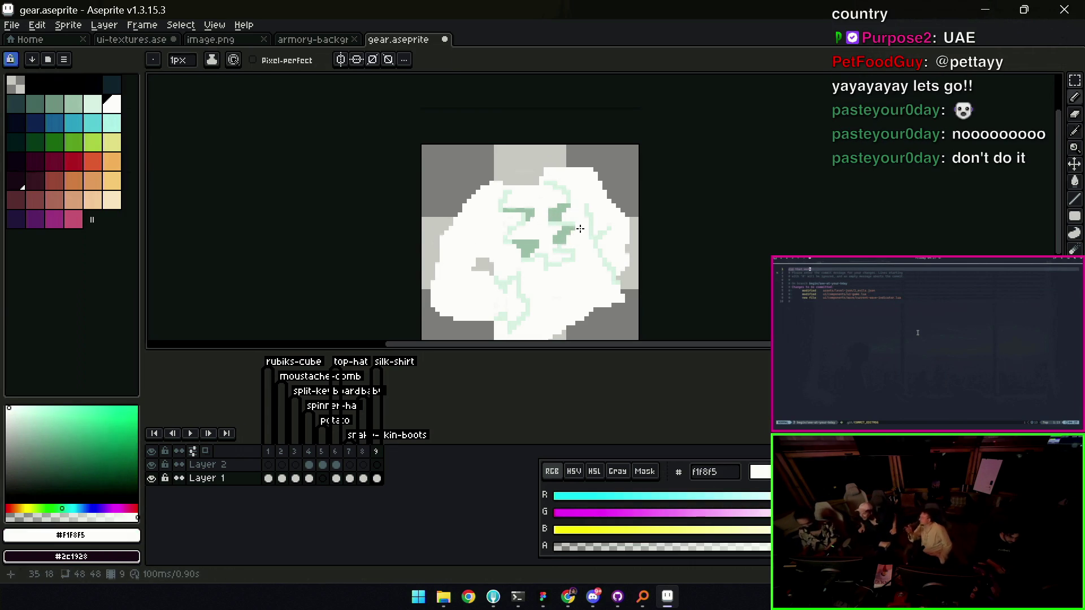
{"action": "left_click", "coordinate": [562, 234], "text": "alt"}
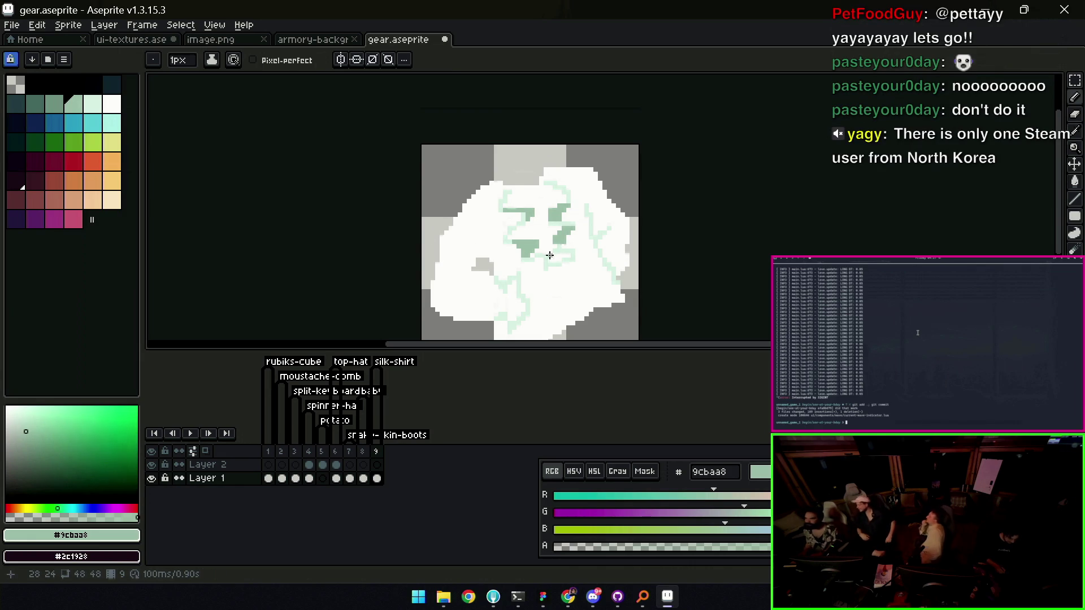
{"action": "left_click_drag", "start_coordinate": [555, 296], "coordinate": [547, 249]}
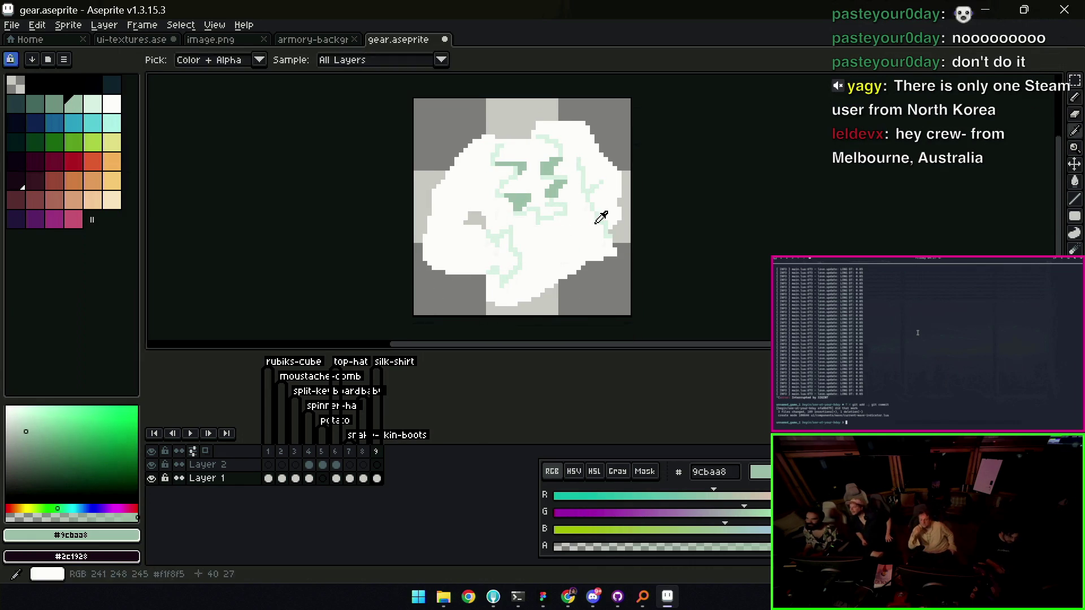
{"action": "left_click", "coordinate": [604, 211], "text": "alt"}
{"action": "left_click", "coordinate": [602, 225], "text": "alt"}
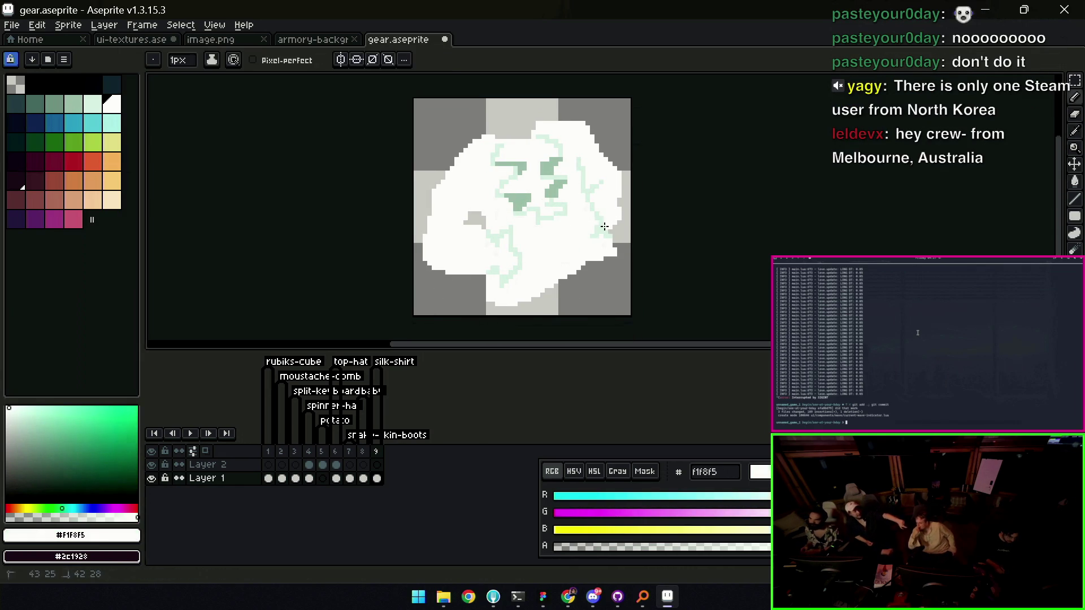
{"action": "left_click", "coordinate": [604, 224], "text": "alt"}
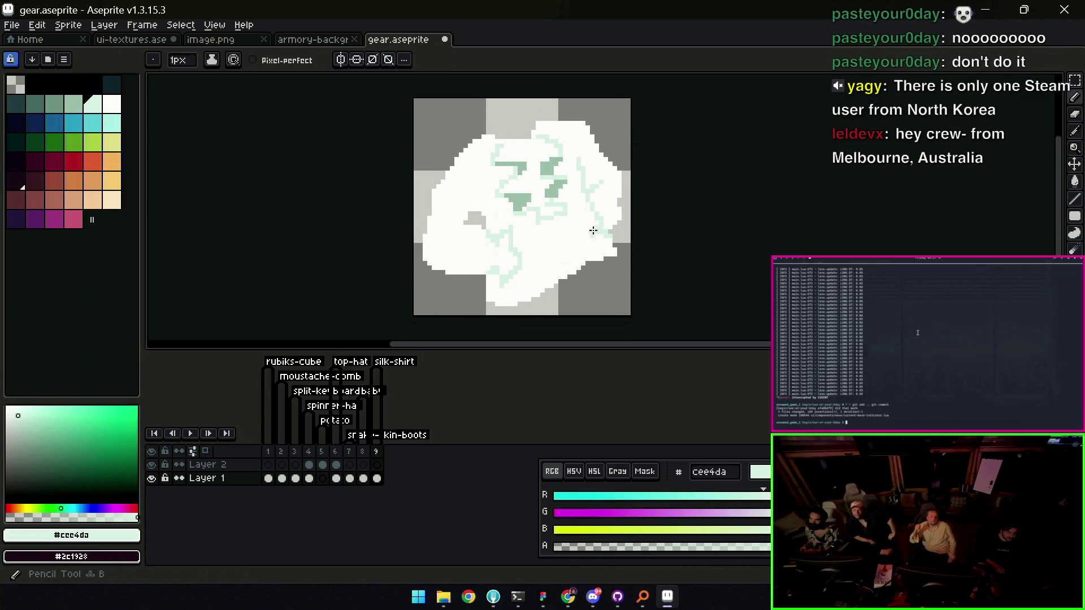
{"action": "left_click", "coordinate": [586, 243], "text": "alt"}
Add grey-green and pale mint detail strokes with the Pencil and Line tools
{"action": "key", "text": "b"}
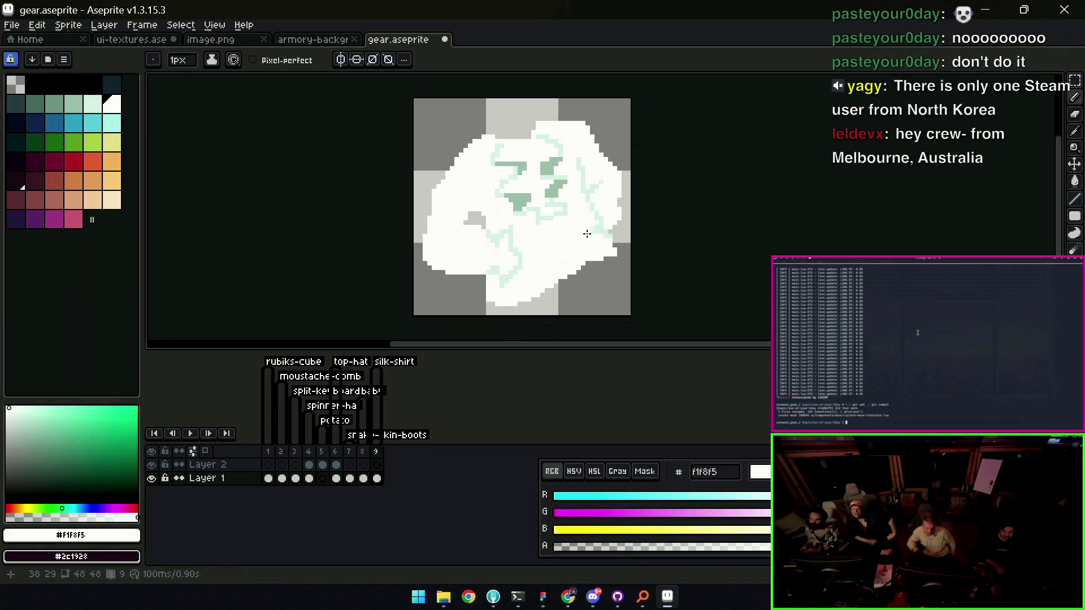
{"action": "left_click", "coordinate": [602, 232], "text": "alt"}
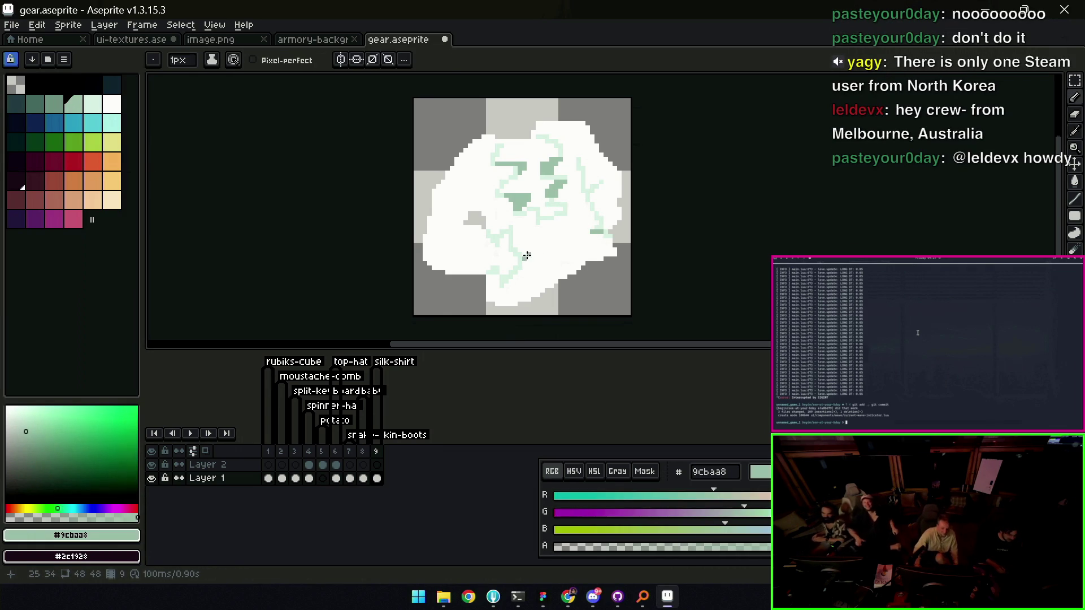
{"action": "key", "text": "l"}
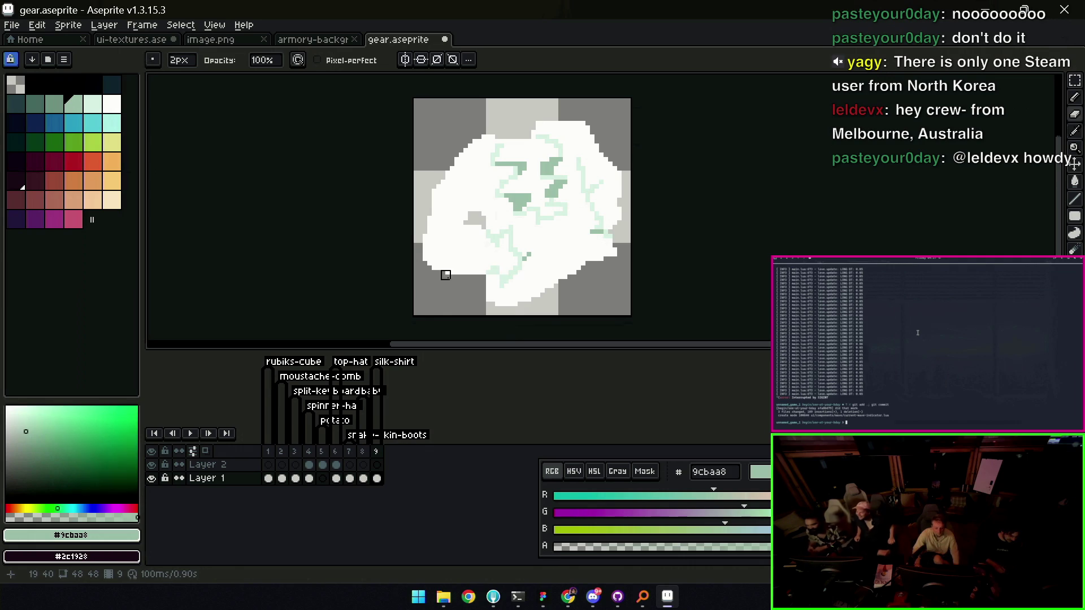
{"action": "key", "text": "b"}
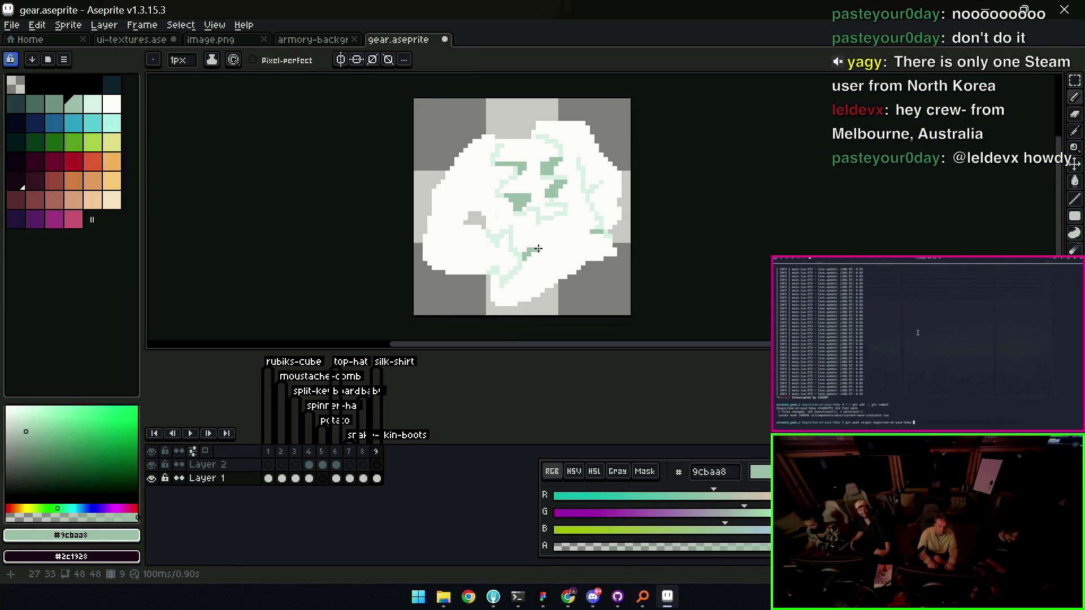
{"action": "left_click", "coordinate": [534, 247], "text": "alt"}
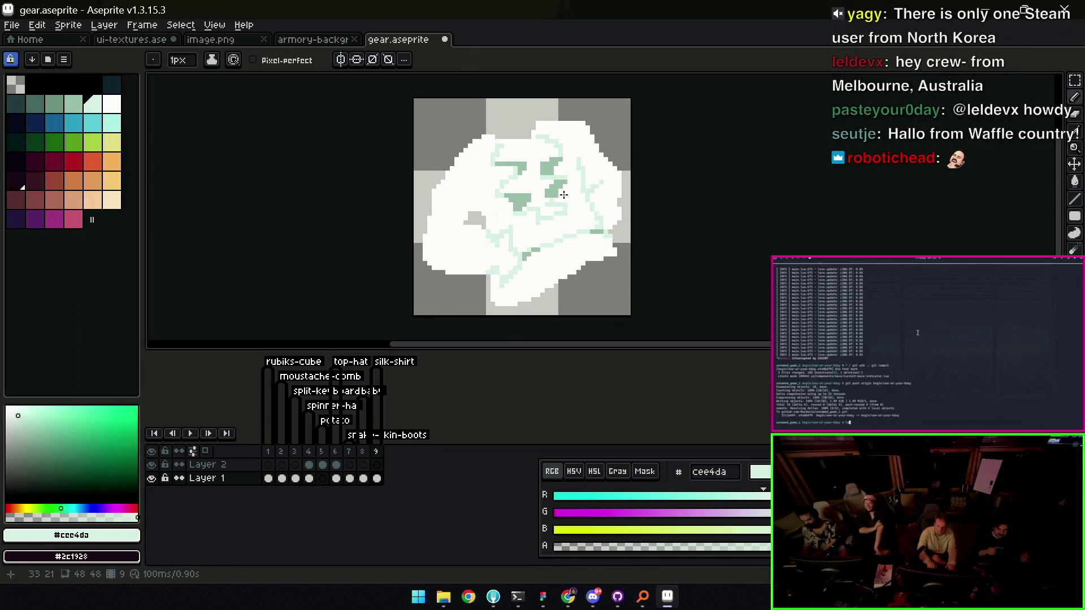
{"action": "left_click_drag", "start_coordinate": [569, 235], "coordinate": [550, 242]}
Swap the foreground and background colours and zoom out to view the whole sprite
{"action": "key", "text": "x"}
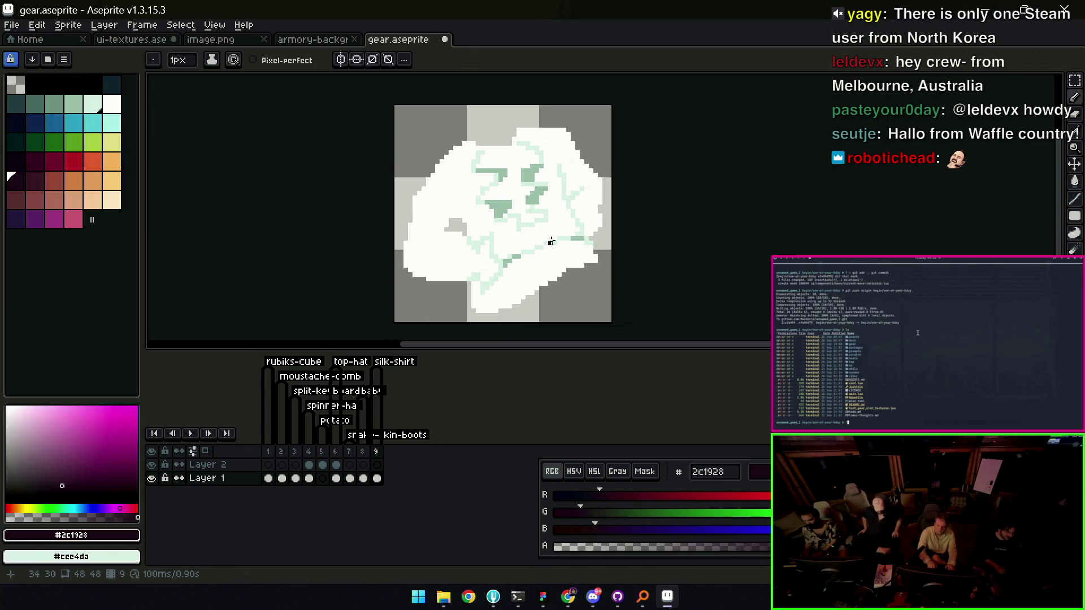
{"action": "key", "text": "z"}
{"action": "scroll", "coordinate": [565, 231], "scroll_direction": "down", "scroll_amount": 2}
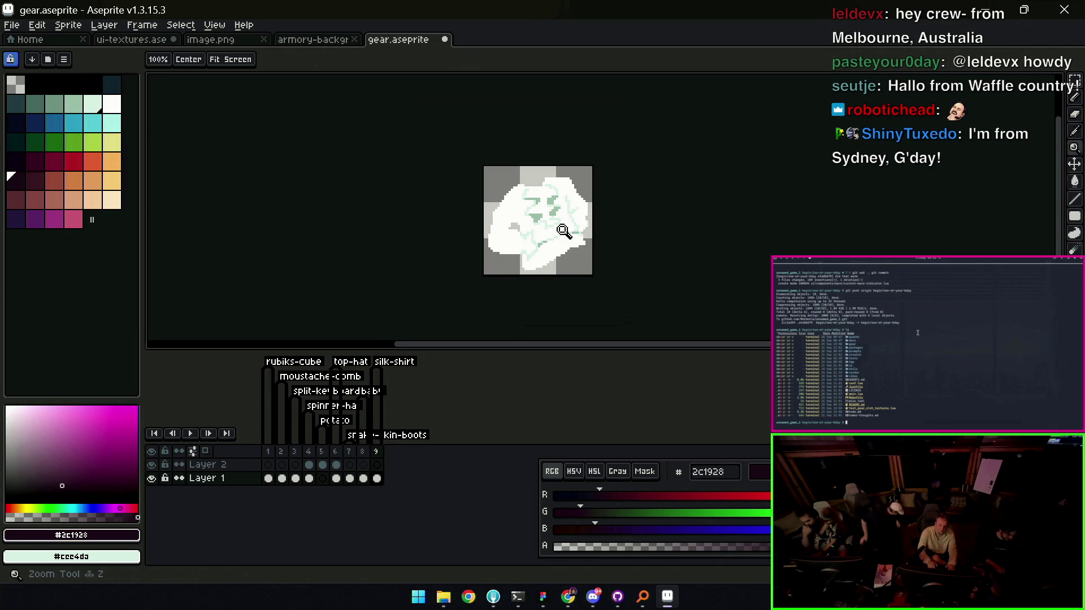
{"action": "scroll", "coordinate": [570, 231], "scroll_direction": "up", "scroll_amount": 3}
{"action": "key", "text": "b"}
Sample off-white, pale mint and grey-green from the sprite's lower middle and right side
{"action": "left_click", "coordinate": [588, 225], "text": "alt"}
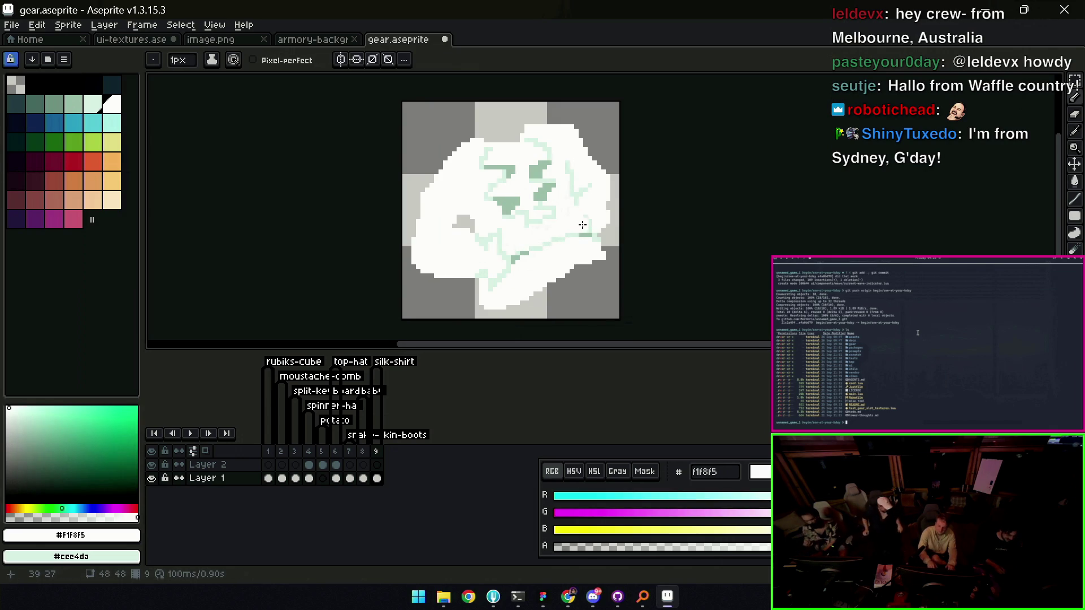
{"action": "left_click", "coordinate": [577, 209], "text": "alt"}
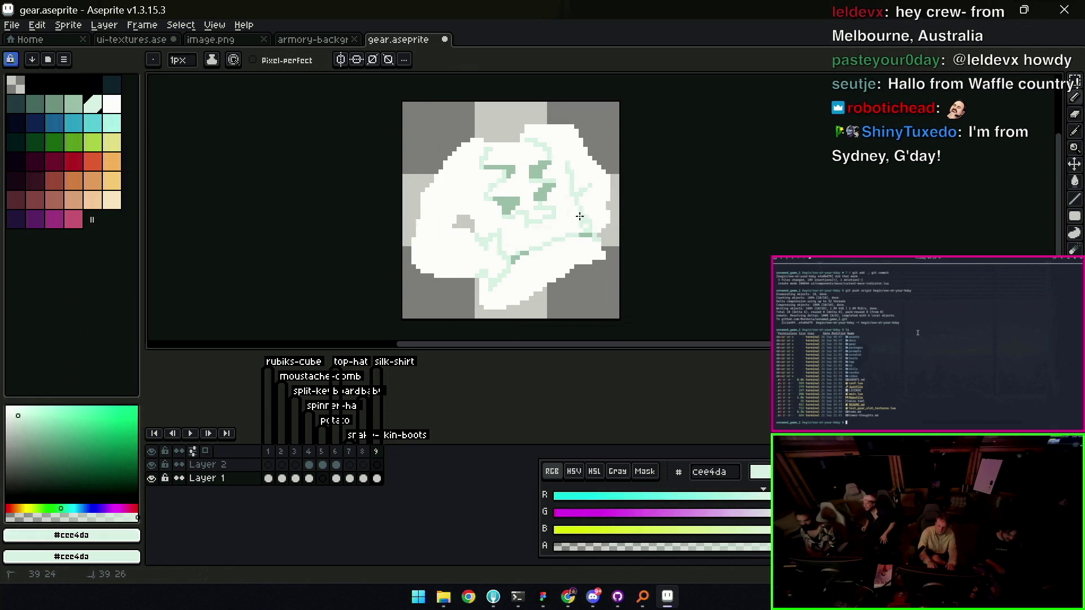
{"action": "left_click", "coordinate": [585, 234], "text": "alt"}
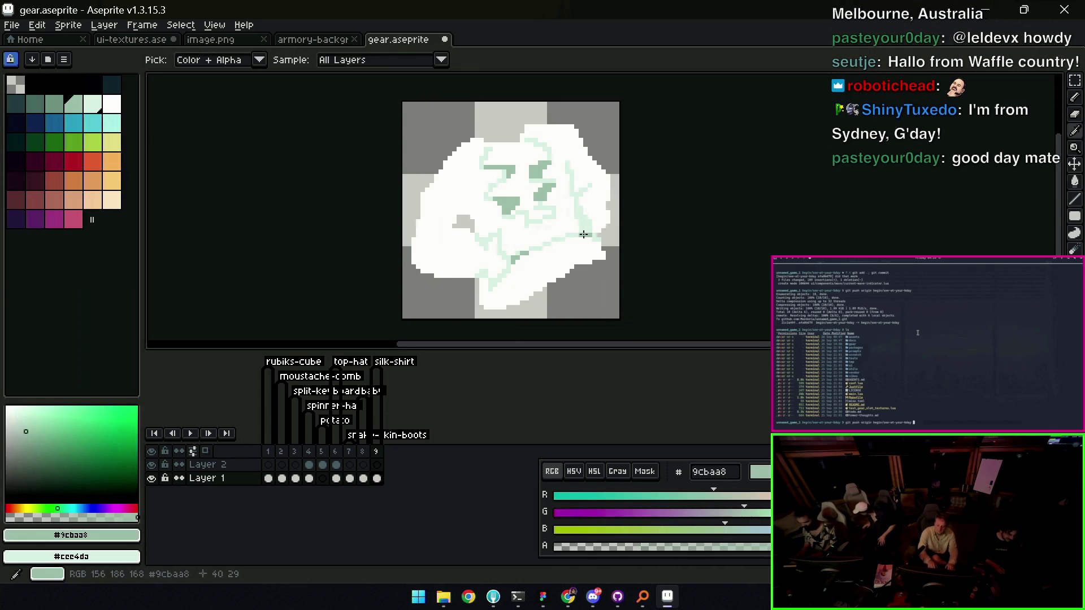
{"action": "left_click", "coordinate": [585, 238], "text": "alt"}
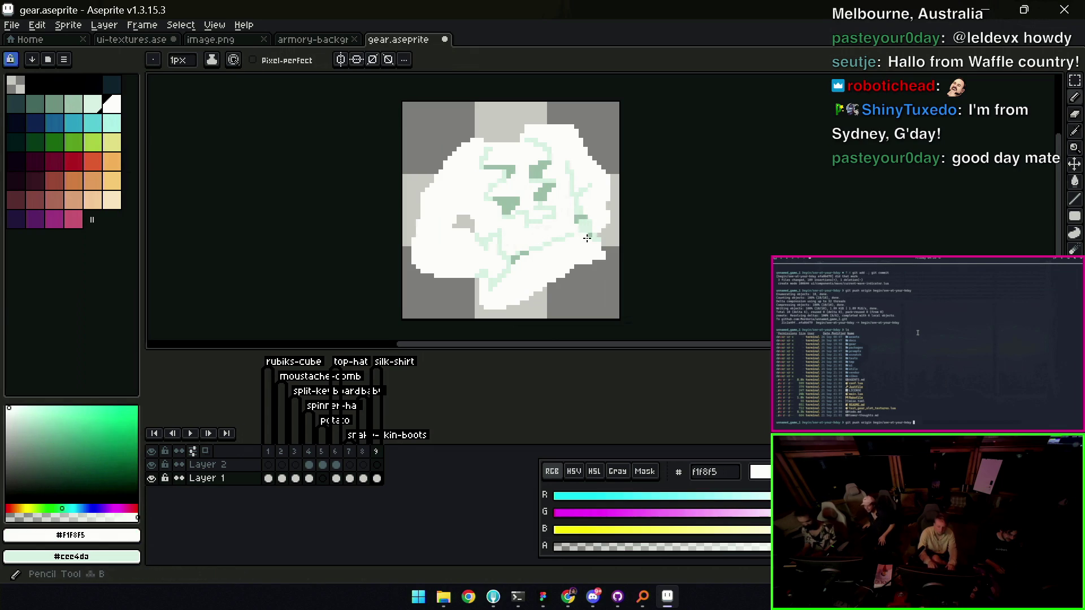
{"action": "left_click", "coordinate": [580, 226], "text": "alt"}
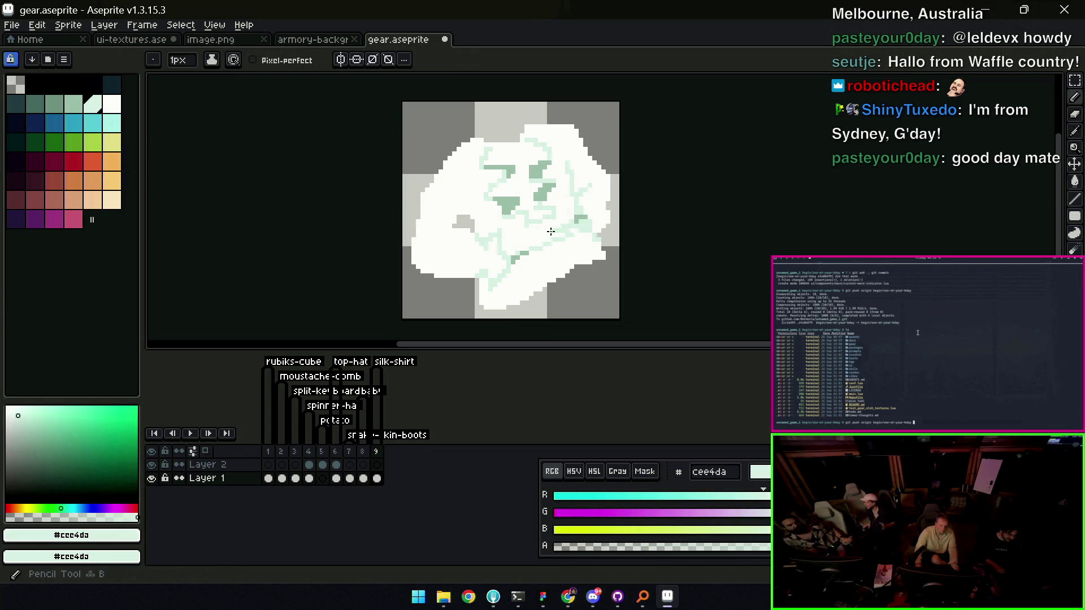
{"action": "left_click", "coordinate": [509, 246], "text": "alt"}
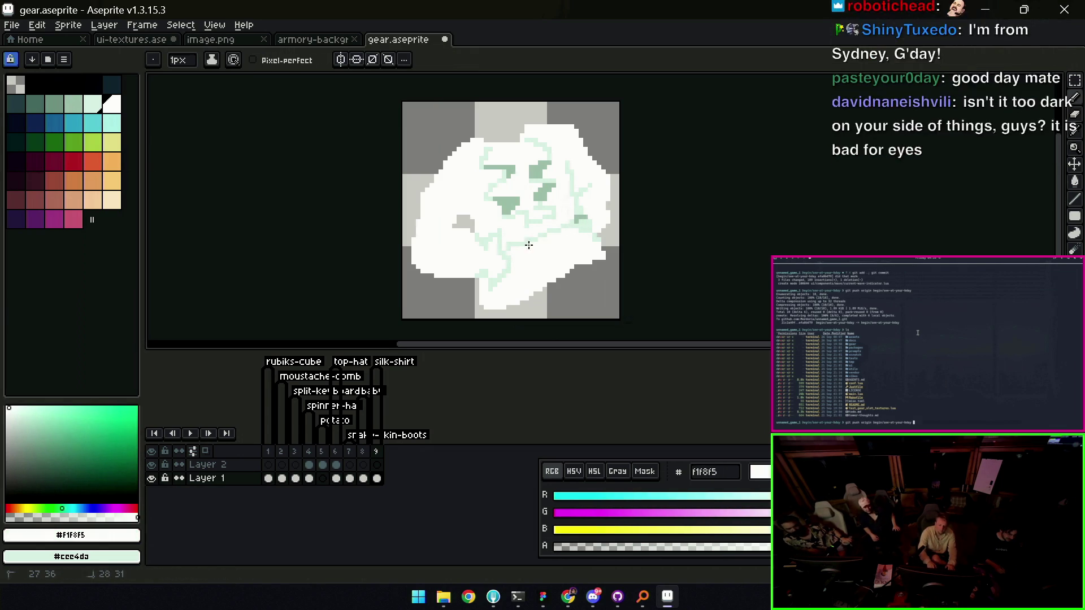
{"action": "left_click", "coordinate": [503, 249], "text": "alt"}
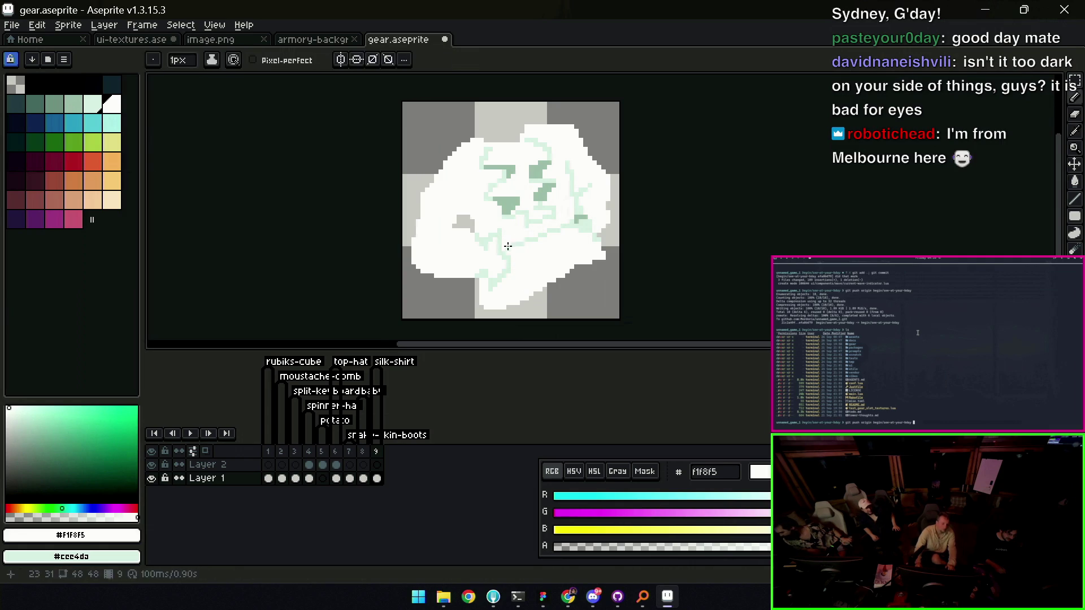
{"action": "left_click", "coordinate": [585, 215], "text": "alt"}
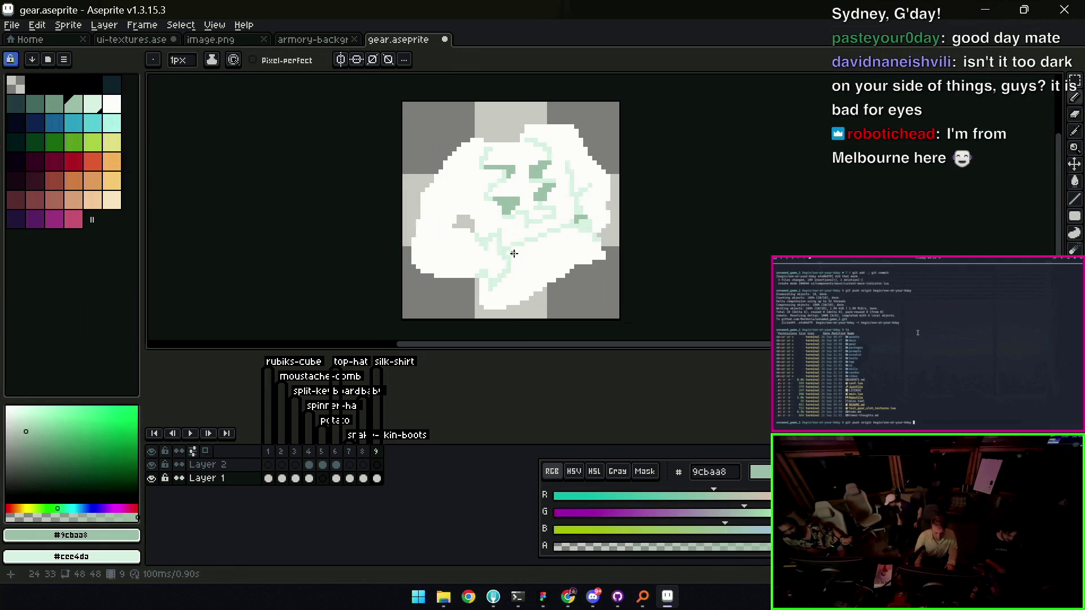
Enlarge the view, sample #f1f8f5 then light mint #cee4da, and zoom out
{"action": "left_click_drag", "start_coordinate": [513, 252], "coordinate": [562, 237]}
{"action": "scroll", "coordinate": [562, 237], "scroll_direction": "up", "scroll_amount": 1}
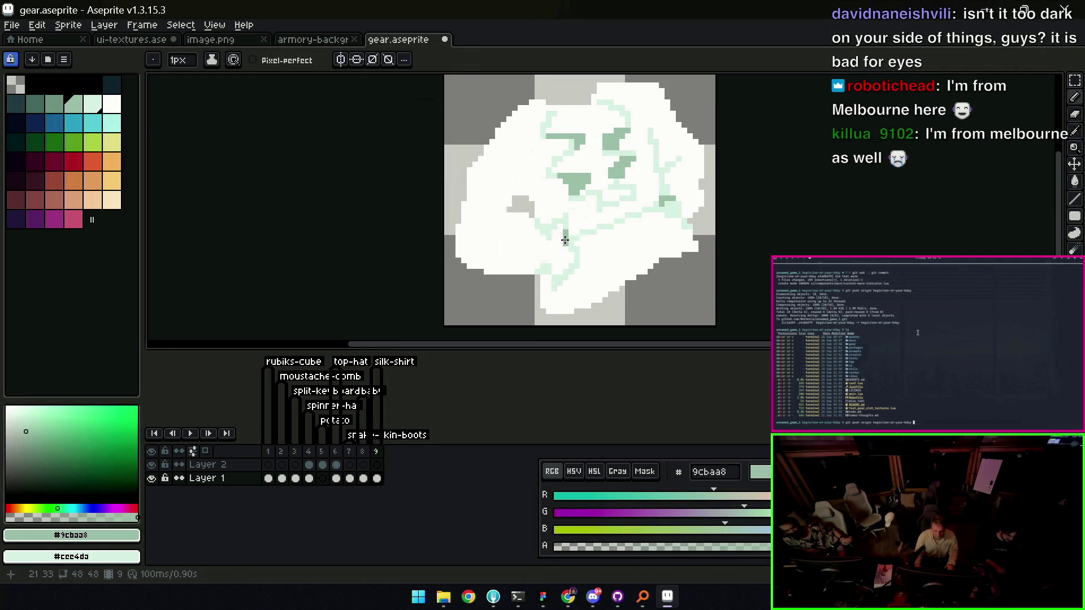
{"action": "left_click", "coordinate": [560, 240], "text": "alt"}
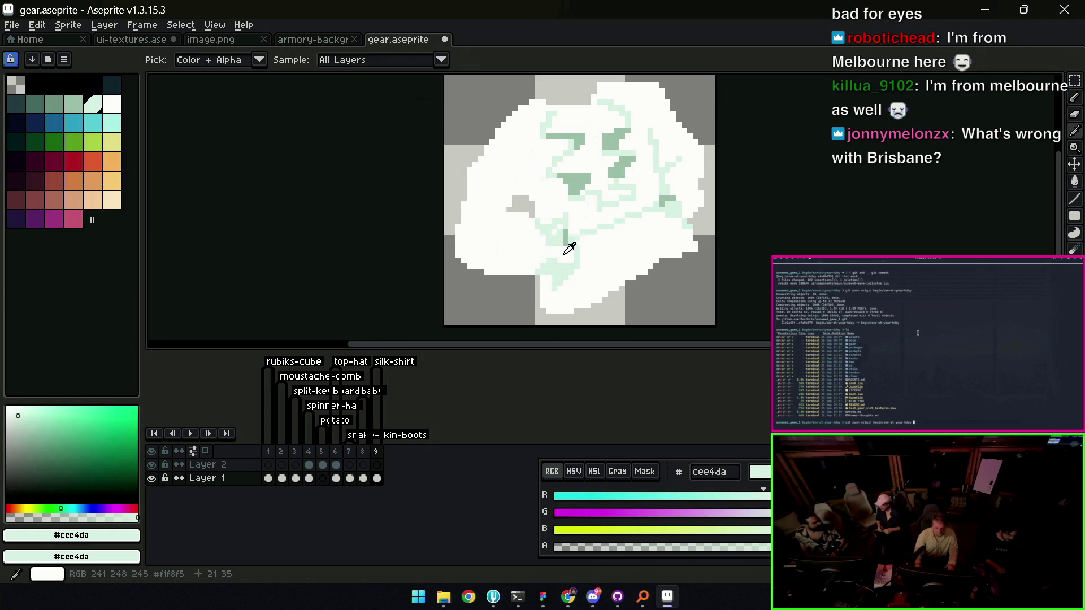
{"action": "left_click", "coordinate": [550, 271], "text": "alt"}
{"action": "left_click", "coordinate": [552, 283], "text": "alt"}
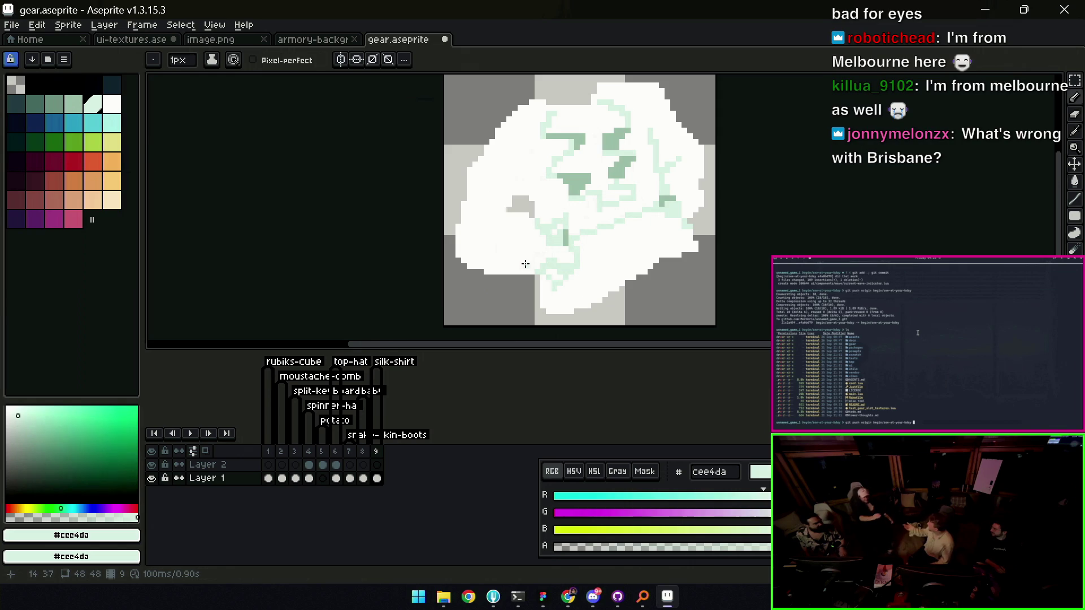
{"action": "key", "text": "z"}
{"action": "scroll", "coordinate": [542, 237], "scroll_direction": "down", "scroll_amount": 4}
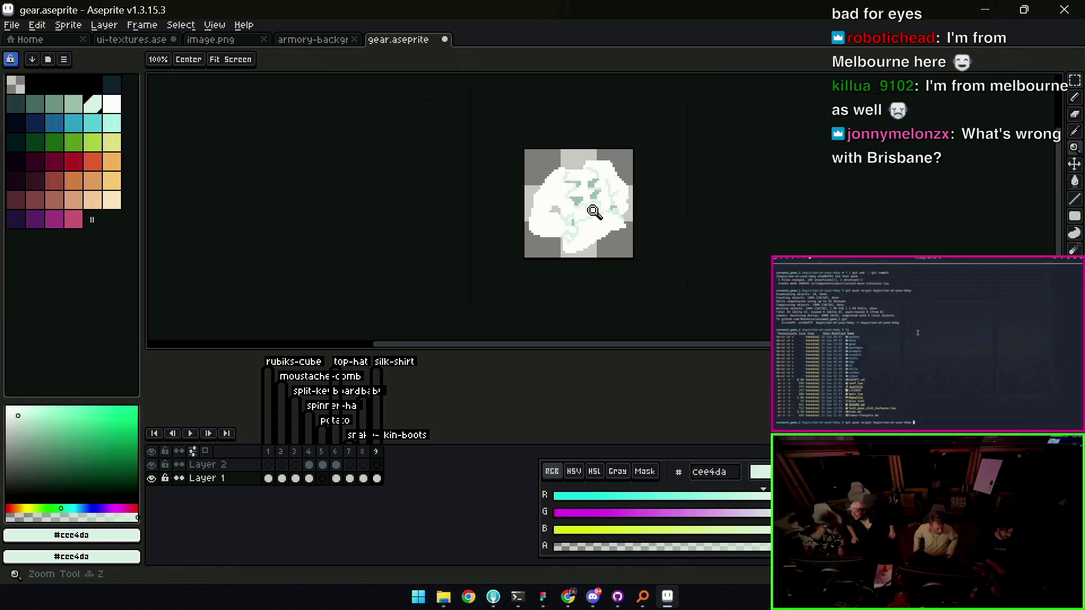
Sample near-white #f1f8f5 and light mint #cee4da from the gear, zooming out to check it
{"action": "scroll", "coordinate": [603, 204], "scroll_direction": "up", "scroll_amount": 4}
{"action": "key", "text": "b"}
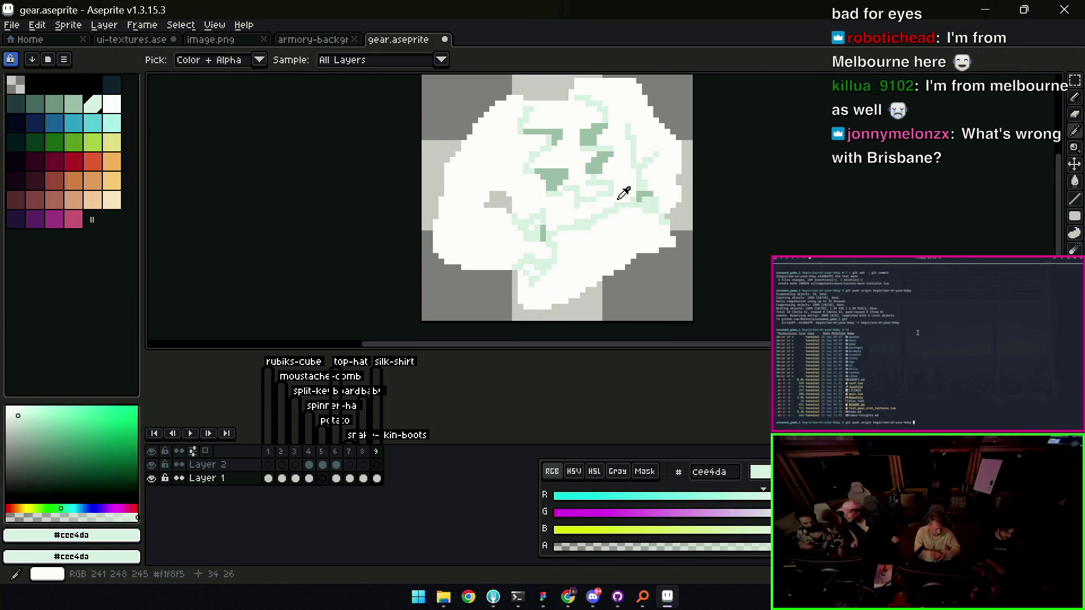
{"action": "left_click", "coordinate": [621, 199], "text": "alt"}
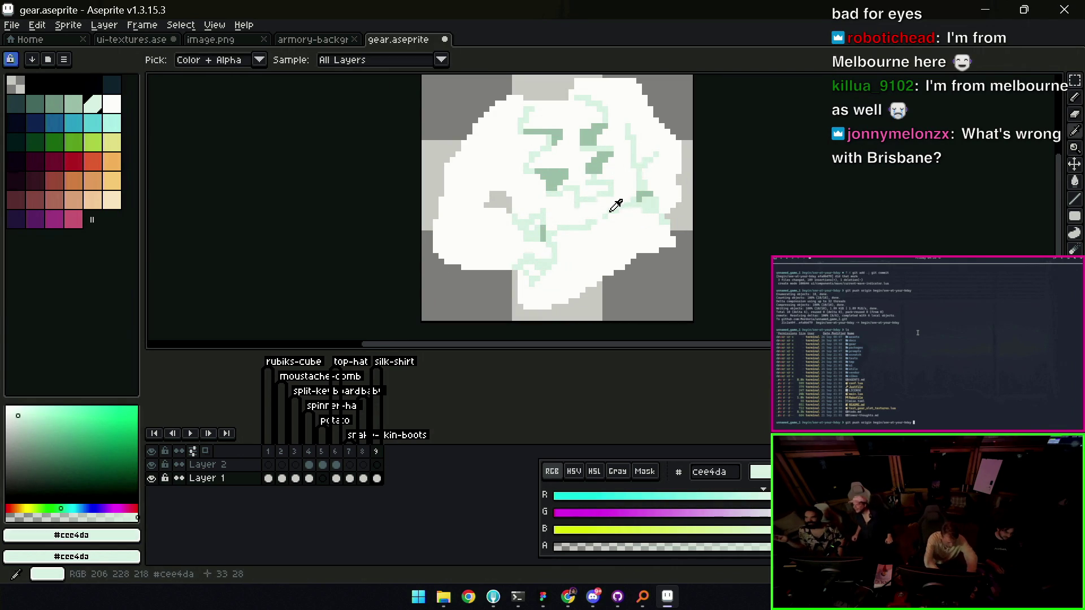
{"action": "key", "text": "z"}
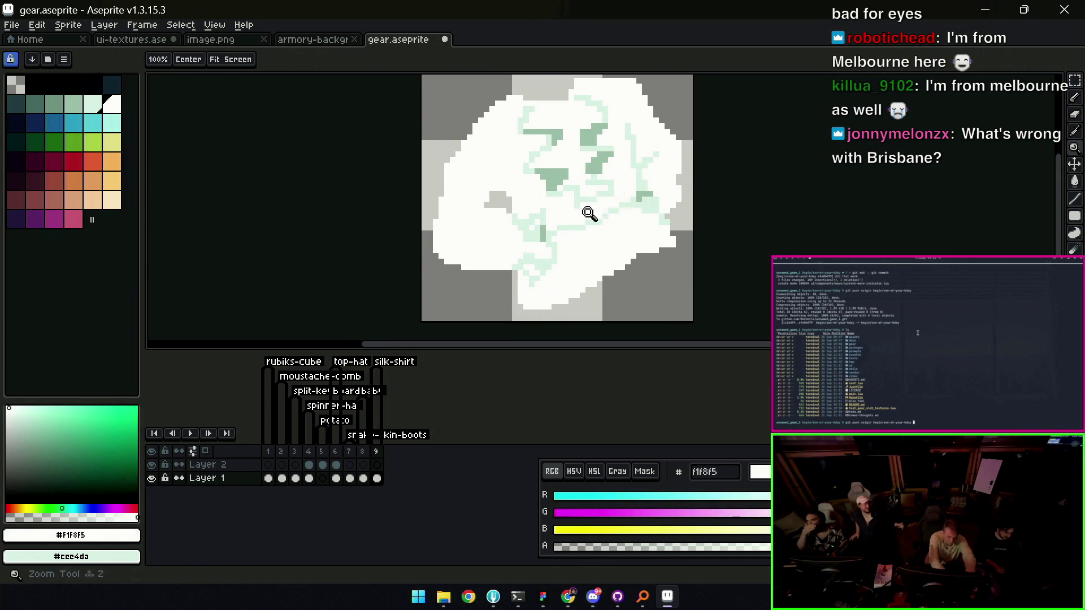
{"action": "scroll", "coordinate": [622, 186], "scroll_direction": "down", "scroll_amount": 1}
{"action": "scroll", "coordinate": [632, 188], "scroll_direction": "up", "scroll_amount": 1}
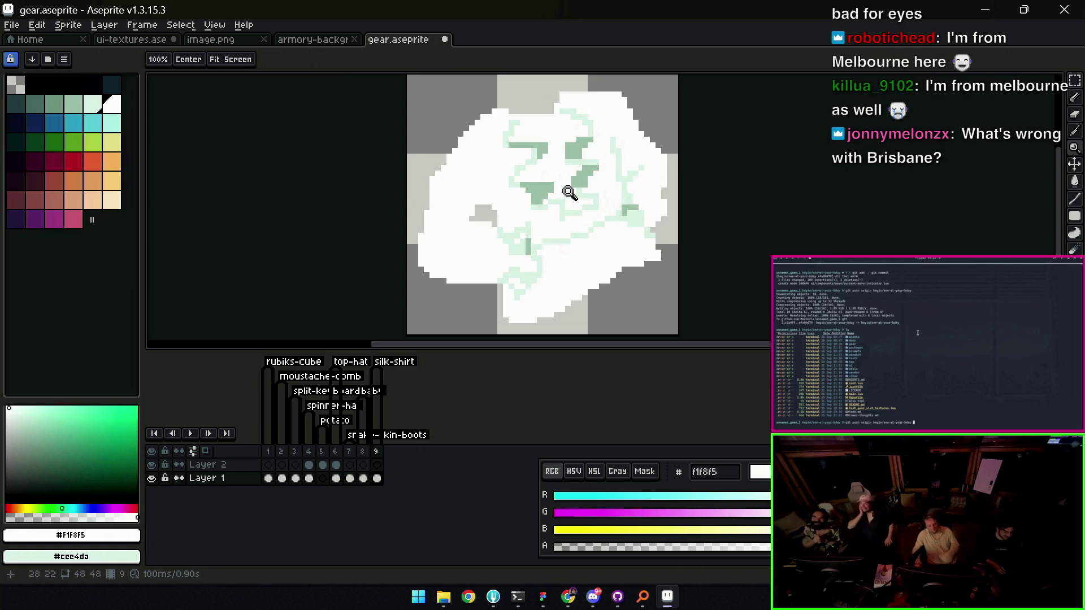
{"action": "left_click", "coordinate": [625, 211], "text": "alt"}
{"action": "key", "text": "b"}
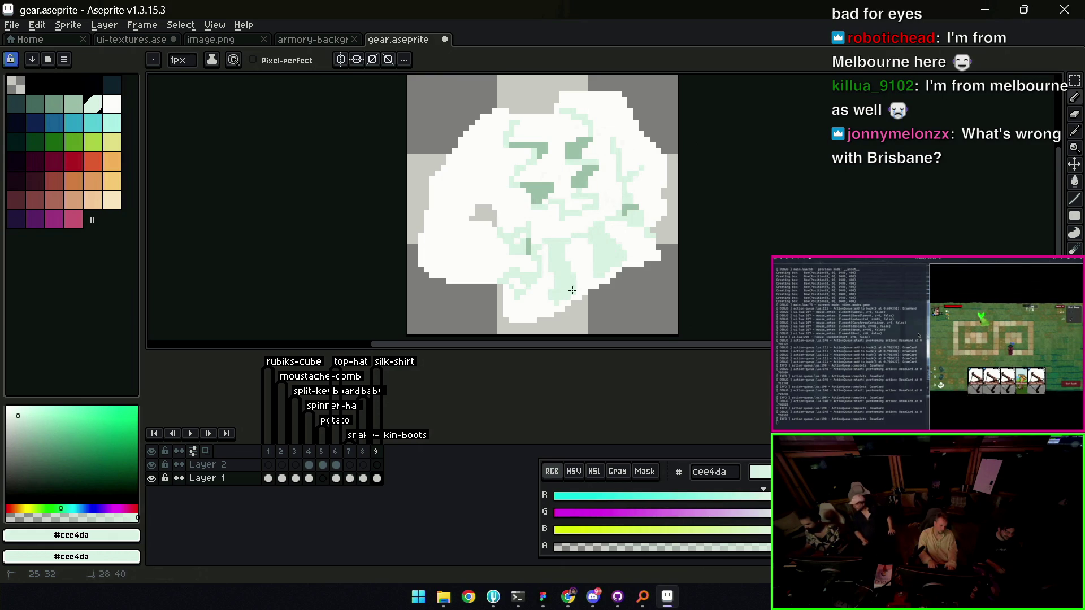
{"action": "key", "text": "z"}
{"action": "scroll", "coordinate": [611, 215], "scroll_direction": "down", "scroll_amount": 5}
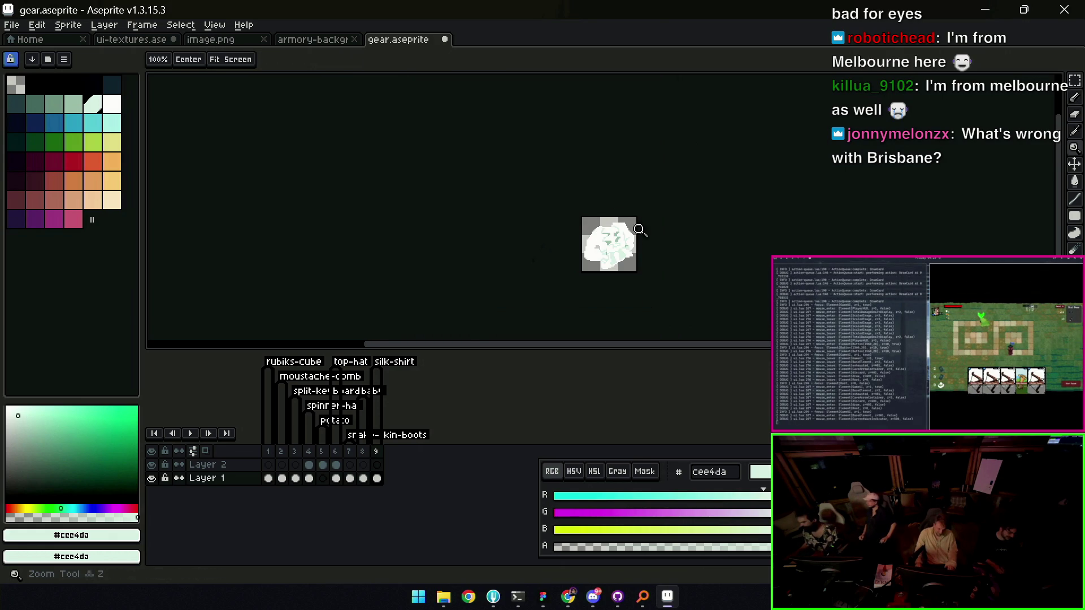
{"action": "scroll", "coordinate": [640, 225], "scroll_direction": "up", "scroll_amount": 4}
{"action": "key", "text": "b"}
Paint a few near-white #f1f8f5 pixels on the gear and zoom out to judge them
{"action": "left_click", "coordinate": [646, 244], "text": "alt"}
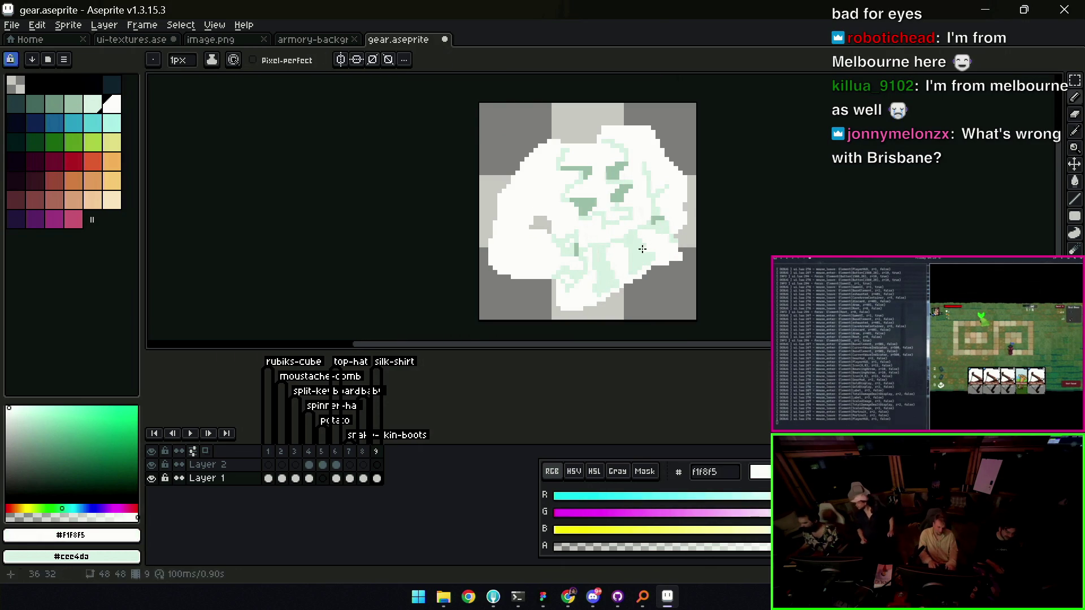
{"action": "left_click", "coordinate": [593, 251]}
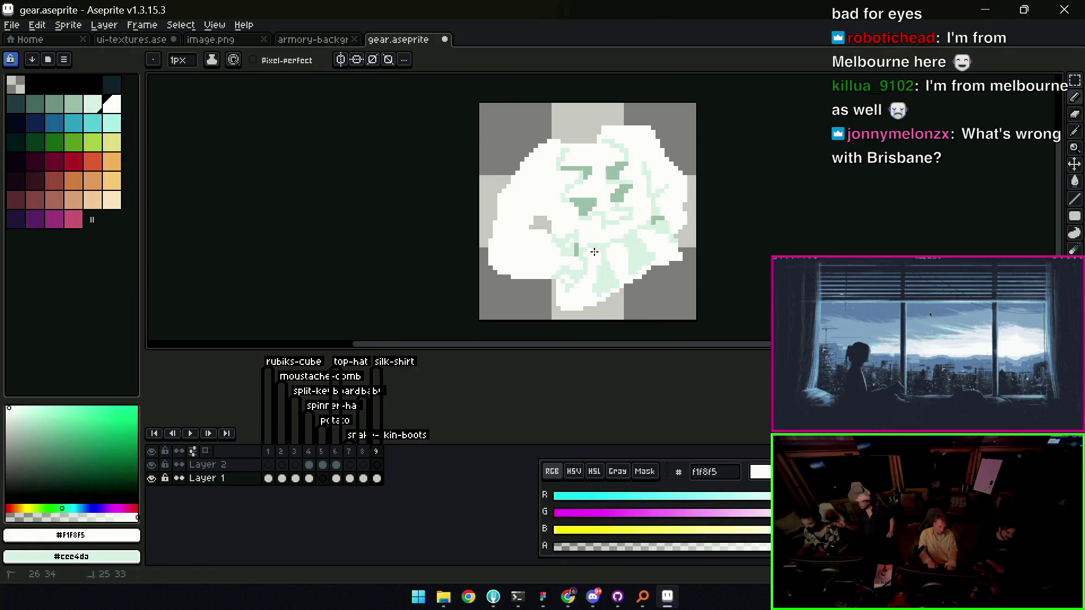
{"action": "key", "text": "z"}
{"action": "scroll", "coordinate": [616, 226], "scroll_direction": "down", "scroll_amount": 4}
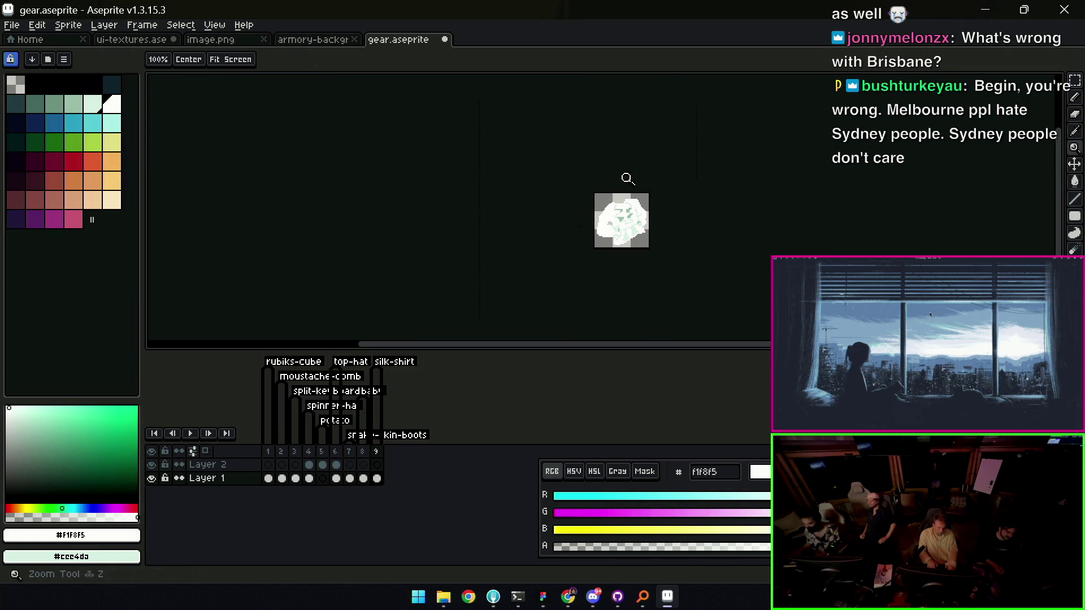
{"action": "scroll", "coordinate": [637, 207], "scroll_direction": "up", "scroll_amount": 5}
{"action": "left_click", "coordinate": [654, 270], "text": "alt"}
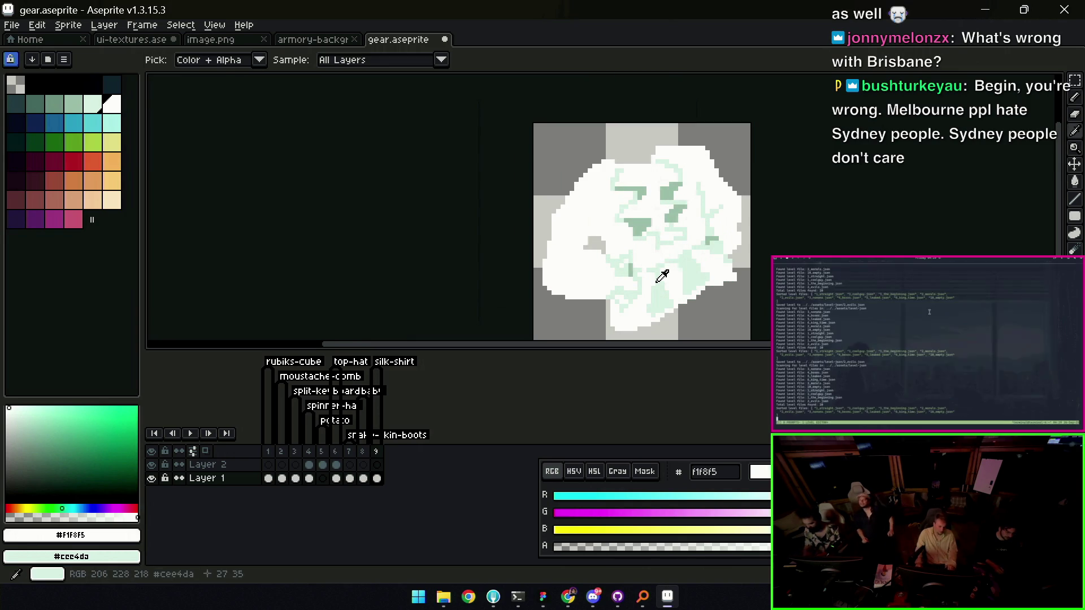
{"action": "key", "text": "b"}
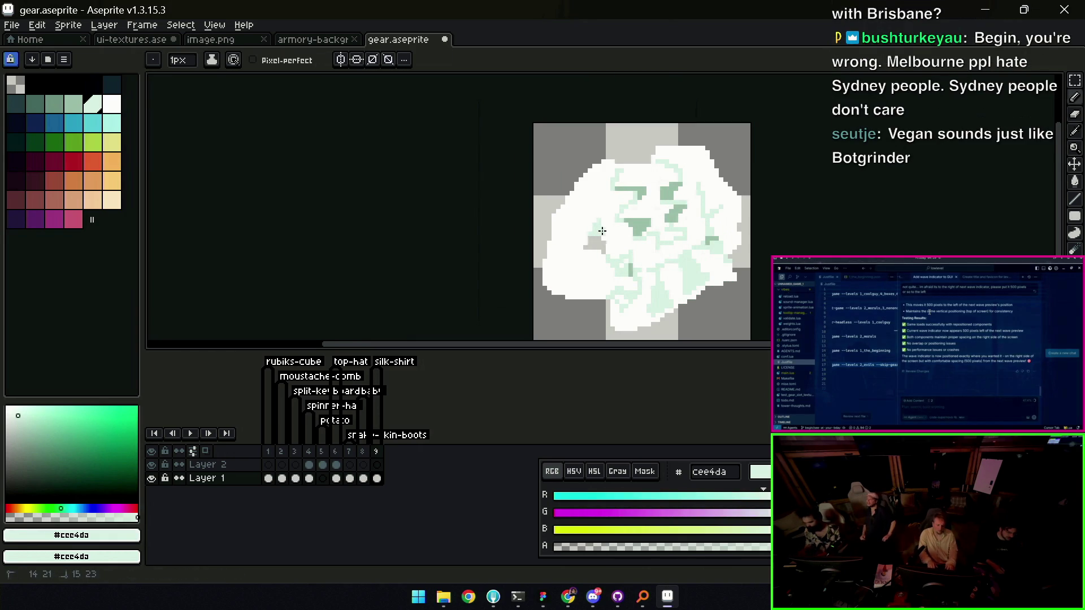
Extend the dark green #9cbaa8 crease line further down the gear's lower middle
{"action": "key", "text": "alt"}
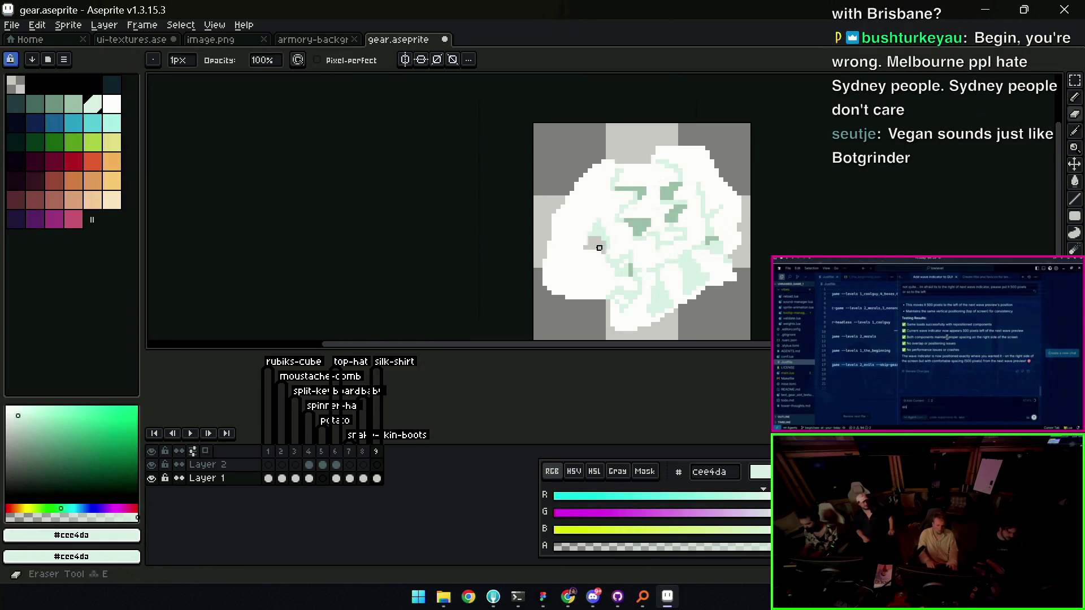
{"action": "left_click", "coordinate": [594, 220], "text": "alt"}
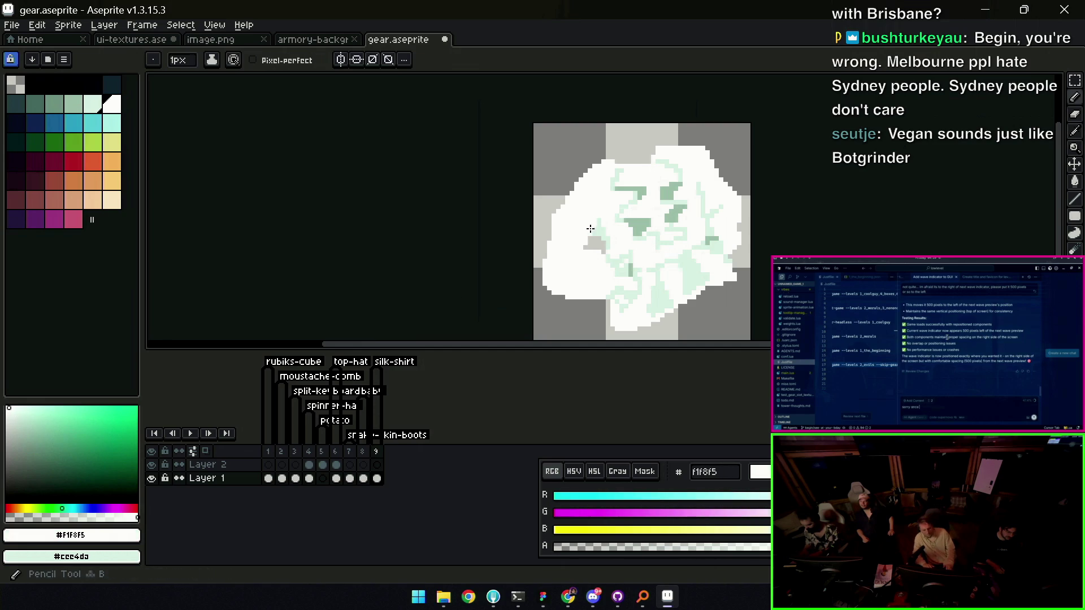
{"action": "key", "text": "alt"}
{"action": "left_click", "coordinate": [599, 226], "text": "alt"}
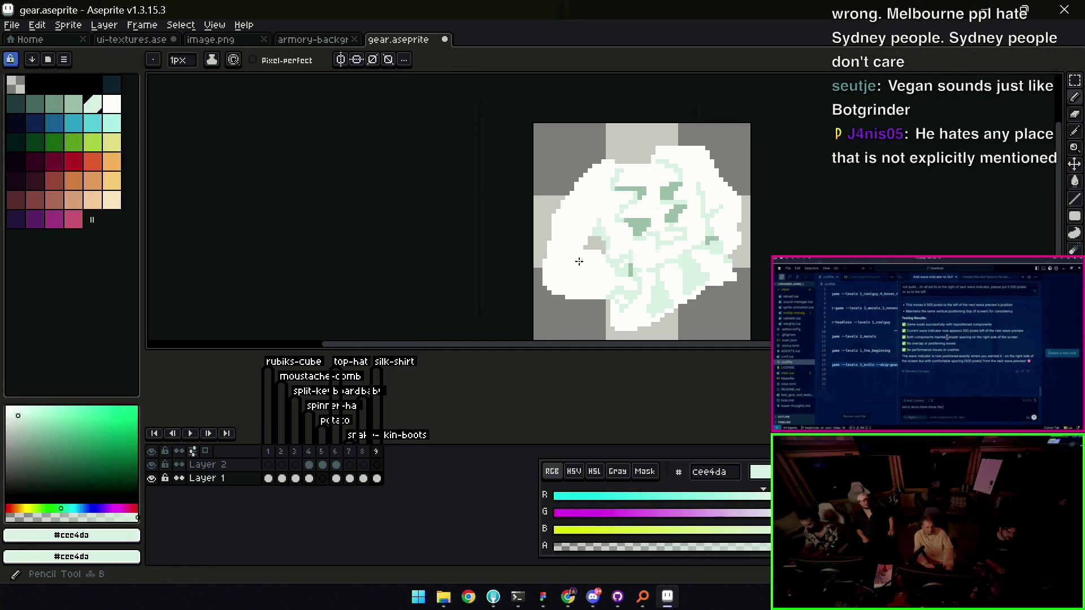
{"action": "left_click", "coordinate": [631, 253], "text": "alt"}
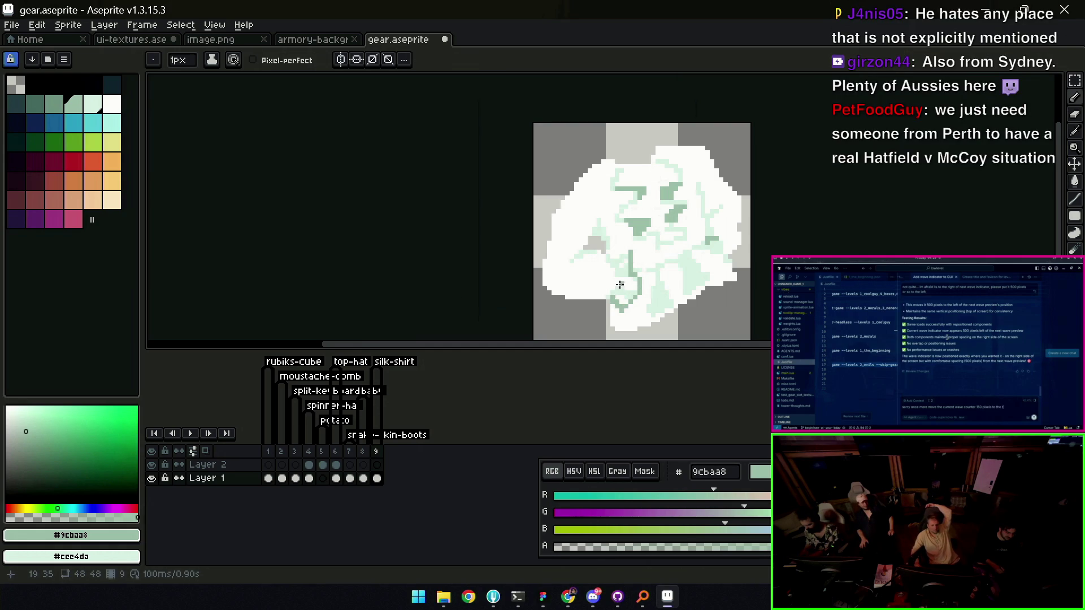
{"action": "scroll", "coordinate": [618, 278], "scroll_direction": "up", "scroll_amount": 2}
{"action": "left_click", "coordinate": [623, 301], "text": "alt"}
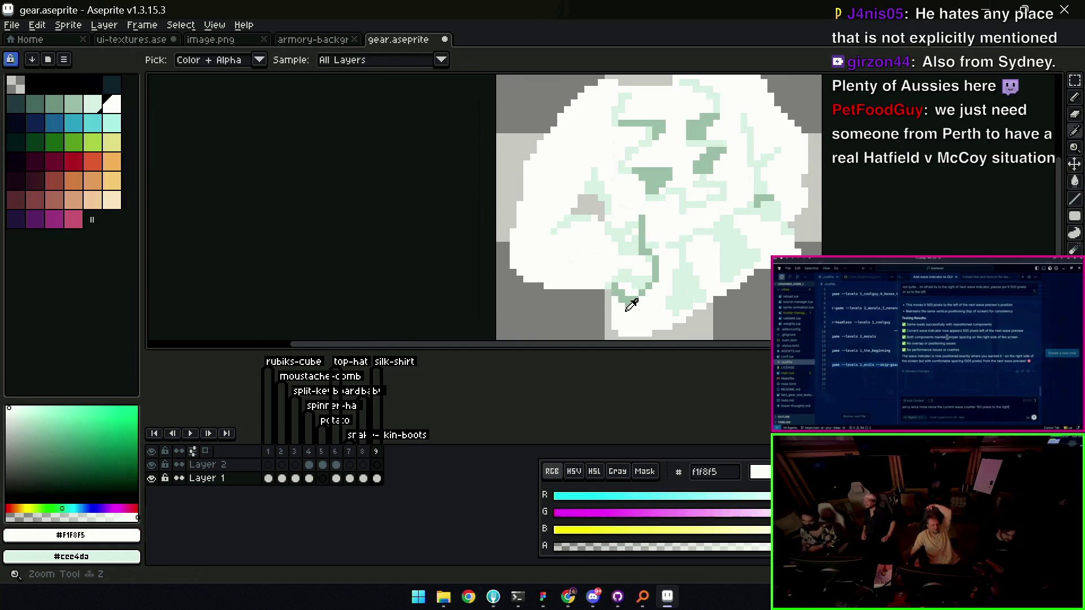
{"action": "left_click", "coordinate": [630, 225], "text": "alt"}
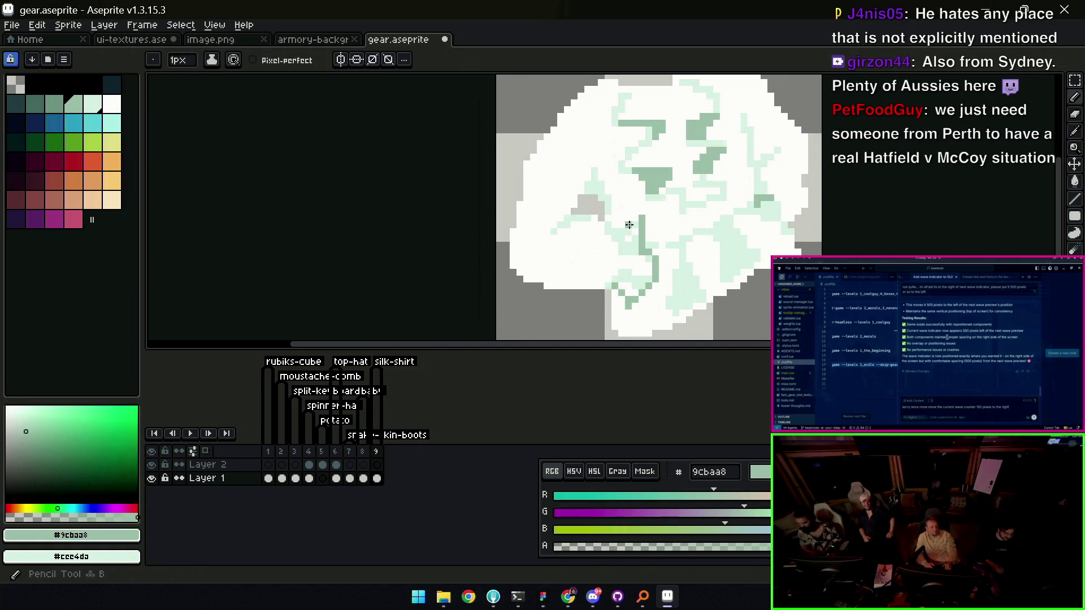
{"action": "scroll", "coordinate": [613, 231], "scroll_direction": "down", "scroll_amount": 1}
{"action": "scroll", "coordinate": [635, 233], "scroll_direction": "up", "scroll_amount": 1}
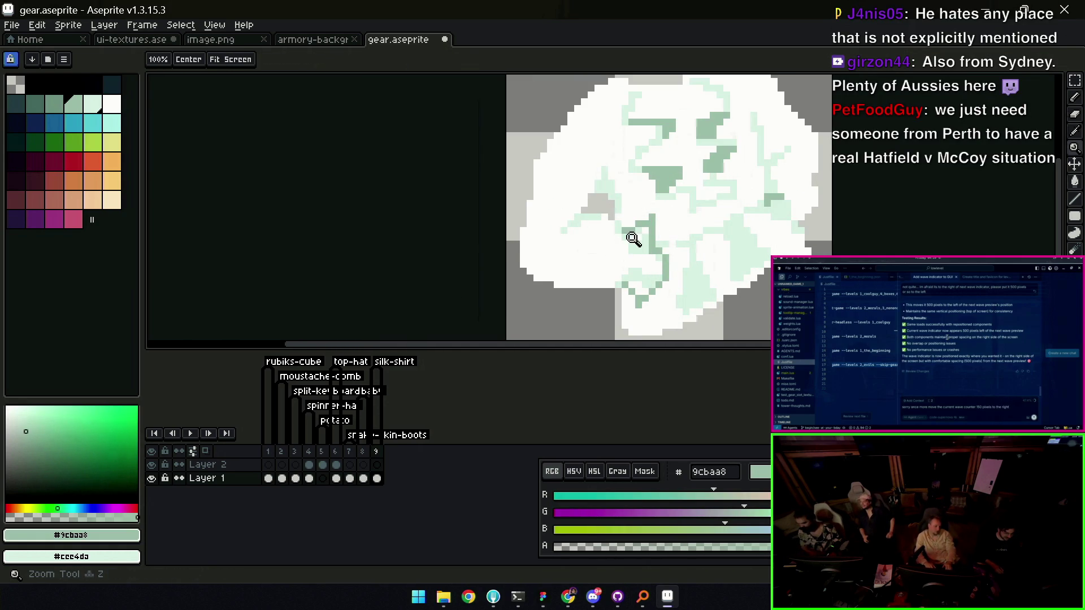
{"action": "left_click_drag", "start_coordinate": [629, 258], "coordinate": [616, 283]}
Zoom out to review the gear and sample light mint #cee4da again
{"action": "key", "text": "z"}
{"action": "scroll", "coordinate": [566, 242], "scroll_direction": "down", "scroll_amount": 2}
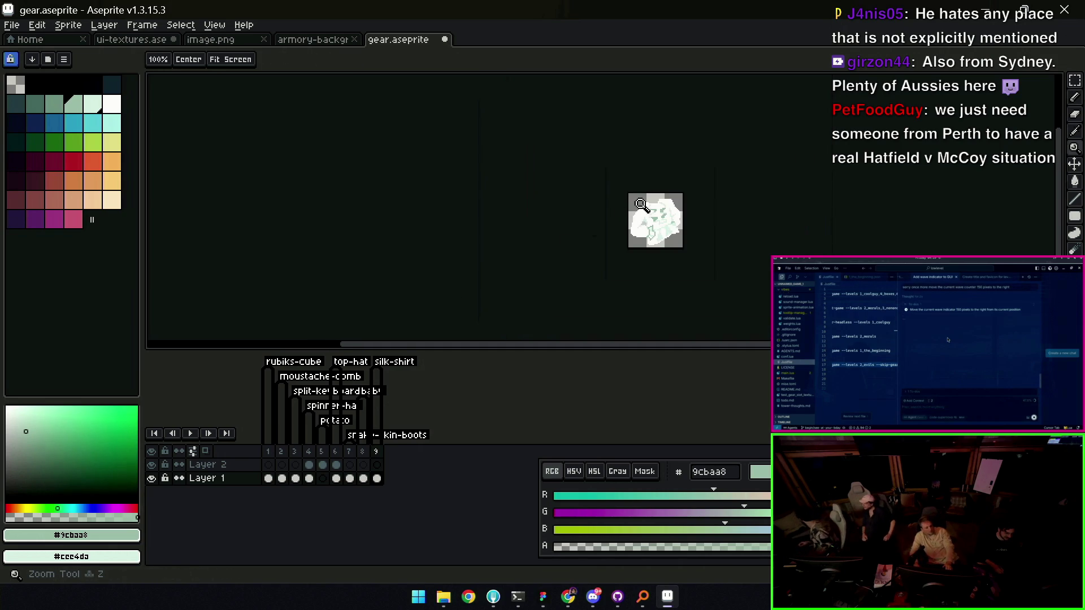
{"action": "scroll", "coordinate": [685, 218], "scroll_direction": "up", "scroll_amount": 2}
{"action": "key", "text": "b"}
{"action": "left_click", "coordinate": [648, 241], "text": "alt"}
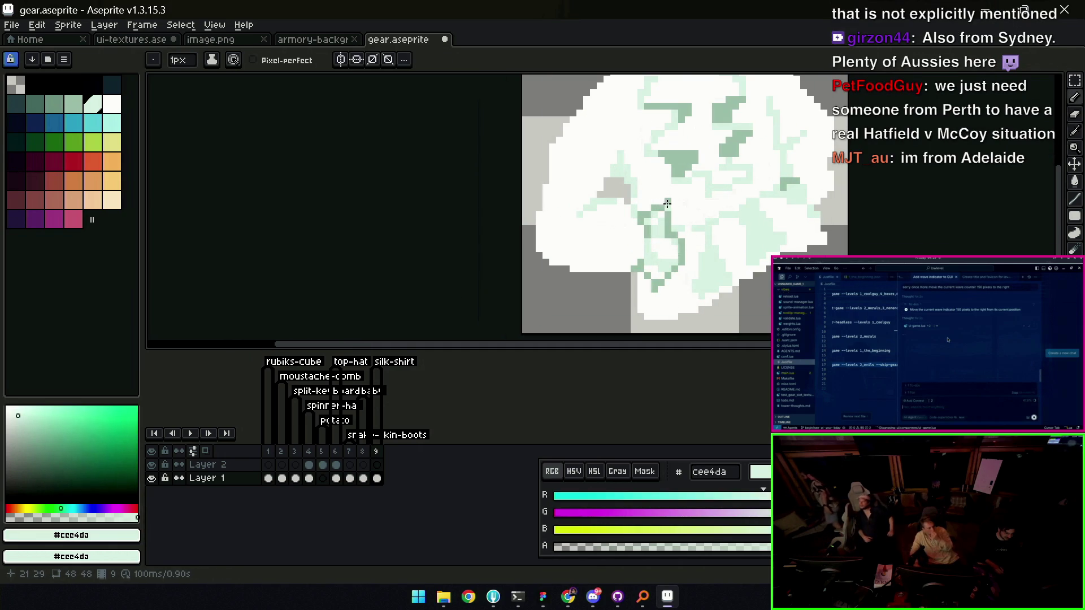
{"action": "scroll", "coordinate": [645, 209], "scroll_direction": "down", "scroll_amount": 4}
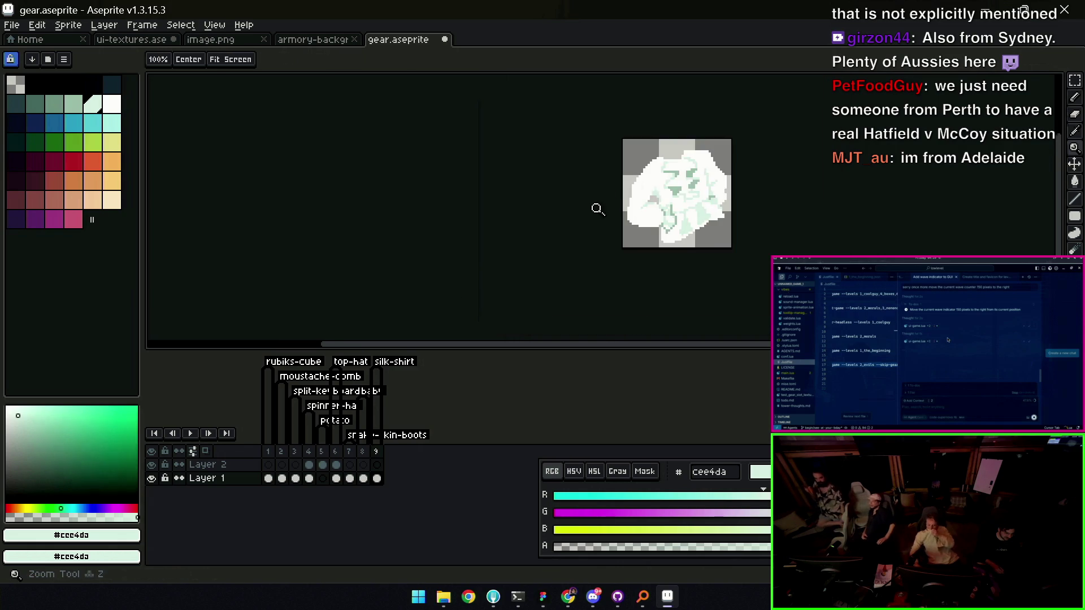
{"action": "scroll", "coordinate": [661, 198], "scroll_direction": "up", "scroll_amount": 3}
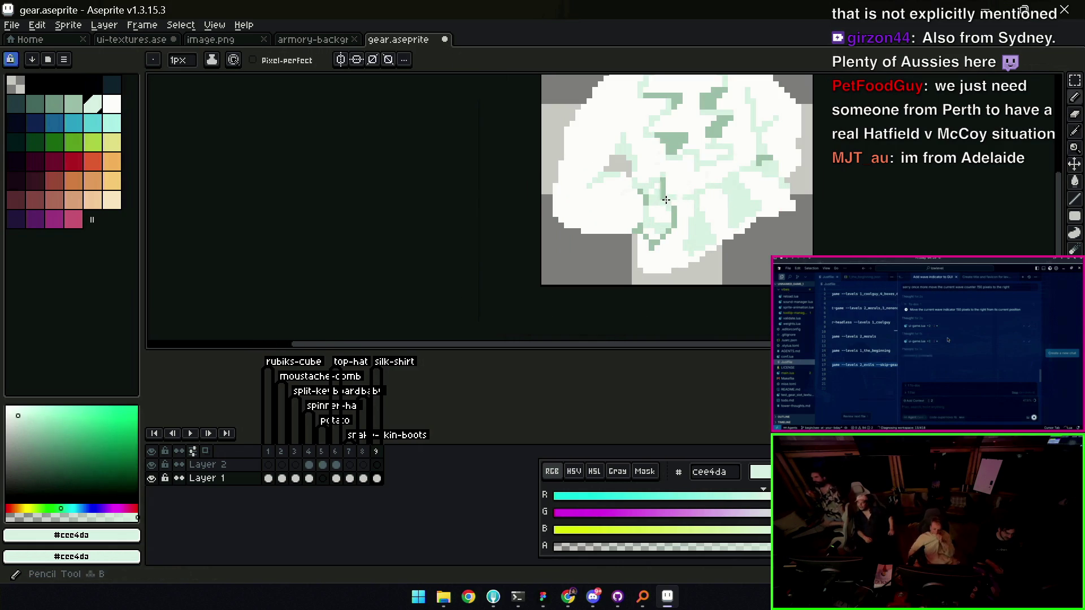
{"action": "scroll", "coordinate": [672, 196], "scroll_direction": "down", "scroll_amount": 2}
{"action": "scroll", "coordinate": [643, 210], "scroll_direction": "up", "scroll_amount": 1}
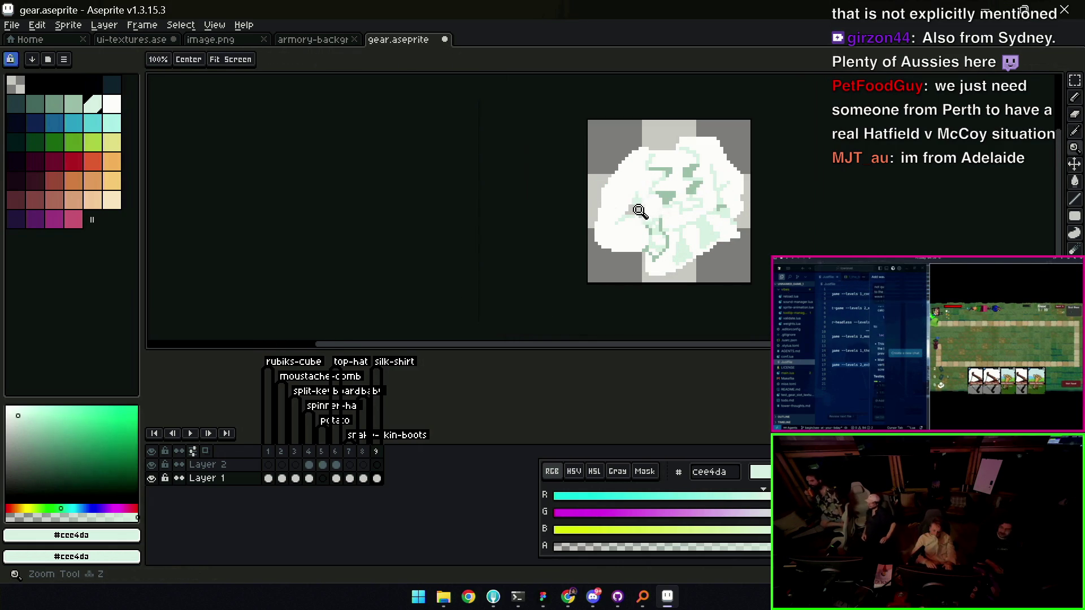
{"action": "scroll", "coordinate": [643, 206], "scroll_direction": "up", "scroll_amount": 3}
{"action": "key", "text": "b"}
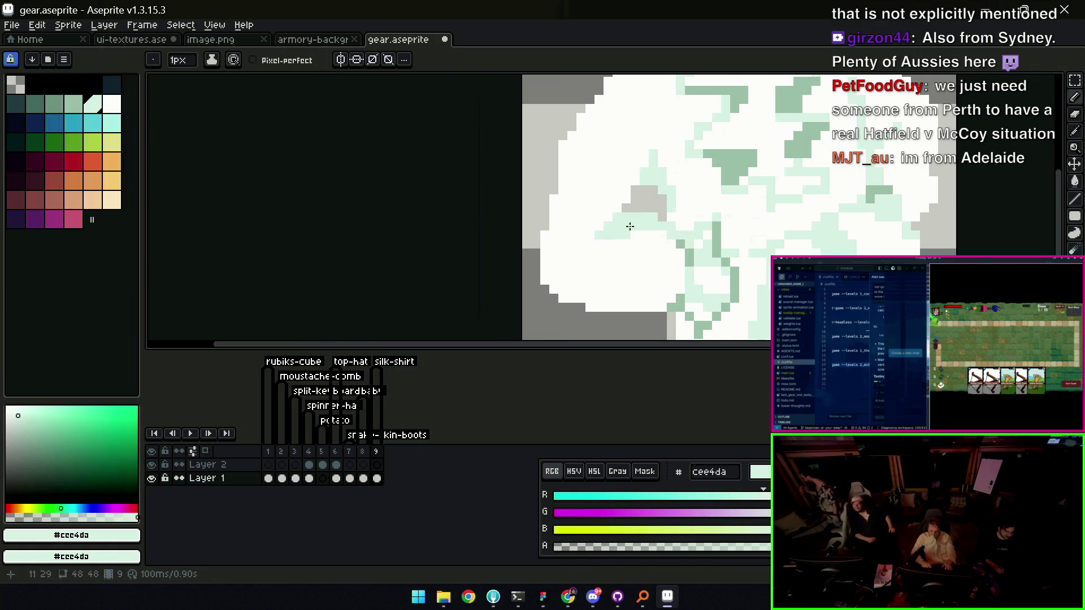
{"action": "key", "text": "i"}
{"action": "key", "text": "b"}
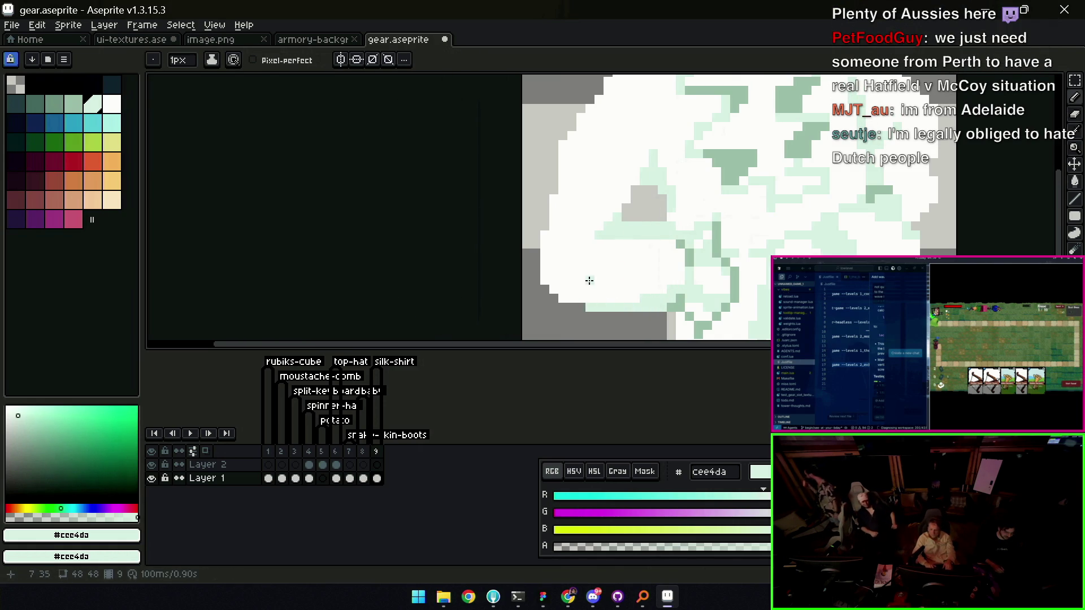
{"action": "key", "text": "z"}
{"action": "scroll", "coordinate": [654, 252], "scroll_direction": "down", "scroll_amount": 3}
{"action": "scroll", "coordinate": [660, 233], "scroll_direction": "up", "scroll_amount": 3}
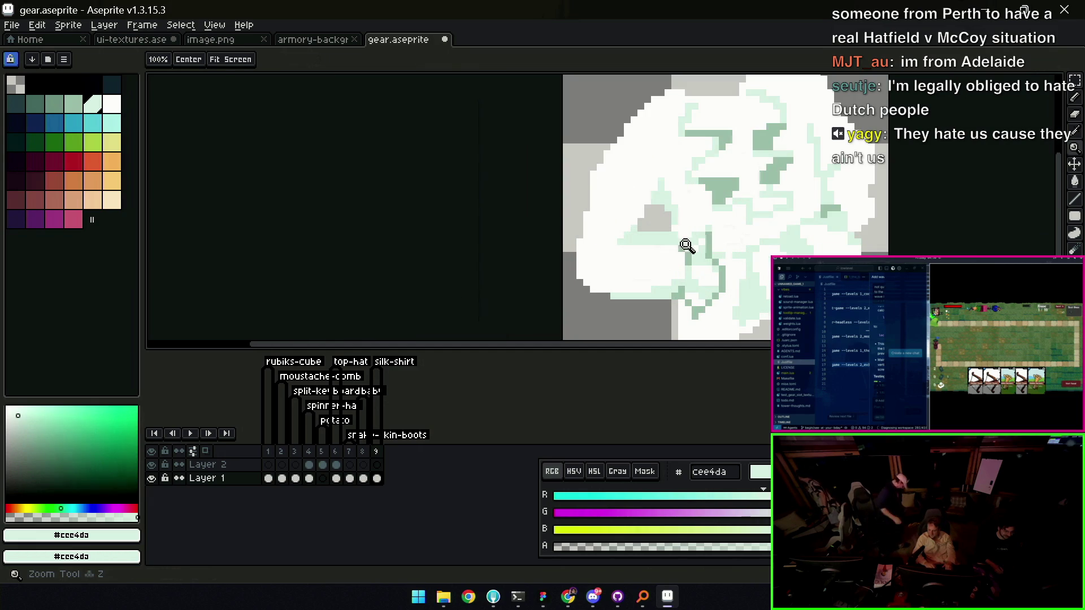
{"action": "key", "text": "b"}
{"action": "left_click", "coordinate": [688, 240], "text": "alt"}
{"action": "key", "text": "z"}
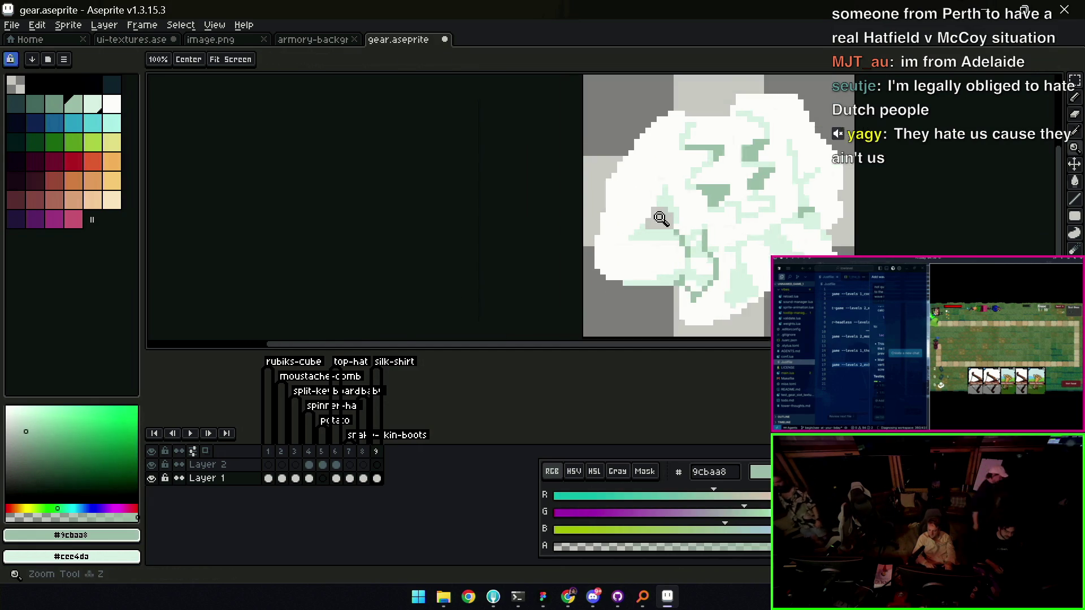
{"action": "scroll", "coordinate": [678, 215], "scroll_direction": "down", "scroll_amount": 3}
{"action": "scroll", "coordinate": [704, 226], "scroll_direction": "up", "scroll_amount": 3}
{"action": "key", "text": "b"}
{"action": "key", "text": "z"}
{"action": "scroll", "coordinate": [672, 224], "scroll_direction": "down", "scroll_amount": 1}
{"action": "scroll", "coordinate": [672, 224], "scroll_direction": "down", "scroll_amount": 2}
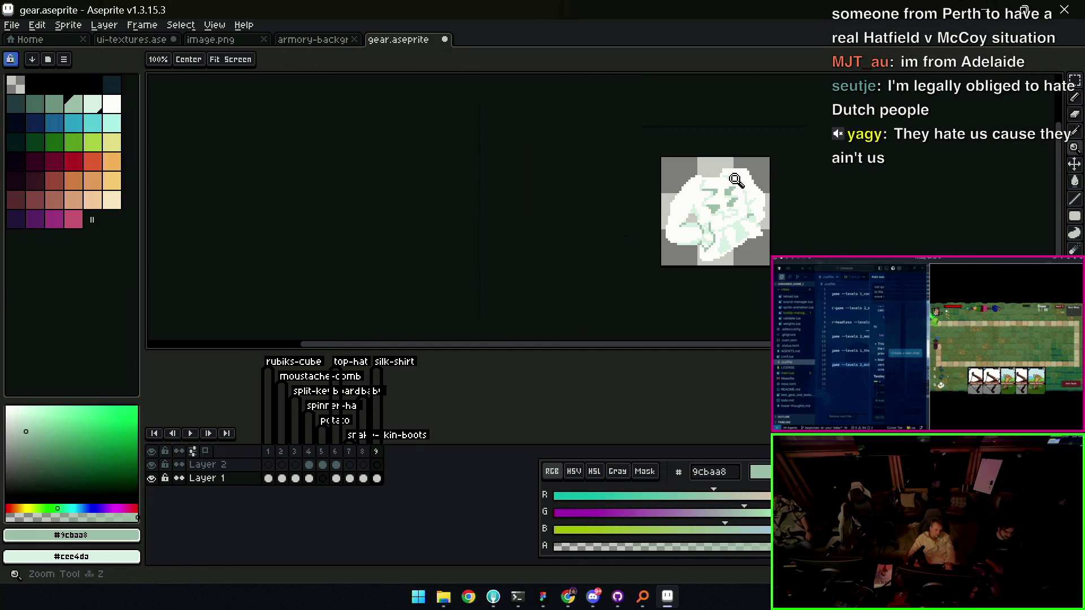
{"action": "scroll", "coordinate": [711, 221], "scroll_direction": "up", "scroll_amount": 2}
{"action": "key", "text": "b"}
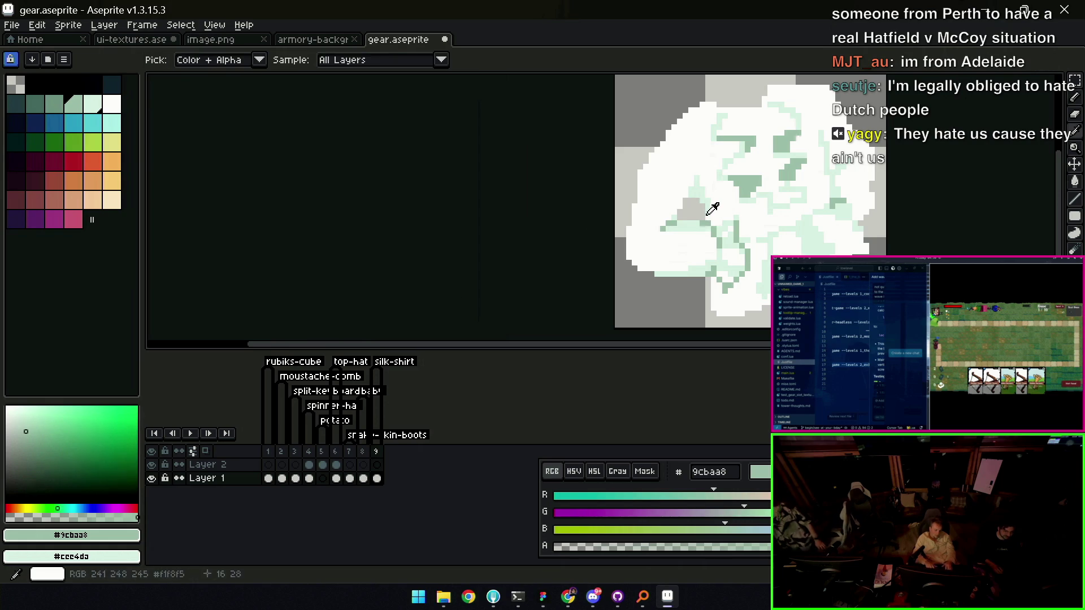
{"action": "left_click", "coordinate": [710, 209], "text": "alt"}
{"action": "scroll", "coordinate": [741, 184], "scroll_direction": "down", "scroll_amount": 1}
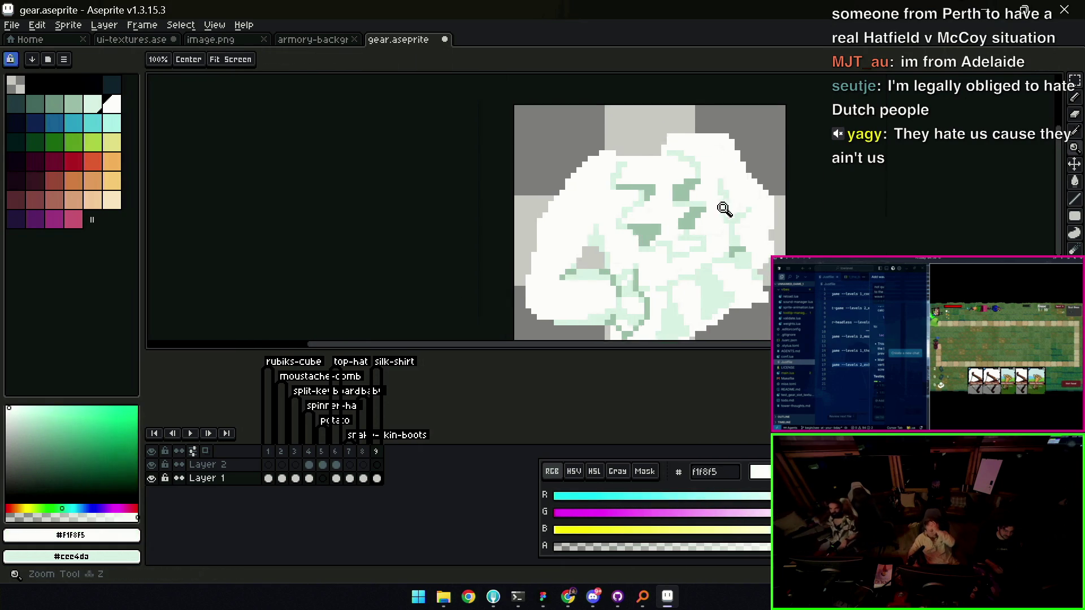
{"action": "scroll", "coordinate": [710, 211], "scroll_direction": "up", "scroll_amount": 1}
{"action": "left_click", "coordinate": [627, 258], "text": "alt"}
{"action": "left_click", "coordinate": [791, 252]}
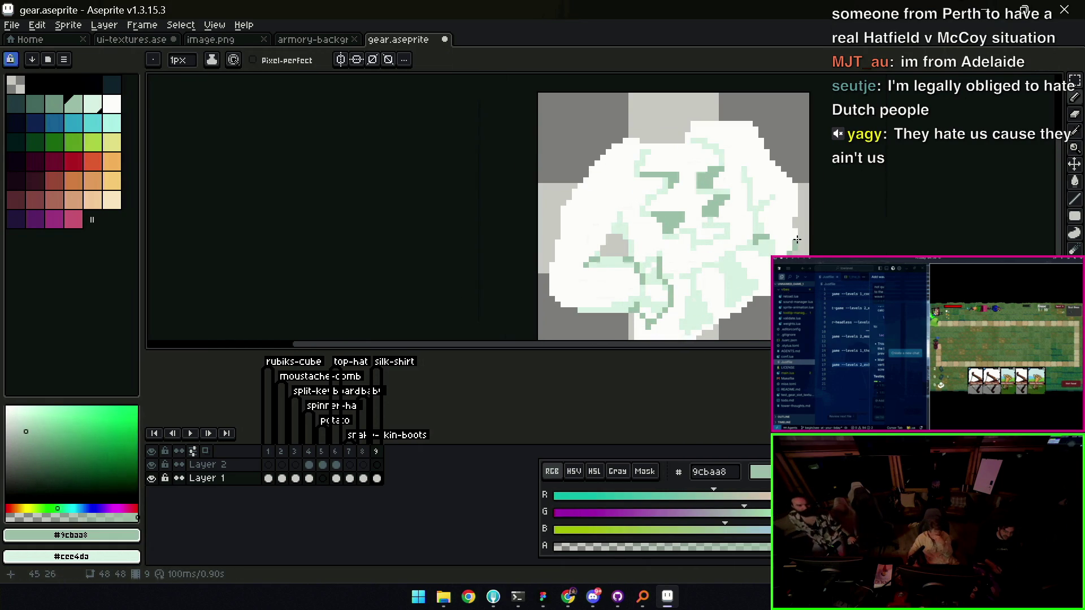
{"action": "key", "text": "ctrl"}
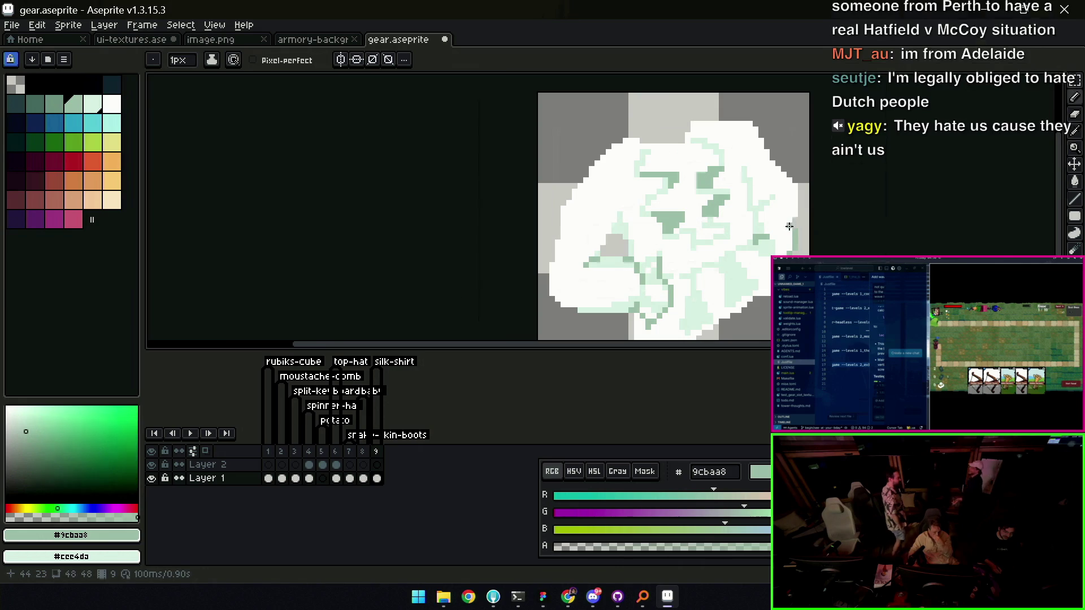
{"action": "key", "text": "z"}
{"action": "scroll", "coordinate": [769, 198], "scroll_direction": "down", "scroll_amount": 3}
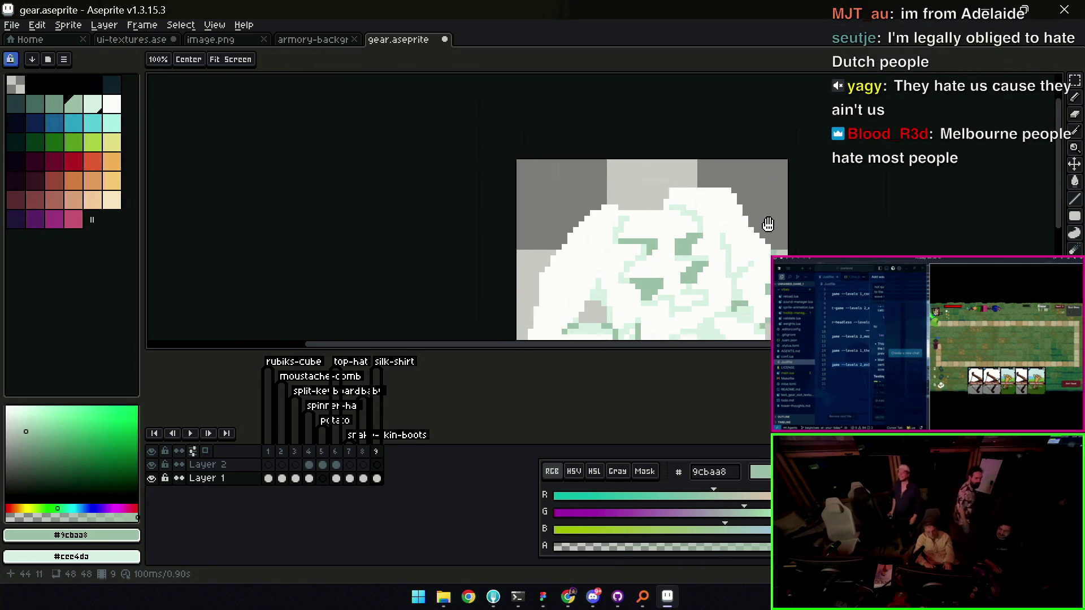
{"action": "scroll", "coordinate": [747, 215], "scroll_direction": "up", "scroll_amount": 3}
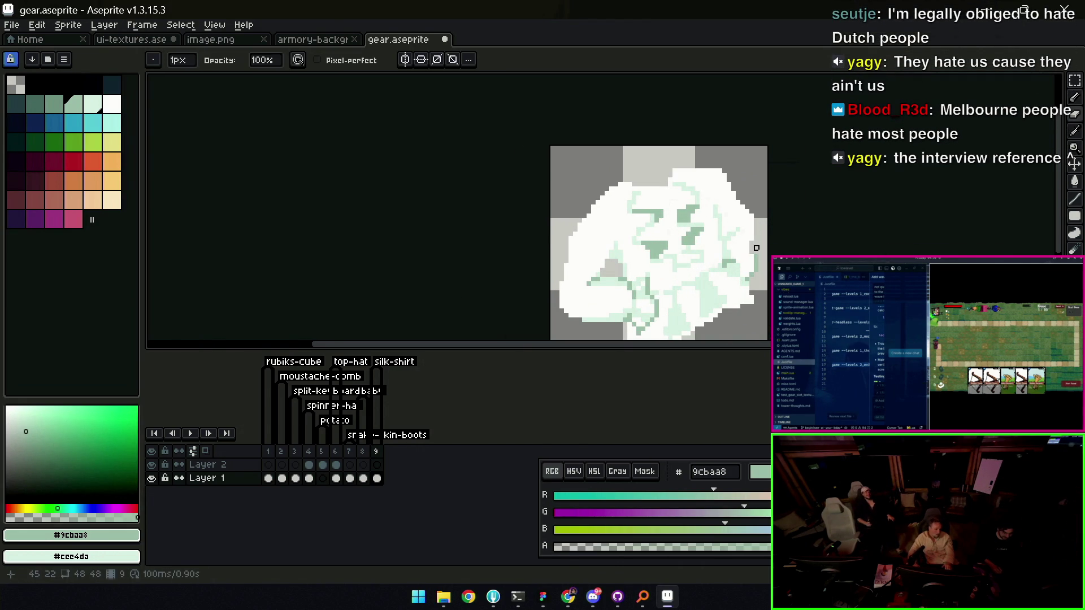
{"action": "left_click_drag", "start_coordinate": [761, 257], "coordinate": [762, 197]}
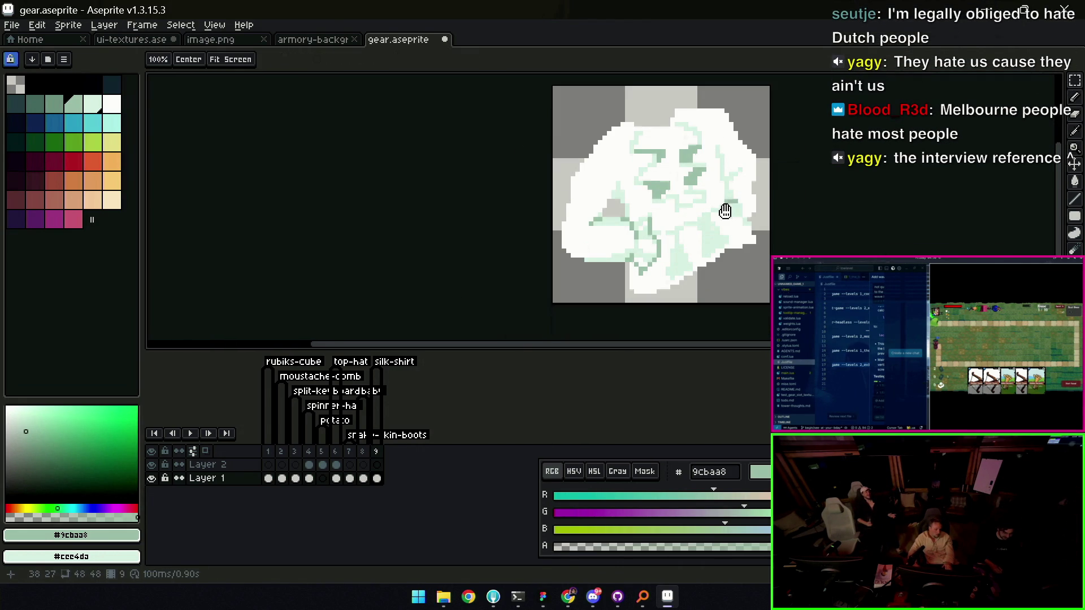
Apply an Outline effect with the circle matrix in the dark navy palette colour
{"action": "key", "text": "shift+o"}
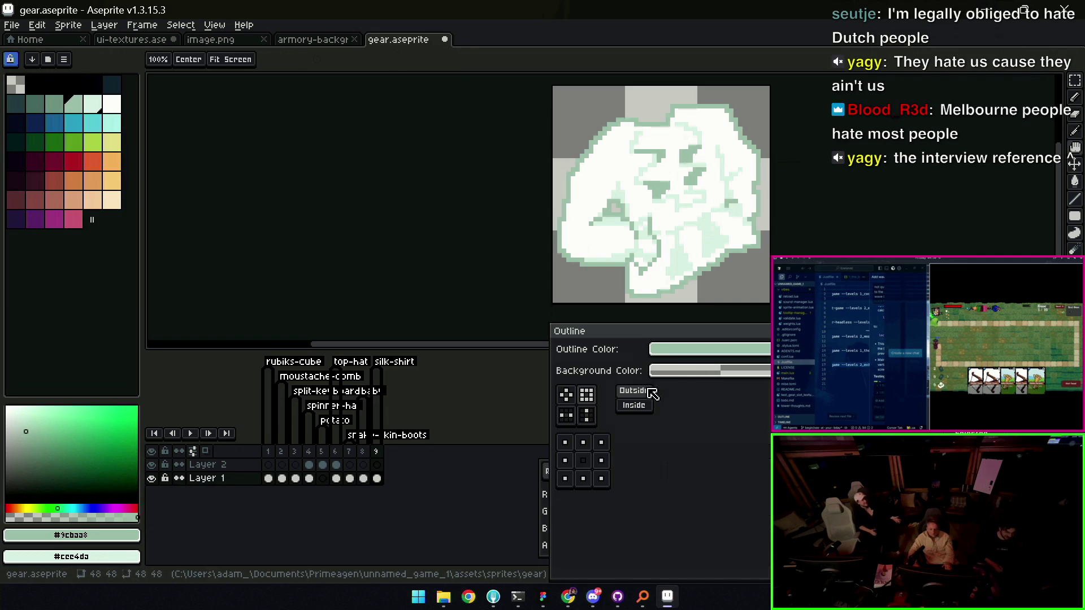
{"action": "left_click", "coordinate": [566, 394]}
{"action": "mouse_move", "coordinate": [667, 349]}
{"action": "left_mouse_down"}
{"action": "mouse_move", "coordinate": [571, 396]}
{"action": "mouse_move", "coordinate": [354, 225]}
{"action": "left_mouse_up"}
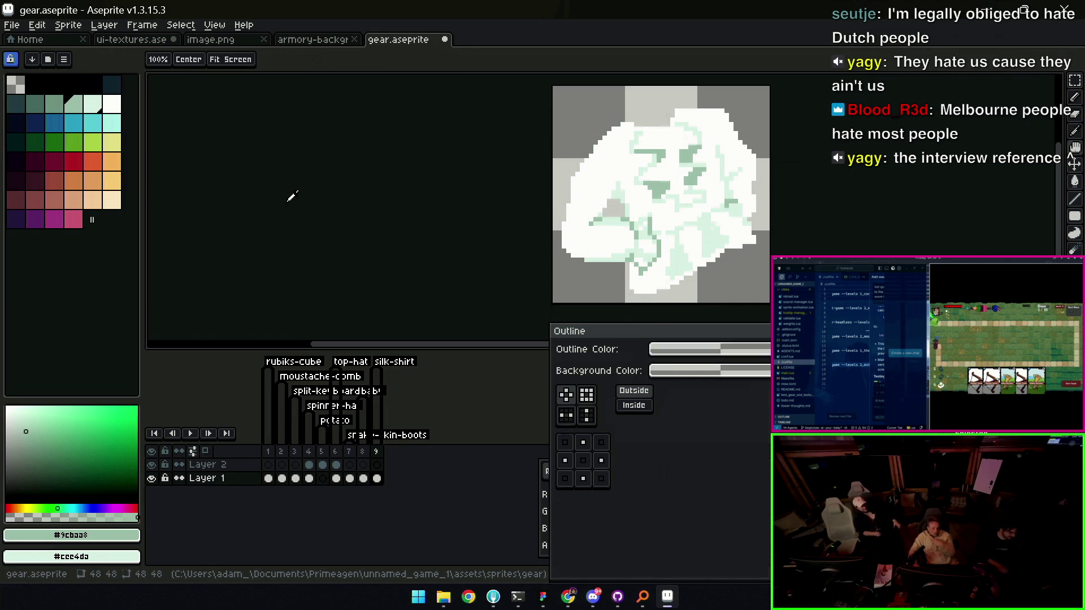
{"action": "left_click", "coordinate": [114, 83]}
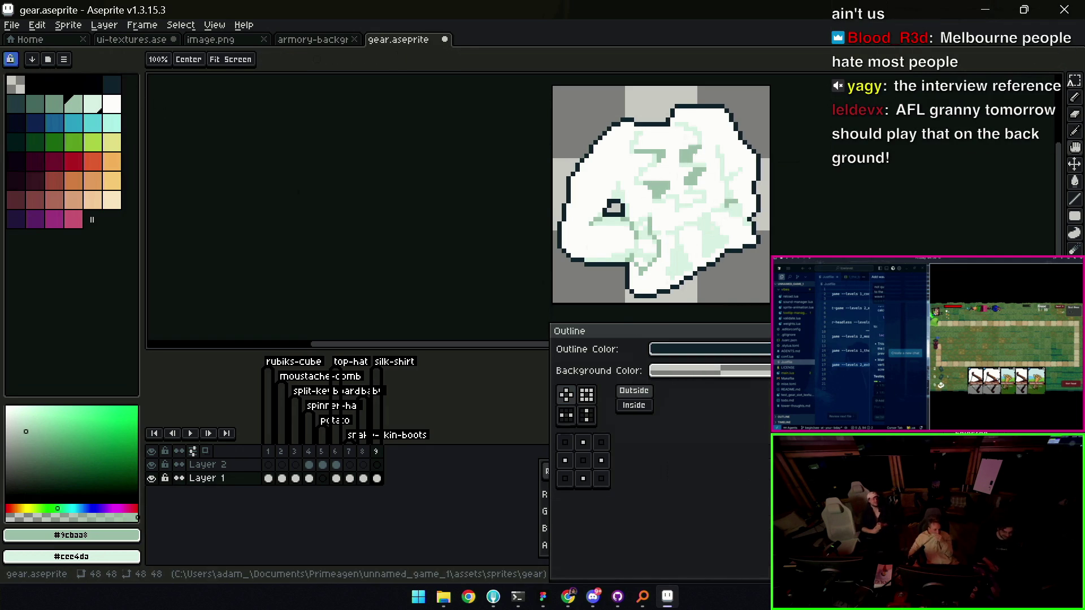
{"action": "key", "text": "Return"}
Zoom out to check the outline and sample its dark navy colour for the Pencil
{"action": "key", "text": "z"}
{"action": "scroll", "coordinate": [688, 192], "scroll_direction": "down", "scroll_amount": 2}
{"action": "scroll", "coordinate": [661, 231], "scroll_direction": "up", "scroll_amount": 2}
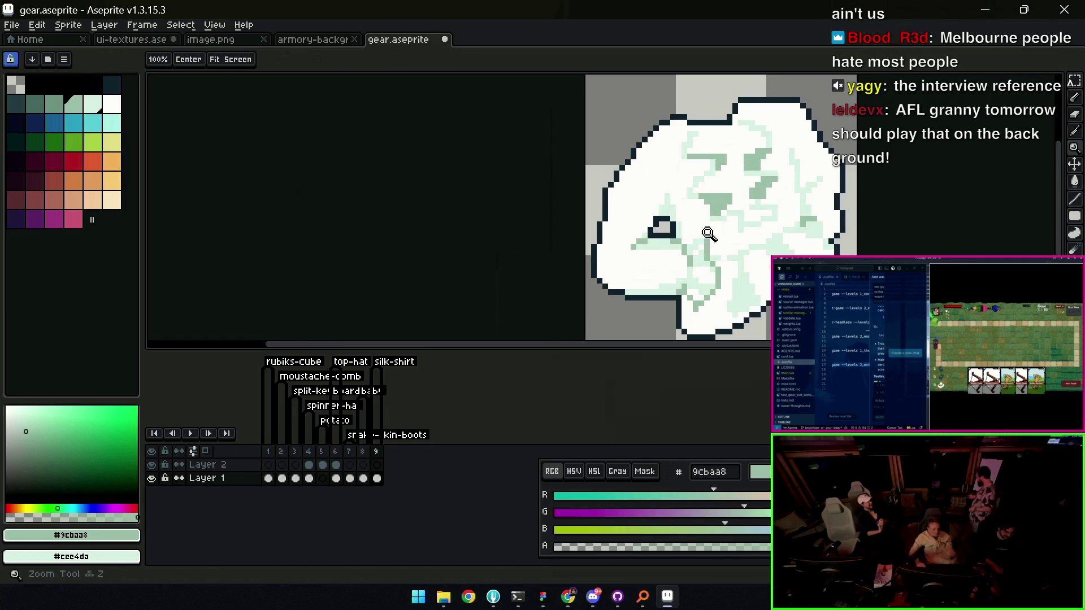
{"action": "left_click", "coordinate": [662, 238], "text": "alt"}
{"action": "key", "text": "b"}
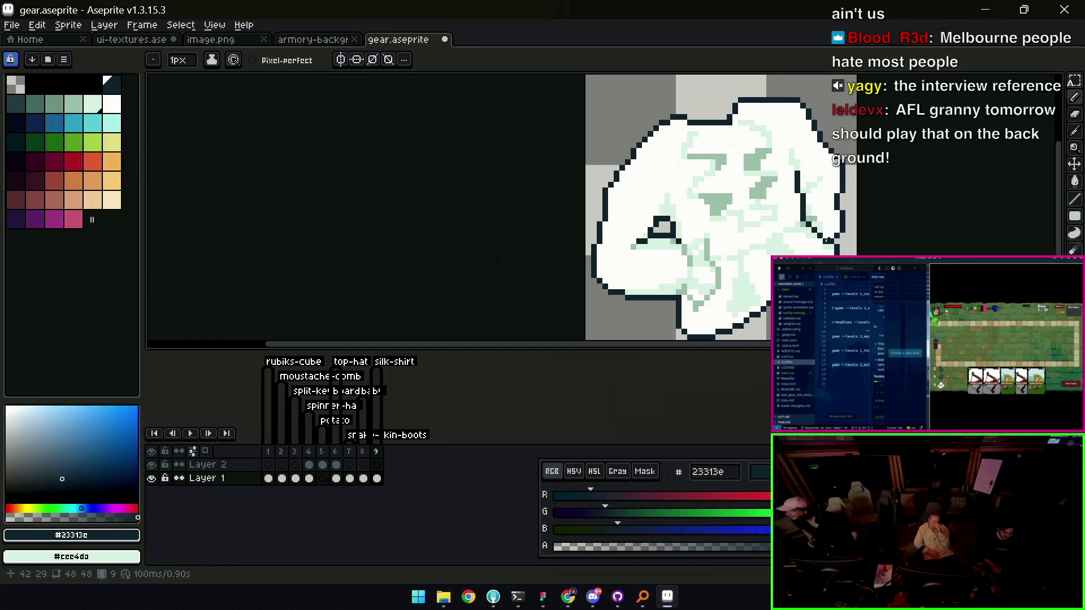
Zoom in on the gear and sample its pale green #cee4da and green #9cbaa8
{"action": "key", "text": "z"}
{"action": "scroll", "coordinate": [814, 229], "scroll_direction": "down", "scroll_amount": 4}
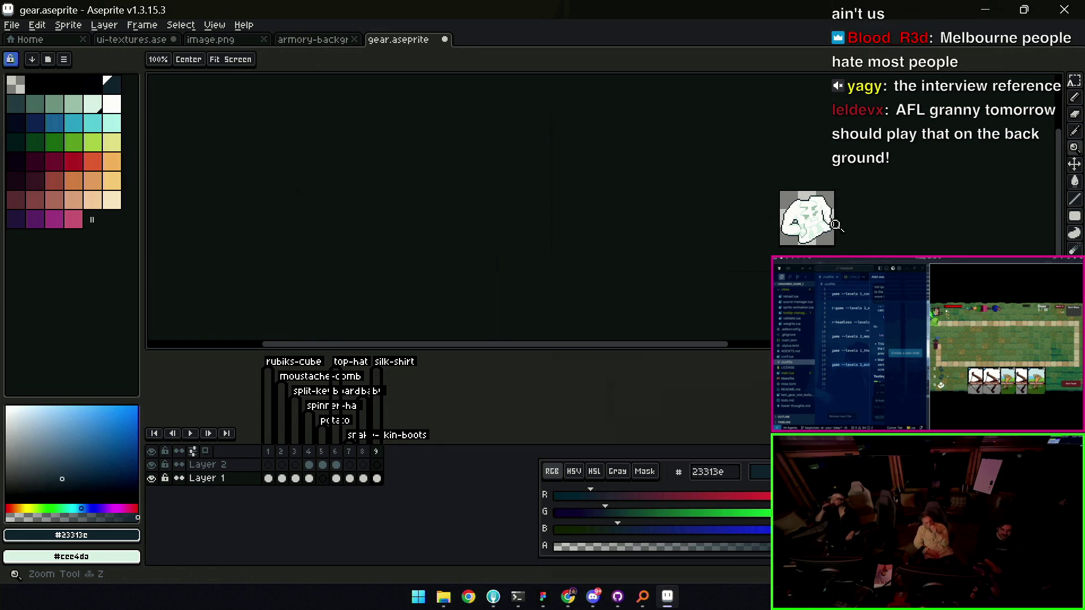
{"action": "scroll", "coordinate": [831, 225], "scroll_direction": "up", "scroll_amount": 4}
{"action": "key", "text": "b"}
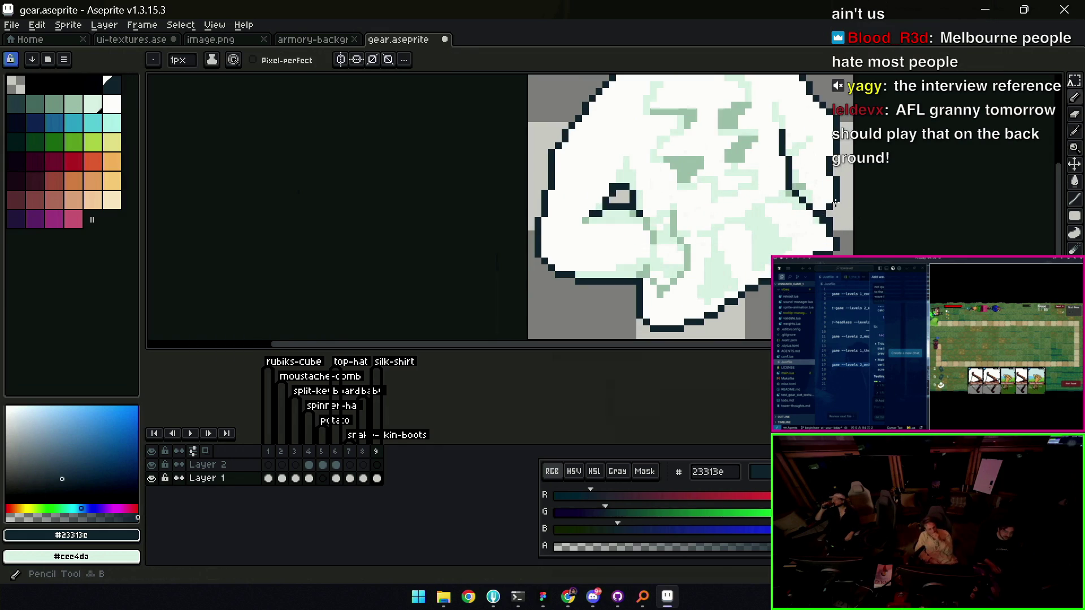
{"action": "key", "text": "z"}
{"action": "scroll", "coordinate": [819, 204], "scroll_direction": "down", "scroll_amount": 4}
{"action": "scroll", "coordinate": [784, 212], "scroll_direction": "up", "scroll_amount": 4}
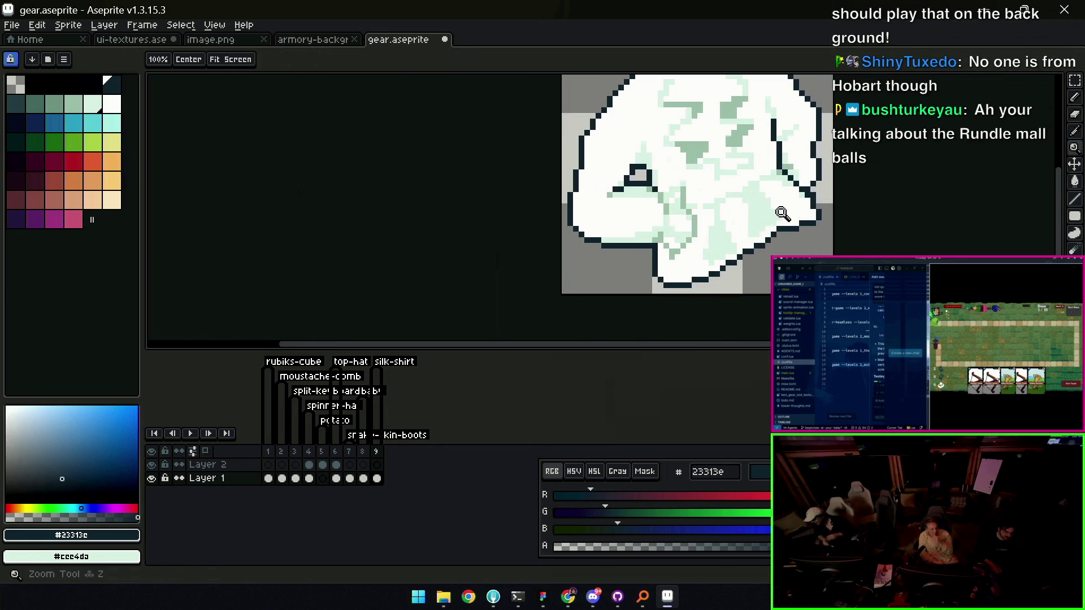
{"action": "key", "text": "i"}
{"action": "left_click", "coordinate": [765, 227]}
{"action": "key", "text": "b"}
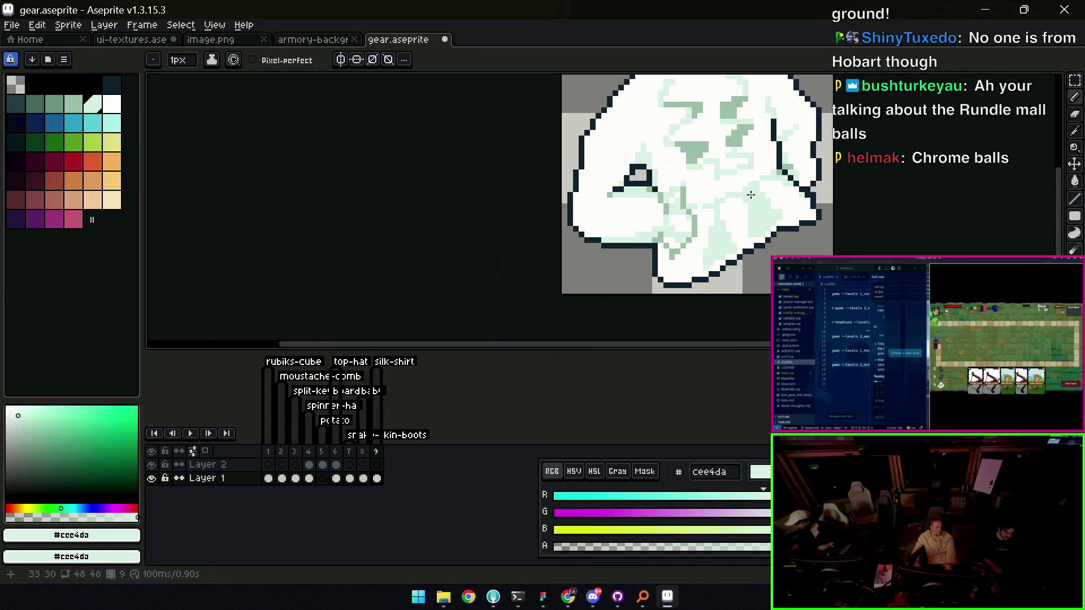
{"action": "scroll", "coordinate": [751, 199], "scroll_direction": "up", "scroll_amount": 3}
{"action": "key", "text": "i"}
{"action": "left_click", "coordinate": [691, 235]}
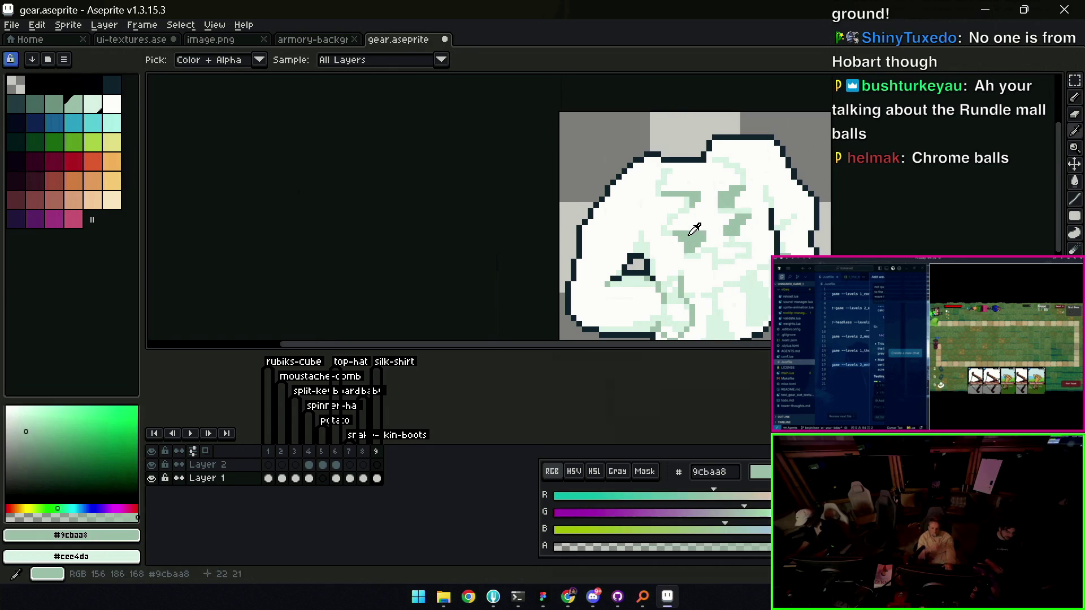
{"action": "key", "text": "b"}
Draw a dark navy outline line above the gear's top and fill the cap green
{"action": "key", "text": "i"}
{"action": "left_click", "coordinate": [653, 161]}
{"action": "key", "text": "b"}
{"action": "left_click_drag", "start_coordinate": [652, 149], "coordinate": [703, 132]}
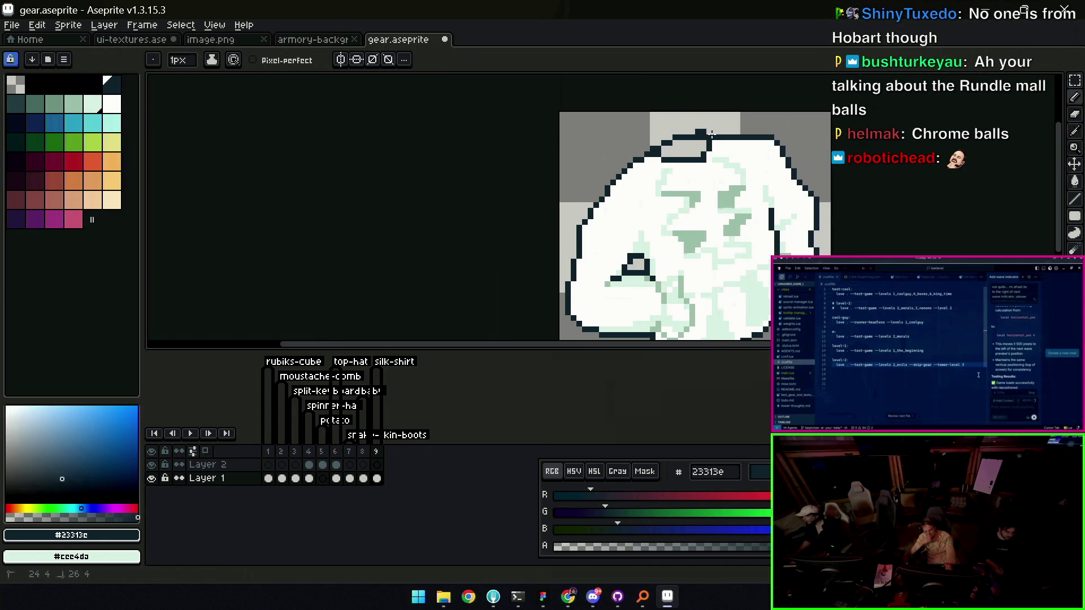
{"action": "key", "text": "i"}
{"action": "left_click", "coordinate": [686, 157]}
{"action": "key", "text": "z"}
{"action": "scroll", "coordinate": [704, 148], "scroll_direction": "down", "scroll_amount": 4}
{"action": "scroll", "coordinate": [704, 148], "scroll_direction": "up", "scroll_amount": 5}
{"action": "key", "text": "b"}
Retouch the gear's top outline pixels using navy, green #9cbaa8 and near-white #f1f8f5
{"action": "left_click", "coordinate": [706, 162], "text": "alt"}
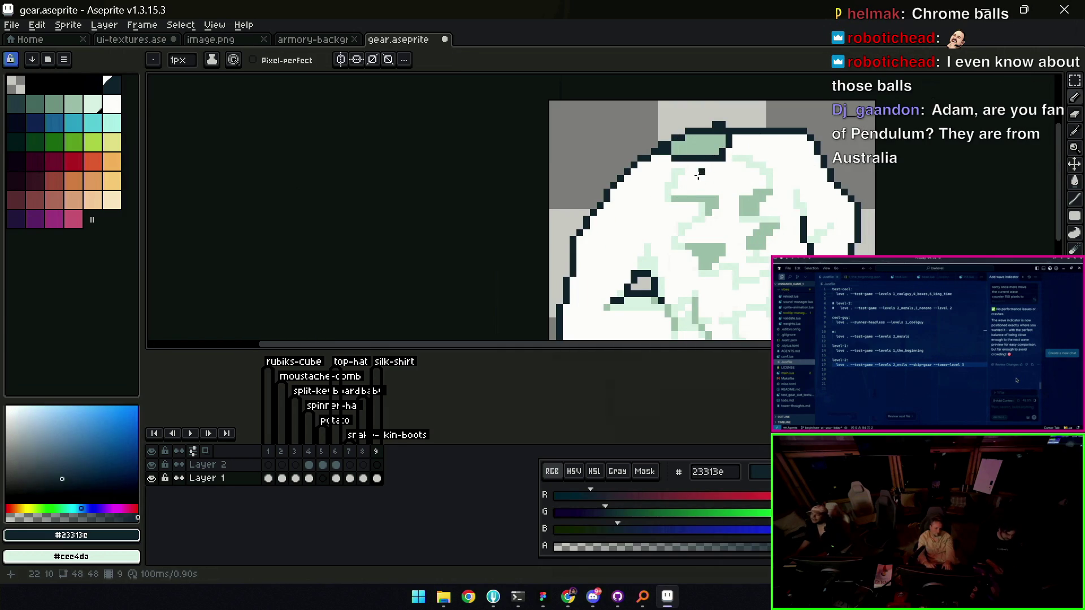
{"action": "key", "text": "alt"}
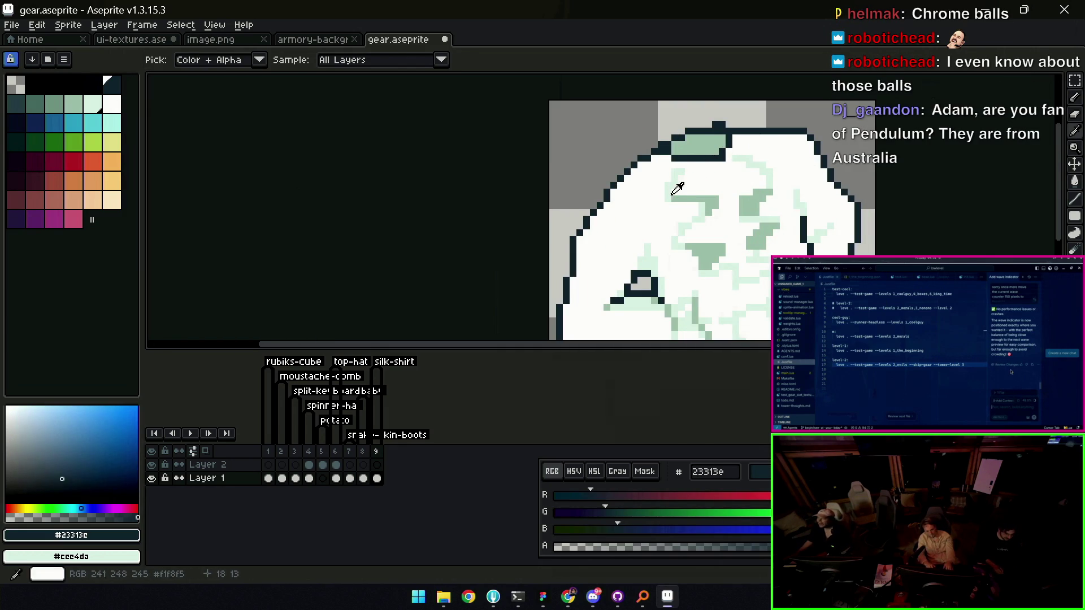
{"action": "left_click", "coordinate": [672, 195], "text": "alt"}
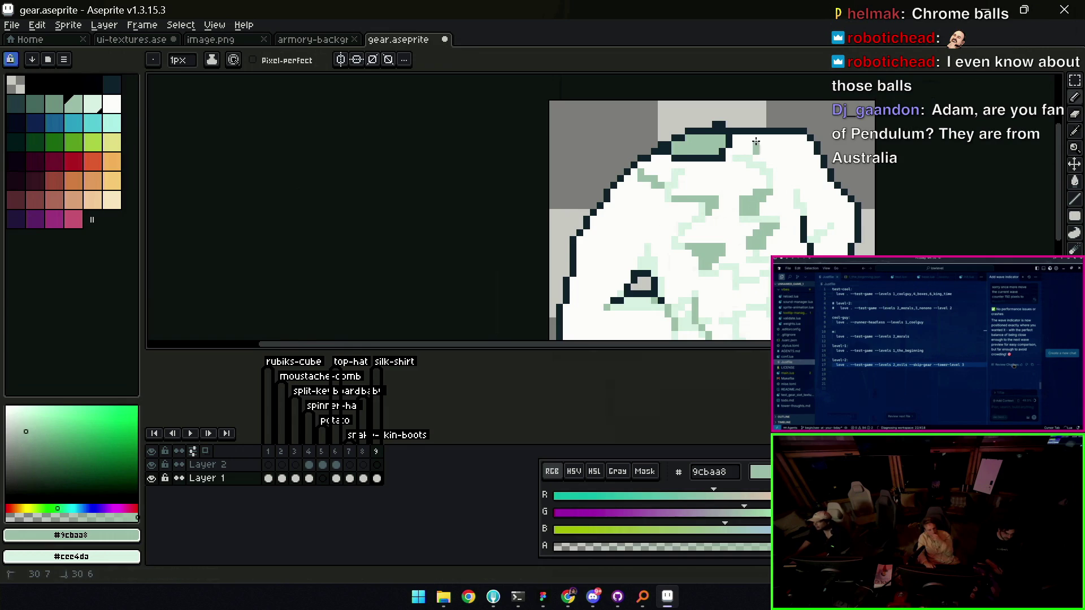
{"action": "left_click", "coordinate": [745, 137], "text": "alt"}
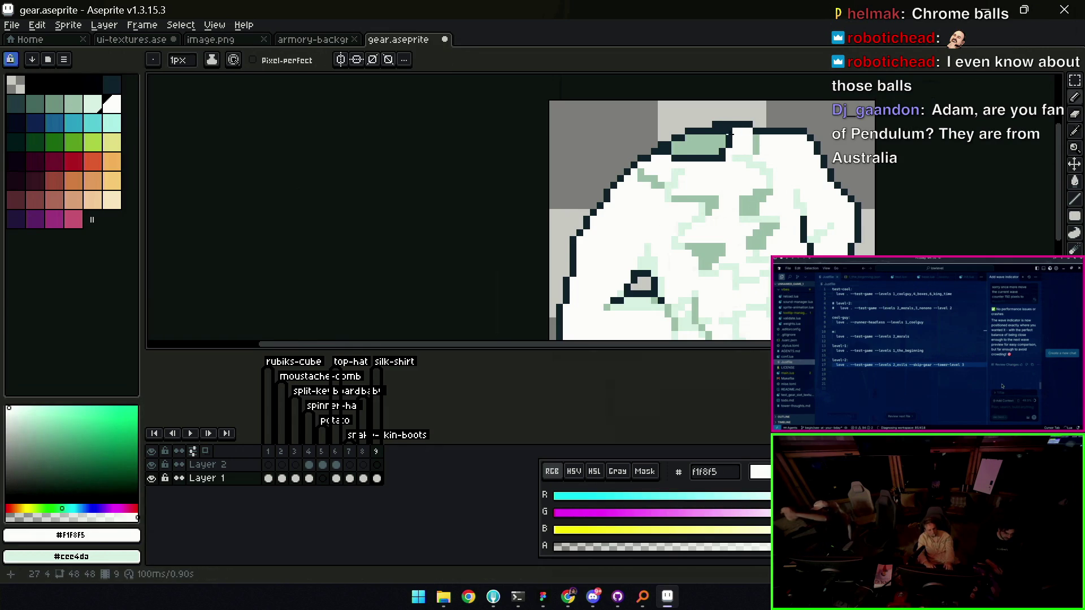
{"action": "left_click", "coordinate": [652, 146], "text": "alt"}
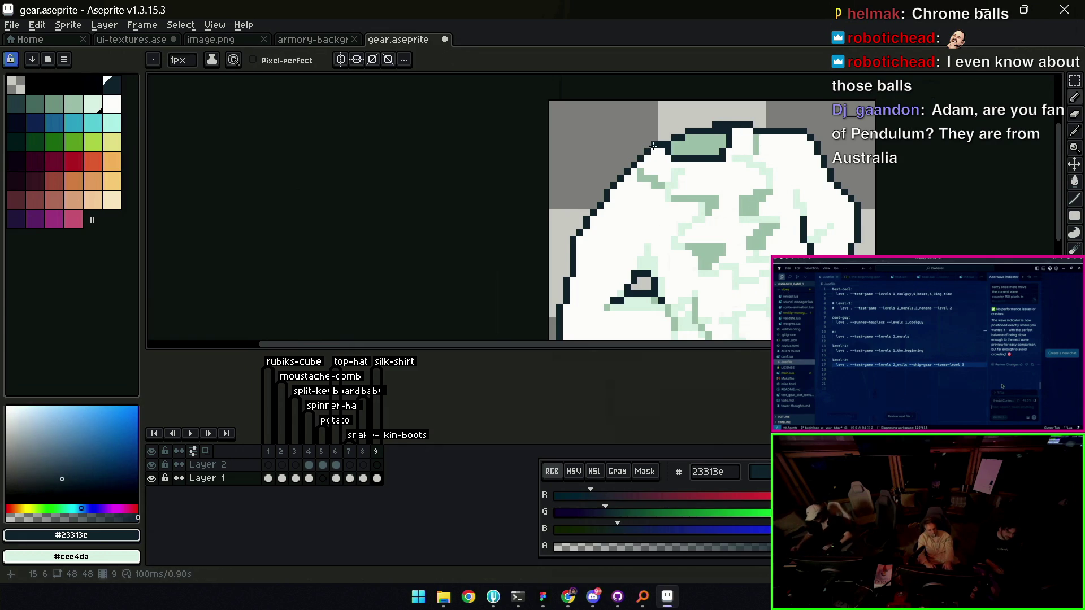
{"action": "left_click", "coordinate": [664, 138], "text": "alt"}
{"action": "left_click", "coordinate": [667, 148], "text": "alt"}
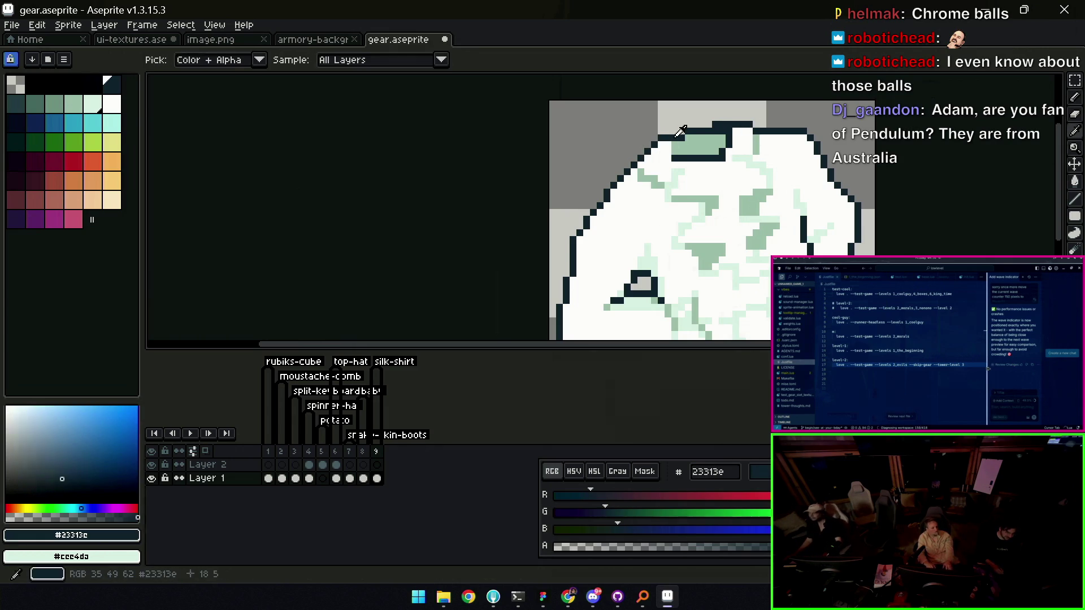
{"action": "left_click", "coordinate": [667, 148], "text": "alt"}
{"action": "left_click", "coordinate": [662, 146], "text": "alt"}
Add a dark outline pixel and paint light pixels over the gear's upper-right outline
{"action": "key", "text": "z"}
{"action": "scroll", "coordinate": [678, 147], "scroll_direction": "down", "scroll_amount": 3}
{"action": "scroll", "coordinate": [714, 152], "scroll_direction": "up", "scroll_amount": 4}
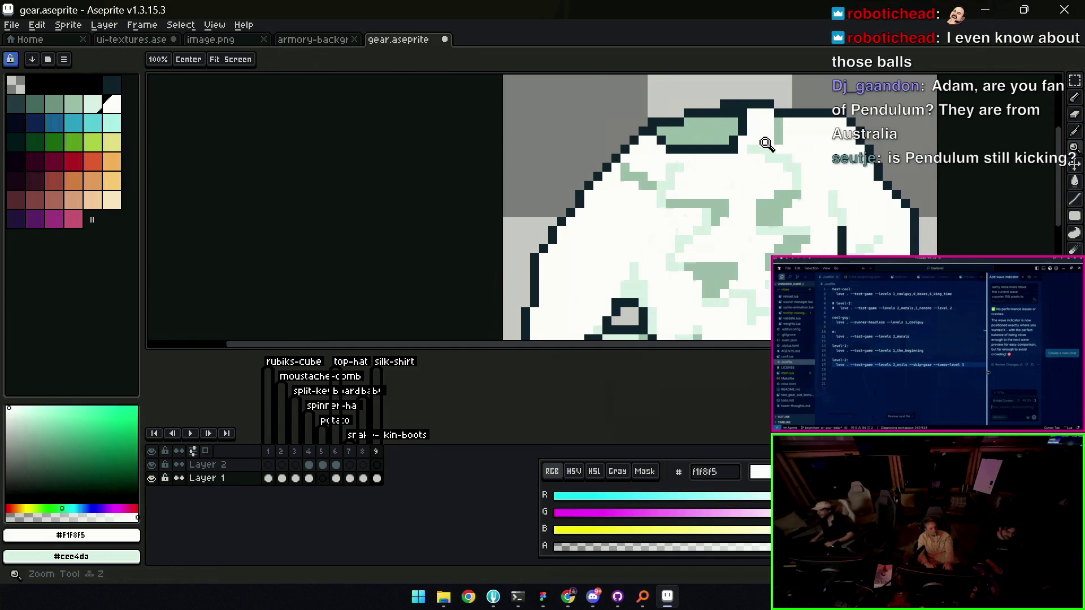
{"action": "key", "text": "b"}
{"action": "left_click", "coordinate": [718, 157]}
{"action": "left_click", "coordinate": [714, 136], "text": "alt"}
{"action": "left_click", "coordinate": [719, 148]}
{"action": "left_click", "coordinate": [707, 148]}
{"action": "left_click", "coordinate": [707, 157], "text": "alt"}
Save the gear sprite with Ctrl+S
{"action": "key", "text": "ctrl+s"}
{"action": "key", "text": "z"}
{"action": "scroll", "coordinate": [670, 207], "scroll_direction": "down", "scroll_amount": 3}
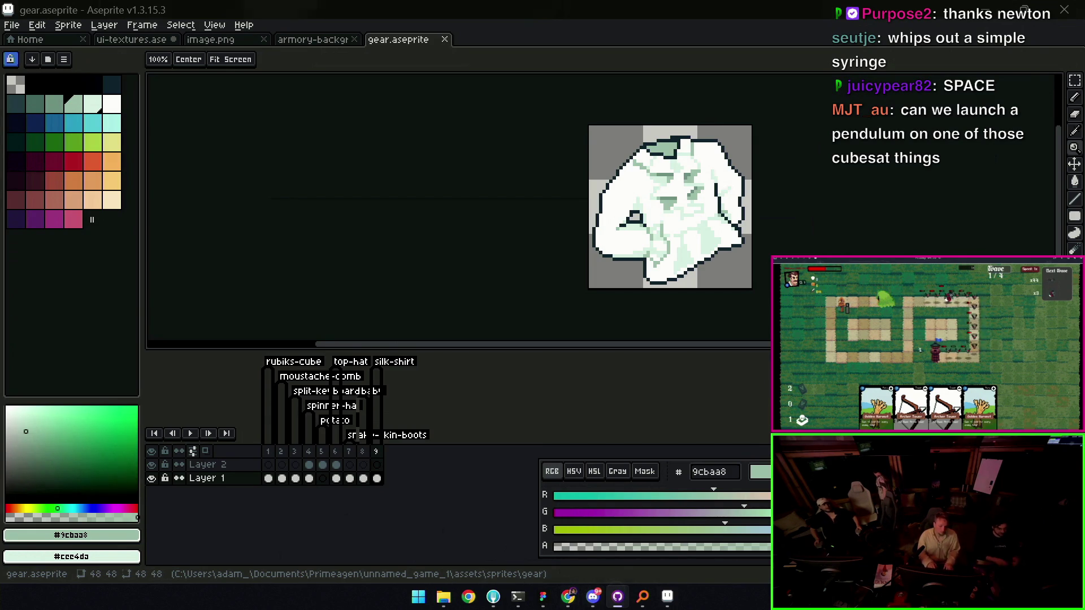
Draw a short dark line on the gear
{"action": "key", "text": "z"}
{"action": "scroll", "coordinate": [632, 209], "scroll_direction": "down", "scroll_amount": 4}
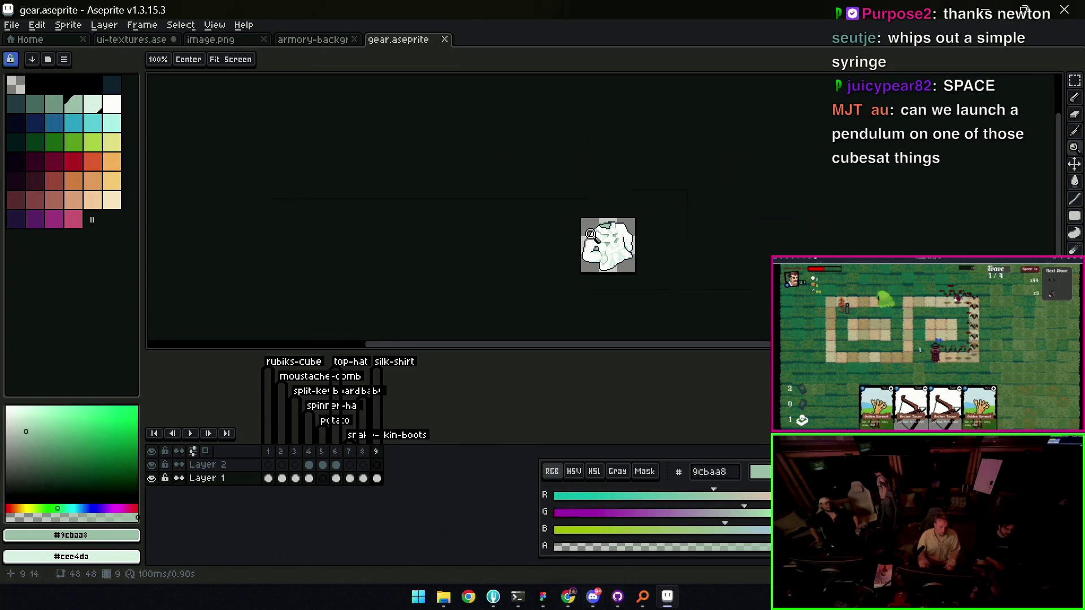
{"action": "scroll", "coordinate": [633, 209], "scroll_direction": "up", "scroll_amount": 4}
{"action": "key", "text": "b"}
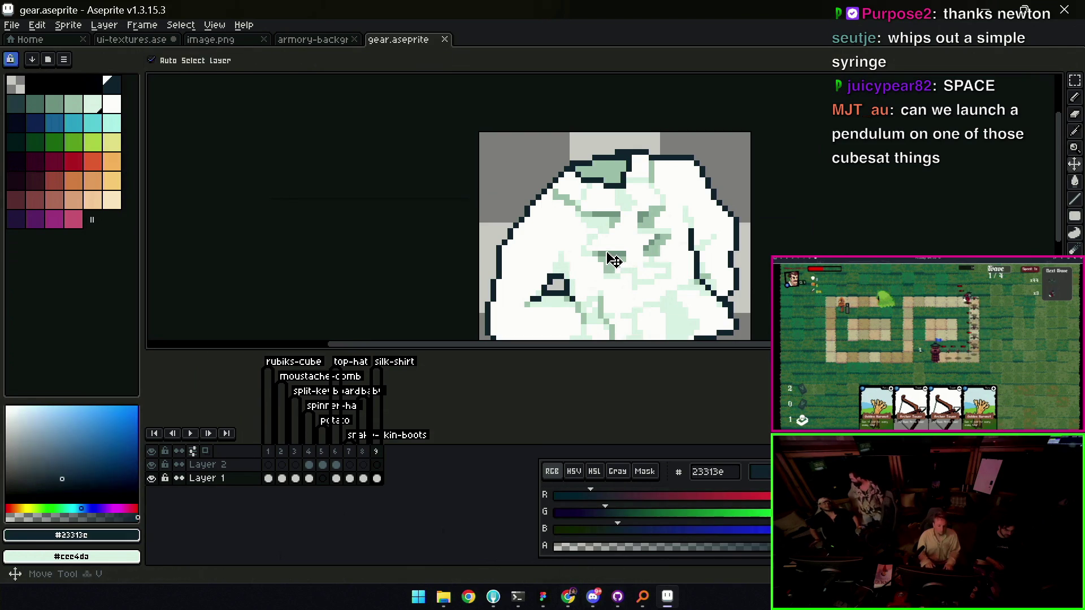
{"action": "left_click_drag", "start_coordinate": [601, 252], "coordinate": [623, 253]}
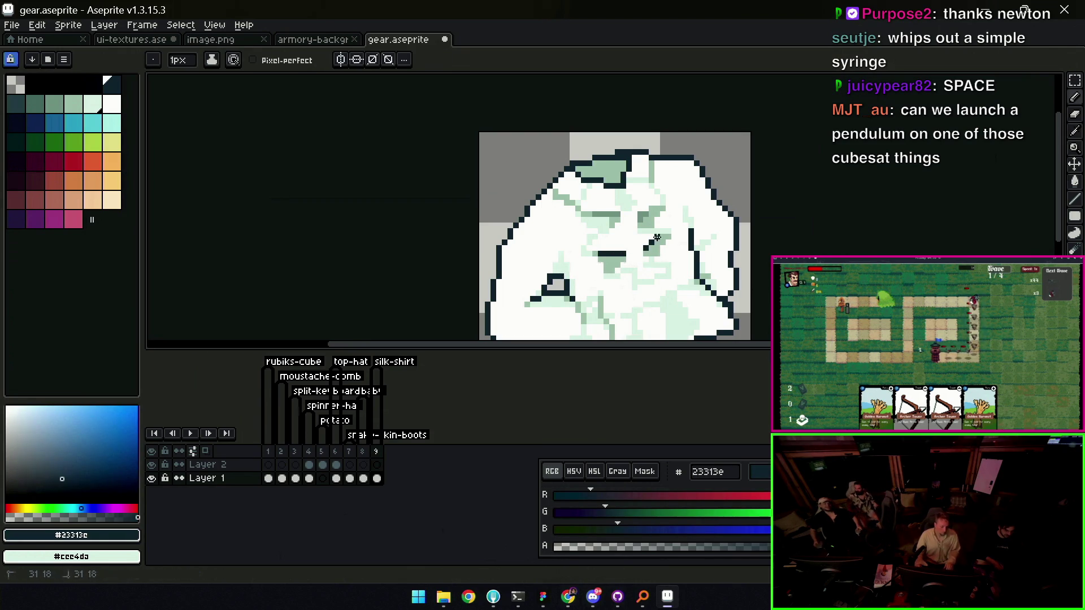
{"action": "key", "text": "z"}
{"action": "scroll", "coordinate": [645, 204], "scroll_direction": "down", "scroll_amount": 7}
{"action": "scroll", "coordinate": [685, 207], "scroll_direction": "up", "scroll_amount": 1}
Step through frames 7 to 9 to the shirt sprite and pick palette swatch #506e68
{"action": "key", "text": "v"}
{"action": "scroll", "coordinate": [689, 221], "scroll_direction": "up", "scroll_amount": 2}
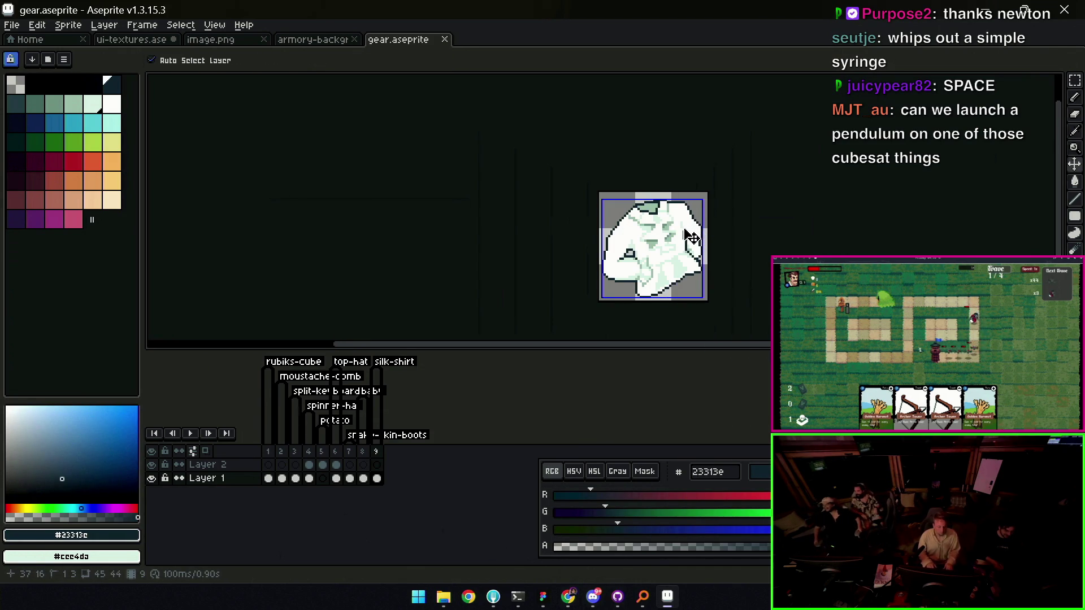
{"action": "key", "text": "z"}
{"action": "scroll", "coordinate": [625, 188], "scroll_direction": "up", "scroll_amount": 2}
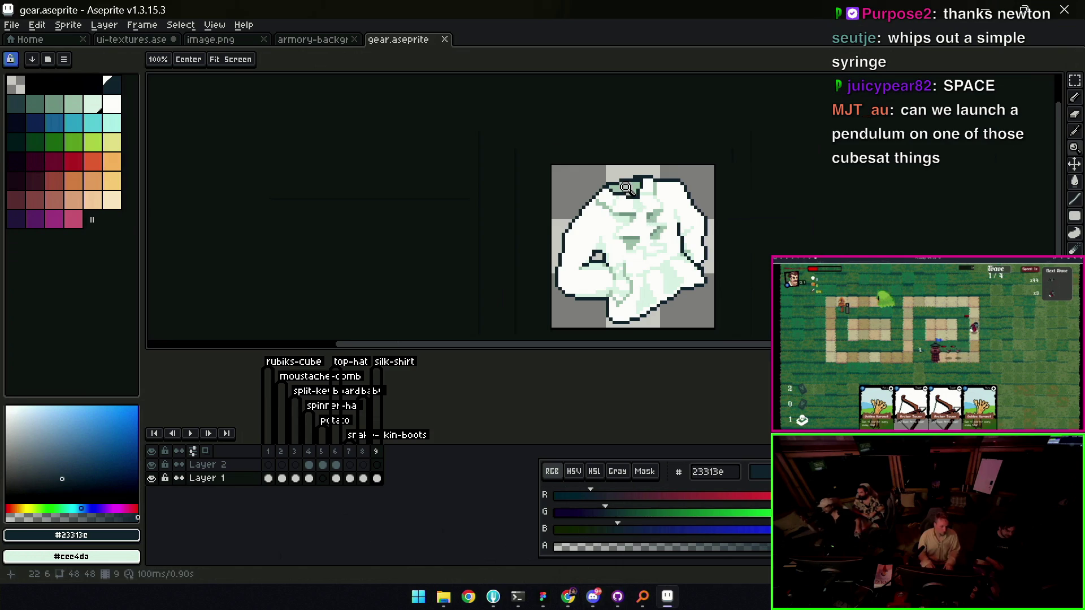
{"action": "left_click", "coordinate": [398, 435]}
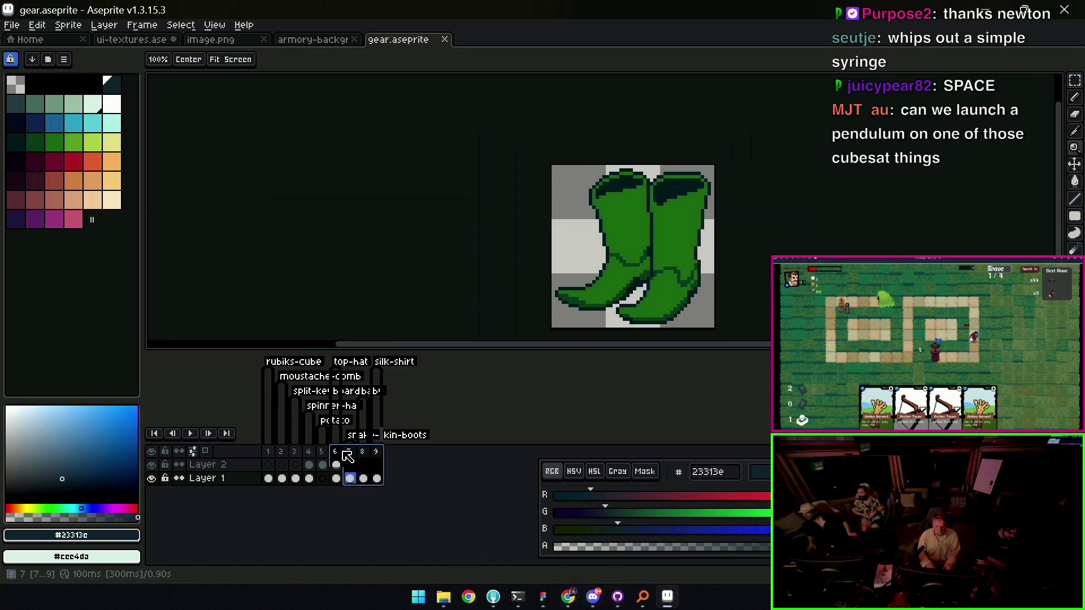
{"action": "left_click", "coordinate": [363, 451]}
{"action": "left_click", "coordinate": [376, 451]}
{"action": "scroll", "coordinate": [648, 227], "scroll_direction": "up", "scroll_amount": 1}
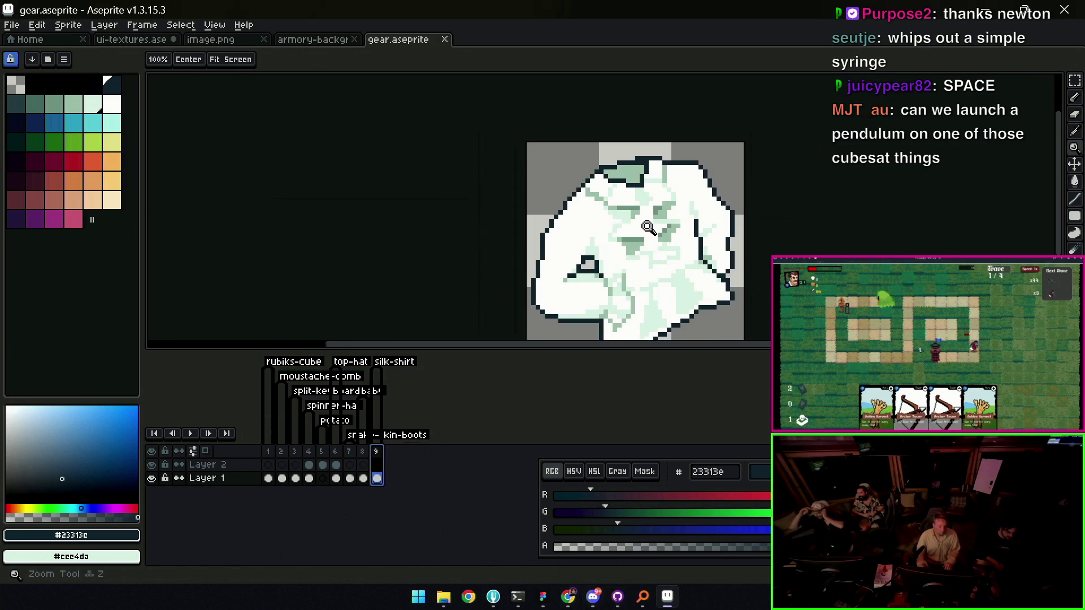
{"action": "scroll", "coordinate": [649, 228], "scroll_direction": "up", "scroll_amount": 1}
{"action": "left_click", "coordinate": [633, 199], "text": "alt"}
{"action": "left_click", "coordinate": [35, 104]}
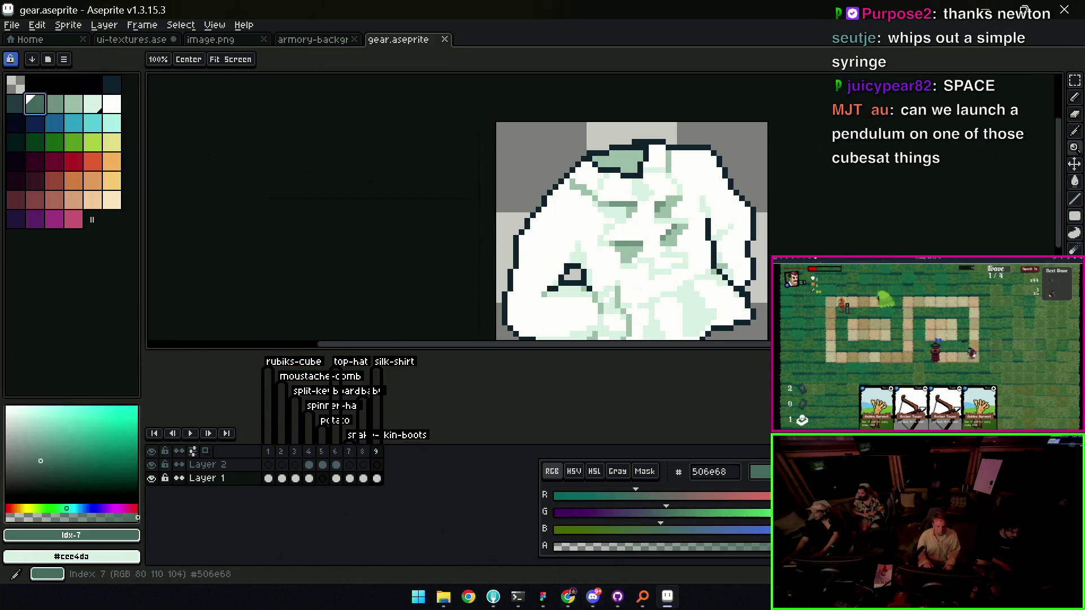
Paint a darker green #506e68 shading stroke across the shirt
{"action": "left_click_drag", "start_coordinate": [632, 207], "coordinate": [692, 201]}
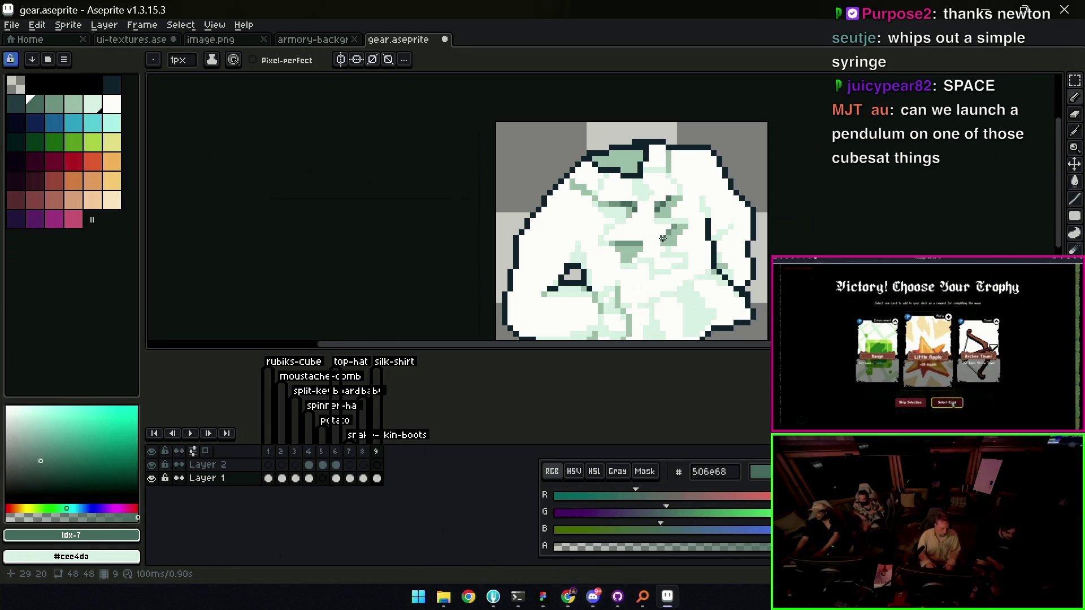
{"action": "key", "text": "z"}
{"action": "scroll", "coordinate": [683, 203], "scroll_direction": "down", "scroll_amount": 3}
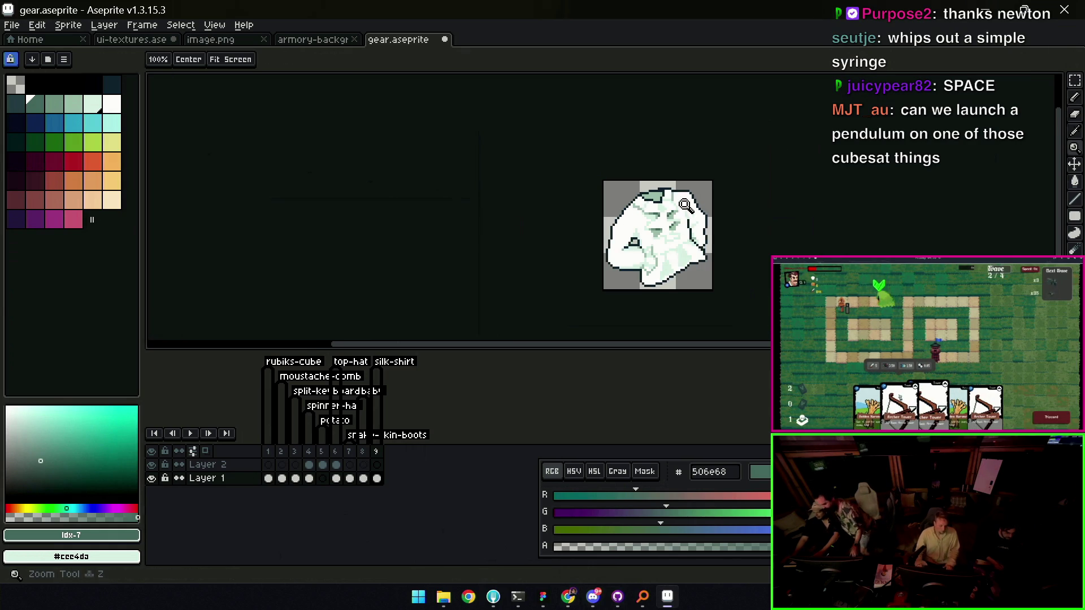
{"action": "scroll", "coordinate": [684, 204], "scroll_direction": "down", "scroll_amount": 2}
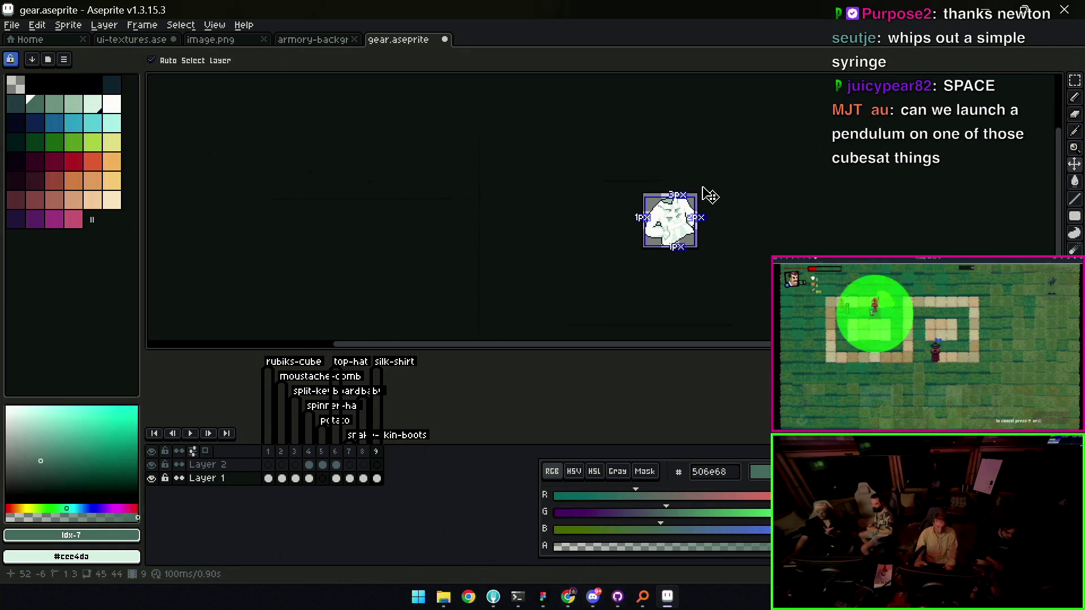
{"action": "scroll", "coordinate": [700, 194], "scroll_direction": "up", "scroll_amount": 2}
{"action": "key", "text": "v"}
{"action": "scroll", "coordinate": [661, 226], "scroll_direction": "up", "scroll_amount": 2}
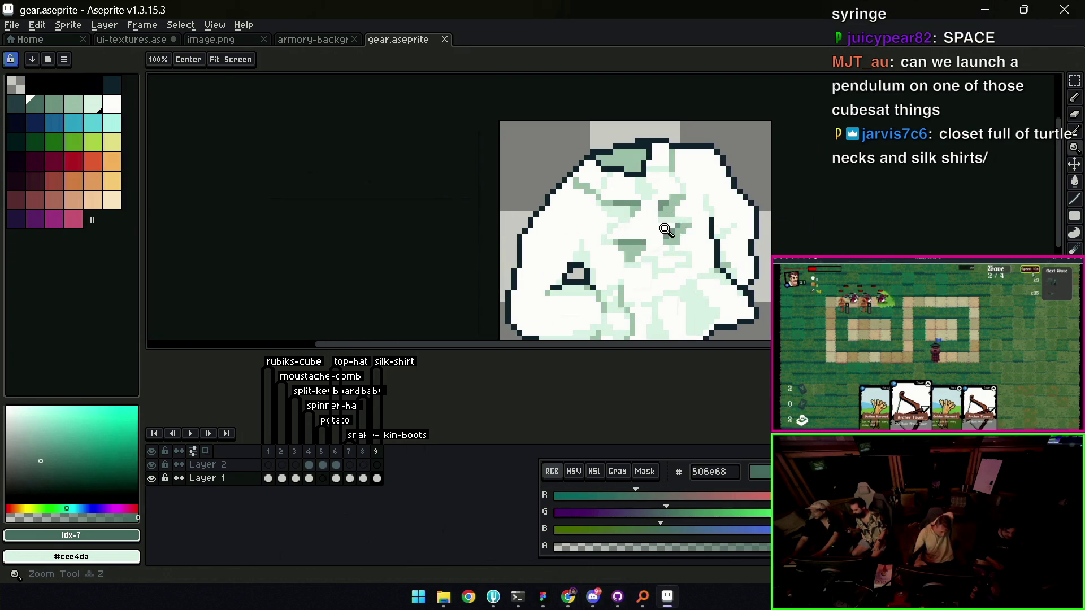
Sample the shirt's near-white #F1F8F5, grey-green #759487 and pale green #9cbaa8
{"action": "key", "text": "z"}
{"action": "left_click", "coordinate": [650, 223], "text": "alt"}
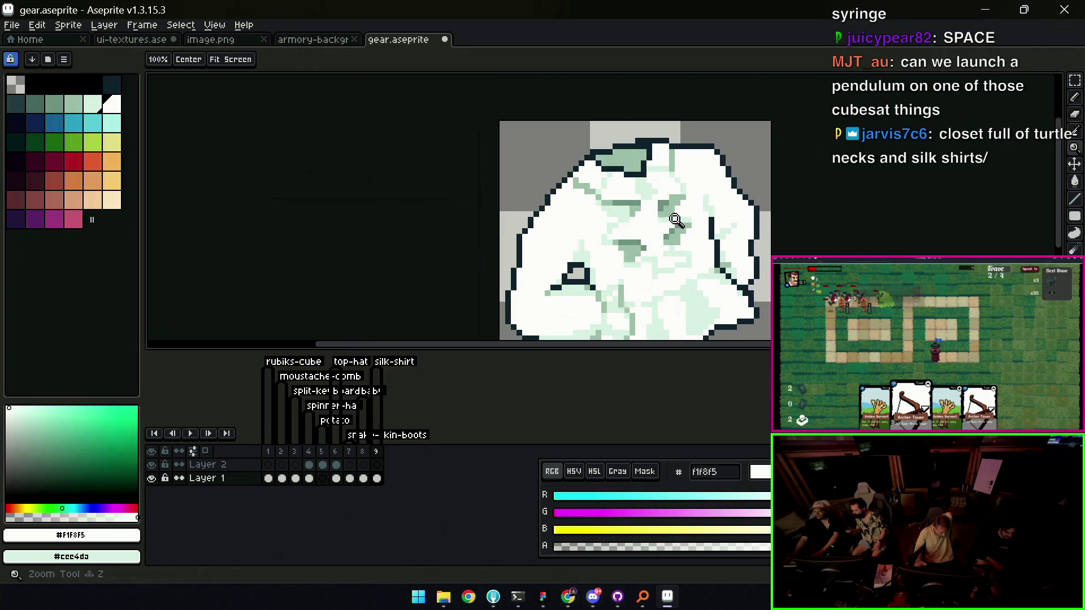
{"action": "scroll", "coordinate": [656, 221], "scroll_direction": "down", "scroll_amount": 4}
{"action": "scroll", "coordinate": [652, 216], "scroll_direction": "up", "scroll_amount": 2}
{"action": "scroll", "coordinate": [651, 216], "scroll_direction": "up", "scroll_amount": 2}
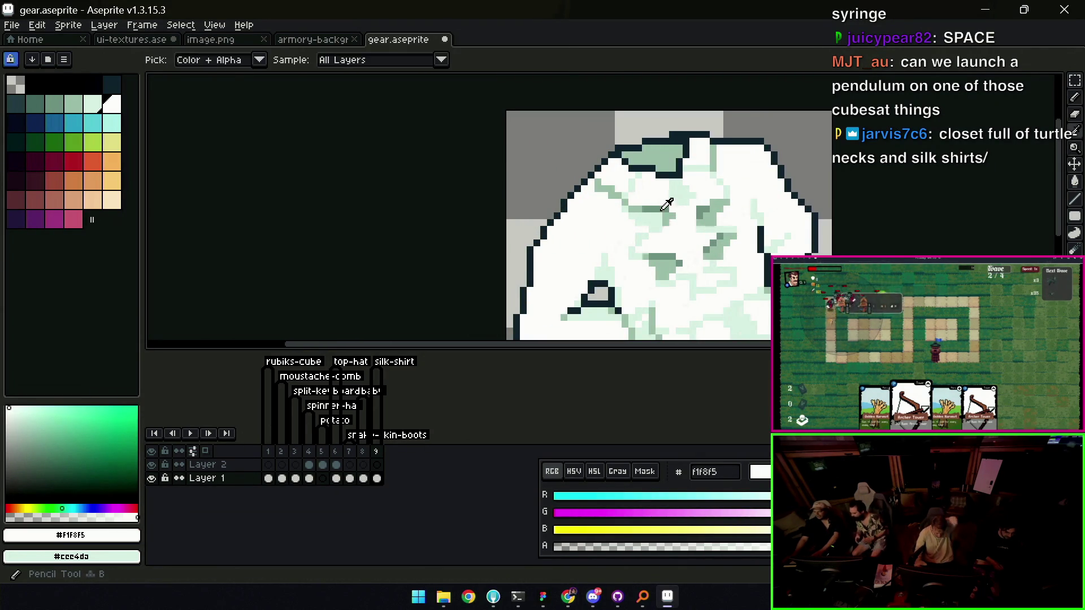
{"action": "left_click", "coordinate": [682, 183], "text": "alt"}
{"action": "scroll", "coordinate": [682, 184], "scroll_direction": "down", "scroll_amount": 3}
{"action": "scroll", "coordinate": [682, 183], "scroll_direction": "up", "scroll_amount": 3}
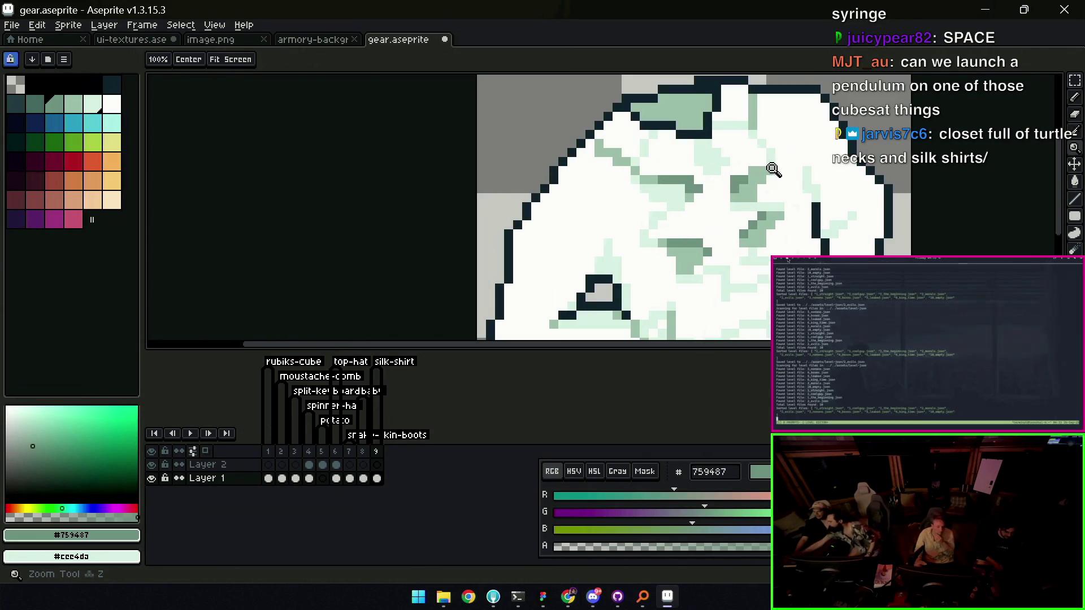
{"action": "key", "text": "b"}
{"action": "left_click", "coordinate": [686, 189], "text": "alt"}
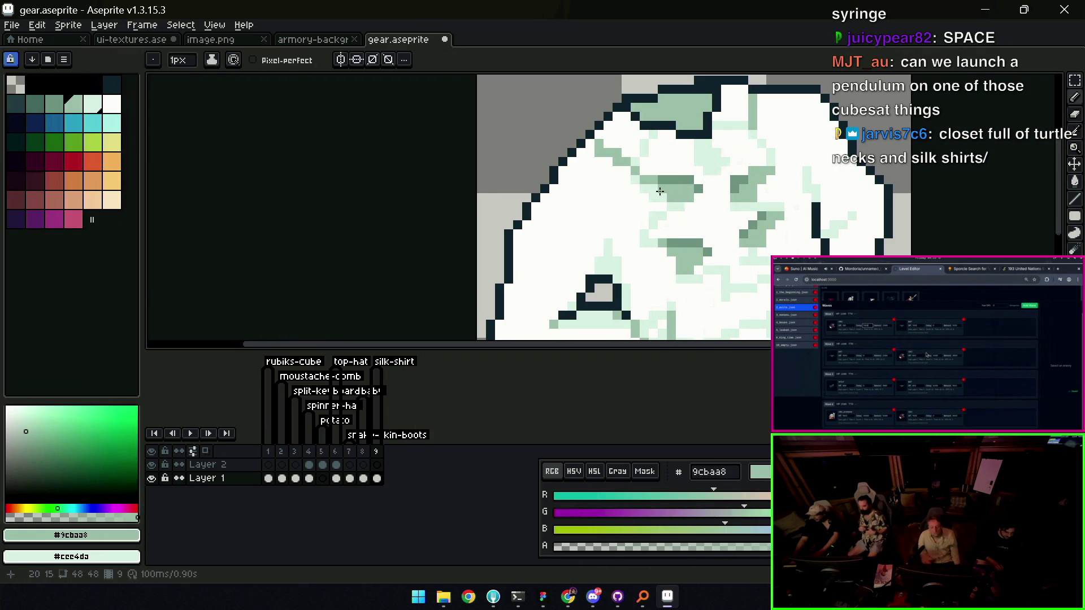
Recentre the view on the shirt and sample near-white #f1f8f5 again
{"action": "key", "text": "z"}
{"action": "scroll", "coordinate": [735, 141], "scroll_direction": "down", "scroll_amount": 8}
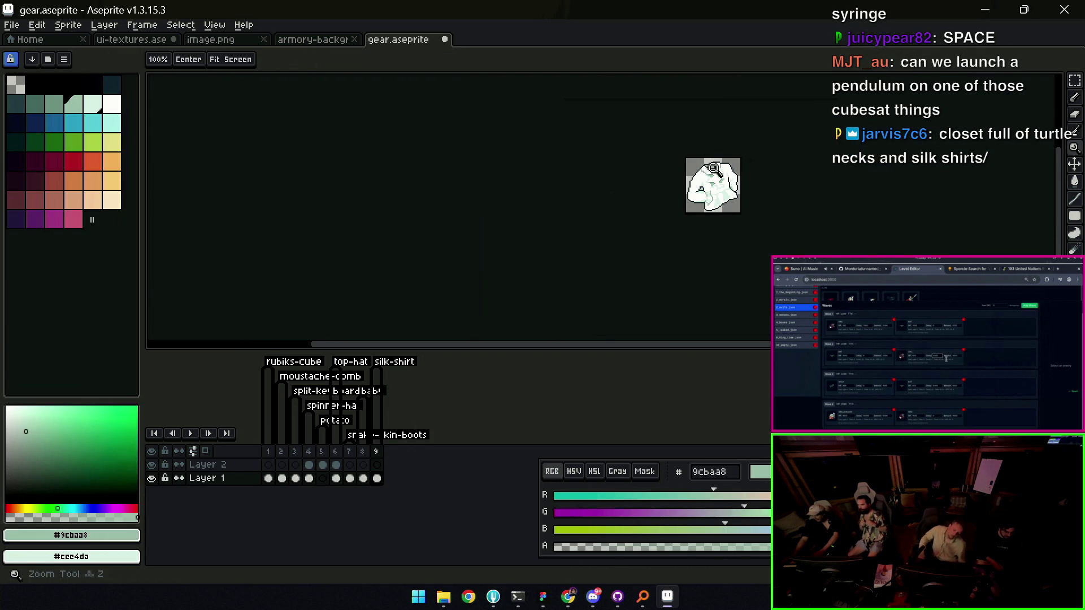
{"action": "scroll", "coordinate": [715, 169], "scroll_direction": "up", "scroll_amount": 5}
{"action": "scroll", "coordinate": [715, 194], "scroll_direction": "down", "scroll_amount": 4}
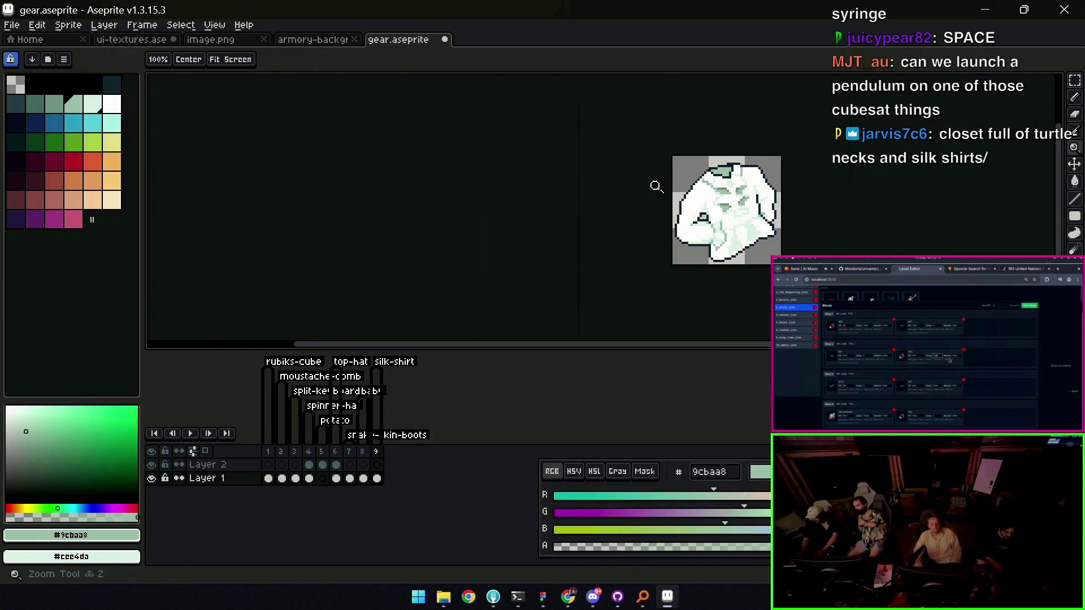
{"action": "scroll", "coordinate": [716, 159], "scroll_direction": "down", "scroll_amount": 2}
{"action": "scroll", "coordinate": [740, 150], "scroll_direction": "up", "scroll_amount": 1}
{"action": "left_click_drag", "start_coordinate": [733, 165], "coordinate": [720, 188]}
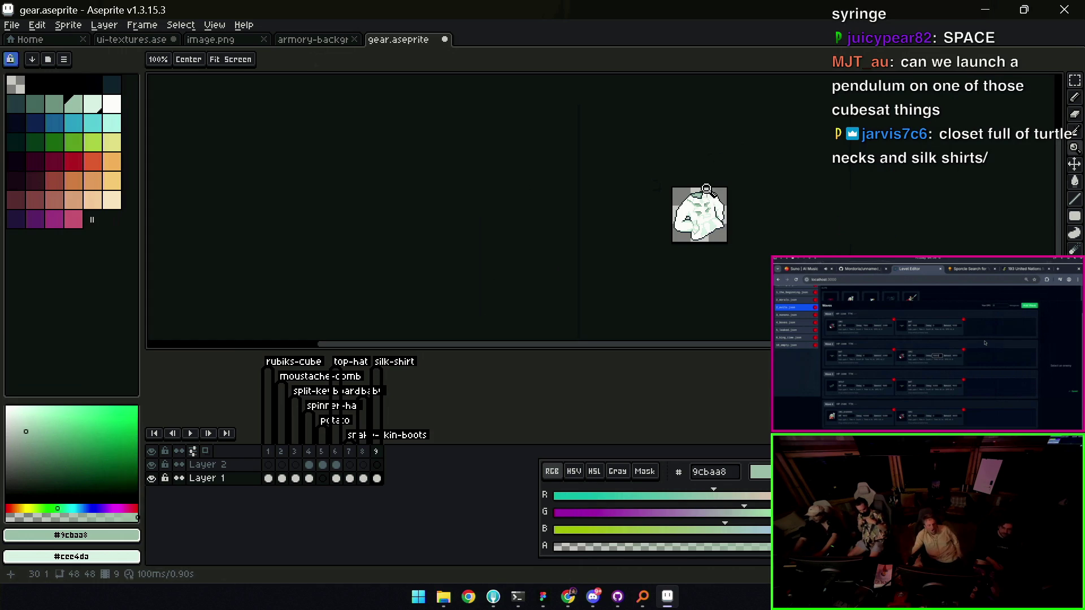
{"action": "scroll", "coordinate": [712, 189], "scroll_direction": "up", "scroll_amount": 4}
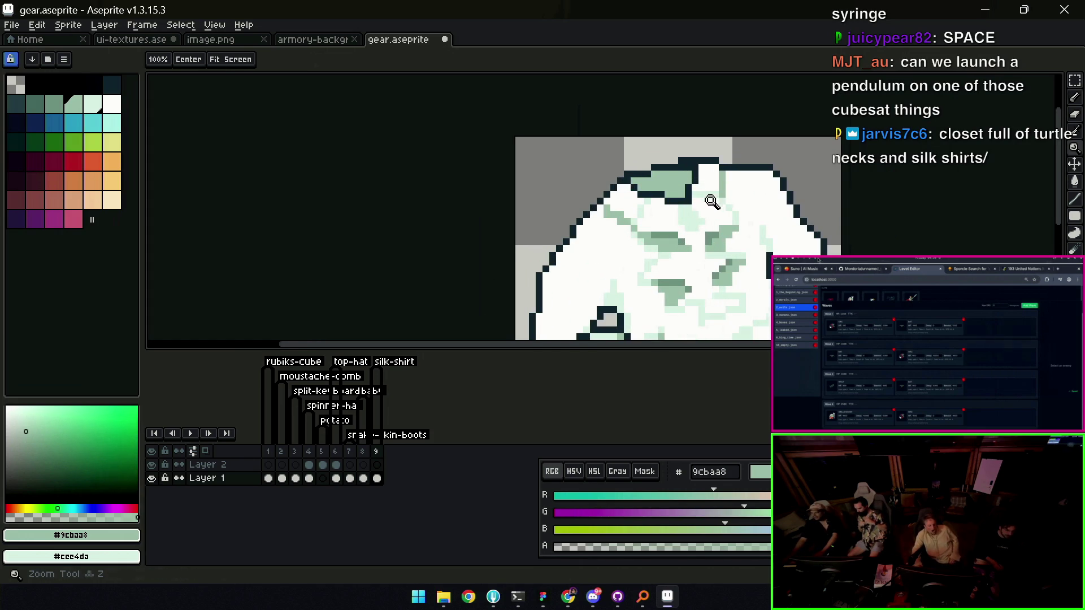
{"action": "key", "text": "b"}
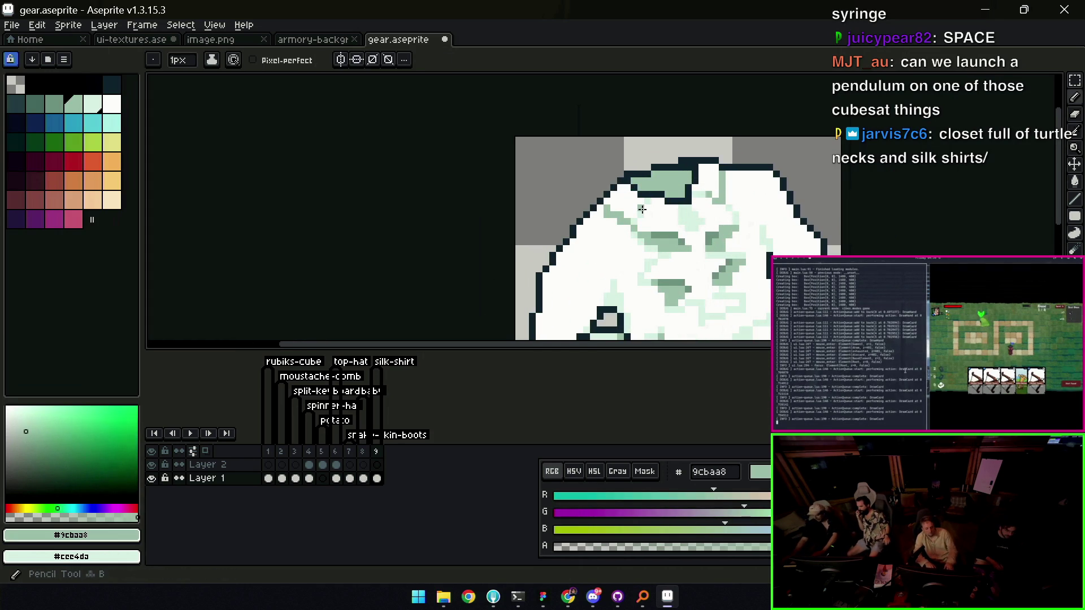
{"action": "key", "text": "alt"}
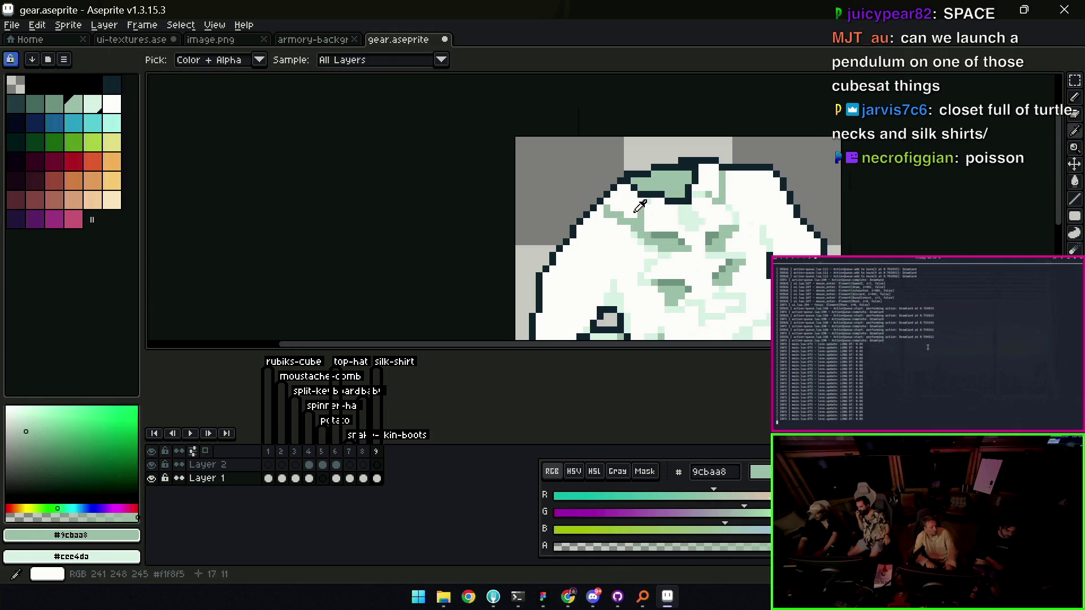
{"action": "left_click", "coordinate": [640, 207], "text": "alt"}
Touch up shirt pixels alternating pale green #9cbaa8 and near-white #f1f8f5
{"action": "key", "text": "z"}
{"action": "scroll", "coordinate": [640, 206], "scroll_direction": "down", "scroll_amount": 3}
{"action": "scroll", "coordinate": [658, 200], "scroll_direction": "up", "scroll_amount": 2}
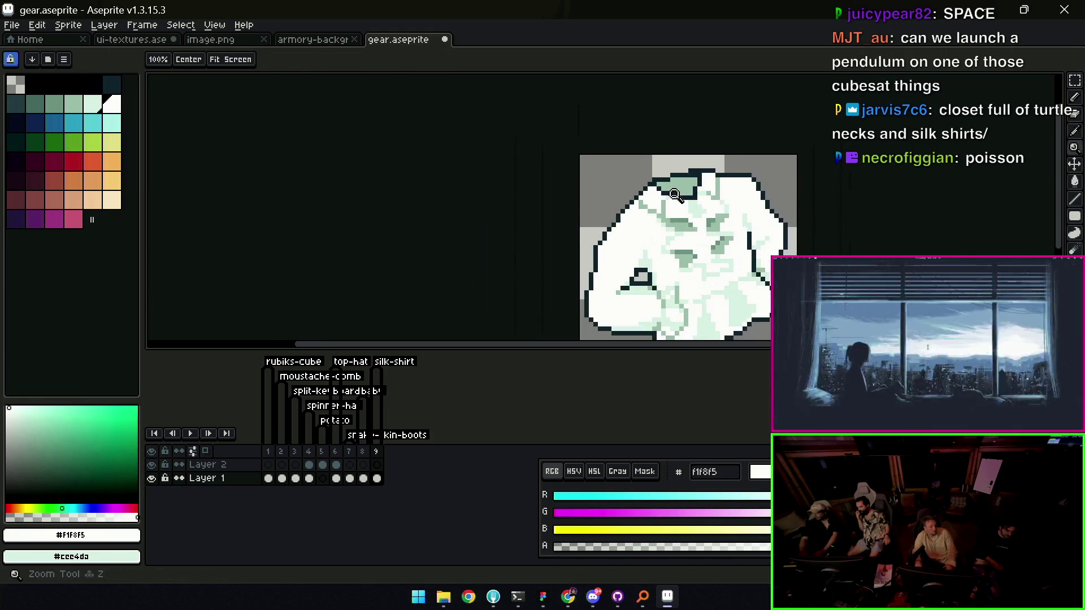
{"action": "scroll", "coordinate": [658, 200], "scroll_direction": "up", "scroll_amount": 1}
{"action": "key", "text": "b"}
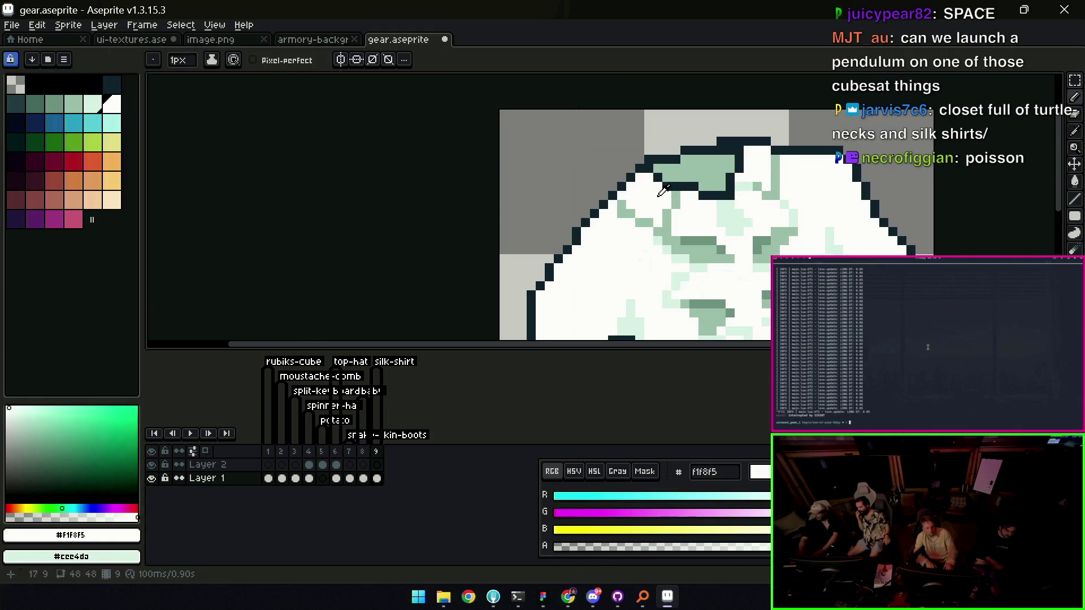
{"action": "left_click", "coordinate": [659, 197], "text": "alt"}
{"action": "key", "text": "z"}
{"action": "scroll", "coordinate": [657, 198], "scroll_direction": "down", "scroll_amount": 3}
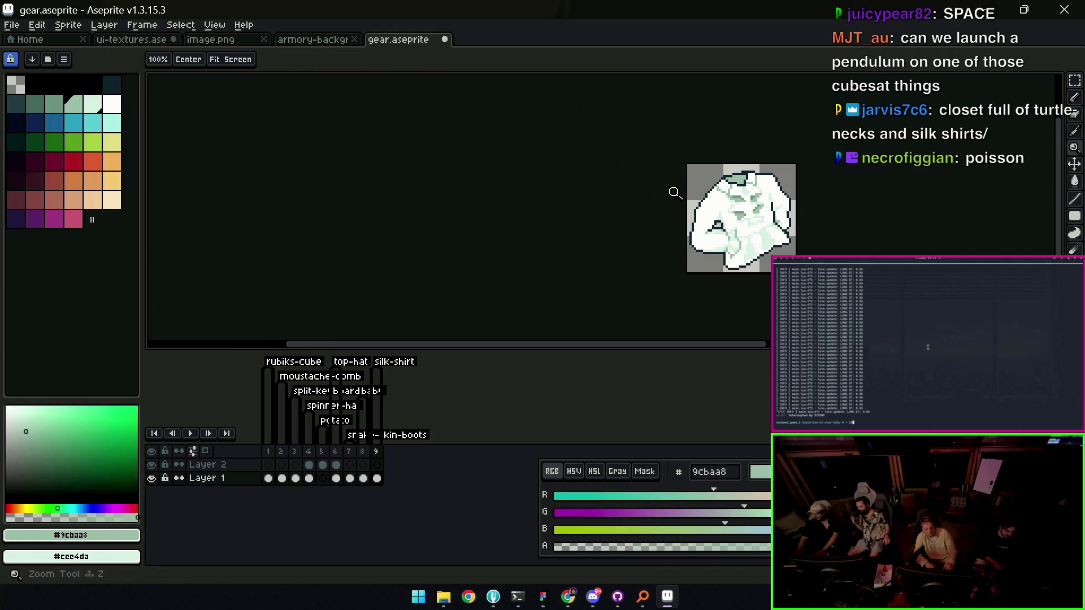
{"action": "scroll", "coordinate": [657, 198], "scroll_direction": "down", "scroll_amount": 1}
{"action": "scroll", "coordinate": [712, 196], "scroll_direction": "up", "scroll_amount": 4}
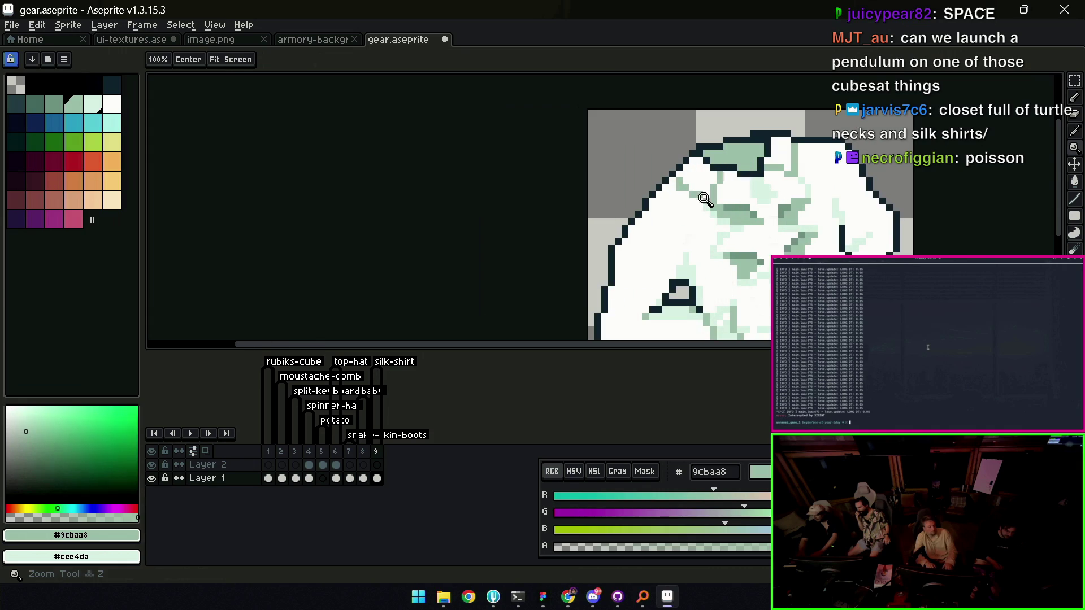
{"action": "key", "text": "b"}
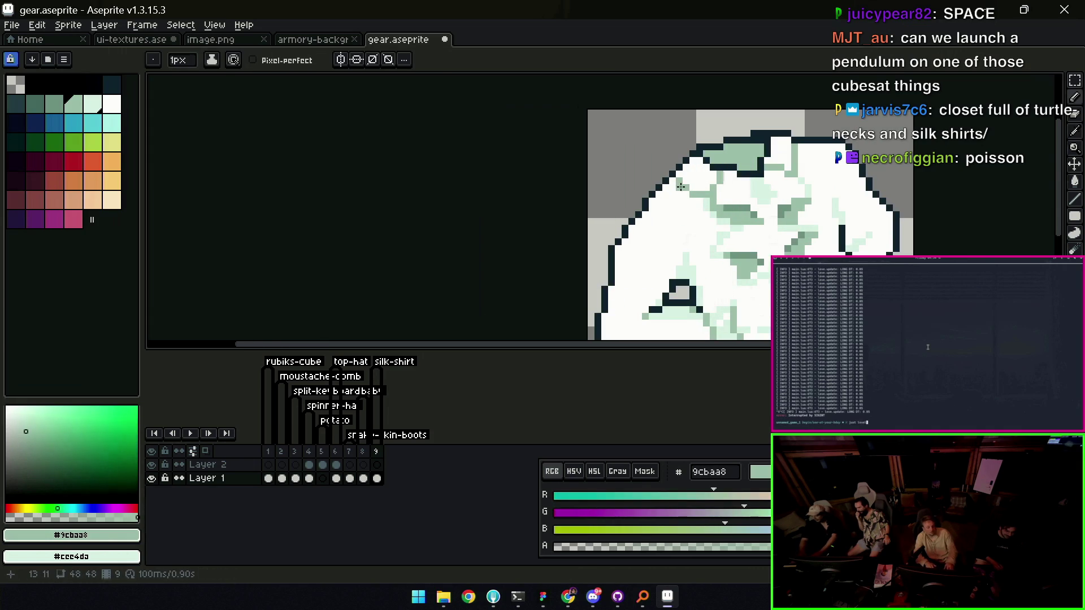
{"action": "left_click", "coordinate": [688, 180], "text": "alt"}
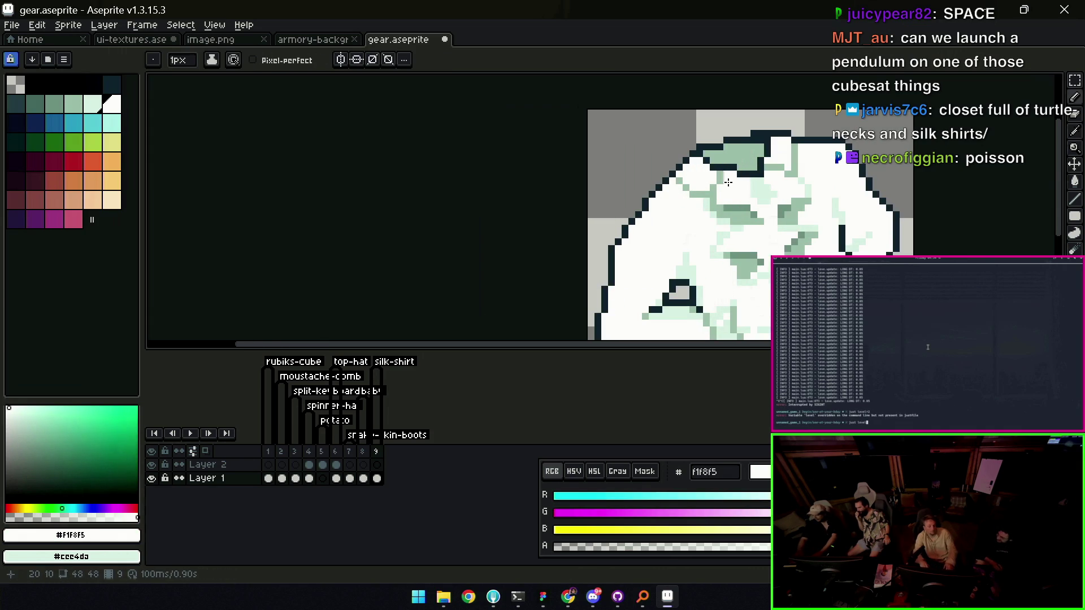
Zoom out to the whole shirt and save gear.aseprite
{"action": "key", "text": "z"}
{"action": "scroll", "coordinate": [707, 214], "scroll_direction": "down", "scroll_amount": 3}
{"action": "scroll", "coordinate": [714, 169], "scroll_direction": "down", "scroll_amount": 1}
{"action": "key", "text": "ctrl+s"}
{"action": "key", "text": "v"}
{"action": "scroll", "coordinate": [768, 169], "scroll_direction": "up", "scroll_amount": 3}
Rectangle-select the shirt's top-right collar, nudge it right, and deselect
{"action": "key", "text": "m"}
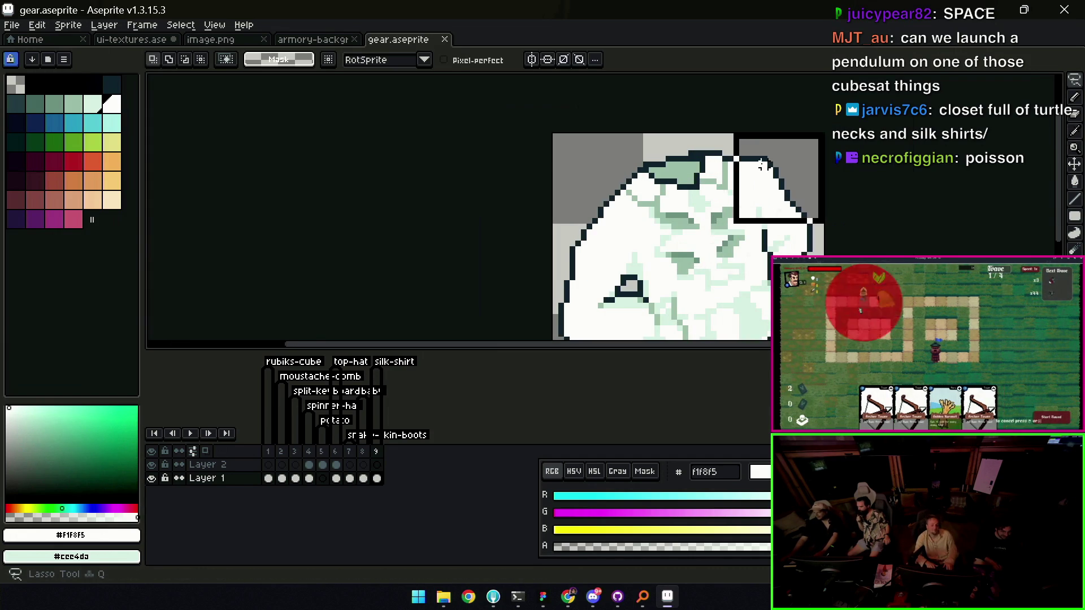
{"action": "left_click_drag", "start_coordinate": [735, 148], "coordinate": [782, 175]}
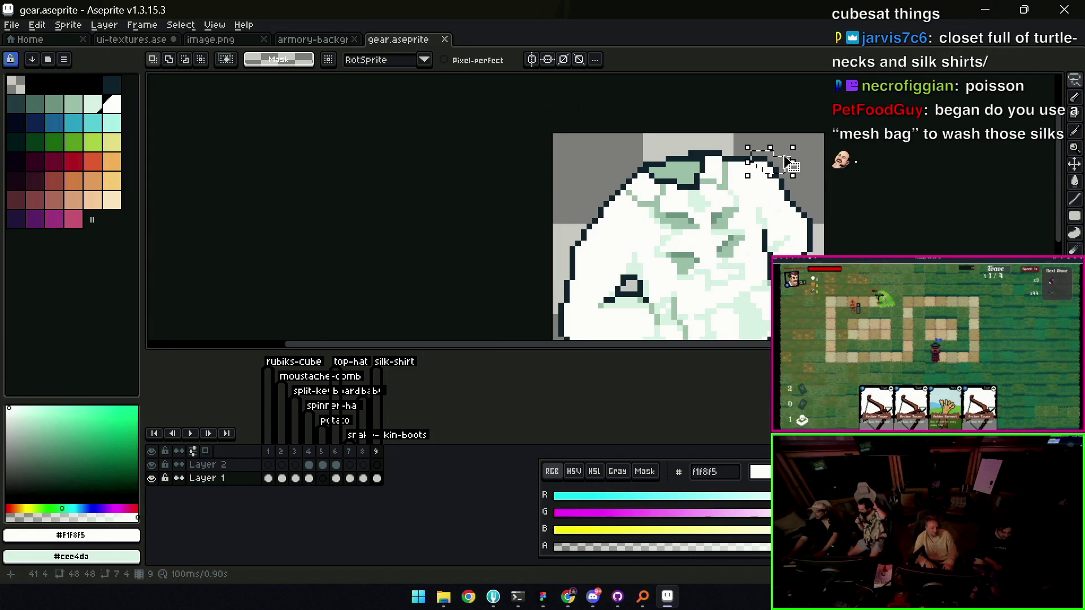
{"action": "key", "text": "Right"}
{"action": "key", "text": "Right"}
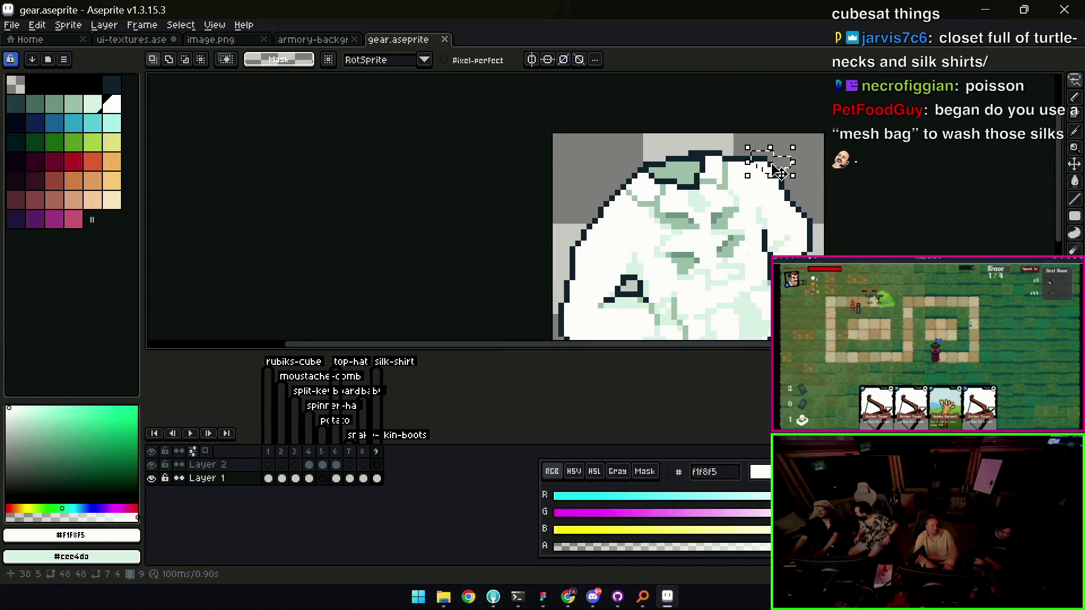
{"action": "key", "text": "ctrl+d"}
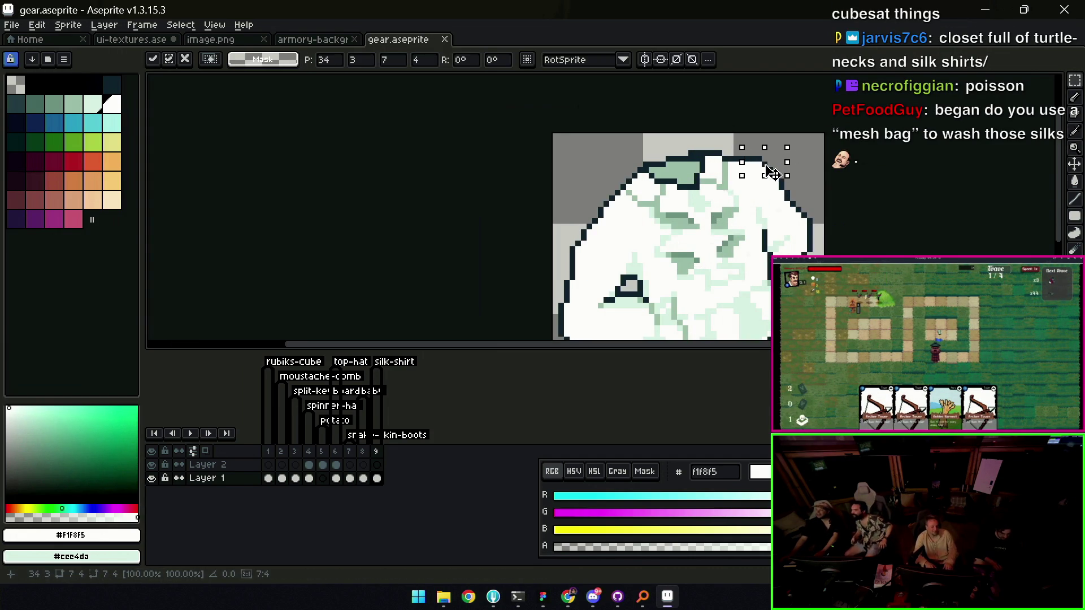
{"action": "key", "text": "h"}
{"action": "scroll", "coordinate": [746, 167], "scroll_direction": "down", "scroll_amount": 2}
Sample the shirt's dark outline colour and collar green #9cbaa8 near the collar
{"action": "key", "text": "z"}
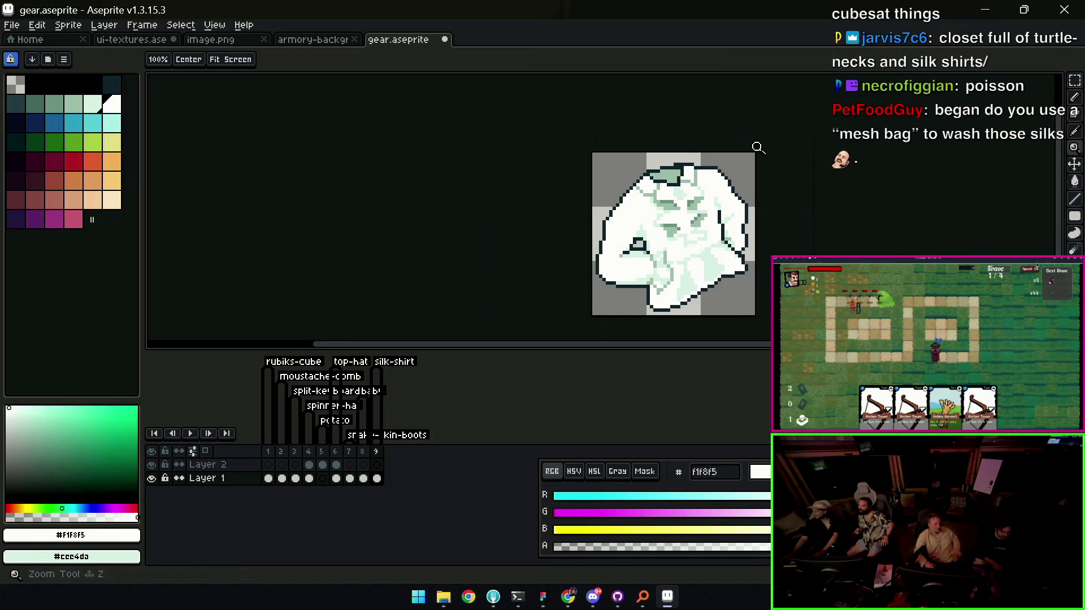
{"action": "scroll", "coordinate": [746, 142], "scroll_direction": "down", "scroll_amount": 3}
{"action": "scroll", "coordinate": [739, 152], "scroll_direction": "up", "scroll_amount": 4}
{"action": "key", "text": "i"}
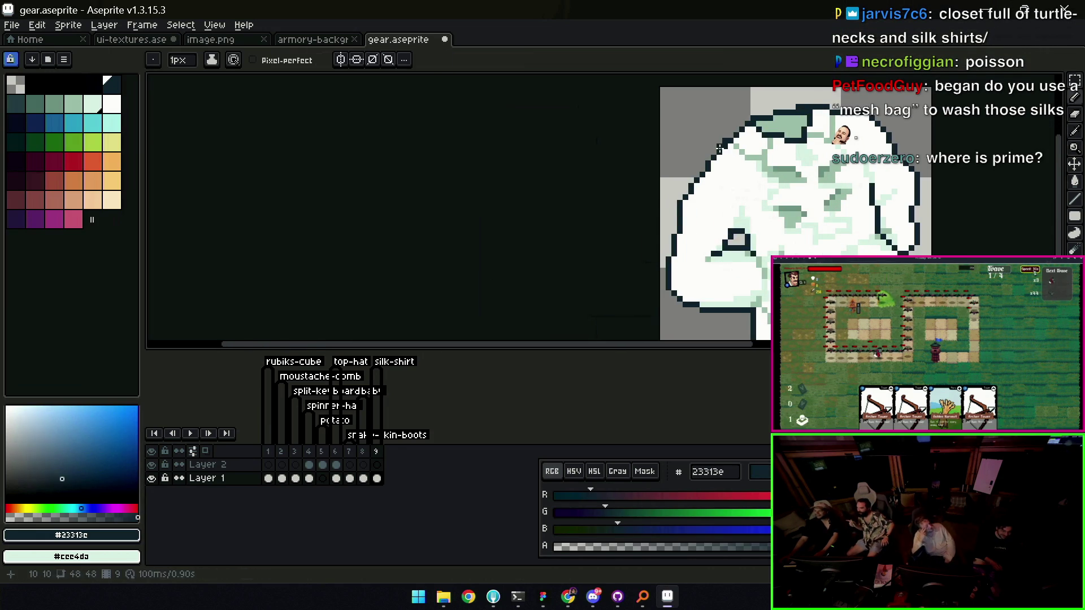
{"action": "key", "text": "b"}
{"action": "left_click", "coordinate": [734, 140], "text": "alt"}
{"action": "left_click", "coordinate": [747, 132], "text": "alt"}
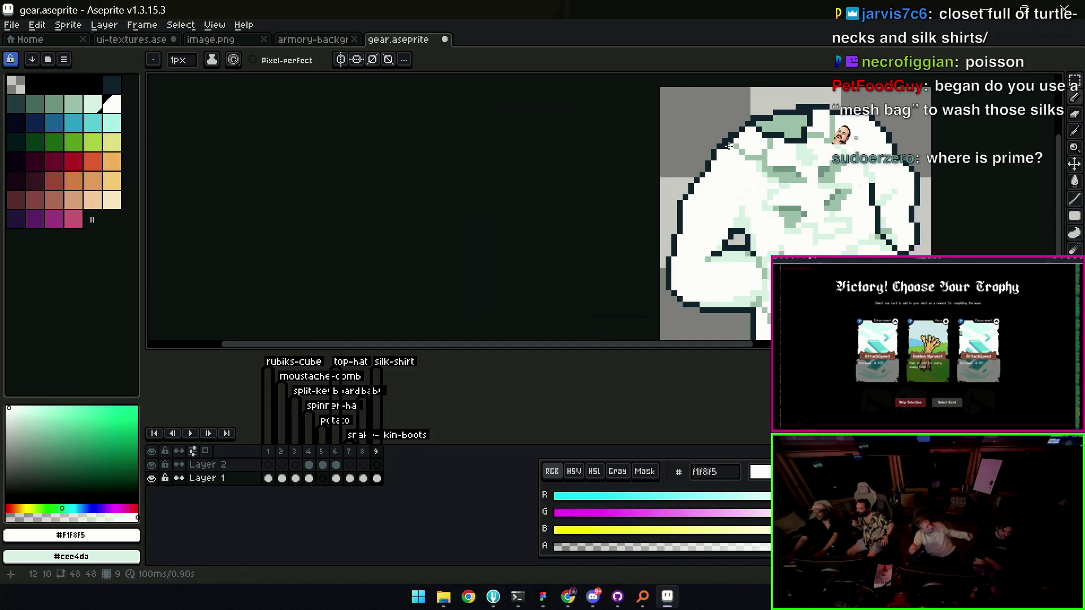
{"action": "left_click", "coordinate": [729, 146], "text": "alt"}
Retouch the collar's right edge, alternating dark outline #23313e and collar green
{"action": "key", "text": "z"}
{"action": "scroll", "coordinate": [715, 129], "scroll_direction": "down", "scroll_amount": 4}
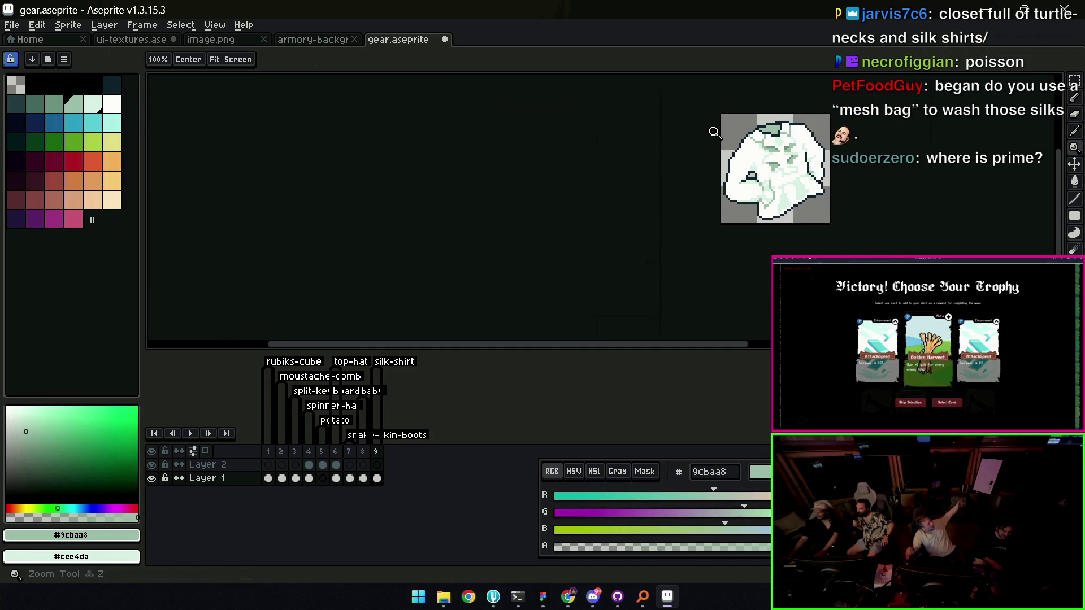
{"action": "scroll", "coordinate": [770, 105], "scroll_direction": "up", "scroll_amount": 5}
{"action": "left_click", "coordinate": [741, 146], "text": "alt"}
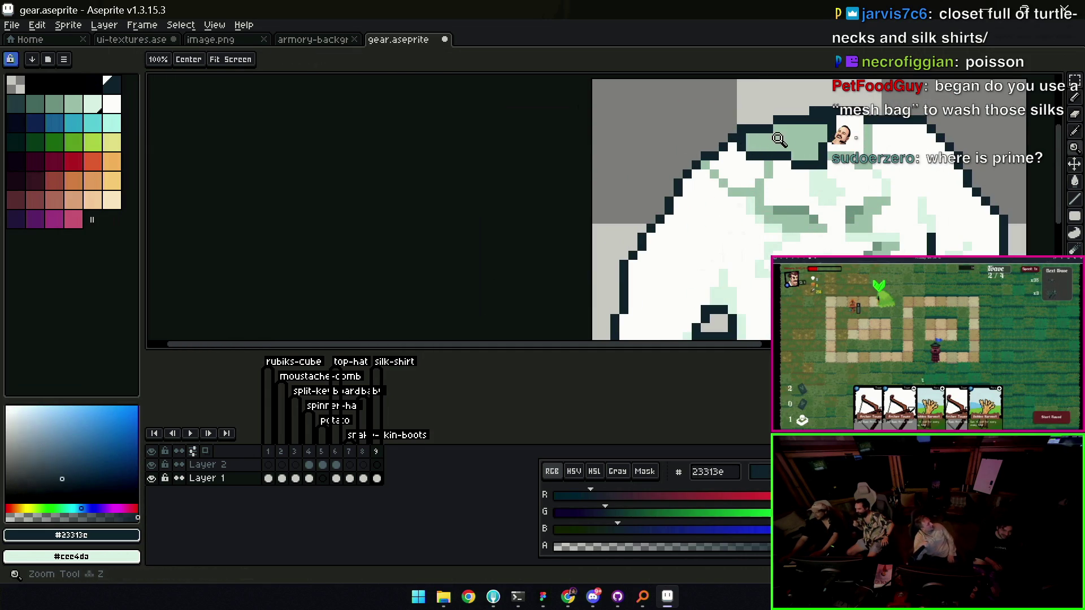
{"action": "scroll", "coordinate": [760, 126], "scroll_direction": "down", "scroll_amount": 5}
{"action": "scroll", "coordinate": [763, 129], "scroll_direction": "up", "scroll_amount": 5}
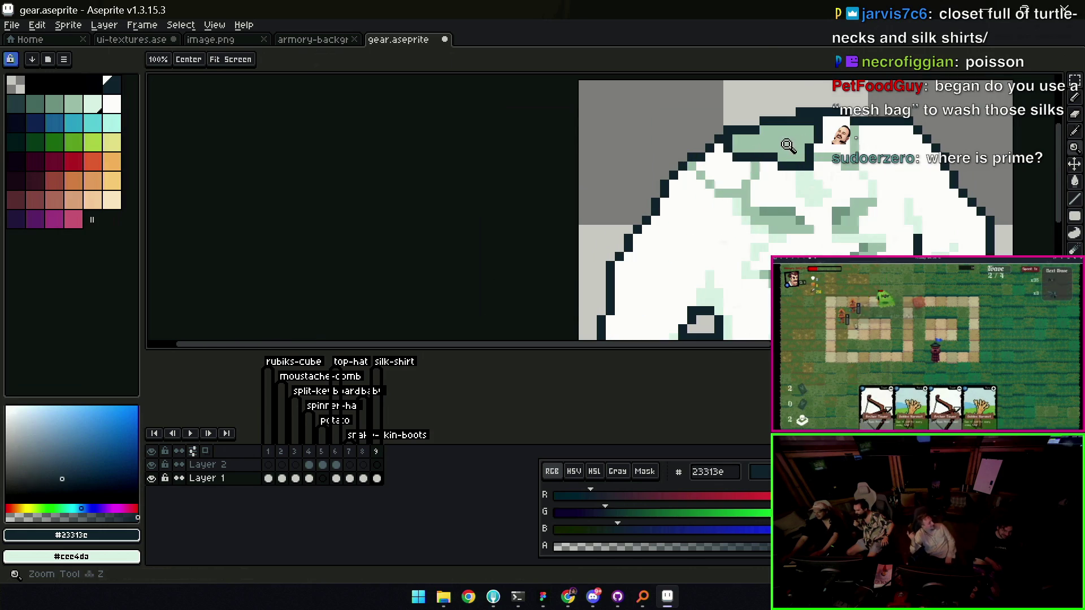
{"action": "left_click", "coordinate": [773, 152], "text": "alt"}
{"action": "key", "text": "b"}
{"action": "left_click", "coordinate": [773, 158], "text": "alt"}
{"action": "key", "text": "z"}
{"action": "scroll", "coordinate": [721, 162], "scroll_direction": "down", "scroll_amount": 5}
{"action": "scroll", "coordinate": [811, 116], "scroll_direction": "down", "scroll_amount": 1}
Save gear.aseprite, confirm overwriting the exported sprite sheet, and switch to another application
{"action": "scroll", "coordinate": [848, 129], "scroll_direction": "up", "scroll_amount": 1}
{"action": "scroll", "coordinate": [798, 146], "scroll_direction": "up", "scroll_amount": 1}
{"action": "key", "text": "ctrl+s"}
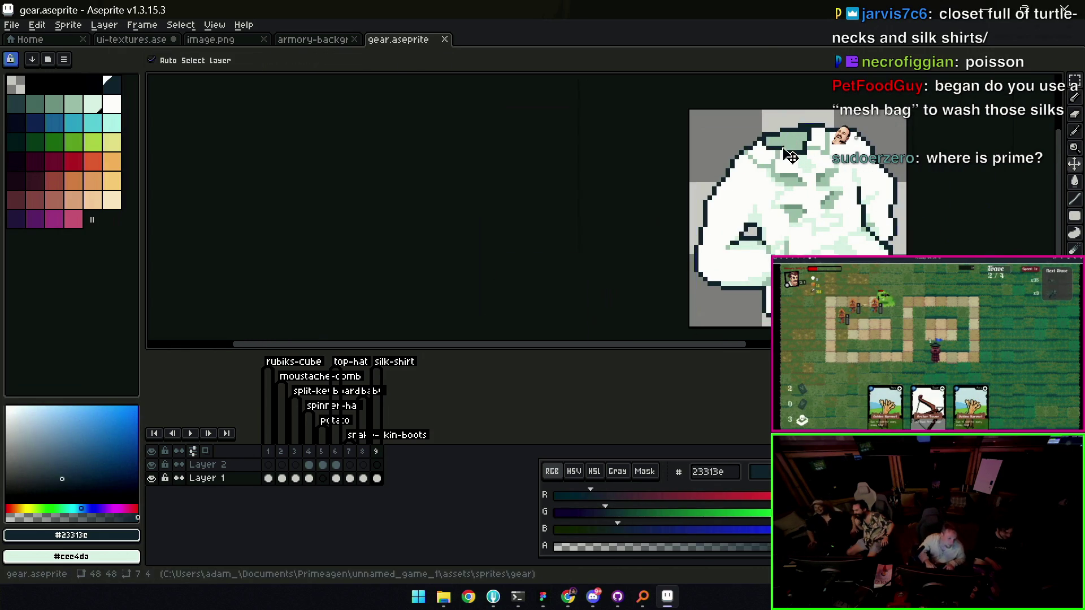
{"action": "key", "text": "Return"}
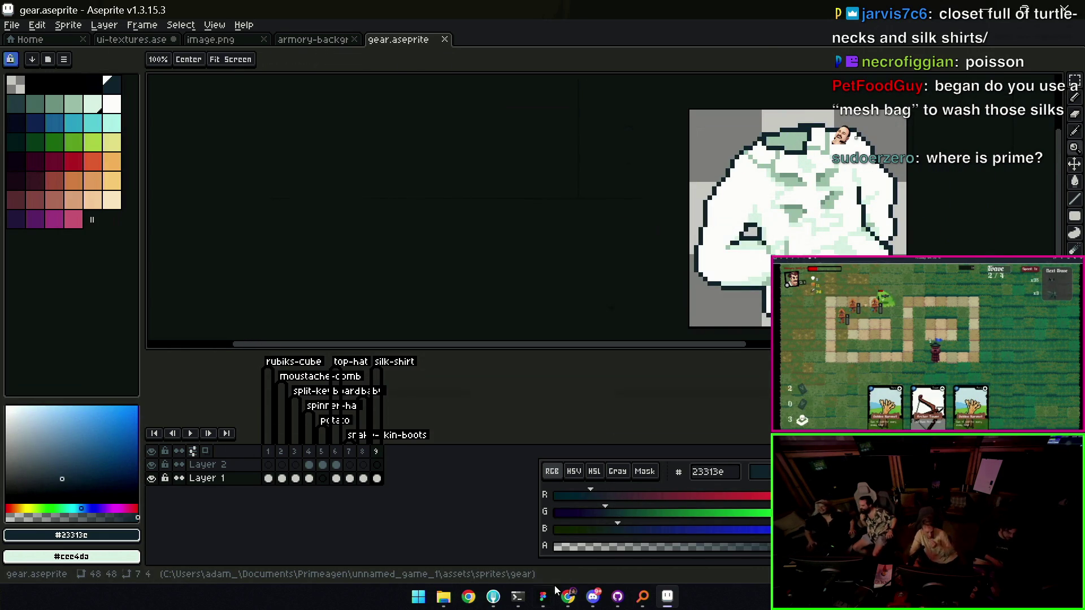
{"action": "left_click", "coordinate": [602, 561]}
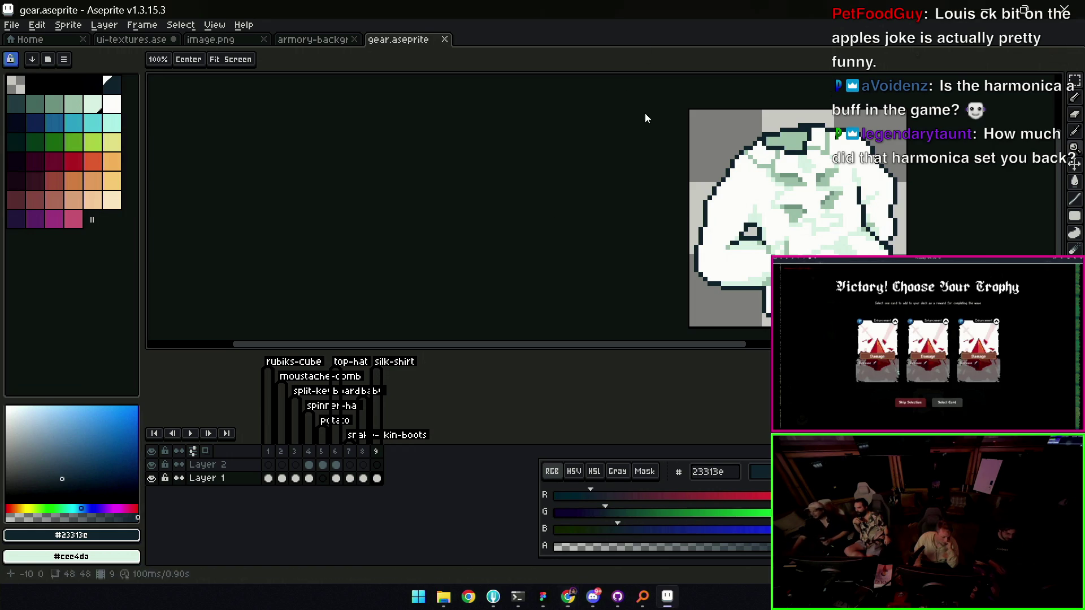
Draw a dark outline stroke along the shirt's fold with the Pencil
{"action": "key", "text": "z"}
{"action": "scroll", "coordinate": [639, 202], "scroll_direction": "down", "scroll_amount": 3}
{"action": "scroll", "coordinate": [639, 202], "scroll_direction": "up", "scroll_amount": 1}
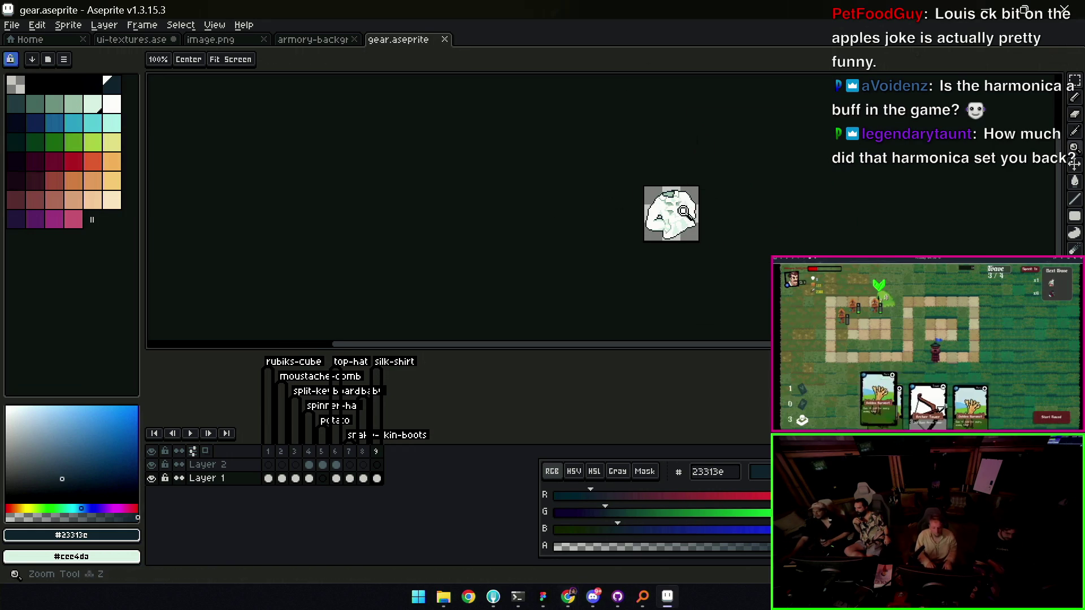
{"action": "scroll", "coordinate": [724, 212], "scroll_direction": "up", "scroll_amount": 4}
{"action": "key", "text": "b"}
{"action": "left_click_drag", "start_coordinate": [669, 233], "coordinate": [680, 204]}
{"action": "key", "text": "z"}
{"action": "scroll", "coordinate": [681, 205], "scroll_direction": "down", "scroll_amount": 4}
{"action": "scroll", "coordinate": [685, 210], "scroll_direction": "up", "scroll_amount": 5}
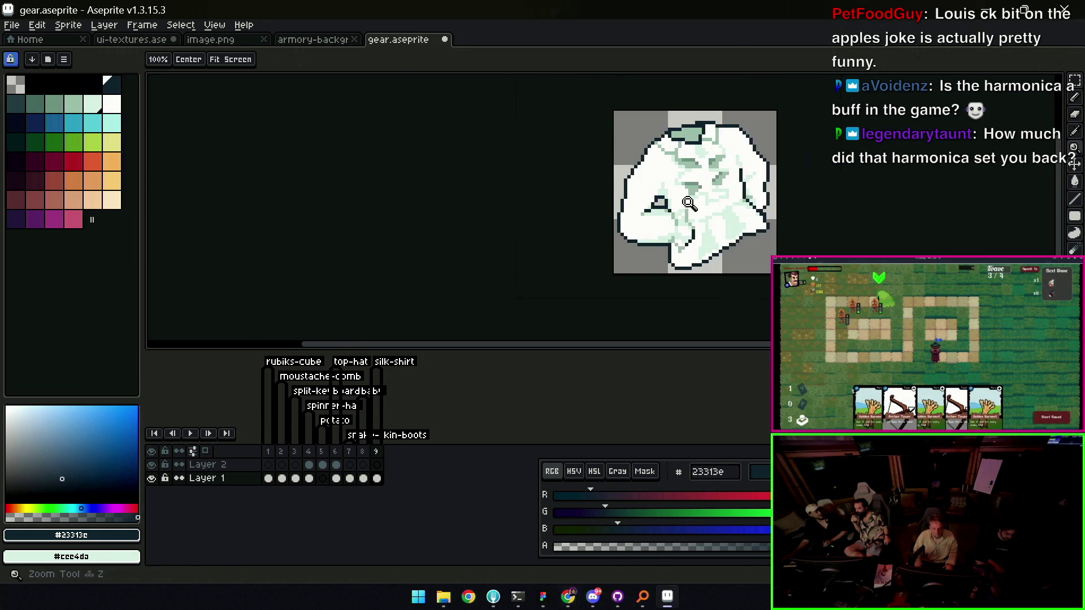
{"action": "key", "text": "b"}
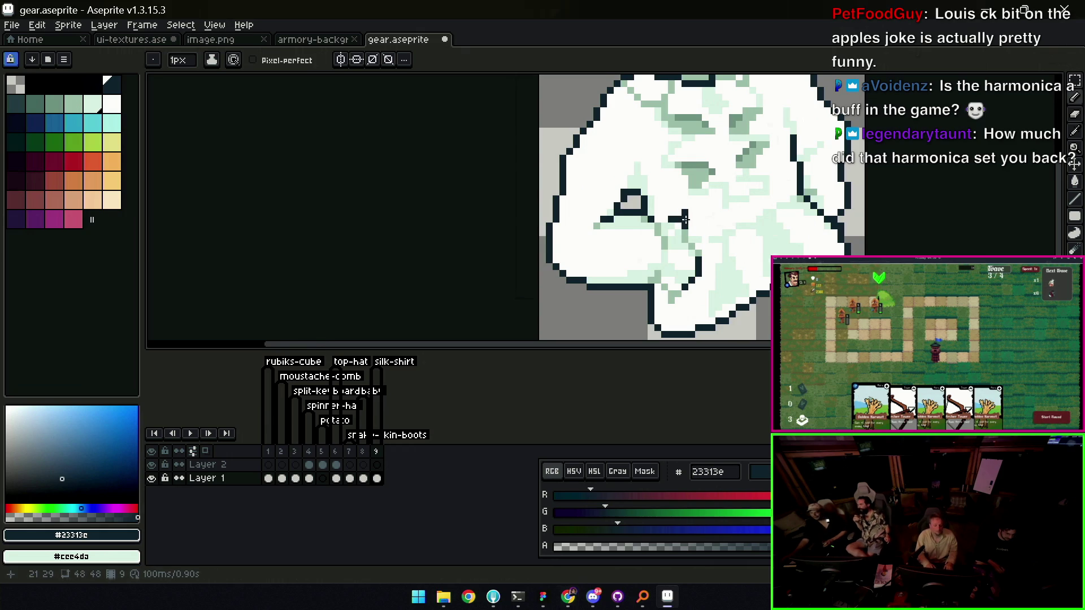
{"action": "key", "text": "z"}
{"action": "scroll", "coordinate": [649, 188], "scroll_direction": "down", "scroll_amount": 4}
{"action": "scroll", "coordinate": [701, 209], "scroll_direction": "up", "scroll_amount": 5}
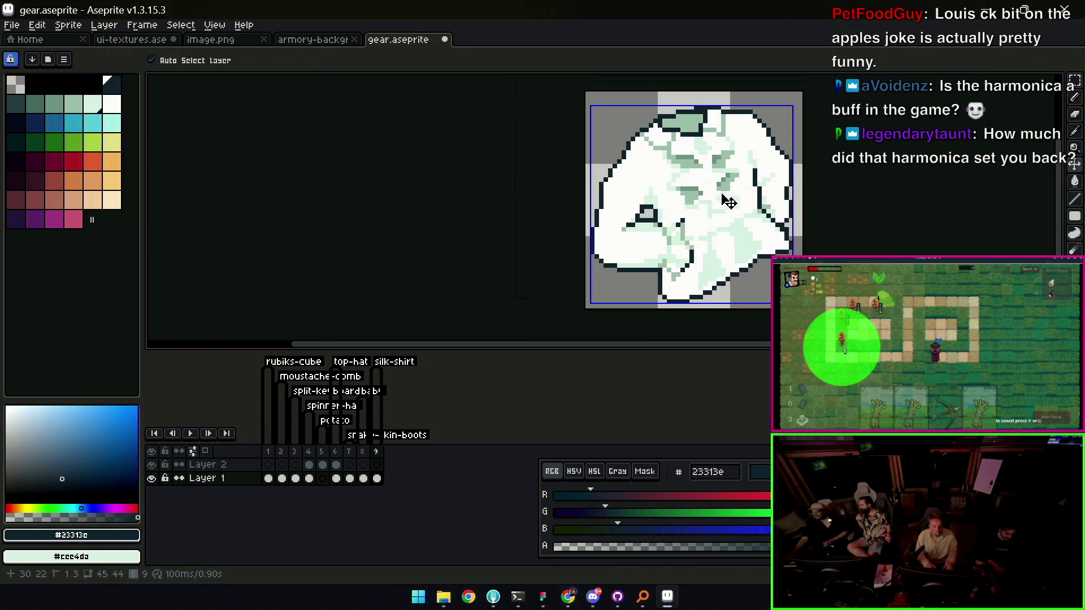
Shade the shirt creases using eyedropped greens #759487, #9cbaa8, #cee4da and near-white #f1f8f5
{"action": "key", "text": "i"}
{"action": "left_click", "coordinate": [697, 210]}
{"action": "scroll", "coordinate": [680, 234], "scroll_direction": "up", "scroll_amount": 2}
{"action": "key", "text": "b"}
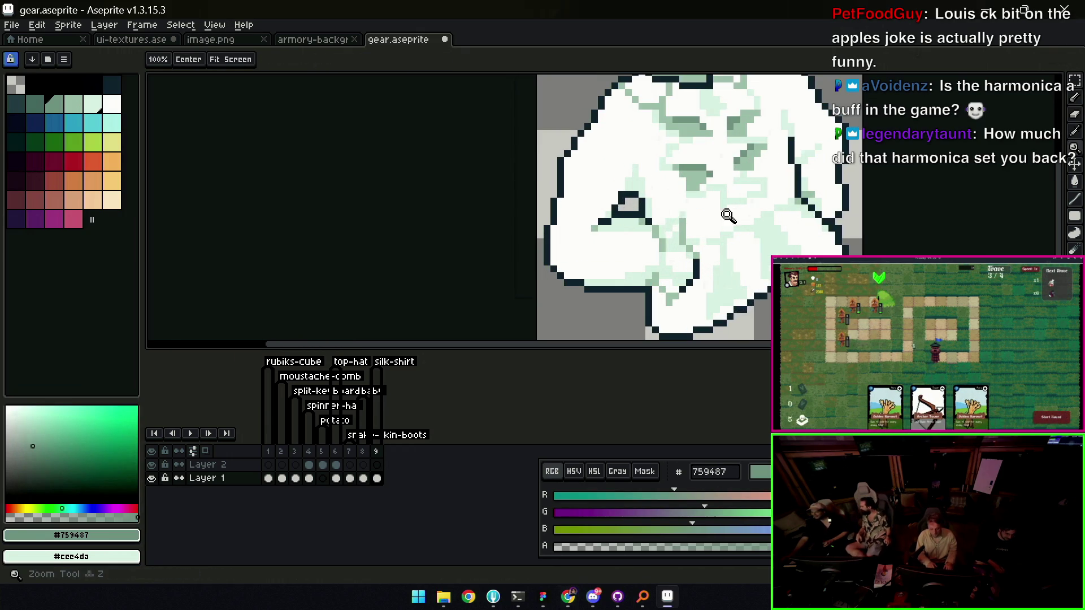
{"action": "key", "text": "z"}
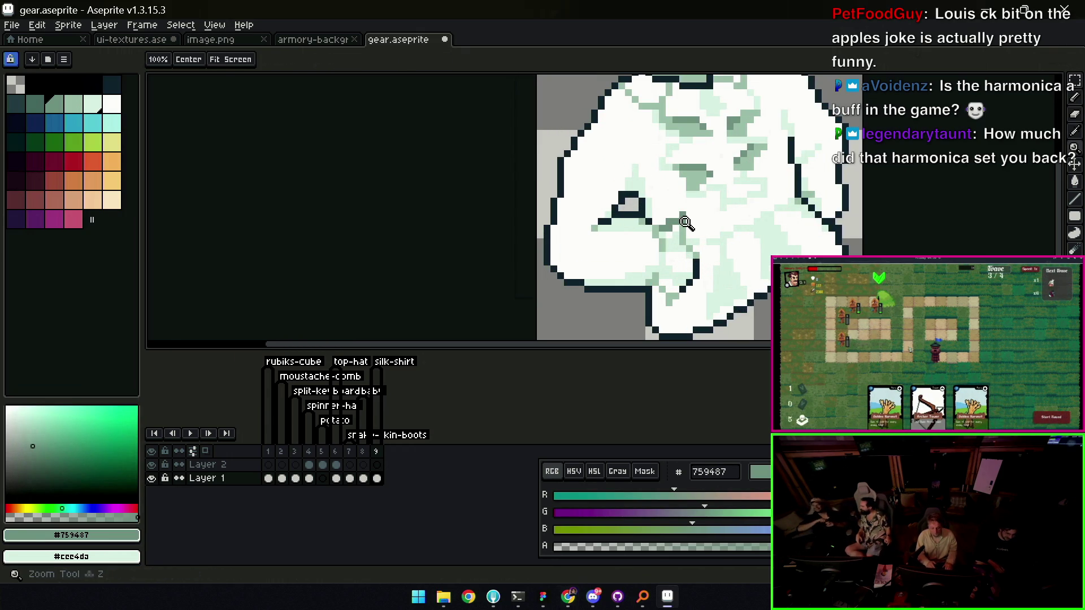
{"action": "left_click", "coordinate": [680, 222], "text": "alt"}
{"action": "left_click", "coordinate": [681, 221], "text": "alt"}
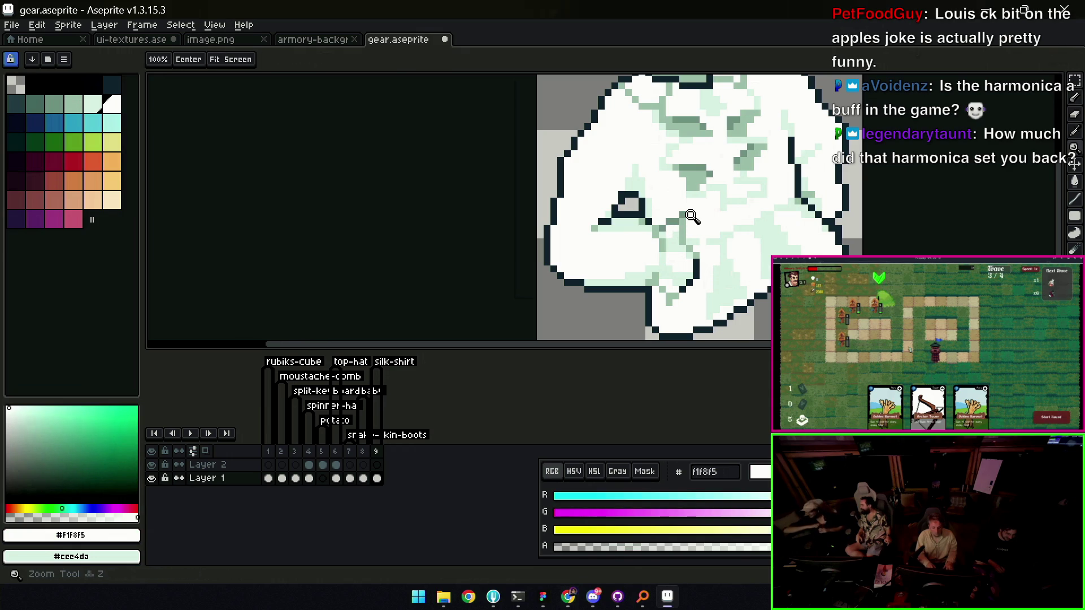
{"action": "scroll", "coordinate": [695, 215], "scroll_direction": "down", "scroll_amount": 5}
{"action": "scroll", "coordinate": [678, 203], "scroll_direction": "up", "scroll_amount": 3}
{"action": "left_click", "coordinate": [686, 216], "text": "alt"}
{"action": "key", "text": "b"}
{"action": "left_click", "coordinate": [681, 216], "text": "alt"}
{"action": "left_click", "coordinate": [689, 191], "text": "alt"}
{"action": "left_click", "coordinate": [687, 190], "text": "alt"}
{"action": "left_click", "coordinate": [684, 190], "text": "alt"}
Add mid green #759487 shading, save the sprite, and open the gear.gif export settings
{"action": "key", "text": "z"}
{"action": "scroll", "coordinate": [638, 181], "scroll_direction": "down", "scroll_amount": 3}
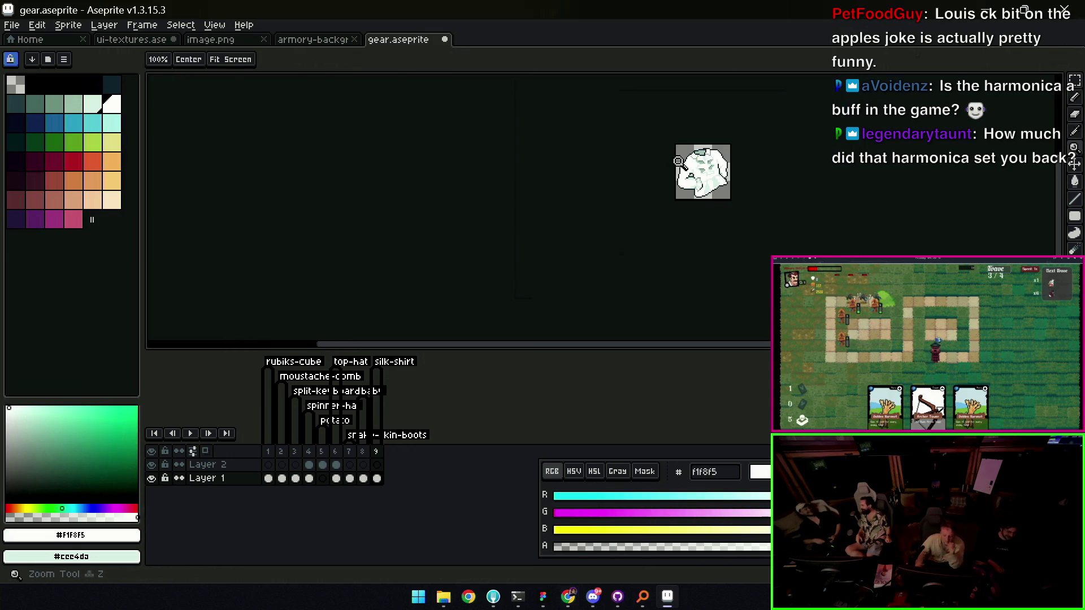
{"action": "scroll", "coordinate": [677, 161], "scroll_direction": "up", "scroll_amount": 3}
{"action": "left_click", "coordinate": [670, 143], "text": "alt"}
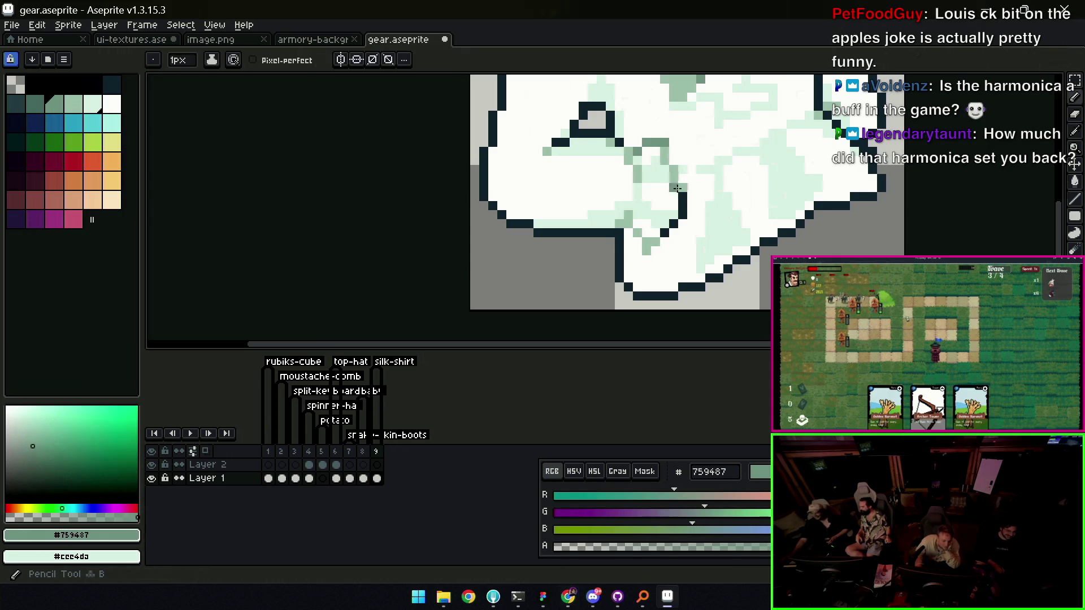
{"action": "scroll", "coordinate": [691, 212], "scroll_direction": "down", "scroll_amount": 3}
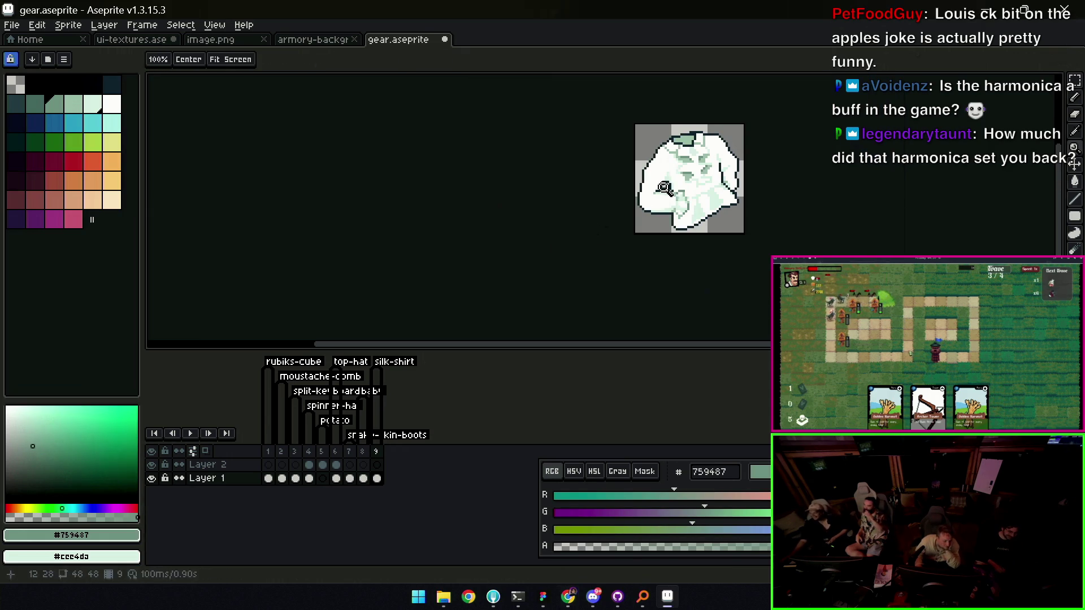
{"action": "scroll", "coordinate": [713, 222], "scroll_direction": "up", "scroll_amount": 3}
{"action": "key", "text": "ctrl+s"}
{"action": "key", "text": "ctrl+alt+shift+s"}
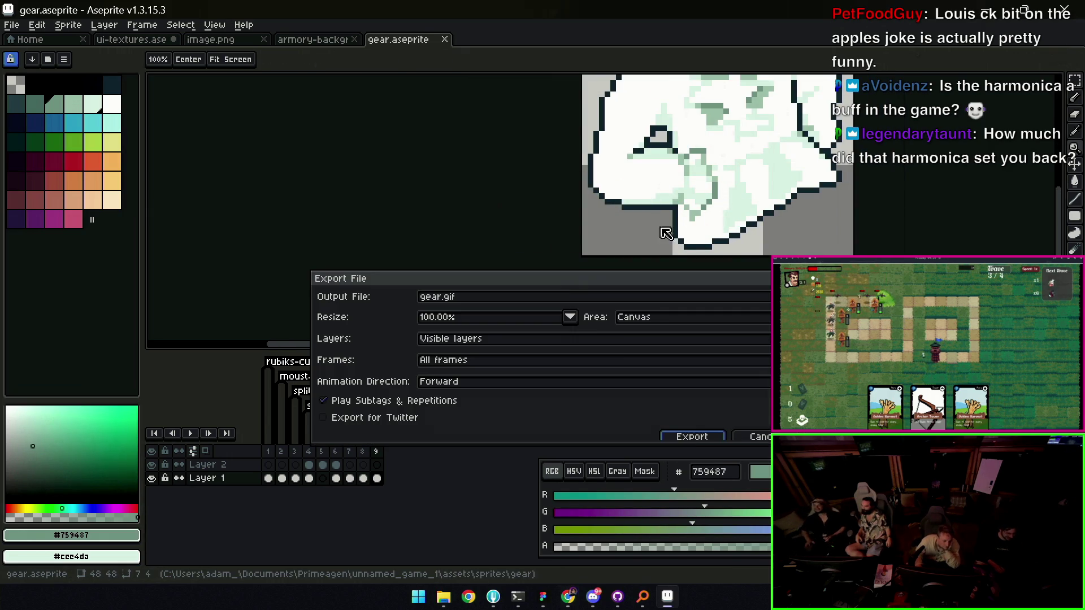
Export the shirt animation to gear.gif at 100% with all frames
{"action": "key", "text": "Return"}
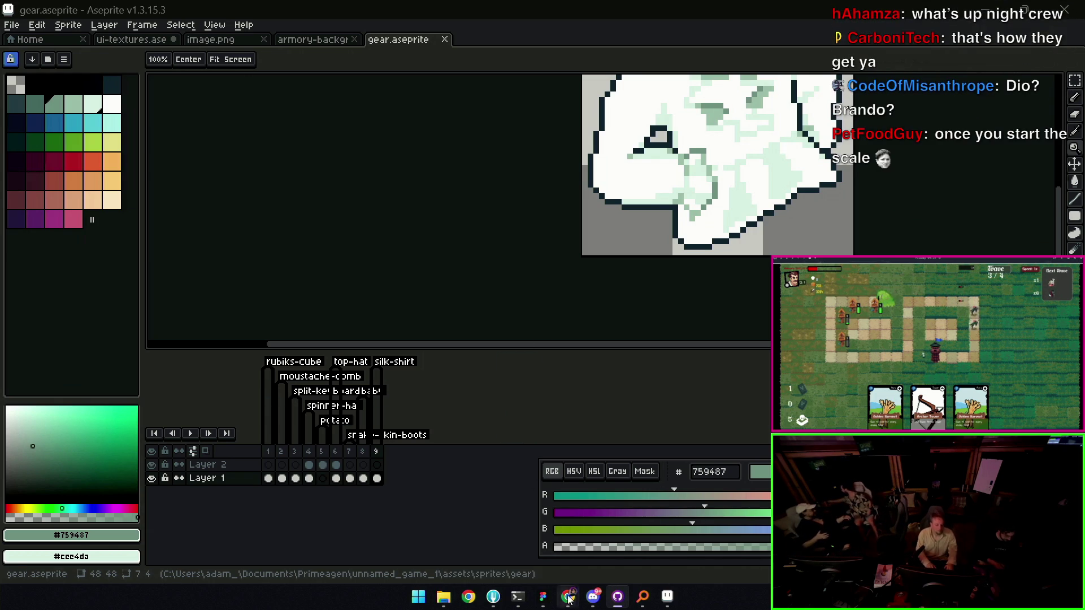
{"action": "mouse_move", "coordinate": [568, 596]}
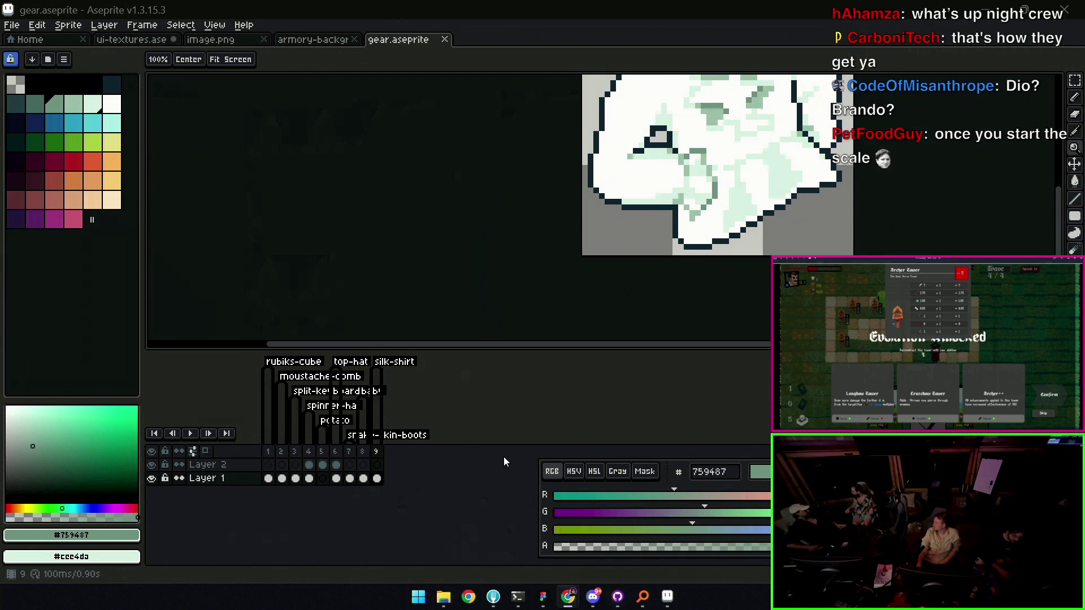
Shrink the timeline to enlarge the canvas area and save gear.aseprite
{"action": "scroll", "coordinate": [479, 271], "scroll_direction": "down", "scroll_amount": 5}
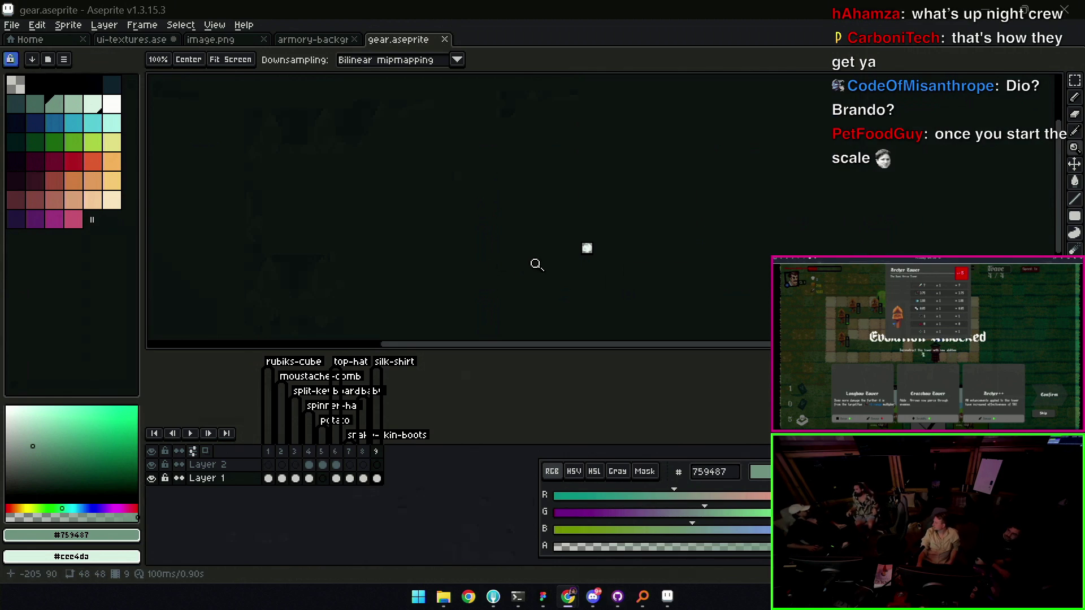
{"action": "scroll", "coordinate": [585, 250], "scroll_direction": "up", "scroll_amount": 6}
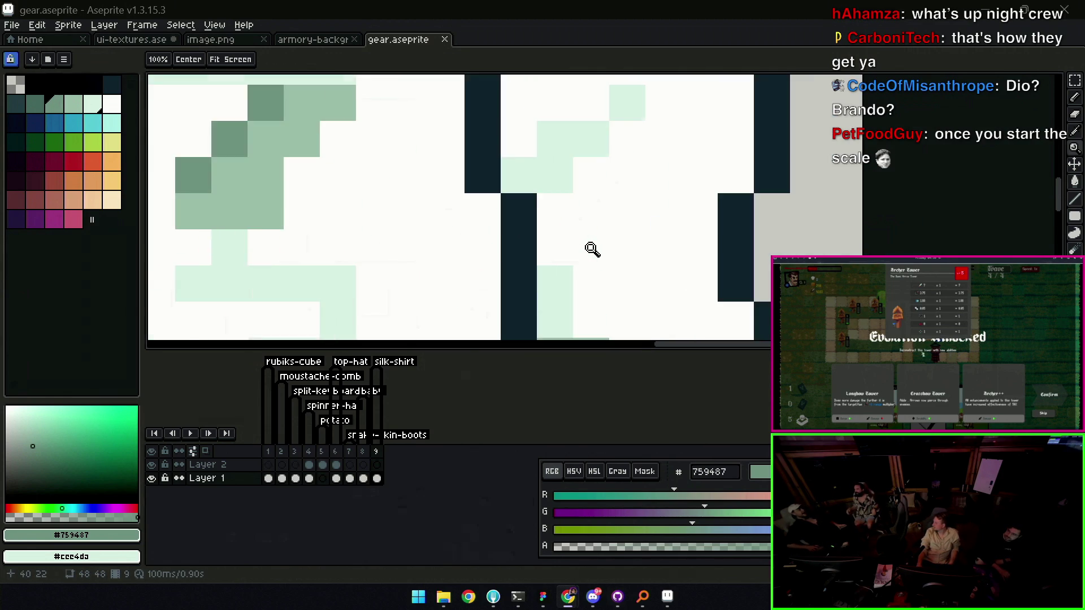
{"action": "scroll", "coordinate": [592, 249], "scroll_direction": "down", "scroll_amount": 3}
{"action": "scroll", "coordinate": [592, 249], "scroll_direction": "down", "scroll_amount": 1}
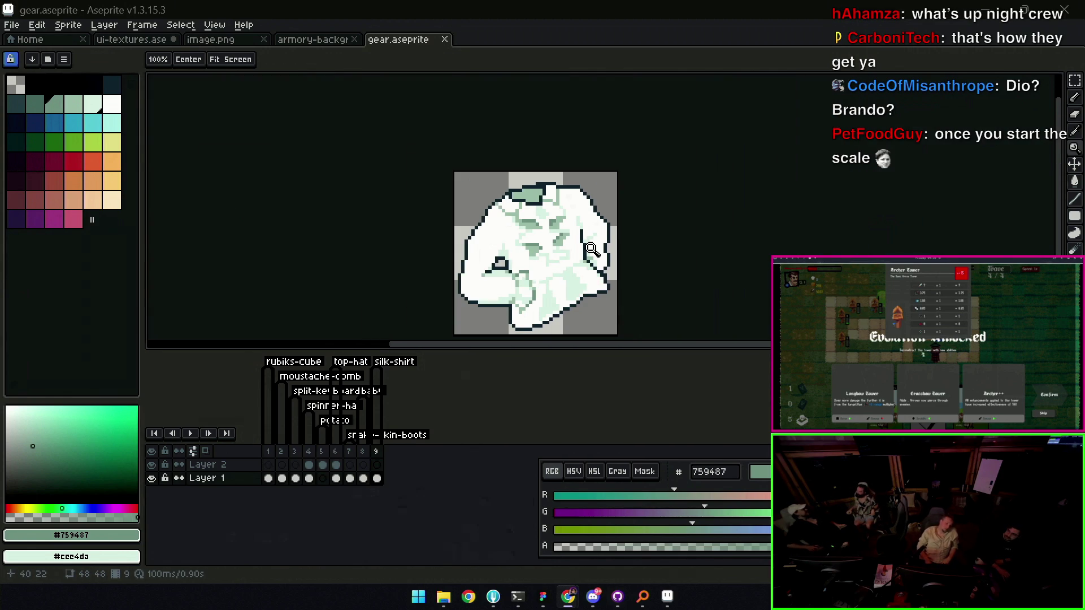
{"action": "mouse_move", "coordinate": [600, 345]}
{"action": "left_mouse_down"}
{"action": "mouse_move", "coordinate": [592, 460]}
{"action": "mouse_move", "coordinate": [574, 451]}
{"action": "mouse_move", "coordinate": [671, 392]}
{"action": "left_mouse_up"}
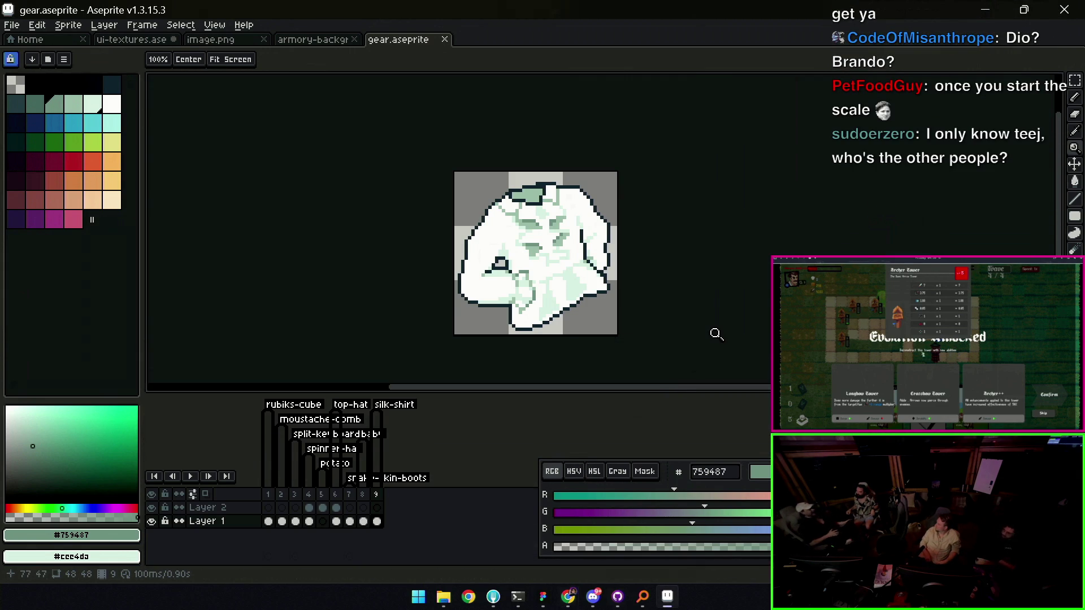
{"action": "key", "text": "ctrl+s"}
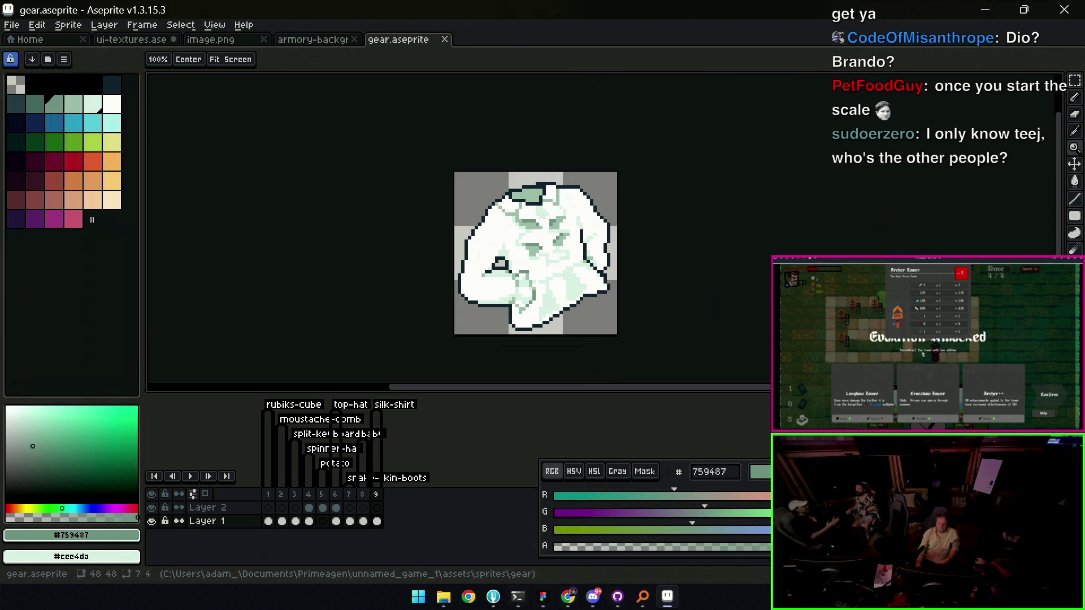
Glance at the browser, then bring the Mordoria UX design in Figma to the front
{"action": "key", "text": "alt+Tab"}
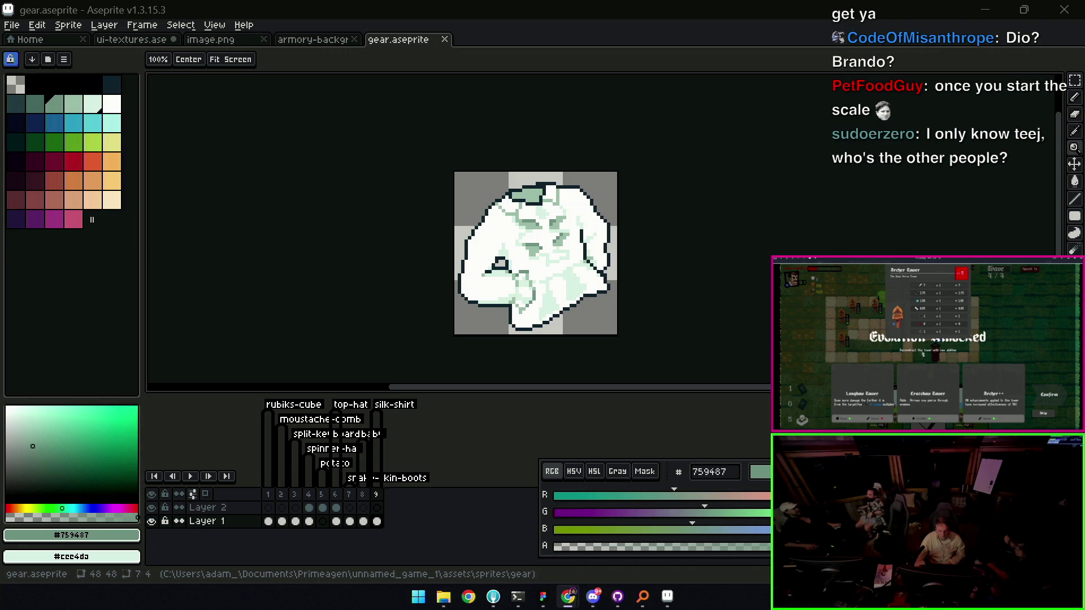
{"action": "key", "text": "alt+Tab"}
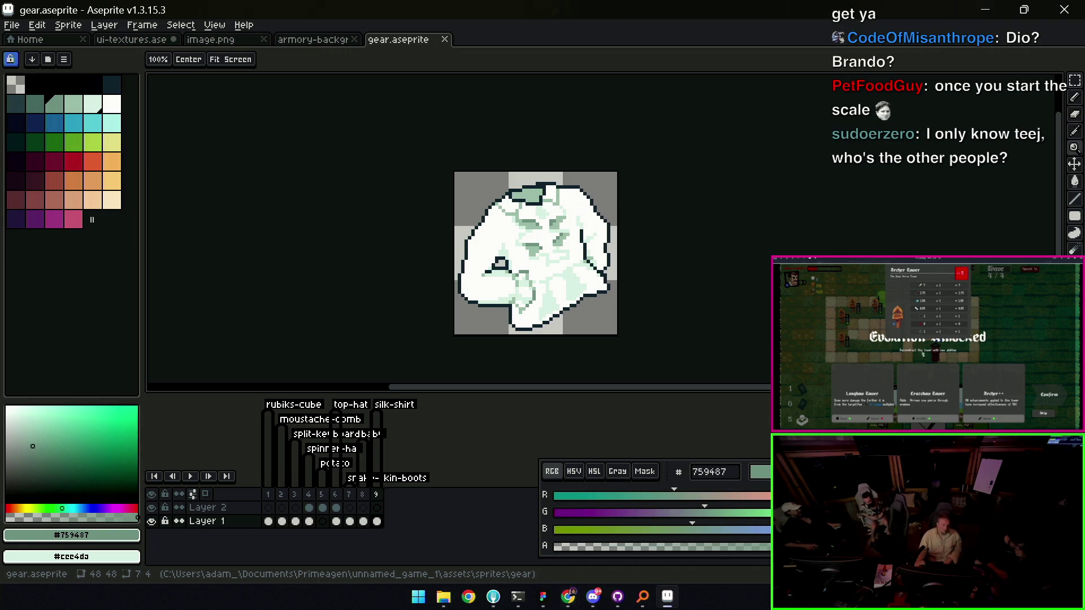
{"action": "key", "text": "alt+Tab"}
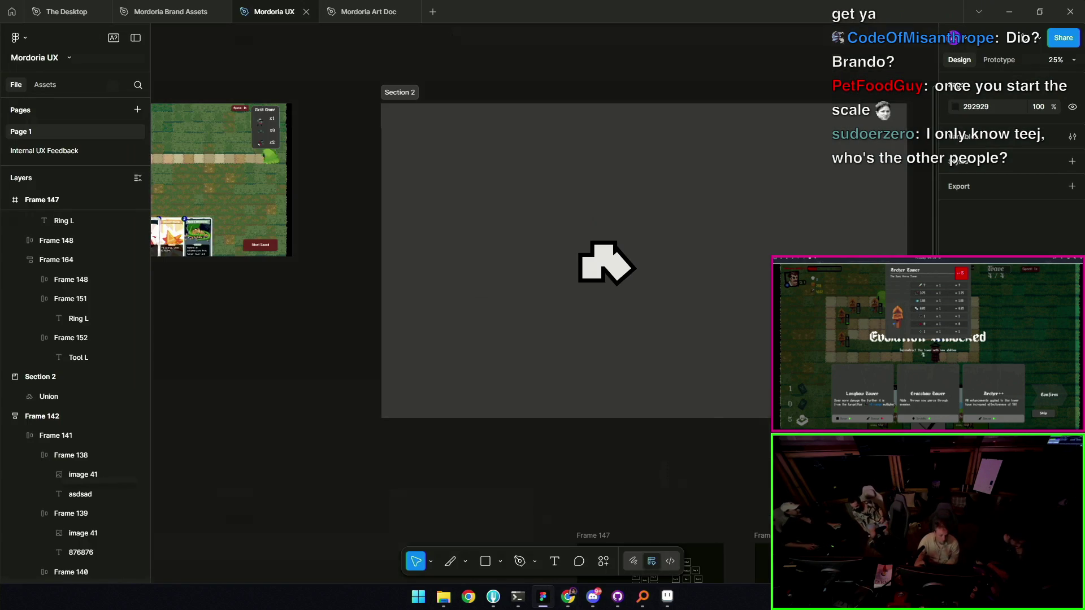
Pan the Mordoria UX canvas in Figma, then return to Aseprite
{"action": "scroll", "coordinate": [715, 298], "scroll_direction": "left", "scroll_amount": 5}
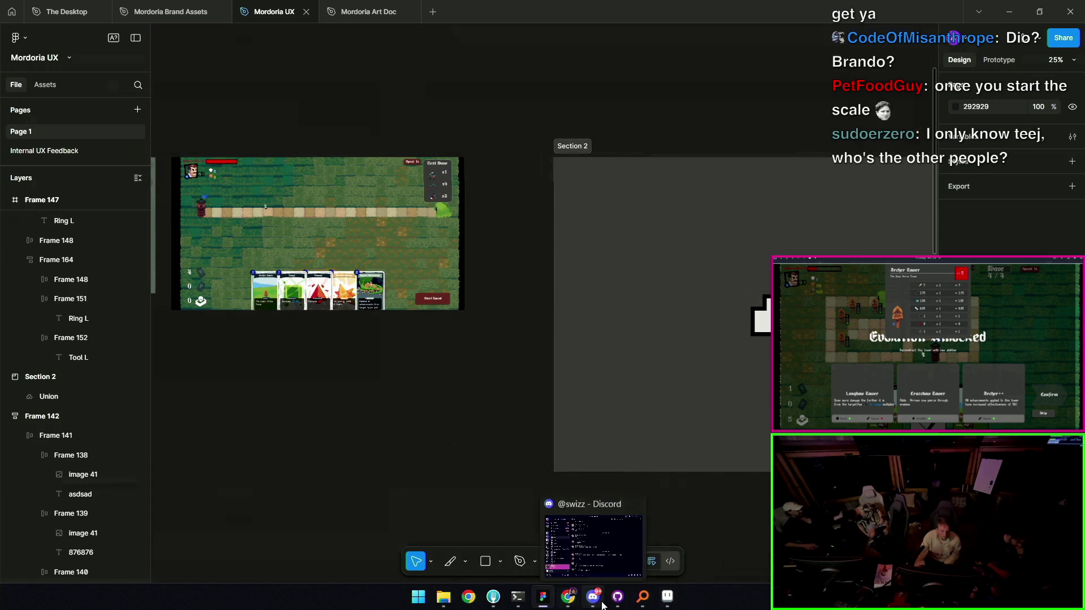
{"action": "mouse_move", "coordinate": [548, 605]}
{"action": "left_click", "coordinate": [667, 597]}
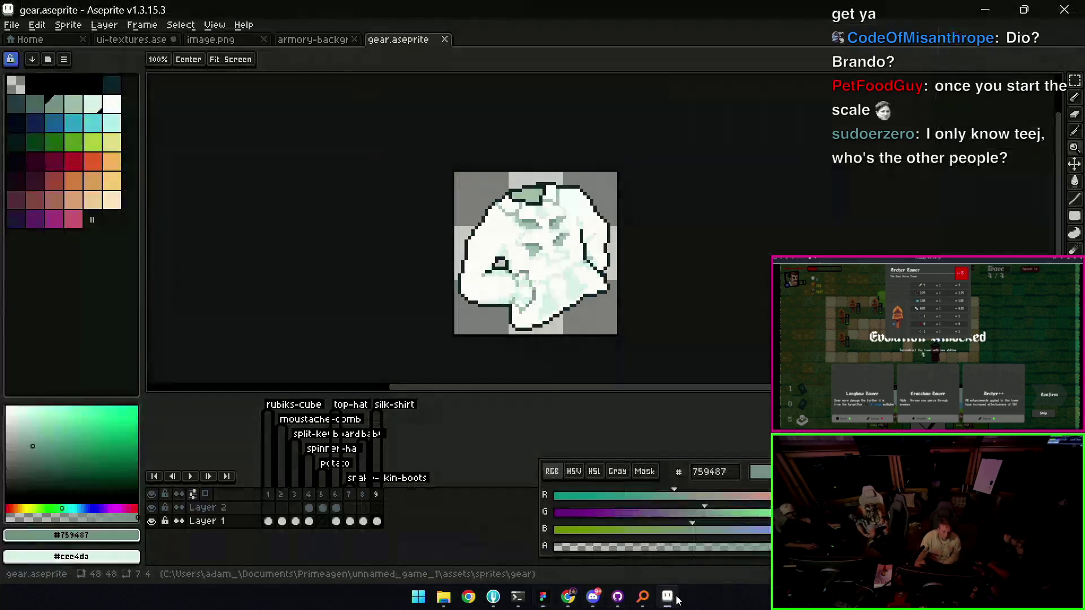
Close gear.aseprite, switch to ui-textures.aseprite, and give the canvas more height
{"action": "left_click", "coordinate": [445, 39]}
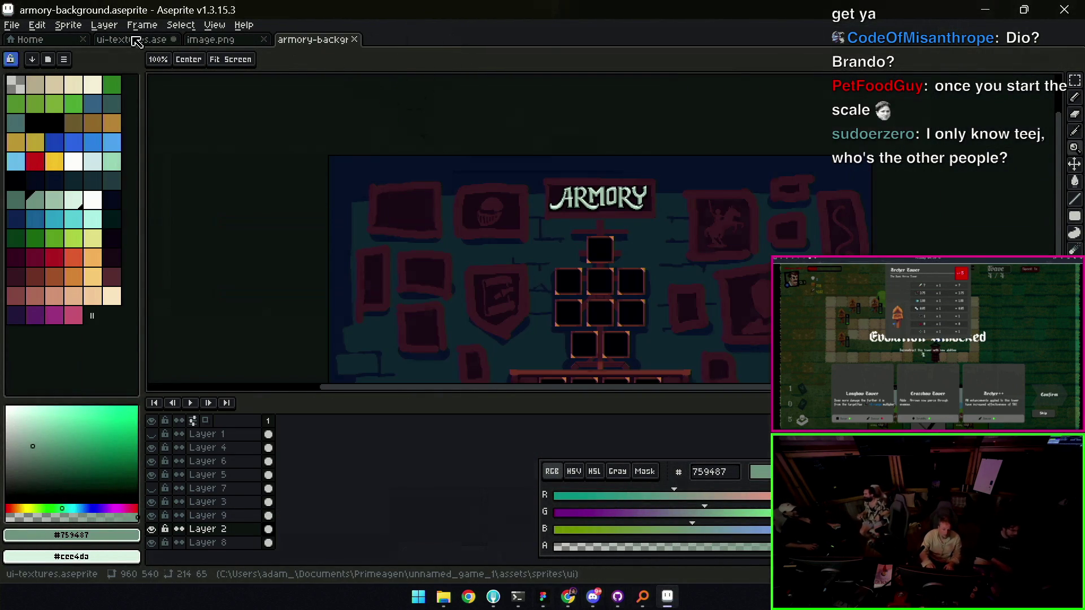
{"action": "left_click", "coordinate": [135, 40]}
{"action": "scroll", "coordinate": [462, 222], "scroll_direction": "down", "scroll_amount": 2}
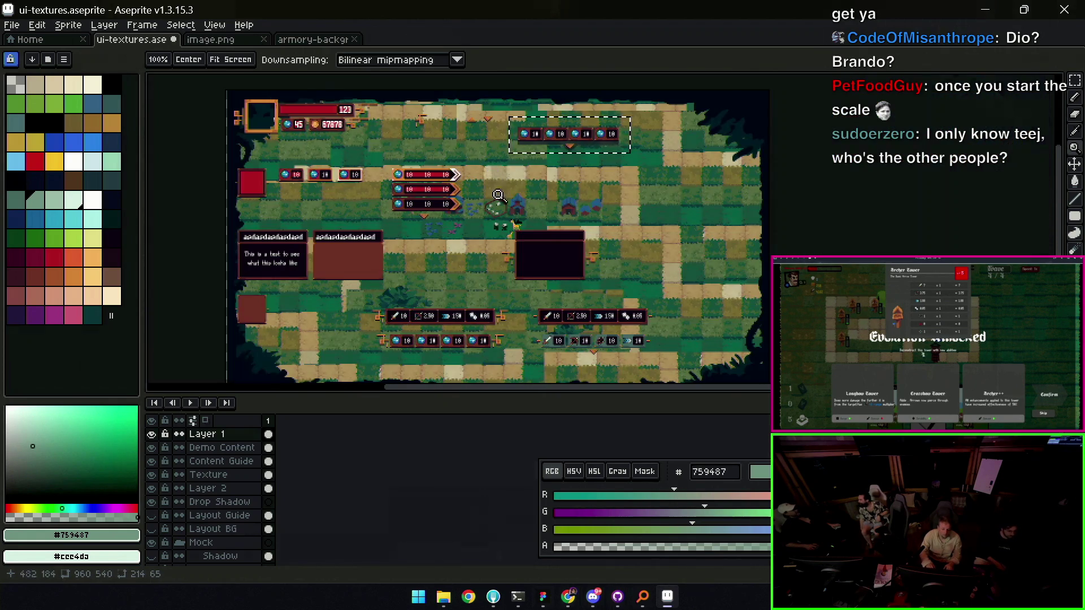
{"action": "left_click_drag", "start_coordinate": [483, 394], "coordinate": [483, 473]}
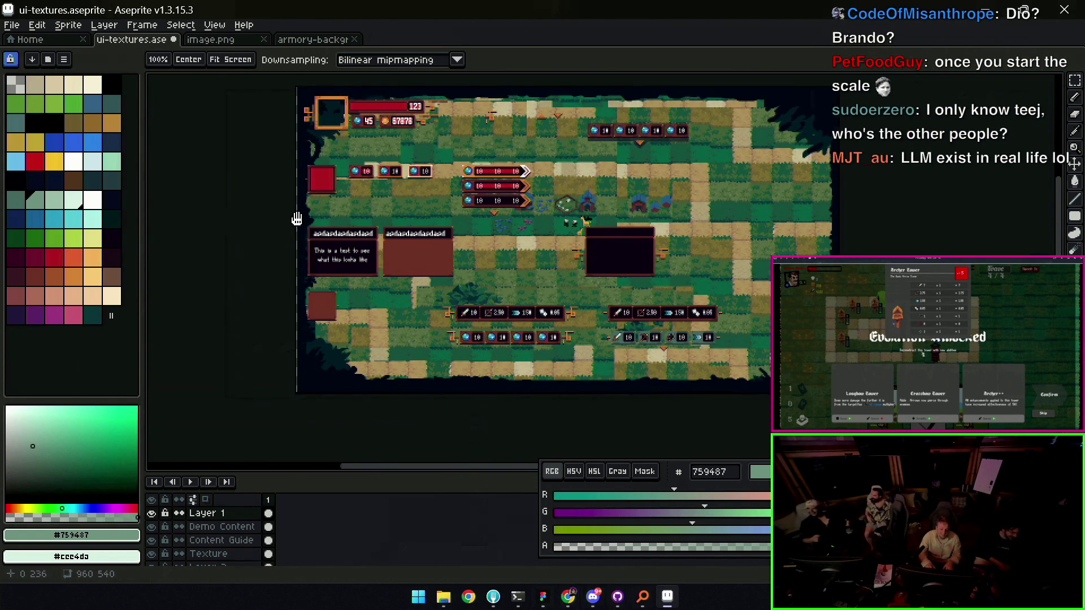
Turn on the Shadow layer and select the layer holding the top chevron
{"action": "scroll", "coordinate": [339, 235], "scroll_direction": "up", "scroll_amount": 5}
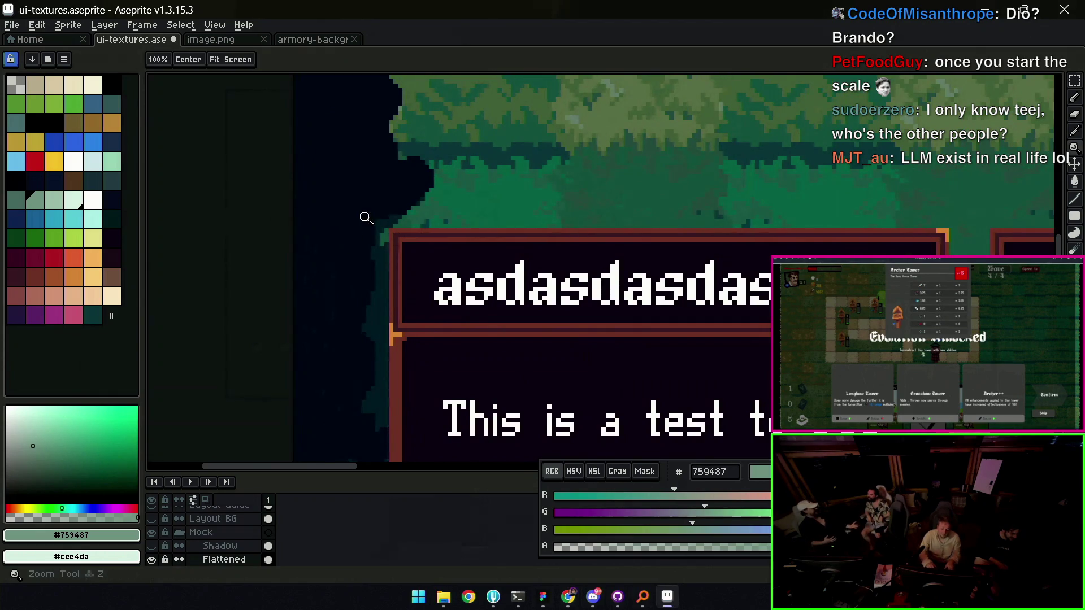
{"action": "scroll", "coordinate": [365, 215], "scroll_direction": "down", "scroll_amount": 5}
{"action": "scroll", "coordinate": [543, 263], "scroll_direction": "up", "scroll_amount": 1}
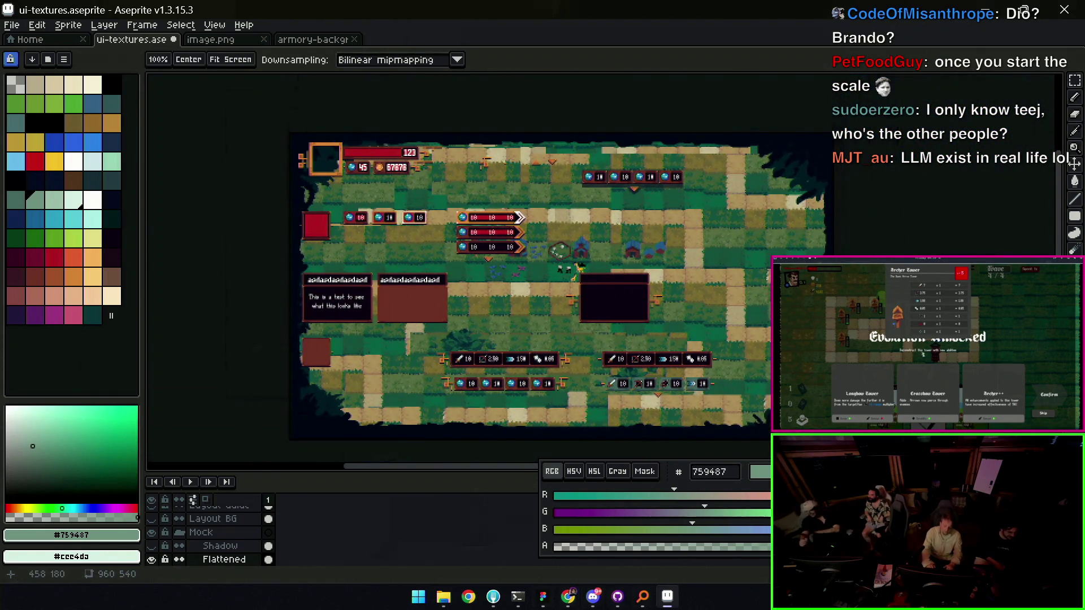
{"action": "scroll", "coordinate": [557, 179], "scroll_direction": "up", "scroll_amount": 2}
{"action": "scroll", "coordinate": [498, 172], "scroll_direction": "down", "scroll_amount": 1}
{"action": "scroll", "coordinate": [489, 236], "scroll_direction": "up", "scroll_amount": 1}
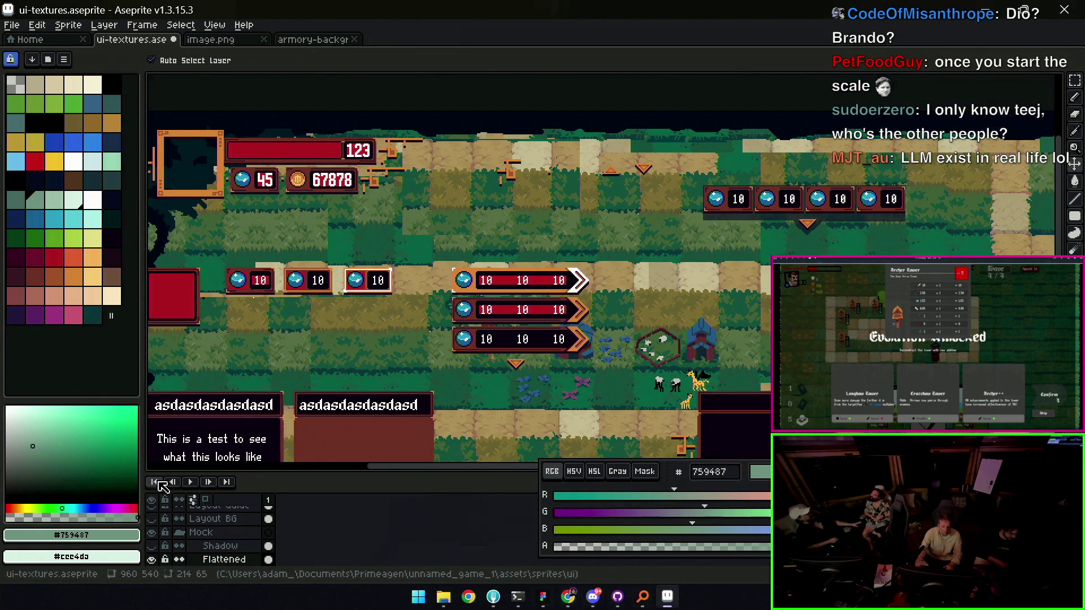
{"action": "left_click", "coordinate": [152, 546]}
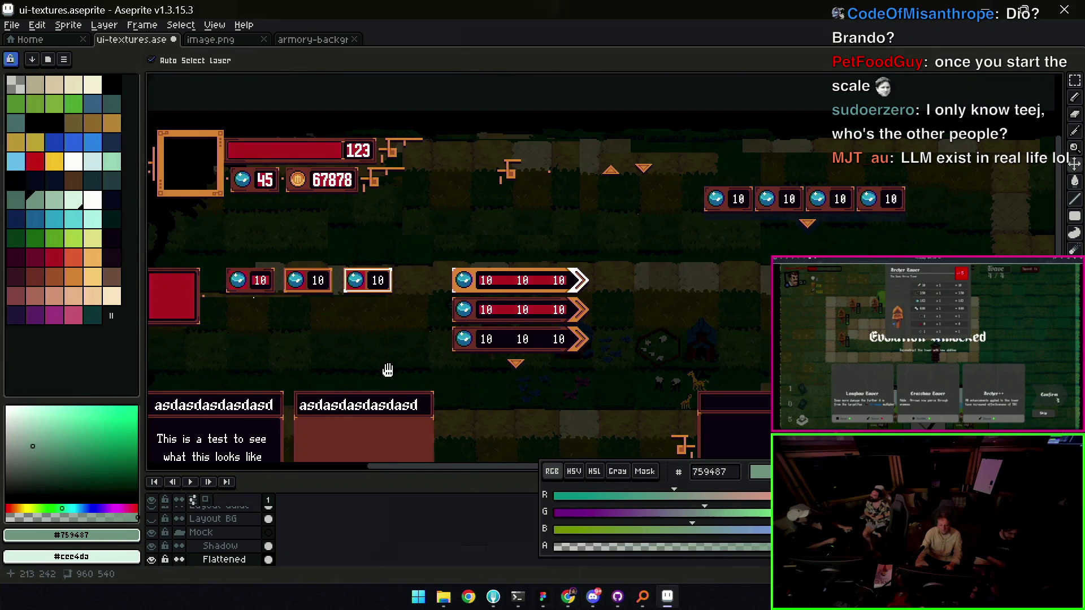
{"action": "scroll", "coordinate": [530, 226], "scroll_direction": "down", "scroll_amount": 3}
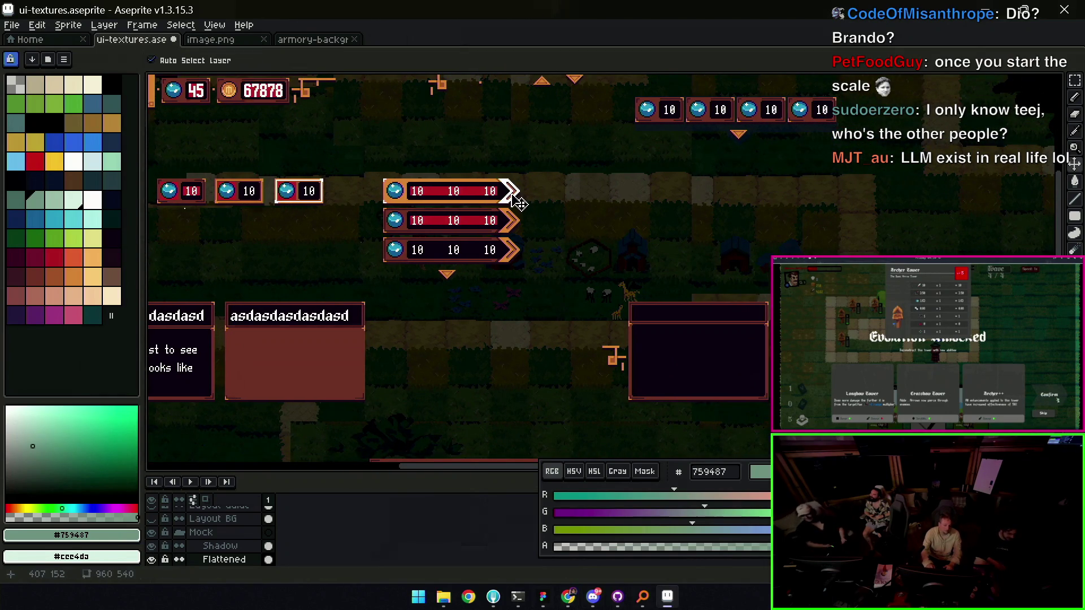
{"action": "left_click", "coordinate": [517, 202]}
{"action": "scroll", "coordinate": [520, 203], "scroll_direction": "up", "scroll_amount": 2}
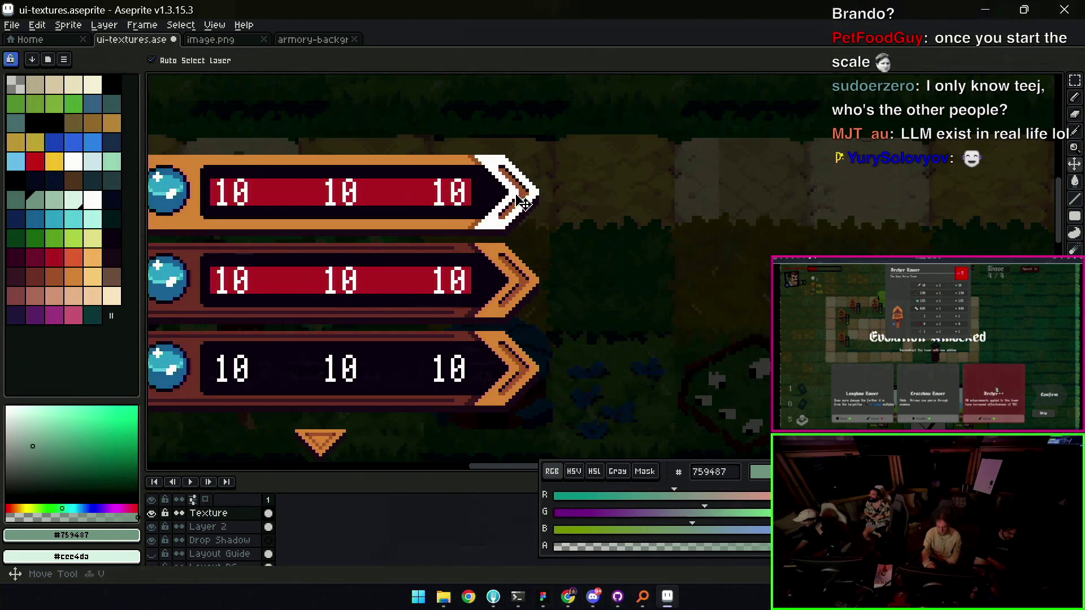
Select the top white chevron end with a rectangular marquee
{"action": "key", "text": "q"}
{"action": "left_click_drag", "start_coordinate": [503, 138], "coordinate": [459, 221]}
{"action": "left_click_drag", "start_coordinate": [536, 210], "coordinate": [544, 176]}
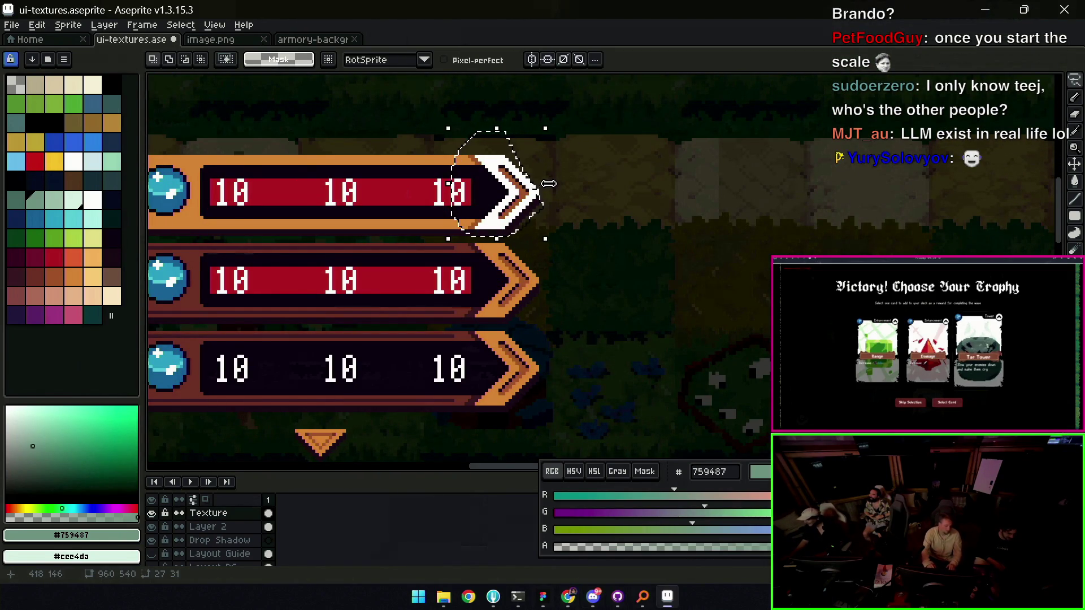
{"action": "key", "text": "z"}
{"action": "left_click", "coordinate": [598, 170]}
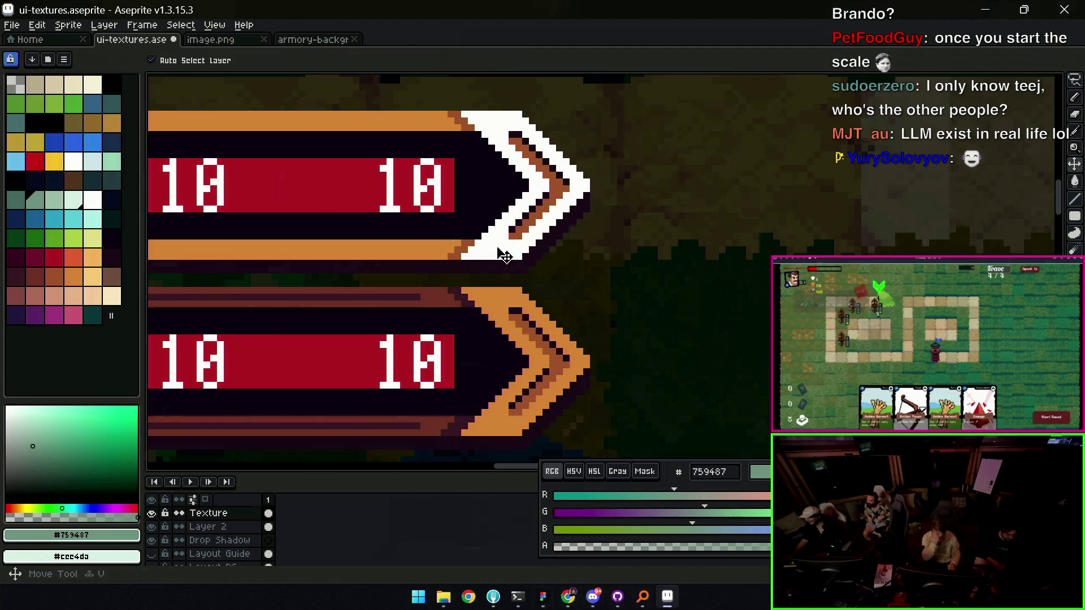
{"action": "key", "text": "m"}
{"action": "left_click_drag", "start_coordinate": [410, 277], "coordinate": [582, 97]}
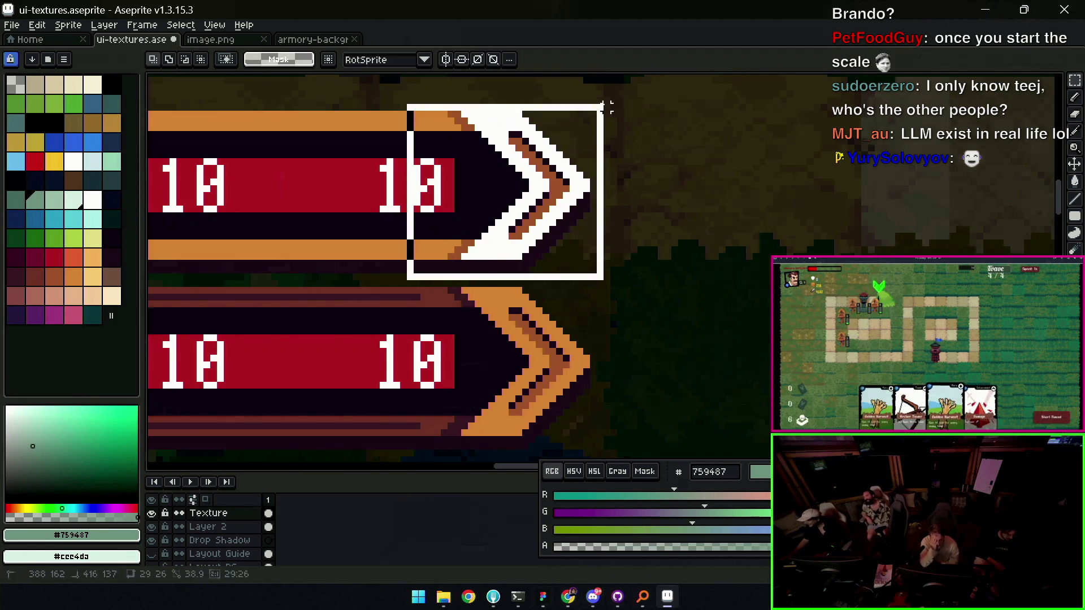
{"action": "key", "text": "Delete"}
{"action": "key", "text": "ctrl+z"}
Paste a copy of the chevron end and place it right of the stat bars
{"action": "key", "text": "z"}
{"action": "scroll", "coordinate": [494, 164], "scroll_direction": "down", "scroll_amount": 3}
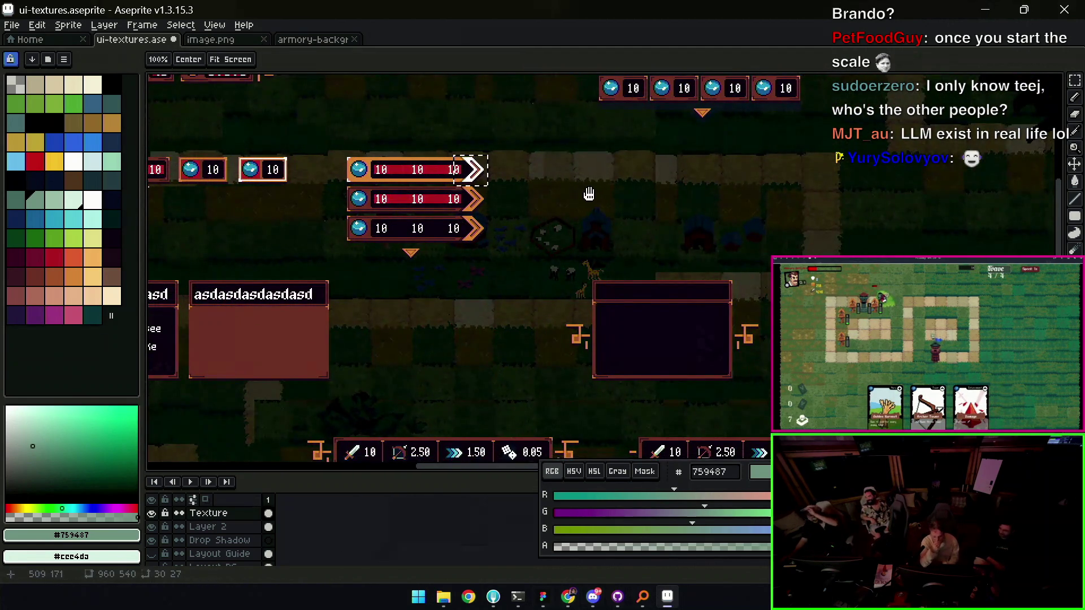
{"action": "left_click_drag", "start_coordinate": [580, 189], "coordinate": [556, 213]}
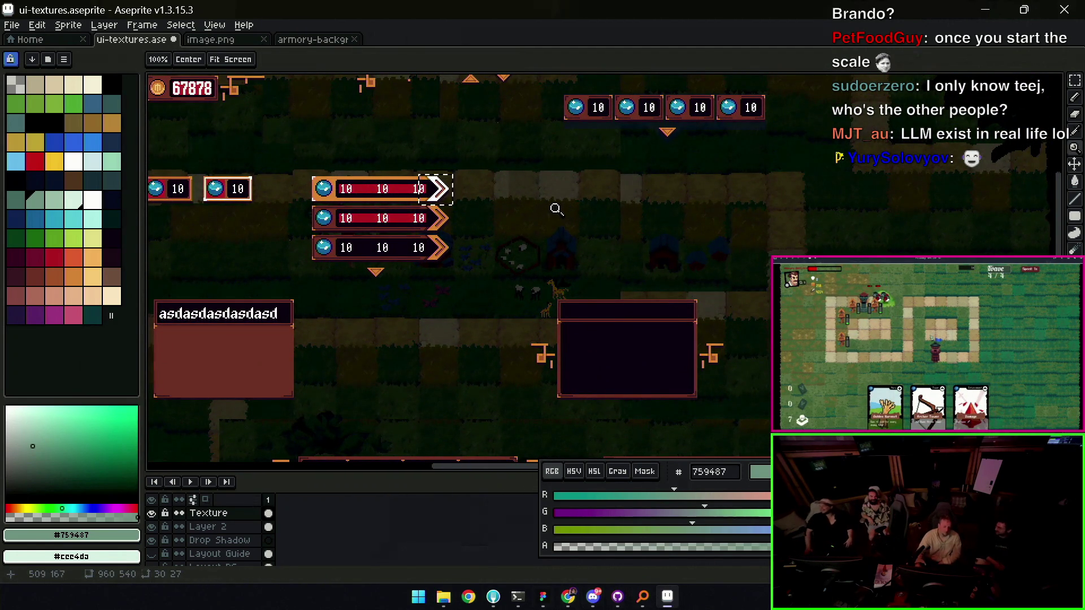
{"action": "key", "text": "ctrl+d"}
{"action": "scroll", "coordinate": [568, 192], "scroll_direction": "up", "scroll_amount": 2}
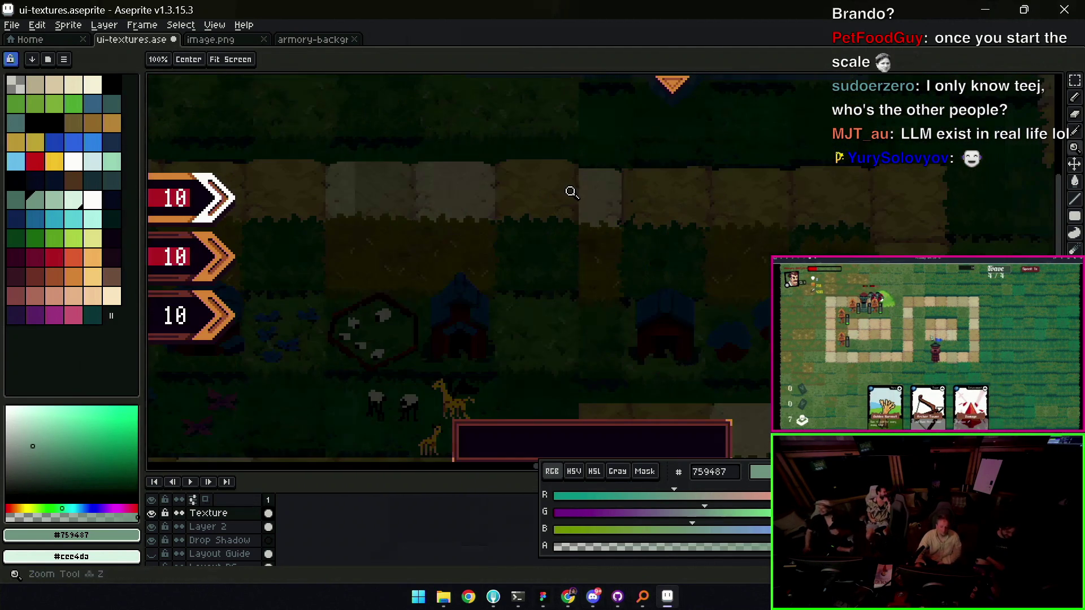
{"action": "key", "text": "ctrl+z"}
{"action": "key", "text": "shift+Right"}
{"action": "key", "text": "shift+Right"}
{"action": "key", "text": "shift+Right"}
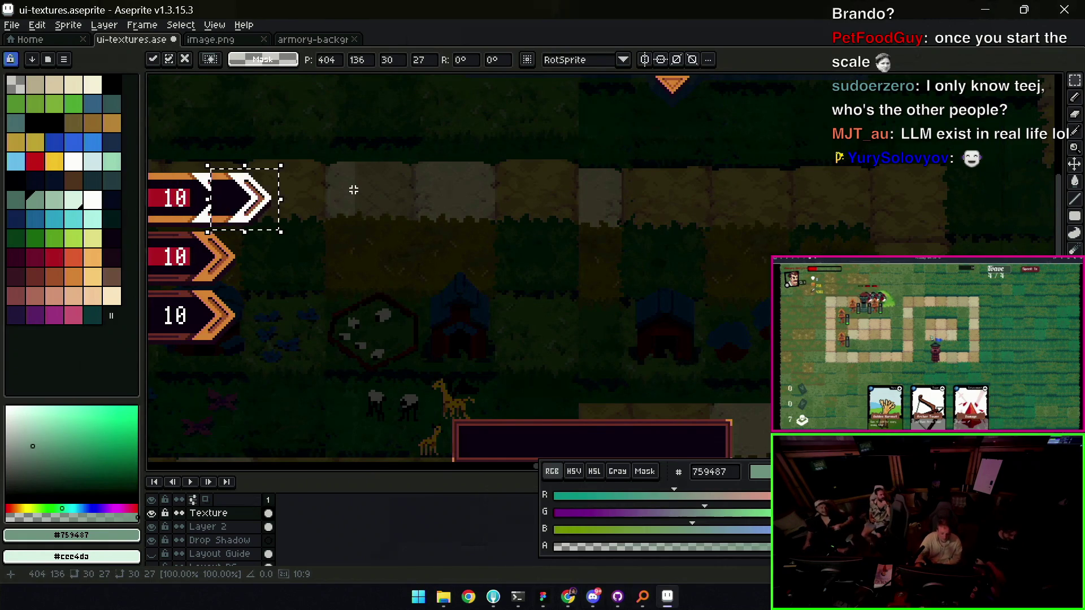
{"action": "key", "text": "ctrl+d"}
Shift the copy's lower half three pixels down and left
{"action": "key", "text": "z"}
{"action": "left_click", "coordinate": [597, 209]}
{"action": "left_click", "coordinate": [597, 209]}
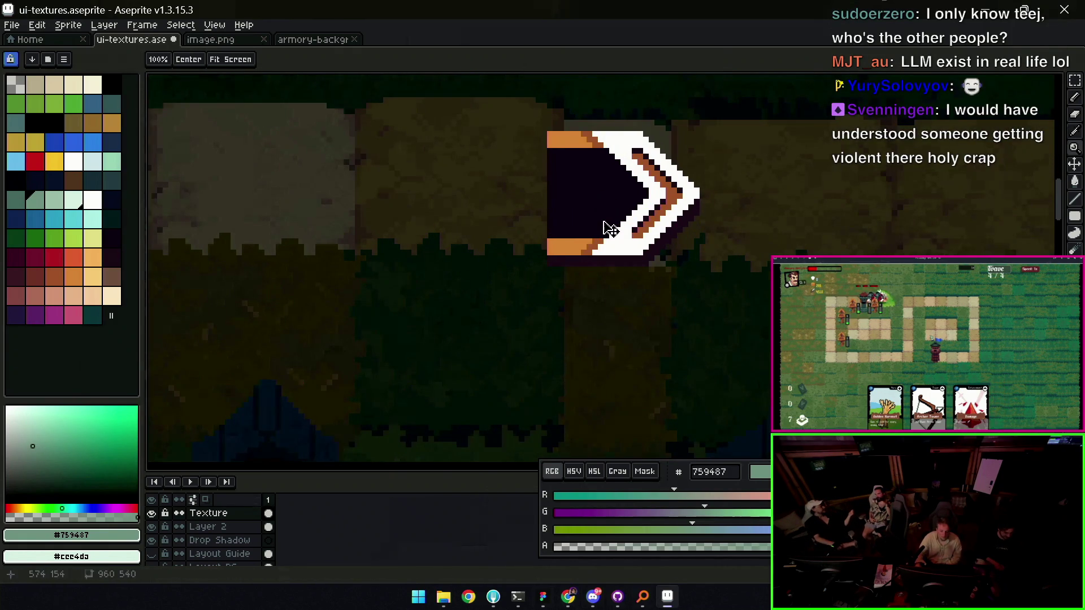
{"action": "key", "text": "m"}
{"action": "left_click_drag", "start_coordinate": [515, 281], "coordinate": [722, 214]}
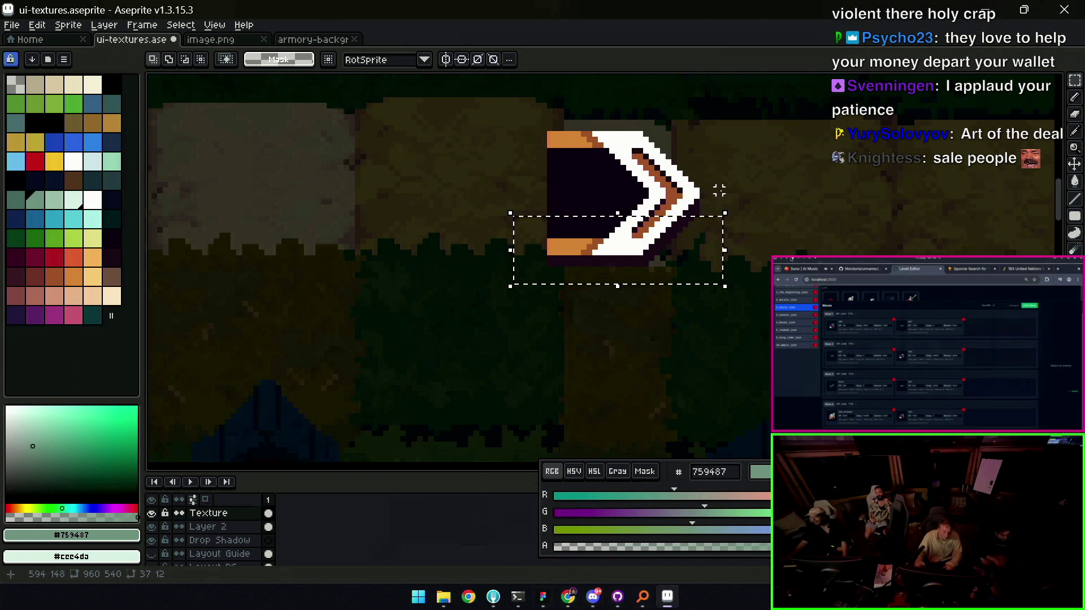
{"action": "key", "text": "ctrl+t"}
{"action": "key", "text": "Left"}
{"action": "key", "text": "Down"}
{"action": "key", "text": "Left"}
{"action": "key", "text": "Down"}
{"action": "key", "text": "Left"}
{"action": "key", "text": "Down"}
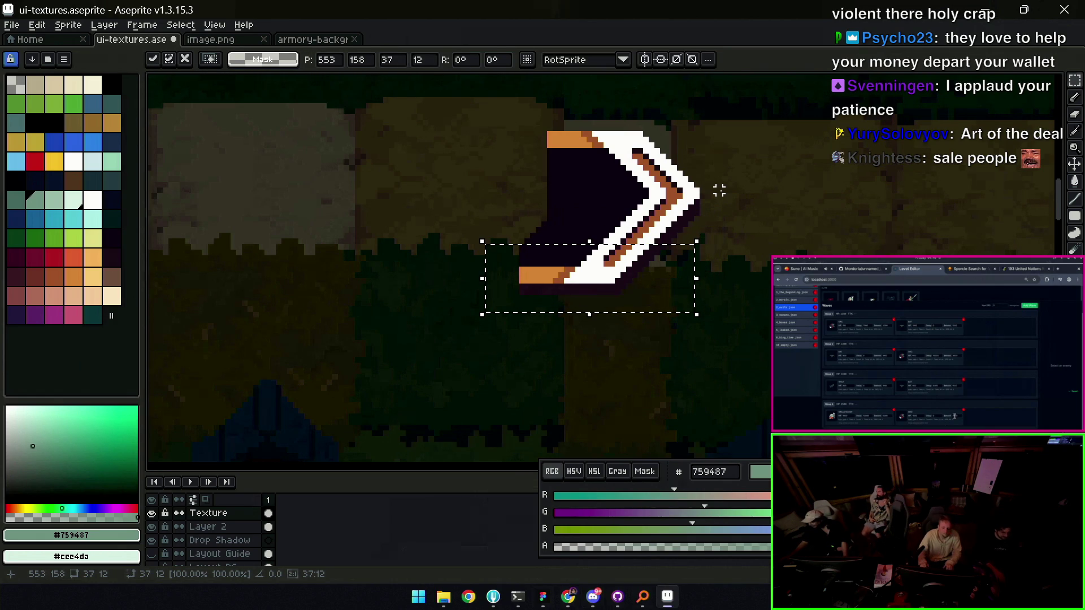
{"action": "left_click", "coordinate": [719, 191]}
Shift the copy's upper half four pixels up and left
{"action": "left_click_drag", "start_coordinate": [521, 183], "coordinate": [696, 111]}
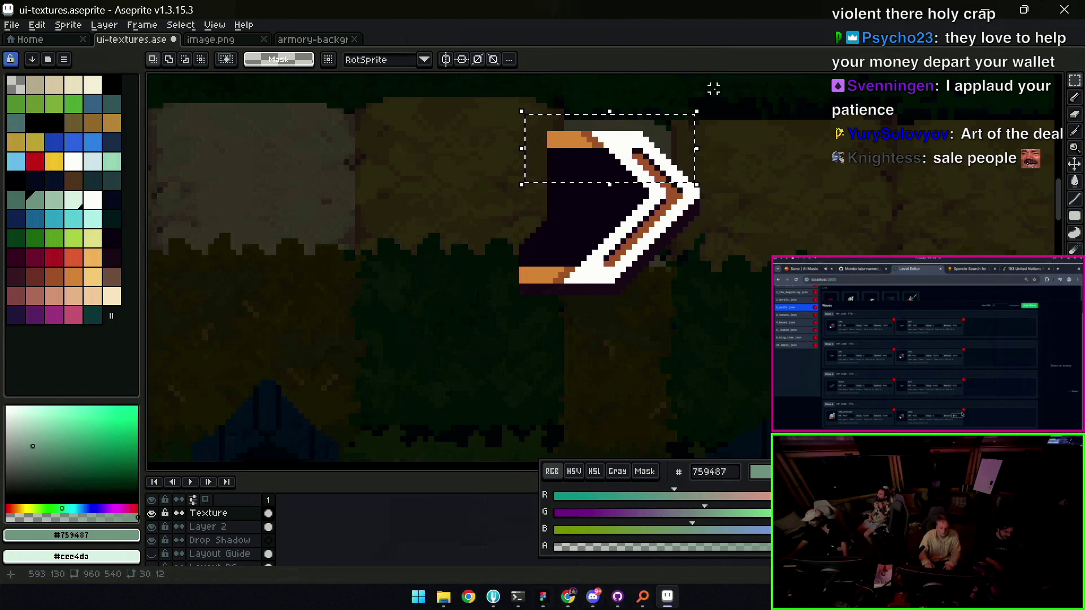
{"action": "key", "text": "ctrl+t"}
{"action": "key", "text": "Left"}
{"action": "key", "text": "Up"}
{"action": "key", "text": "Left"}
{"action": "key", "text": "Up"}
{"action": "key", "text": "Left"}
{"action": "key", "text": "Up"}
{"action": "key", "text": "Left"}
{"action": "key", "text": "Up"}
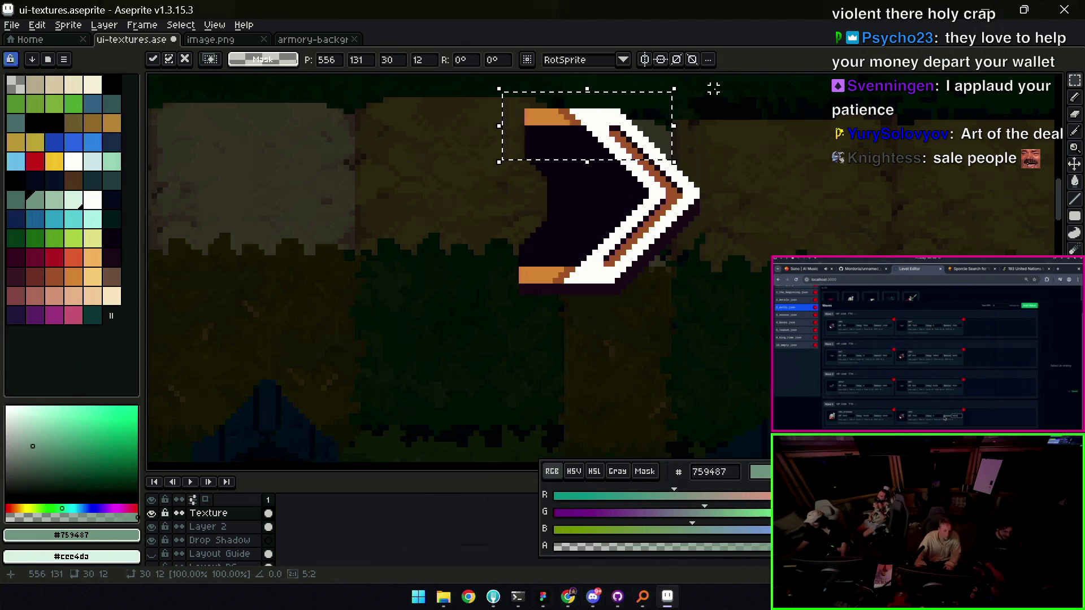
{"action": "left_click", "coordinate": [713, 89]}
Sample the arrow's orange #ce8341 as the drawing colour
{"action": "mouse_move", "coordinate": [486, 338]}
{"action": "left_mouse_down"}
{"action": "mouse_move", "coordinate": [564, 222]}
{"action": "mouse_move", "coordinate": [624, 101]}
{"action": "mouse_move", "coordinate": [600, 93]}
{"action": "left_mouse_up"}
{"action": "key", "text": "z"}
{"action": "scroll", "coordinate": [552, 169], "scroll_direction": "down", "scroll_amount": 2}
{"action": "scroll", "coordinate": [605, 241], "scroll_direction": "up", "scroll_amount": 2}
{"action": "key", "text": "i"}
{"action": "left_click", "coordinate": [596, 223]}
{"action": "key", "text": "b"}
{"action": "key", "text": "i"}
{"action": "key", "text": "z"}
{"action": "scroll", "coordinate": [649, 242], "scroll_direction": "down", "scroll_amount": 2}
{"action": "scroll", "coordinate": [651, 244], "scroll_direction": "up", "scroll_amount": 2}
{"action": "key", "text": "i"}
{"action": "key", "text": "b"}
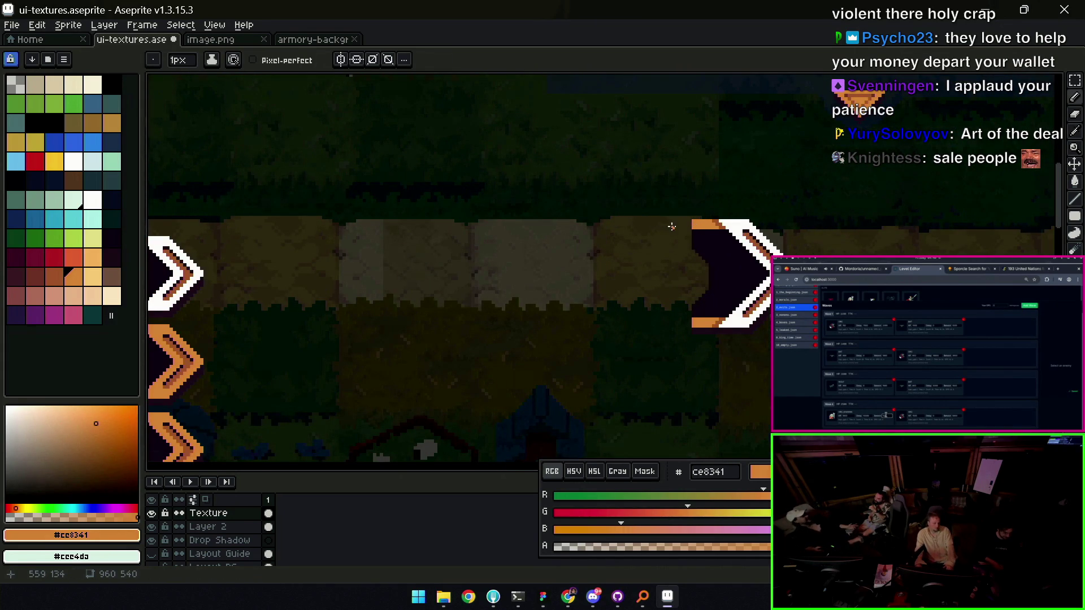
Draw the new bar's orange top and left edges with a 2 px brush
{"action": "key", "text": "minus"}
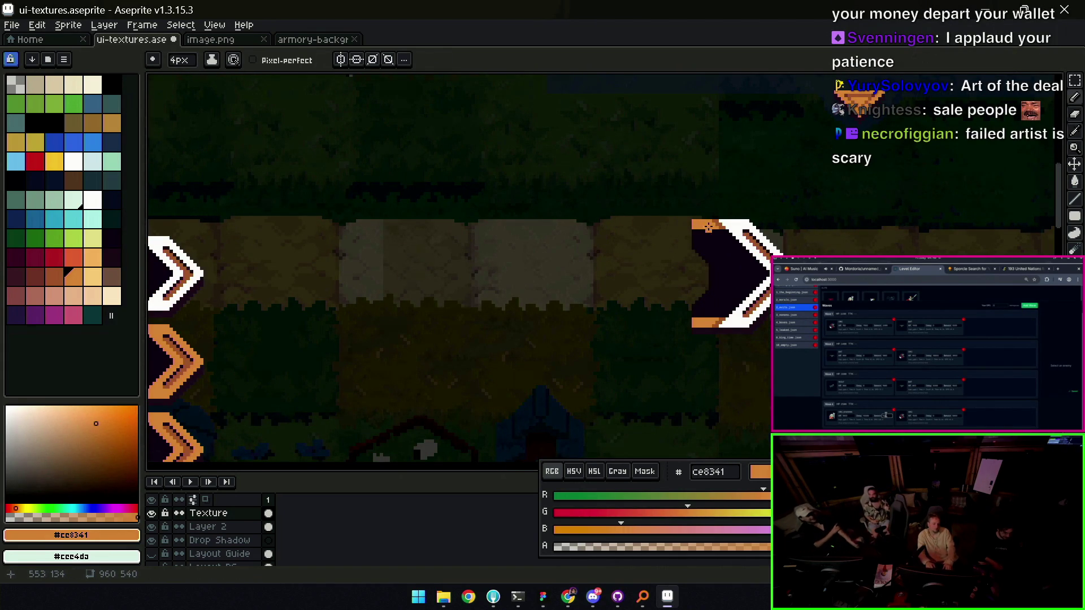
{"action": "mouse_move", "coordinate": [688, 224]}
{"action": "left_mouse_down"}
{"action": "mouse_move", "coordinate": [546, 226]}
{"action": "mouse_move", "coordinate": [540, 293]}
{"action": "left_mouse_up"}
{"action": "key", "text": "shift"}
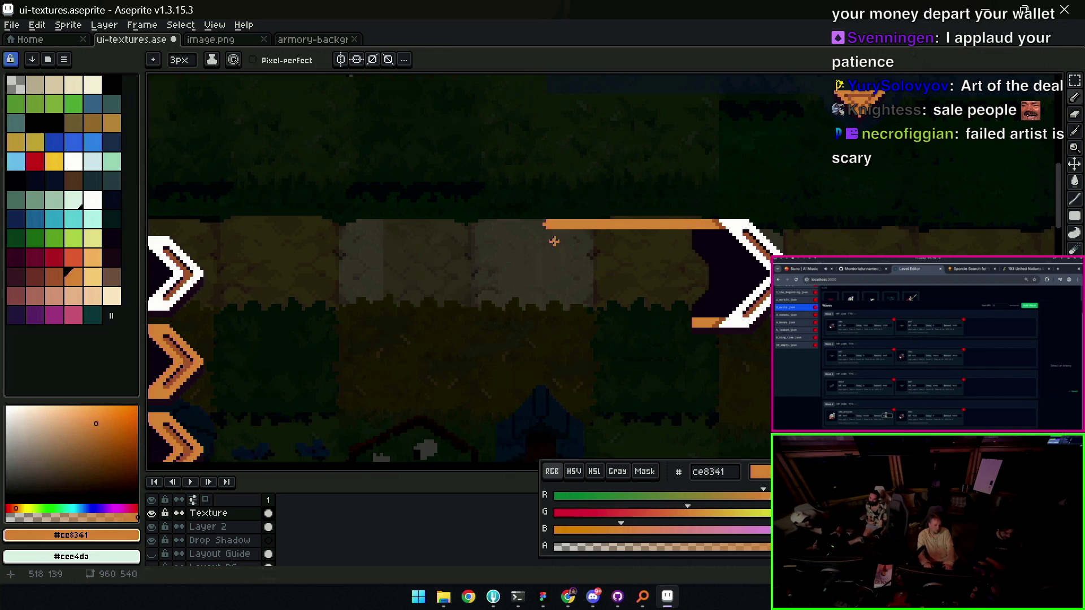
{"action": "mouse_move", "coordinate": [546, 226]}
{"action": "left_mouse_down"}
{"action": "mouse_move", "coordinate": [547, 323]}
{"action": "mouse_move", "coordinate": [723, 322]}
{"action": "mouse_move", "coordinate": [709, 323]}
{"action": "left_mouse_up"}
Fill the bar interior with the arrow's dark #201523 colour
{"action": "key", "text": "z"}
{"action": "left_click", "coordinate": [716, 269], "text": "alt"}
{"action": "key", "text": "g"}
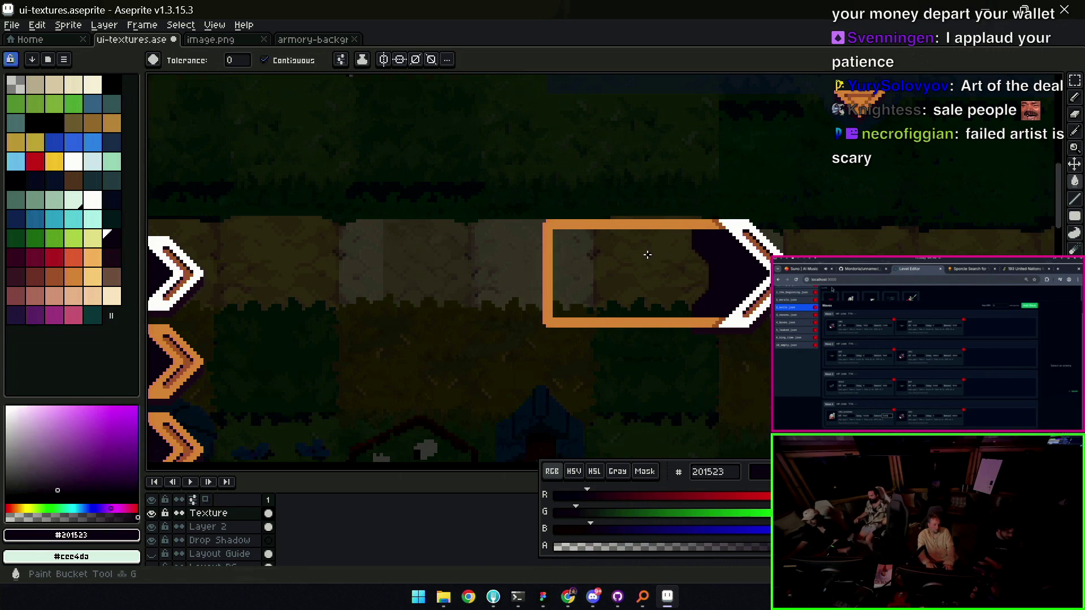
{"action": "left_click", "coordinate": [644, 264]}
Pick the darker #2c1928 shadow colour and select the strip along the bar's bottom edge
{"action": "key", "text": "z"}
{"action": "left_click", "coordinate": [665, 334]}
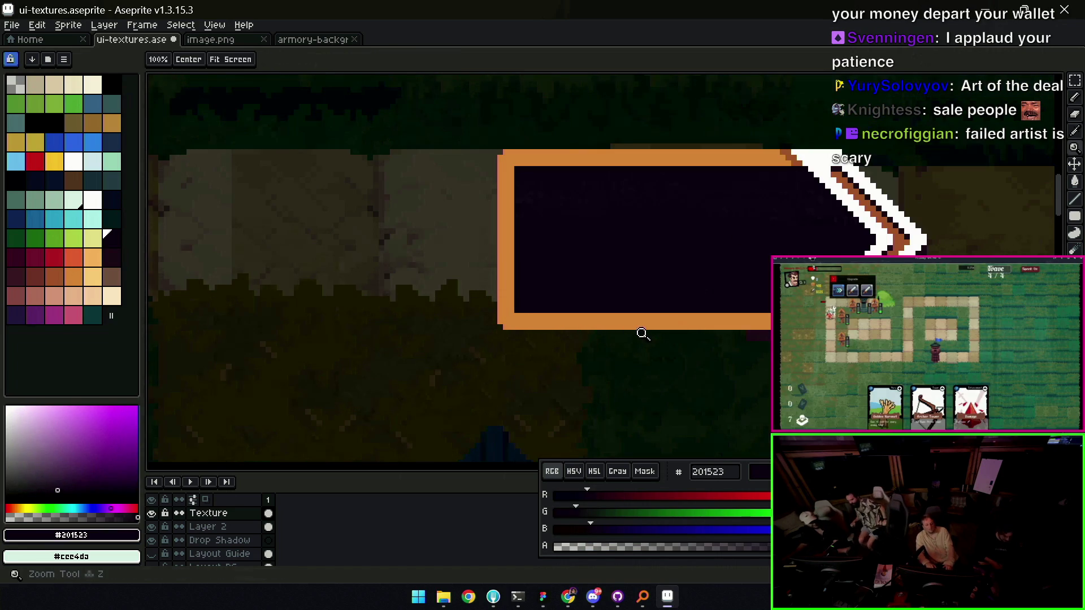
{"action": "left_click", "coordinate": [665, 333]}
{"action": "left_click", "coordinate": [706, 282], "text": "alt"}
{"action": "key", "text": "m"}
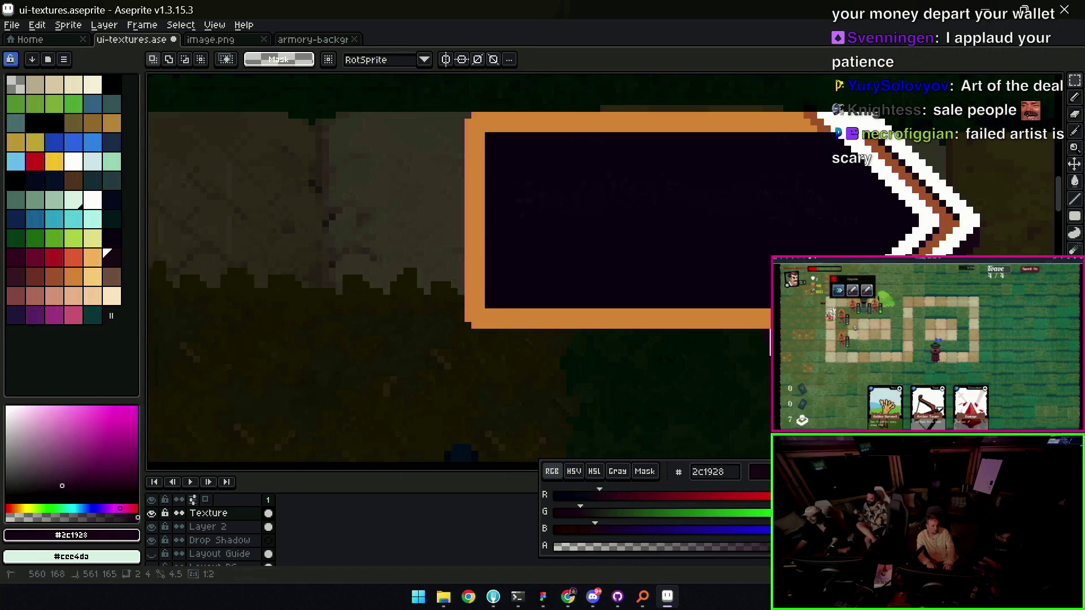
{"action": "left_click_drag", "start_coordinate": [793, 359], "coordinate": [455, 327]}
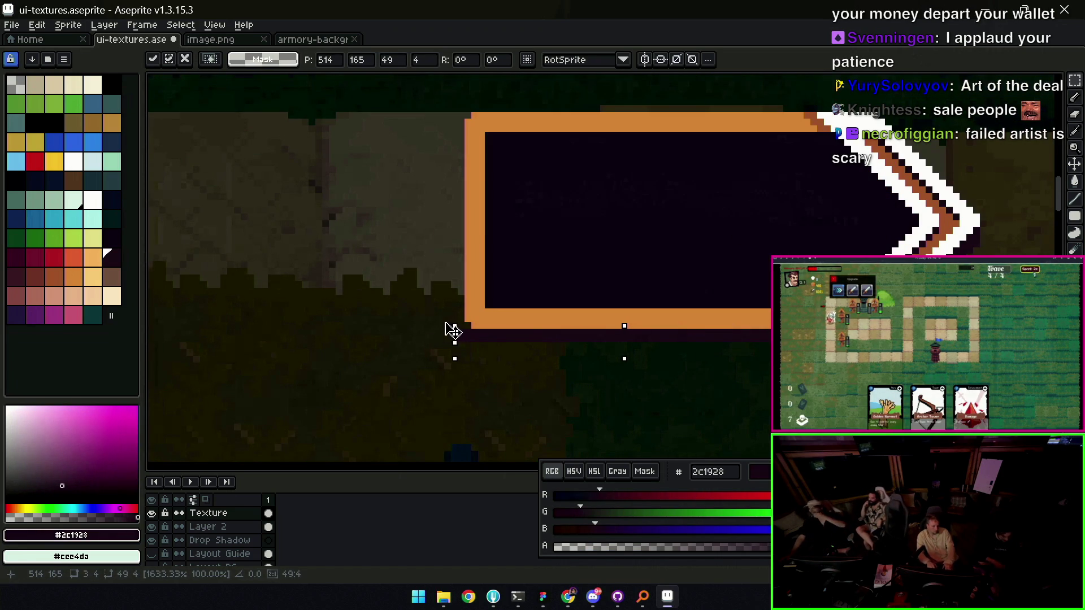
Erase two stray pixels at the bar's lower-left edge
{"action": "key", "text": "z"}
{"action": "left_click", "coordinate": [540, 330]}
{"action": "key", "text": "e"}
{"action": "left_click_drag", "start_coordinate": [542, 295], "coordinate": [532, 367]}
Zoom and pan along the new bar to inspect the finished chevron panel
{"action": "key", "text": "z"}
{"action": "scroll", "coordinate": [644, 271], "scroll_direction": "down", "scroll_amount": 5}
{"action": "scroll", "coordinate": [644, 266], "scroll_direction": "up", "scroll_amount": 1}
{"action": "scroll", "coordinate": [618, 266], "scroll_direction": "down", "scroll_amount": 1}
{"action": "scroll", "coordinate": [648, 280], "scroll_direction": "up", "scroll_amount": 1}
{"action": "left_click_drag", "start_coordinate": [655, 279], "coordinate": [632, 279]}
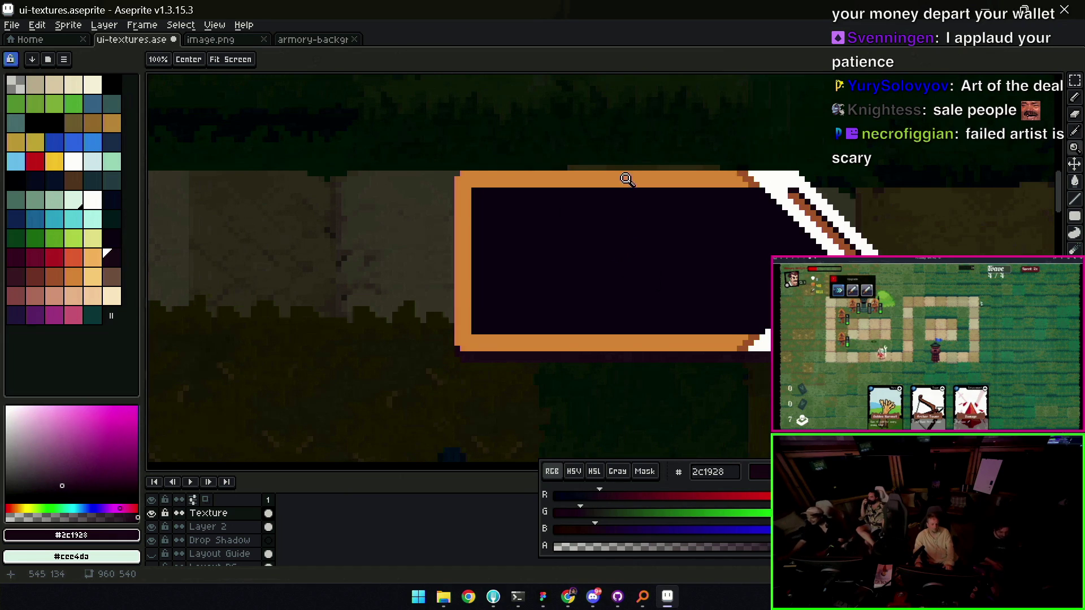
{"action": "scroll", "coordinate": [605, 281], "scroll_direction": "up", "scroll_amount": 4}
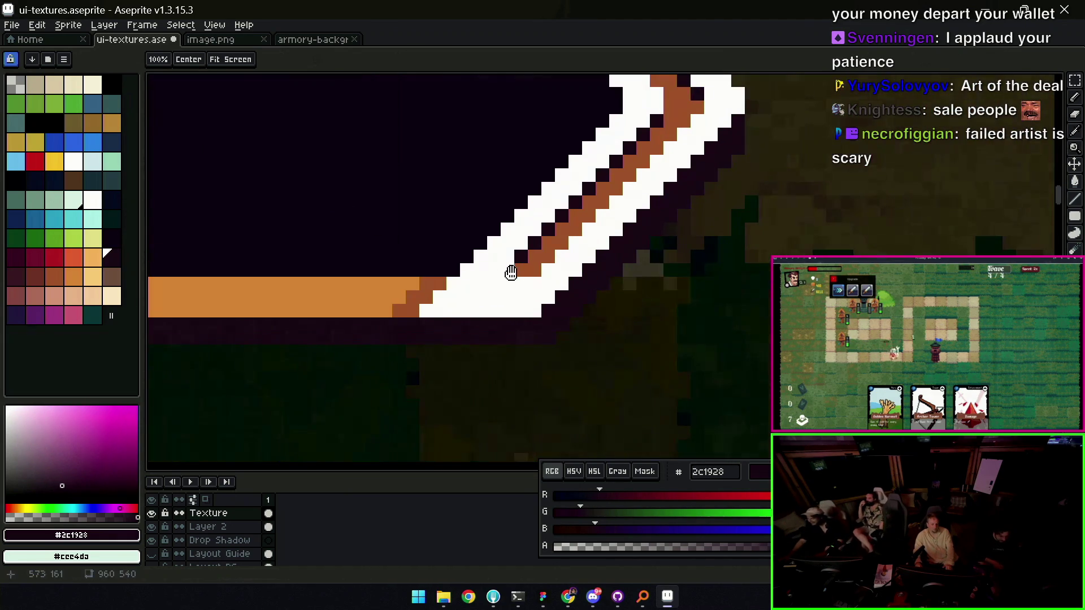
{"action": "scroll", "coordinate": [619, 262], "scroll_direction": "down", "scroll_amount": 3}
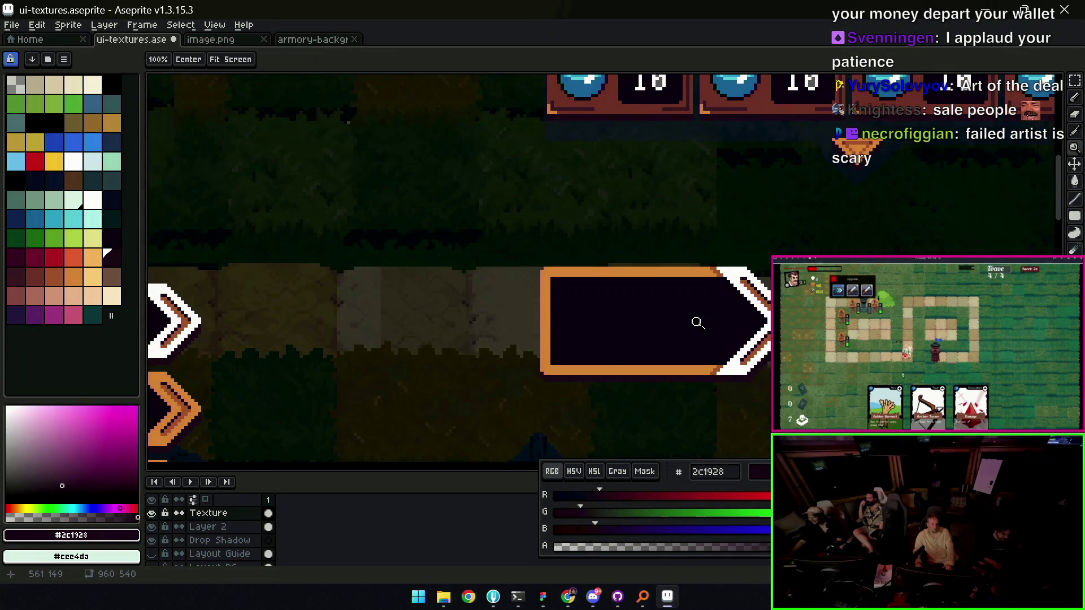
{"action": "scroll", "coordinate": [698, 317], "scroll_direction": "down", "scroll_amount": 3}
{"action": "scroll", "coordinate": [713, 289], "scroll_direction": "up", "scroll_amount": 3}
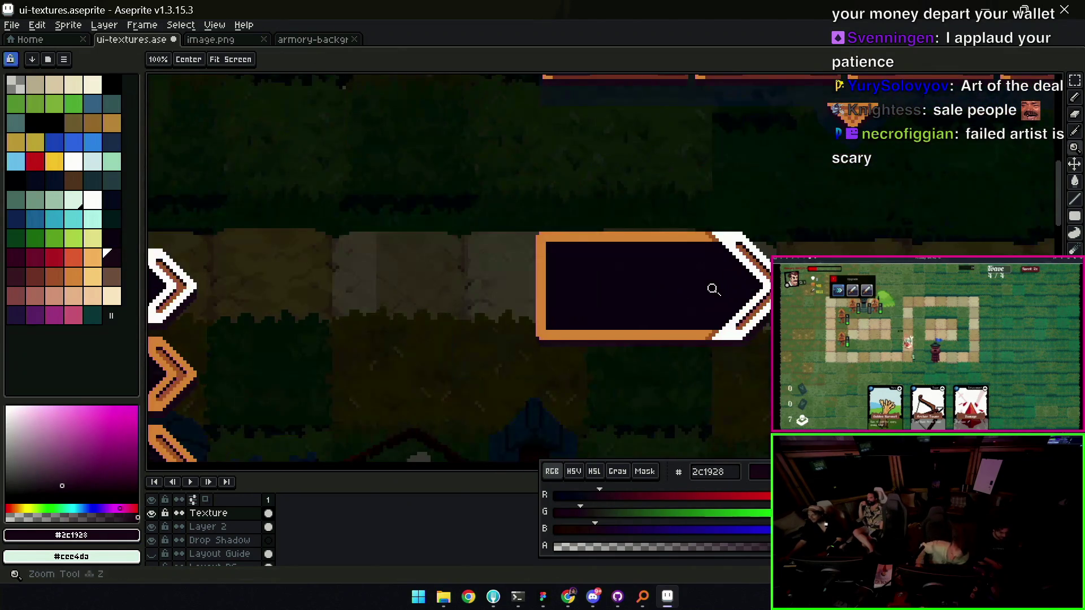
{"action": "scroll", "coordinate": [678, 288], "scroll_direction": "down", "scroll_amount": 2}
{"action": "scroll", "coordinate": [639, 266], "scroll_direction": "up", "scroll_amount": 1}
Copy the orange chevron panel and drop the duplicate directly beneath the original
{"action": "key", "text": "m"}
{"action": "left_click_drag", "start_coordinate": [567, 305], "coordinate": [767, 204]}
{"action": "mouse_move", "coordinate": [686, 249]}
{"action": "left_mouse_down"}
{"action": "mouse_move", "coordinate": [686, 358]}
{"action": "mouse_move", "coordinate": [688, 329]}
{"action": "left_mouse_up"}
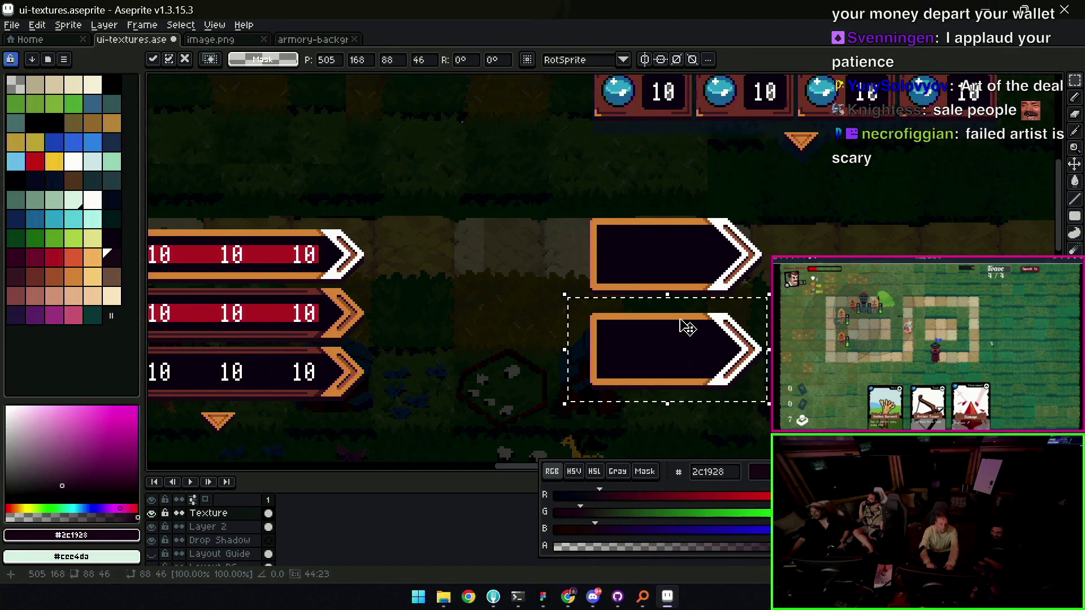
{"action": "key", "text": "ctrl+d"}
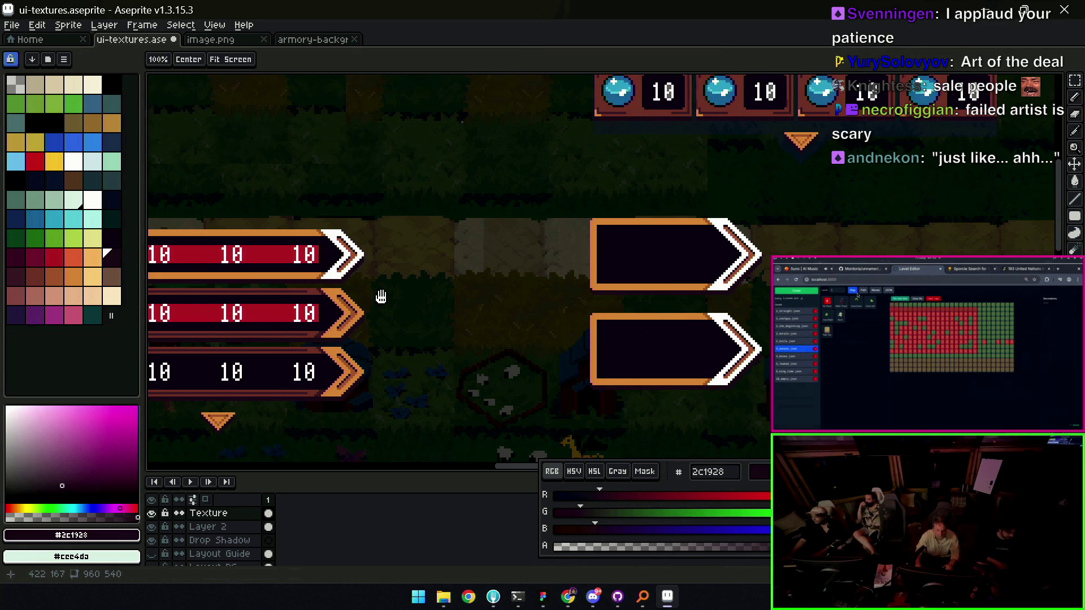
{"action": "left_click_drag", "start_coordinate": [378, 293], "coordinate": [543, 271]}
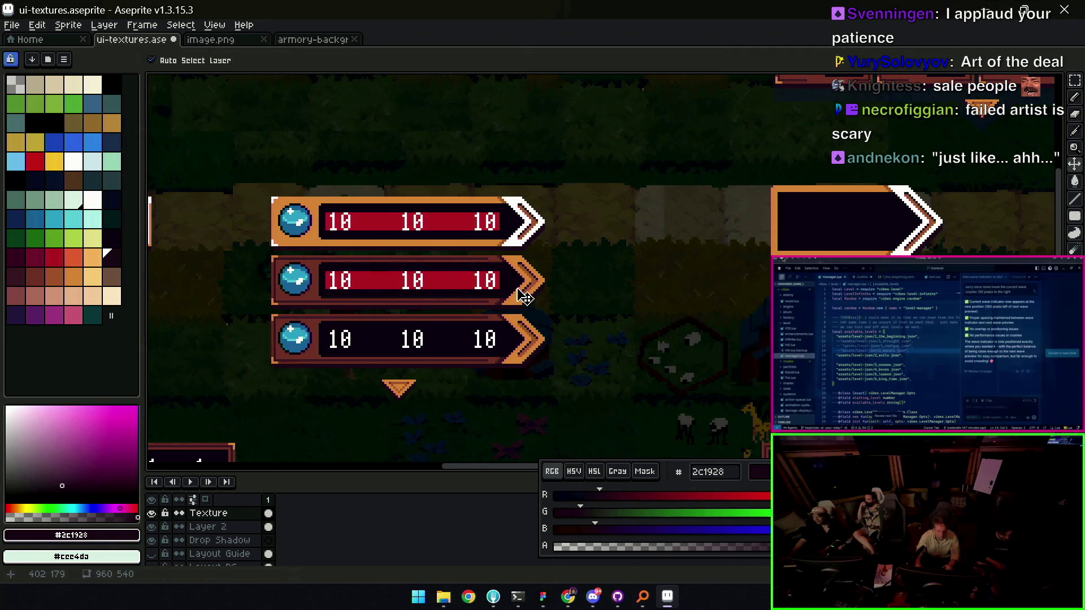
Fill the copied panel's border with dark red sampled from a stat bar
{"action": "left_click_drag", "start_coordinate": [629, 281], "coordinate": [572, 273]}
{"action": "key", "text": "g"}
{"action": "left_click", "coordinate": [312, 261], "text": "alt"}
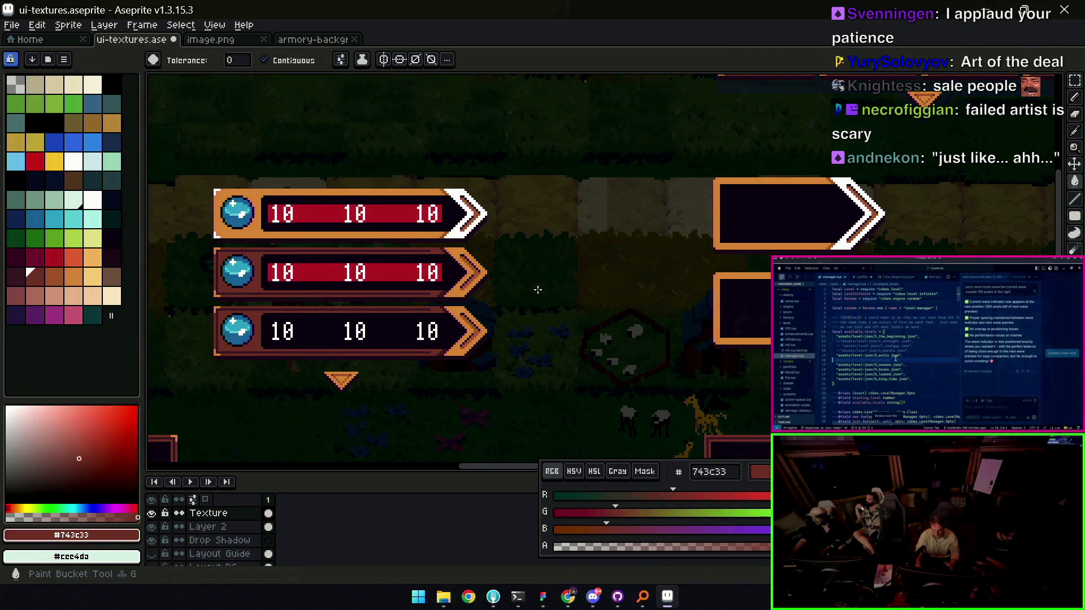
{"action": "left_click", "coordinate": [717, 289]}
Sample the stat bars' #452531 border shade, brown #9d5a37 and orange #ce8341
{"action": "key", "text": "alt"}
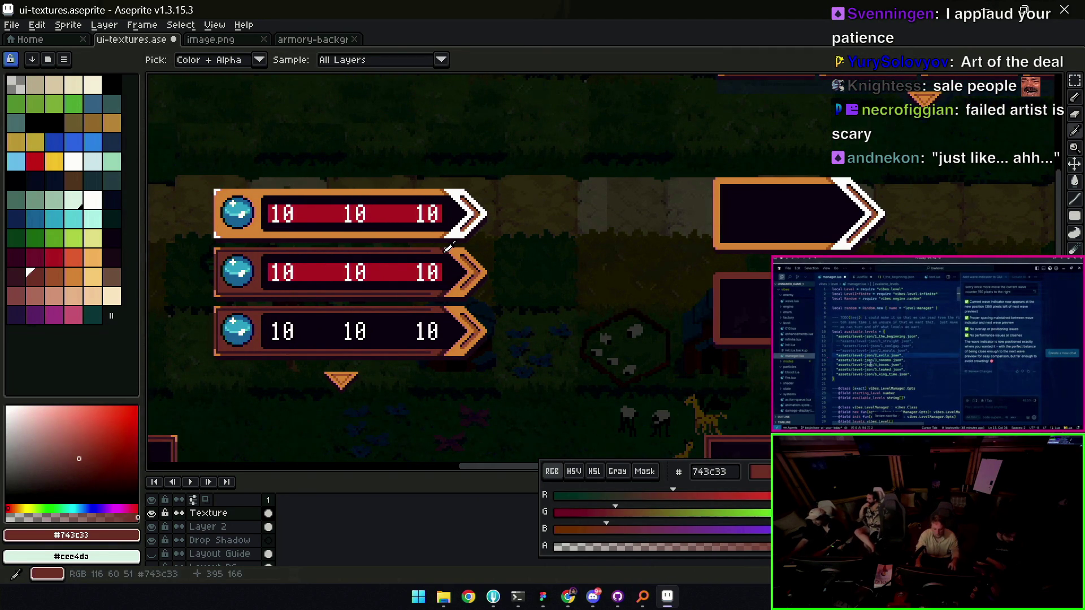
{"action": "left_click", "coordinate": [450, 247], "text": "alt"}
{"action": "scroll", "coordinate": [714, 271], "scroll_direction": "up", "scroll_amount": 3}
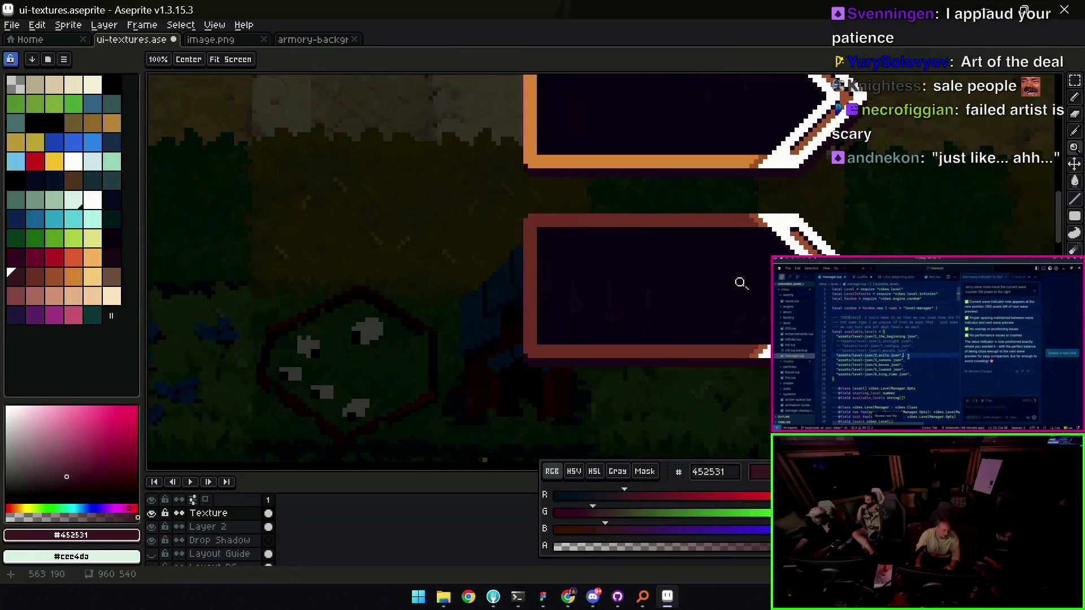
{"action": "key", "text": "z"}
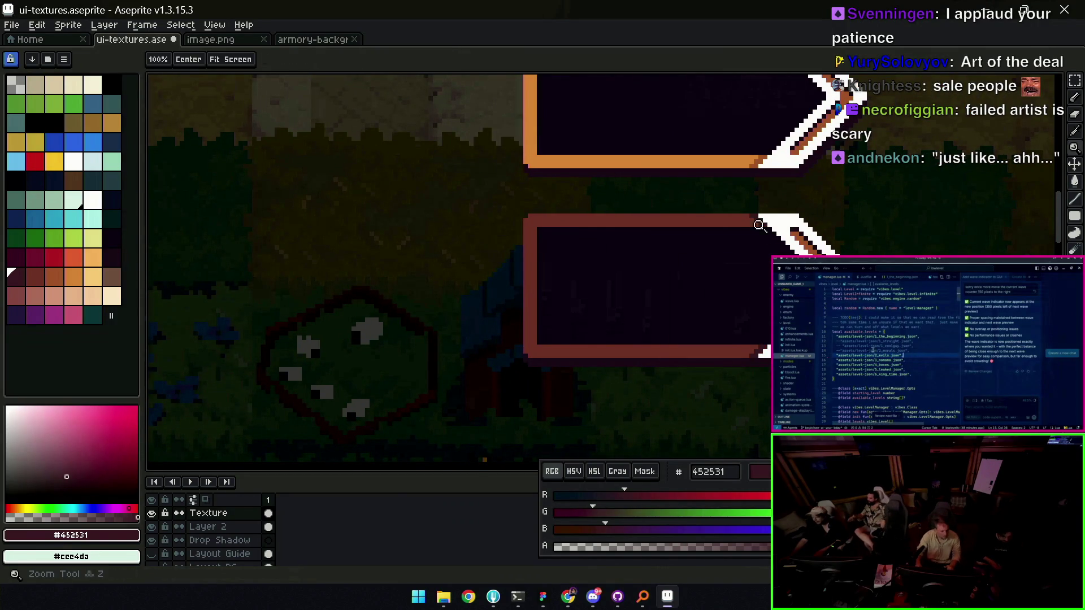
{"action": "scroll", "coordinate": [756, 352], "scroll_direction": "down", "scroll_amount": 2}
{"action": "left_click", "coordinate": [896, 386], "text": "alt"}
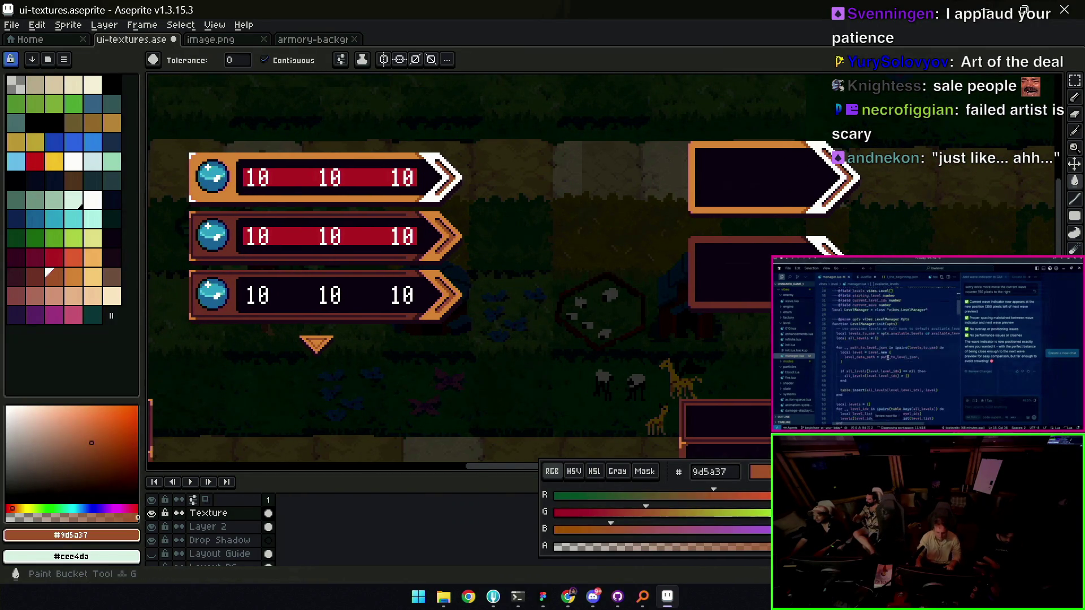
{"action": "left_click", "coordinate": [747, 242], "text": "alt"}
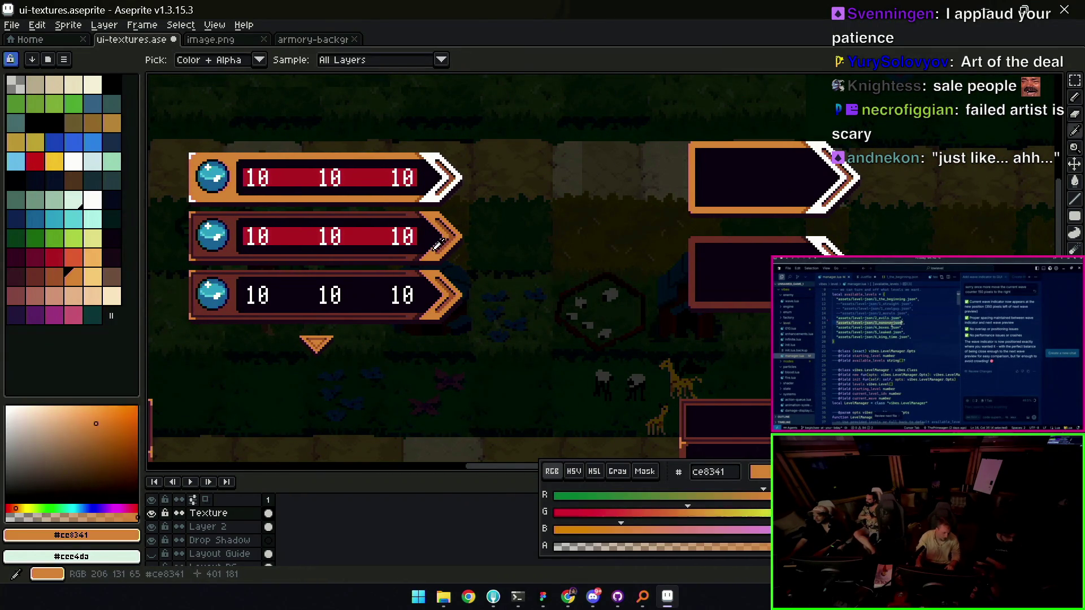
Paint a dark #452531 line along the lower panel's bottom edge
{"action": "left_click_drag", "start_coordinate": [815, 237], "coordinate": [805, 235]}
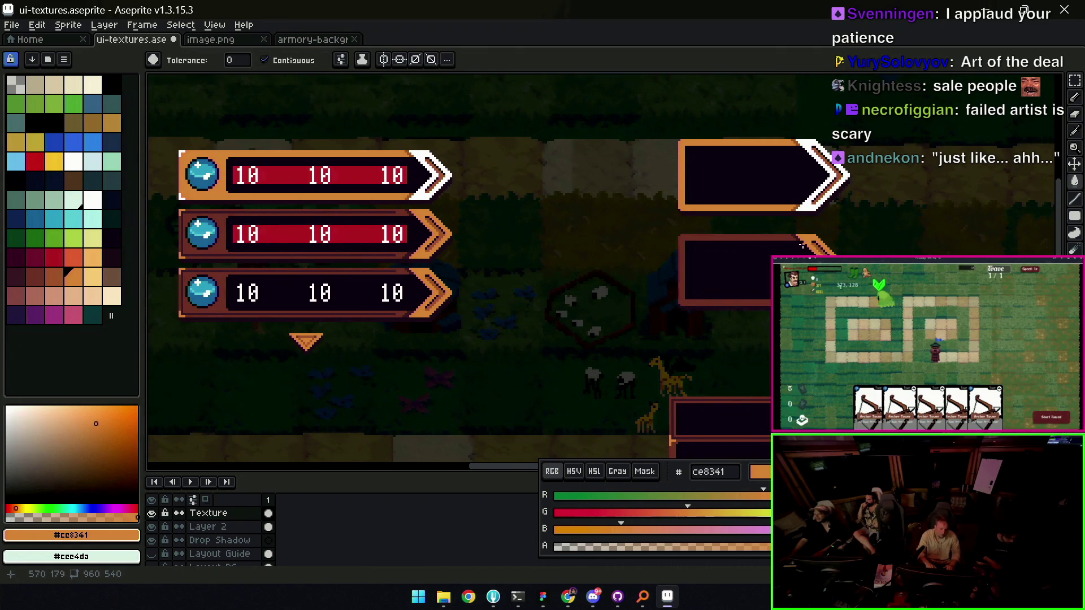
{"action": "scroll", "coordinate": [633, 282], "scroll_direction": "up", "scroll_amount": 2}
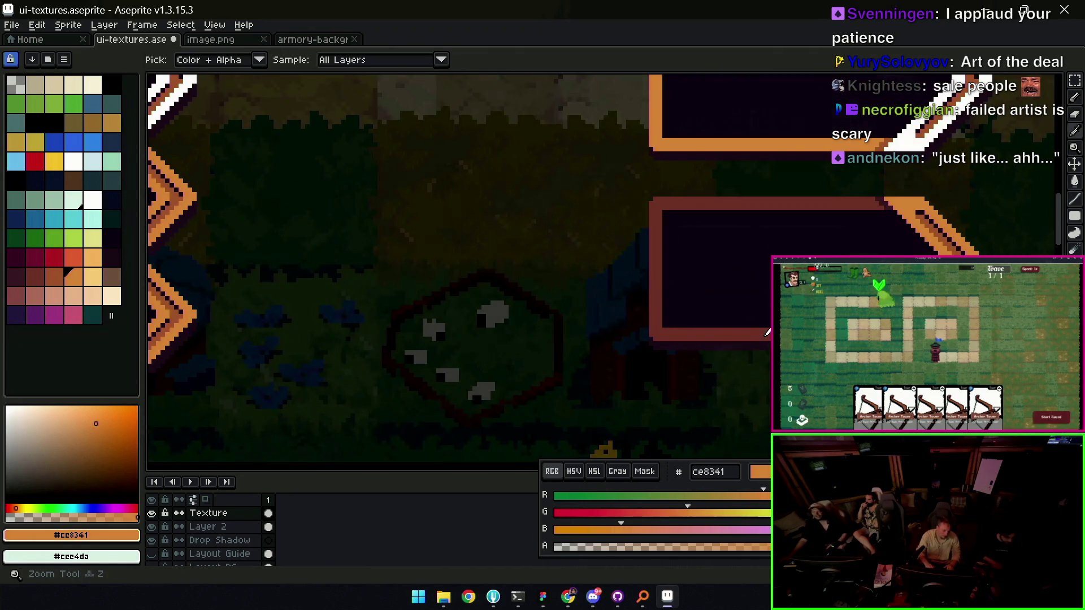
{"action": "scroll", "coordinate": [445, 299], "scroll_direction": "up", "scroll_amount": 1}
{"action": "left_click", "coordinate": [286, 348], "text": "alt"}
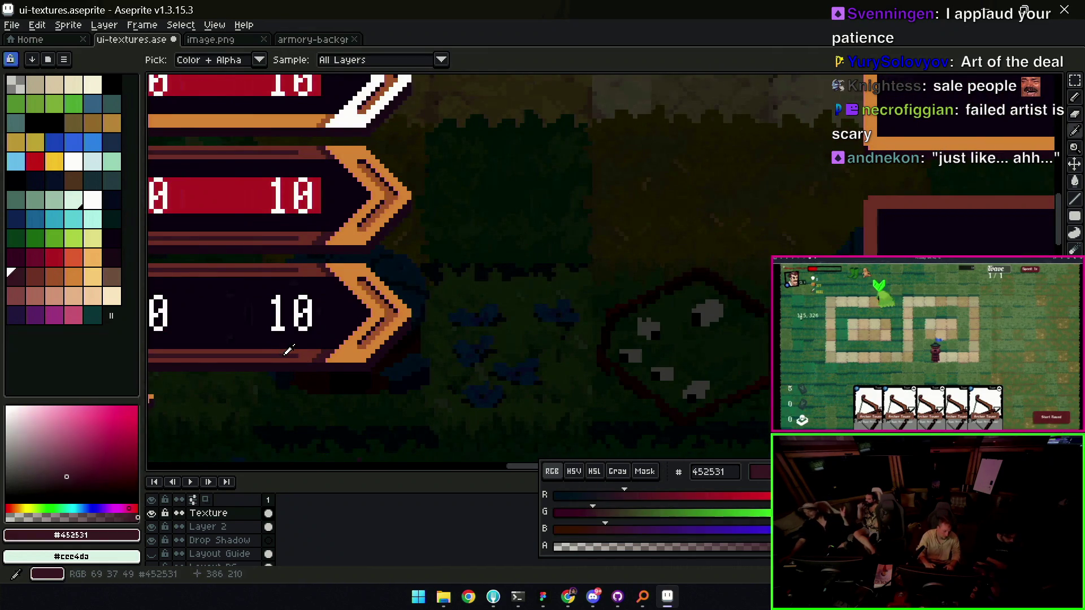
{"action": "scroll", "coordinate": [565, 305], "scroll_direction": "right", "scroll_amount": 5}
{"action": "key", "text": "b"}
{"action": "mouse_move", "coordinate": [624, 291]}
{"action": "left_mouse_down"}
{"action": "mouse_move", "coordinate": [407, 287]}
{"action": "mouse_move", "coordinate": [417, 155]}
{"action": "mouse_move", "coordinate": [407, 161]}
{"action": "left_mouse_up"}
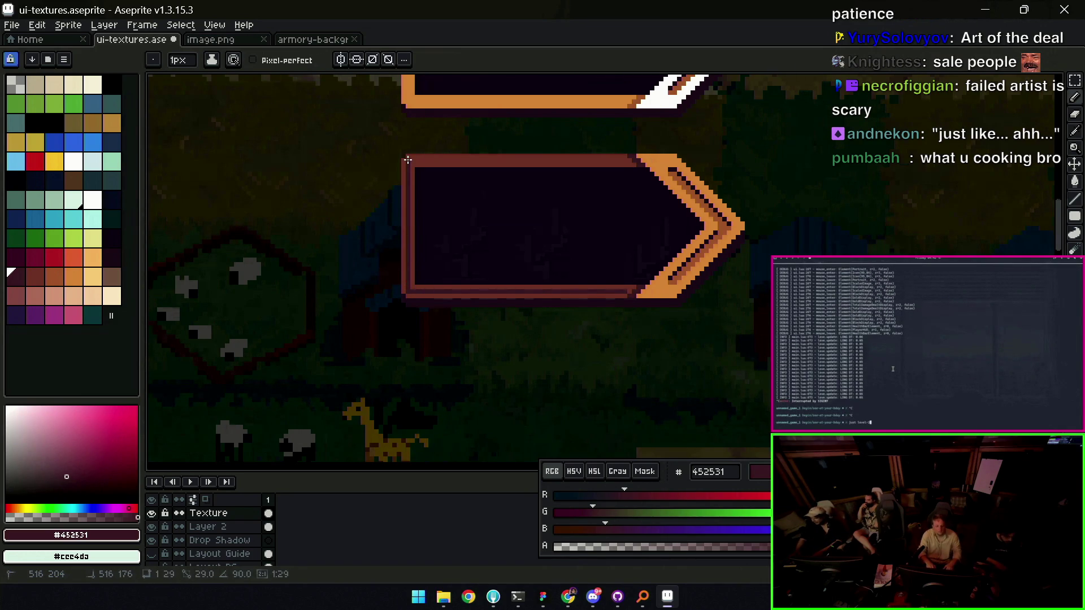
{"action": "left_click", "coordinate": [641, 163], "text": "shift"}
{"action": "key", "text": "z"}
{"action": "scroll", "coordinate": [667, 169], "scroll_direction": "down", "scroll_amount": 5}
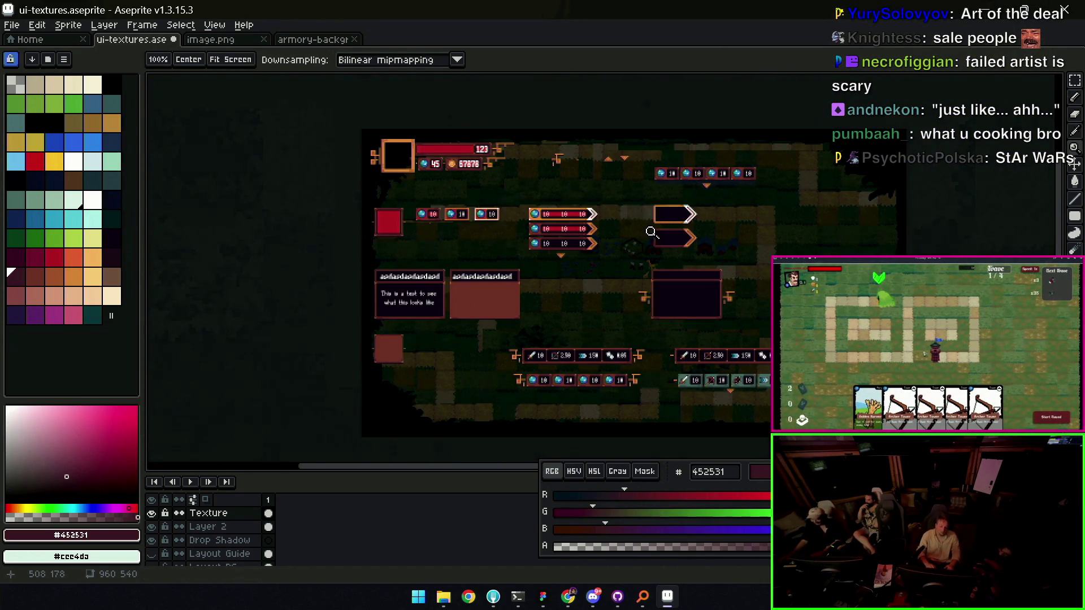
Move the lower panel's chevron tip one pixel to the left
{"action": "left_click", "coordinate": [687, 216]}
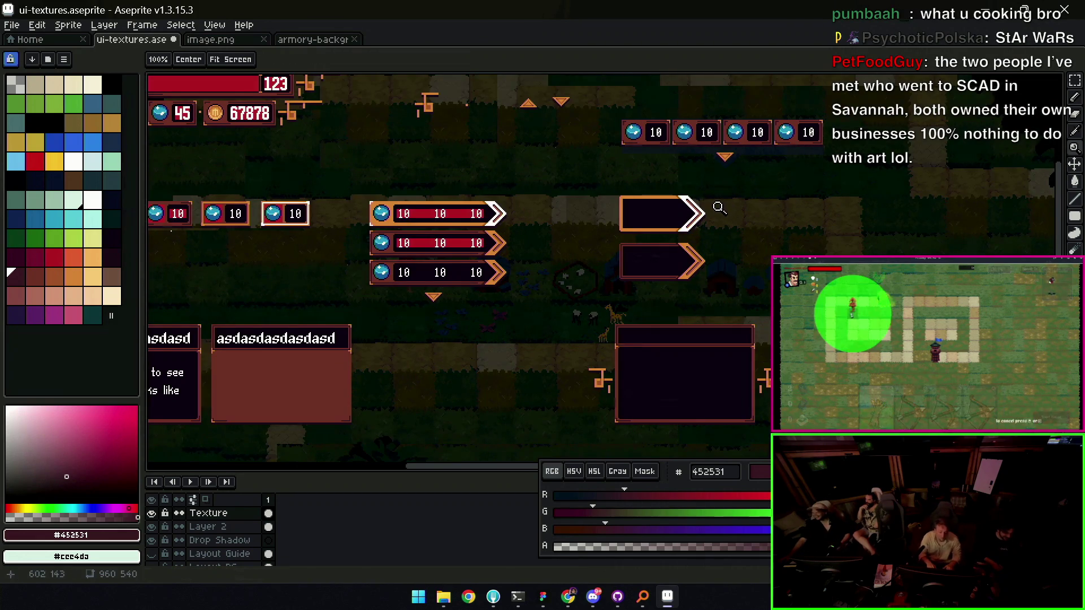
{"action": "scroll", "coordinate": [681, 243], "scroll_direction": "up", "scroll_amount": 3}
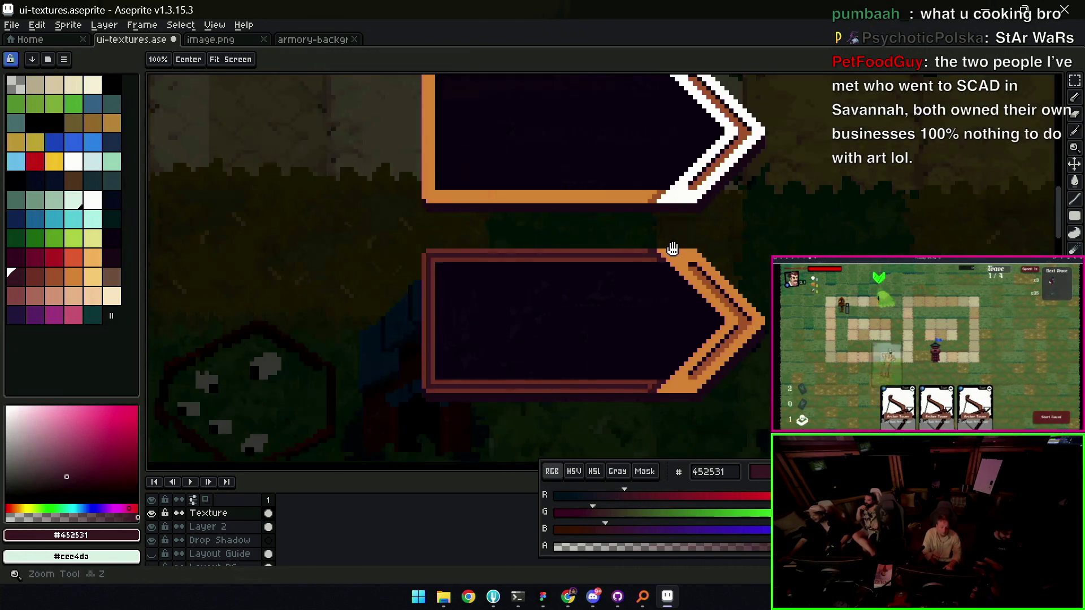
{"action": "scroll", "coordinate": [676, 249], "scroll_direction": "down", "scroll_amount": 2}
{"action": "left_click_drag", "start_coordinate": [703, 250], "coordinate": [678, 249]}
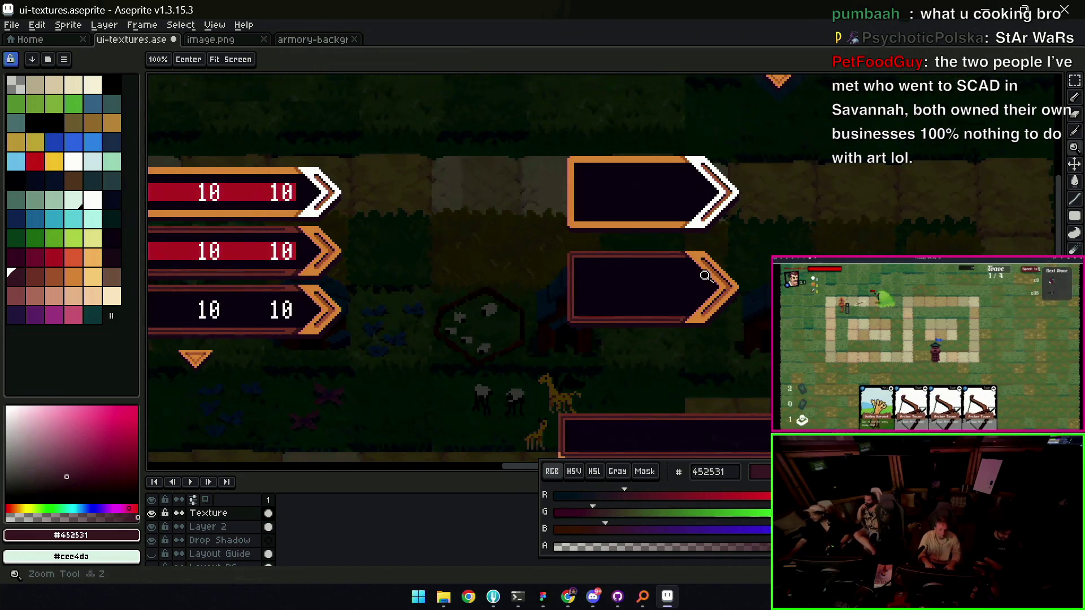
{"action": "scroll", "coordinate": [710, 274], "scroll_direction": "up", "scroll_amount": 2}
{"action": "key", "text": "m"}
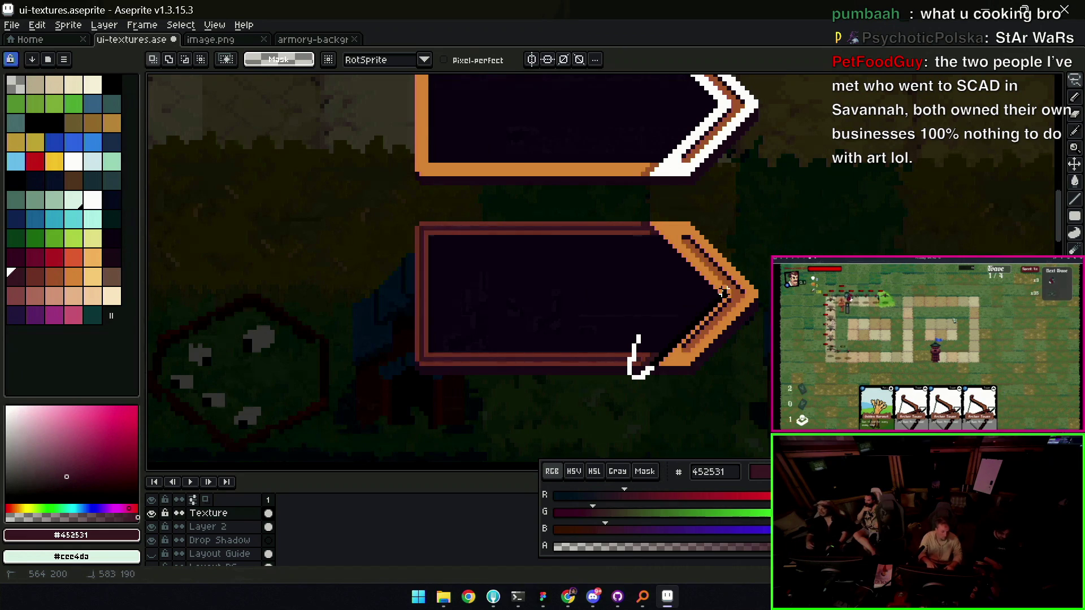
{"action": "left_click_drag", "start_coordinate": [661, 223], "coordinate": [650, 218]}
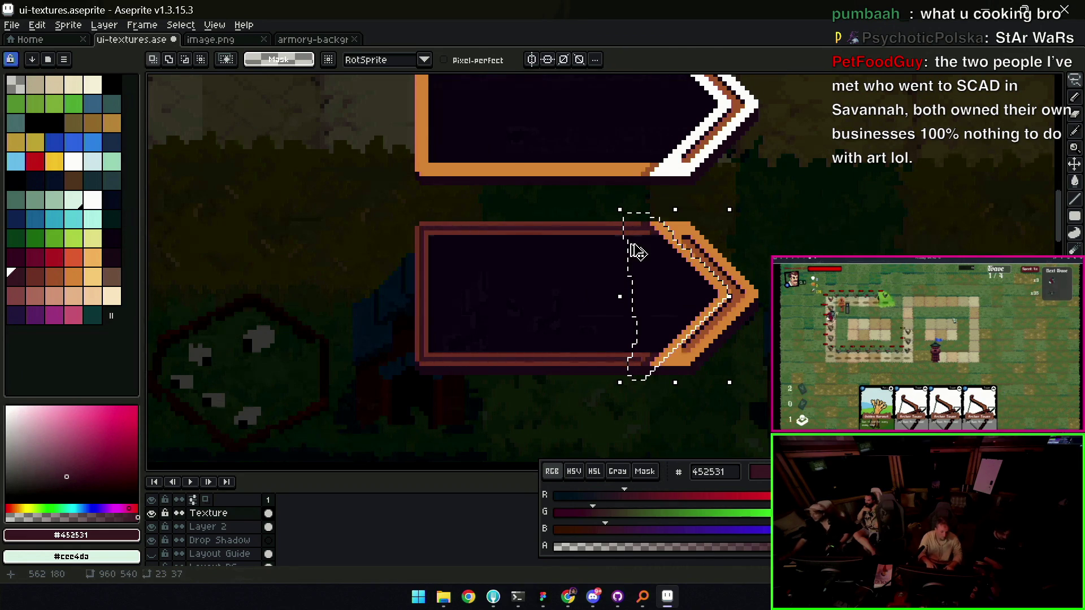
{"action": "left_click", "coordinate": [635, 250]}
{"action": "key", "text": "Left"}
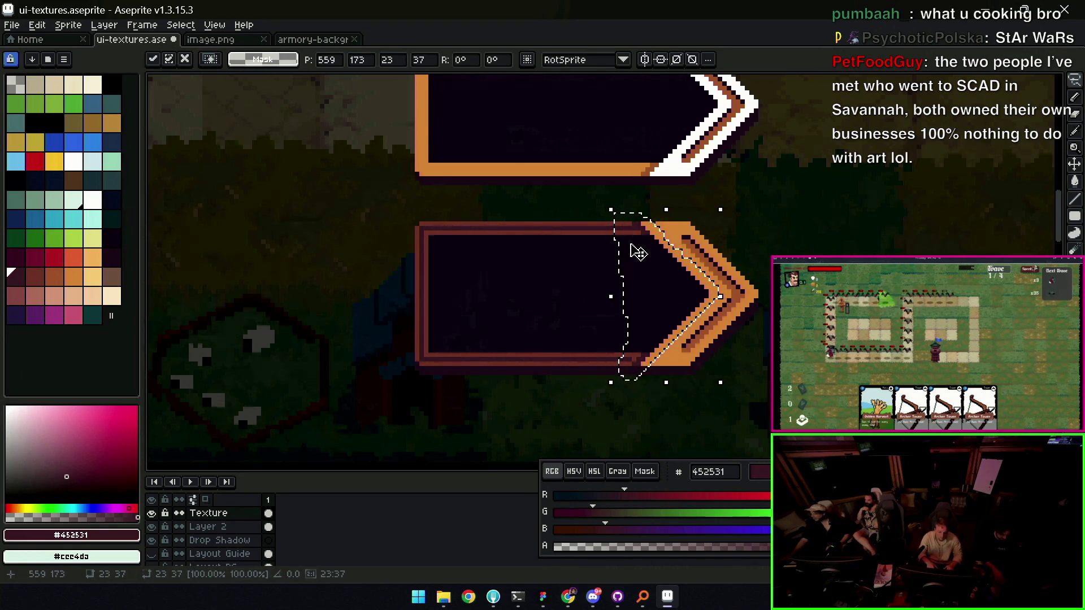
{"action": "key", "text": "ctrl+d"}
Select the middle stat bar's chevron with a rectangular marquee
{"action": "key", "text": "z"}
{"action": "scroll", "coordinate": [639, 257], "scroll_direction": "down", "scroll_amount": 2}
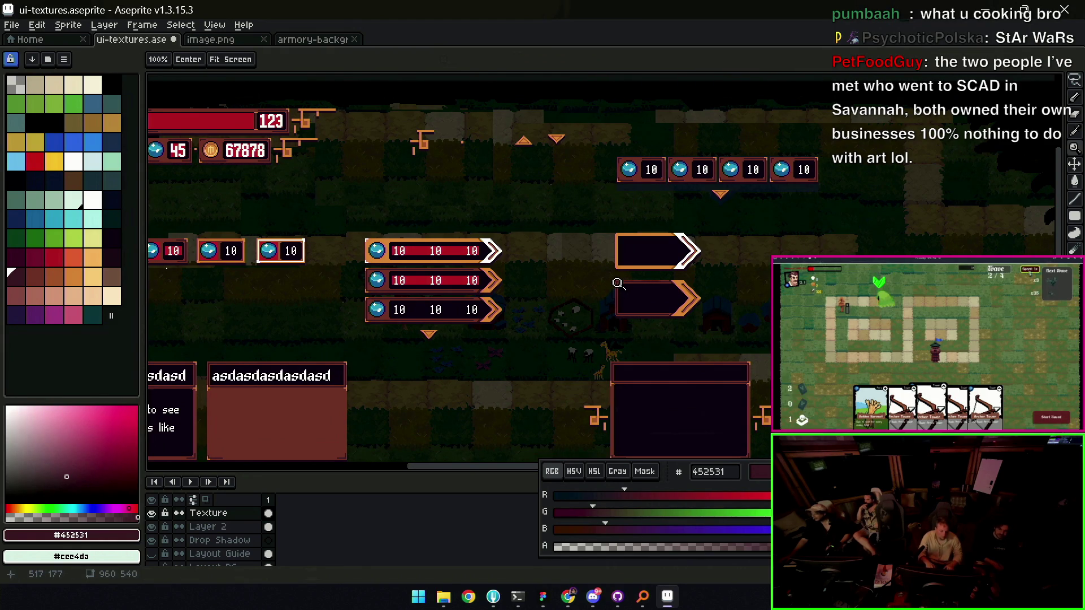
{"action": "scroll", "coordinate": [624, 286], "scroll_direction": "up", "scroll_amount": 2}
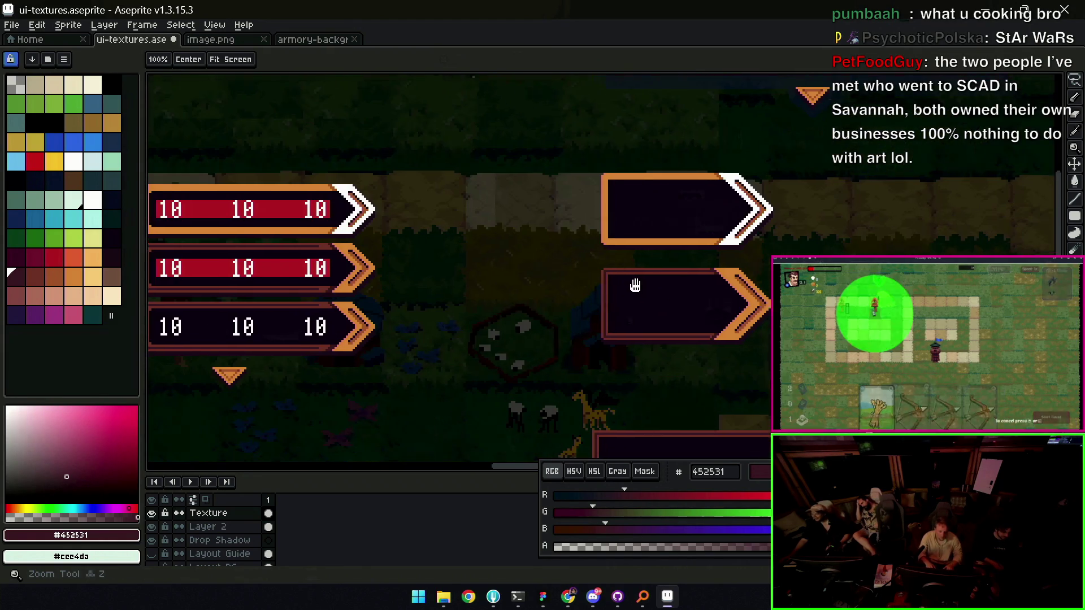
{"action": "key", "text": "m"}
{"action": "scroll", "coordinate": [489, 303], "scroll_direction": "left", "scroll_amount": 5}
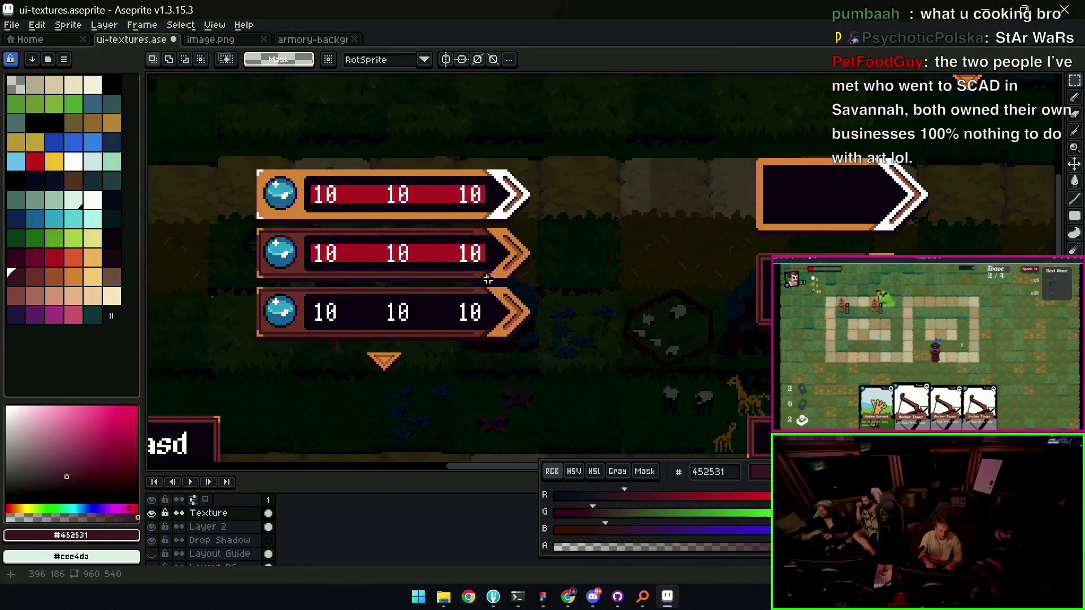
{"action": "left_click_drag", "start_coordinate": [485, 281], "coordinate": [532, 227]}
{"action": "key", "text": "space"}
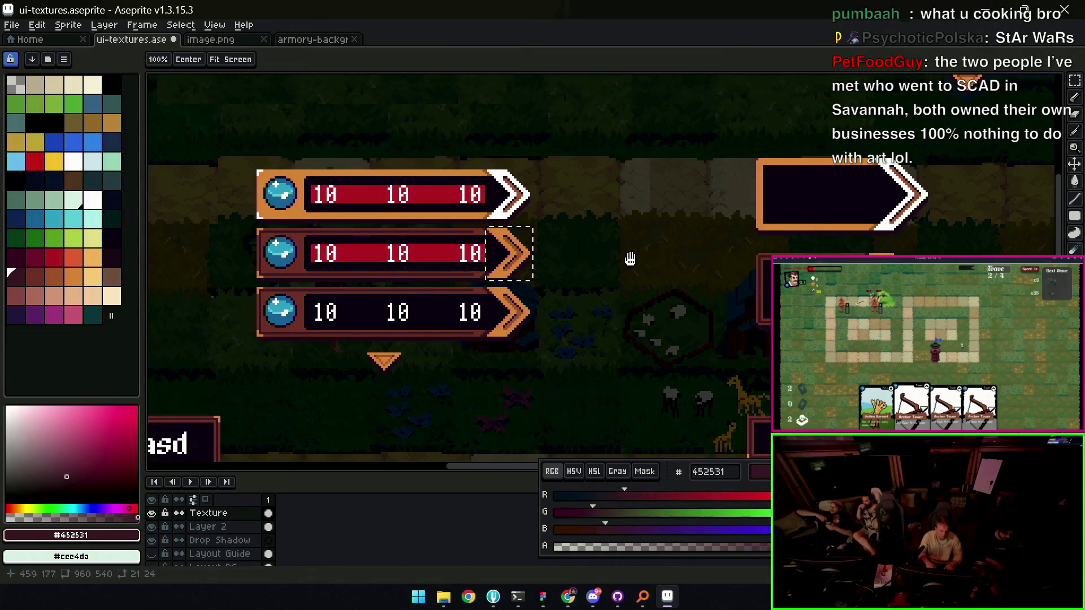
{"action": "scroll", "coordinate": [605, 260], "scroll_direction": "right", "scroll_amount": 5}
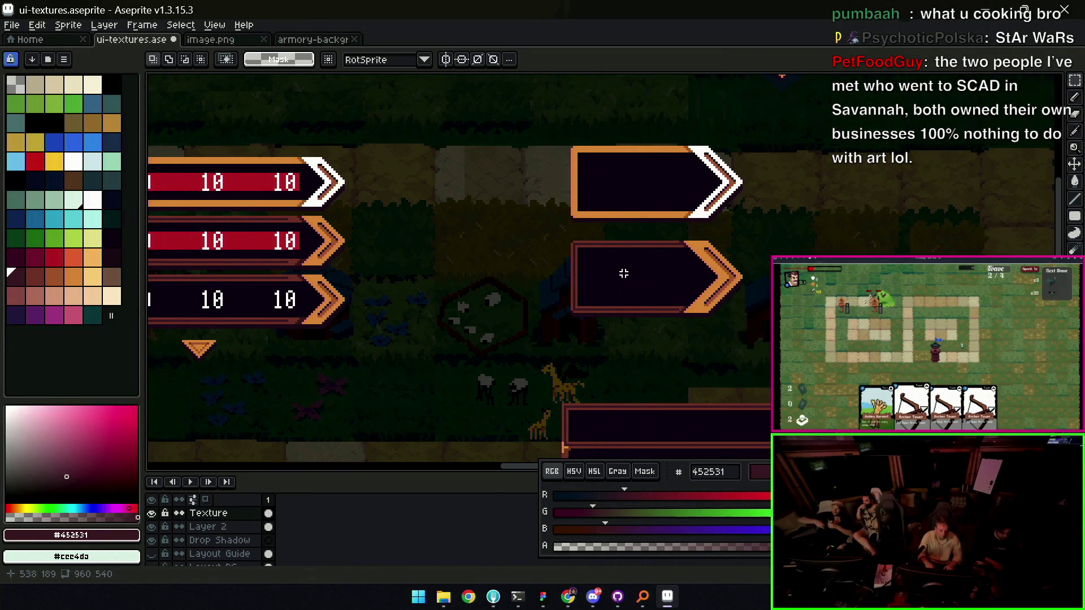
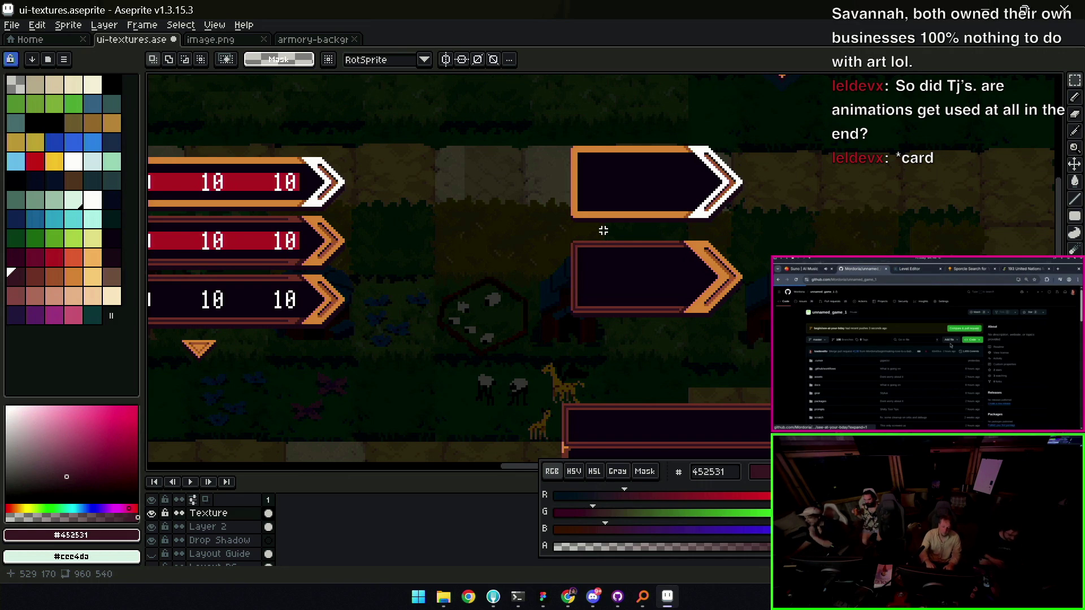
Zoom in on the lower arrow card and eyedrop the orange from the artwork
{"action": "key", "text": "z"}
{"action": "right_click", "coordinate": [593, 234]}
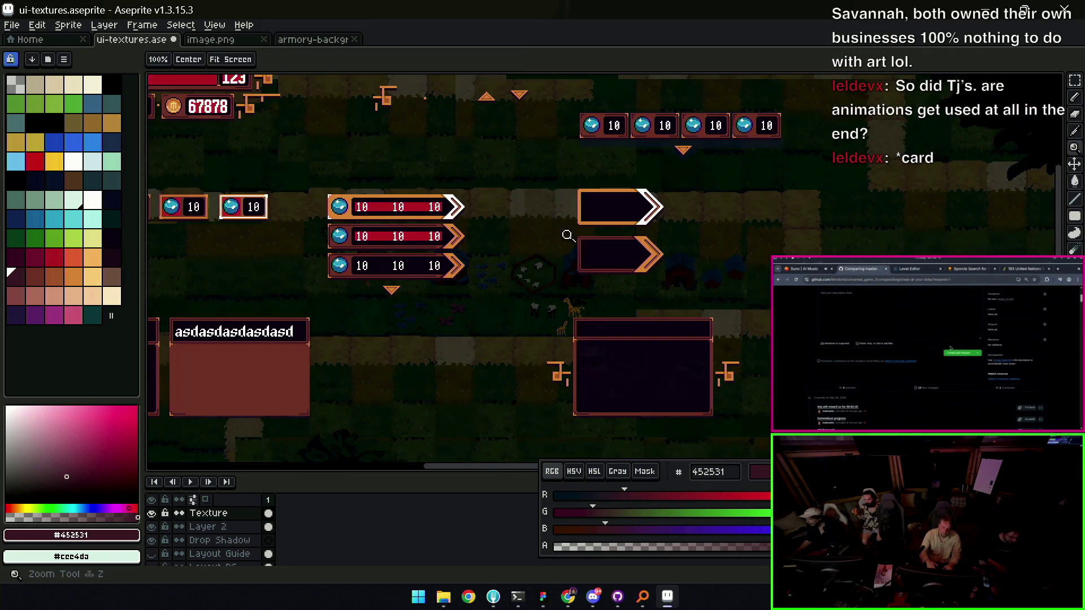
{"action": "left_click", "coordinate": [608, 246]}
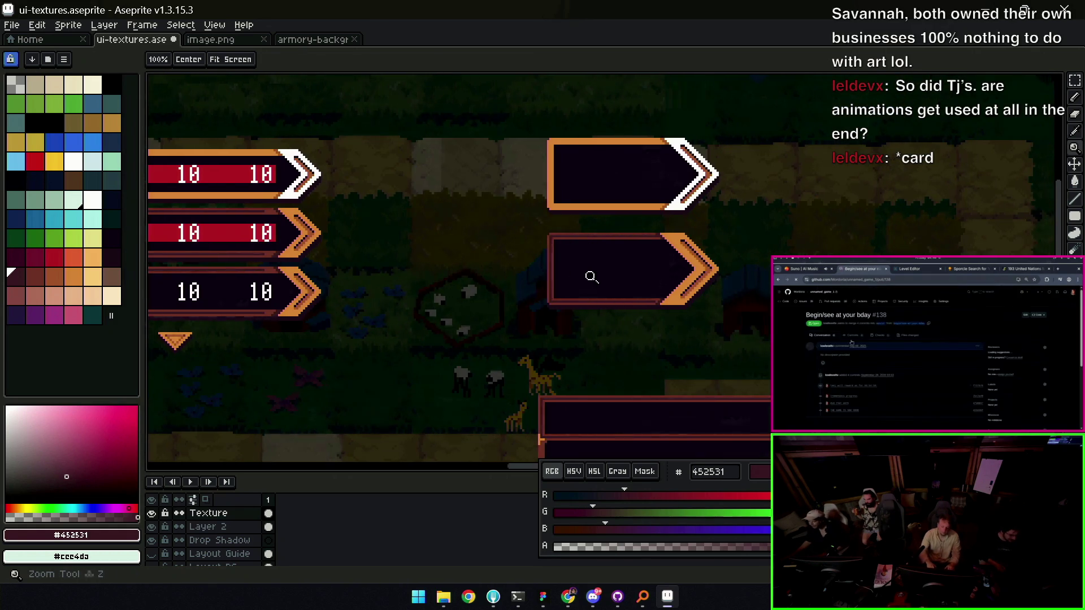
{"action": "left_click", "coordinate": [574, 273]}
{"action": "left_click", "coordinate": [734, 316], "text": "alt"}
Pencil orange L-shaped pixels onto the lower card frame's bottom-left and top-left corners
{"action": "key", "text": "b"}
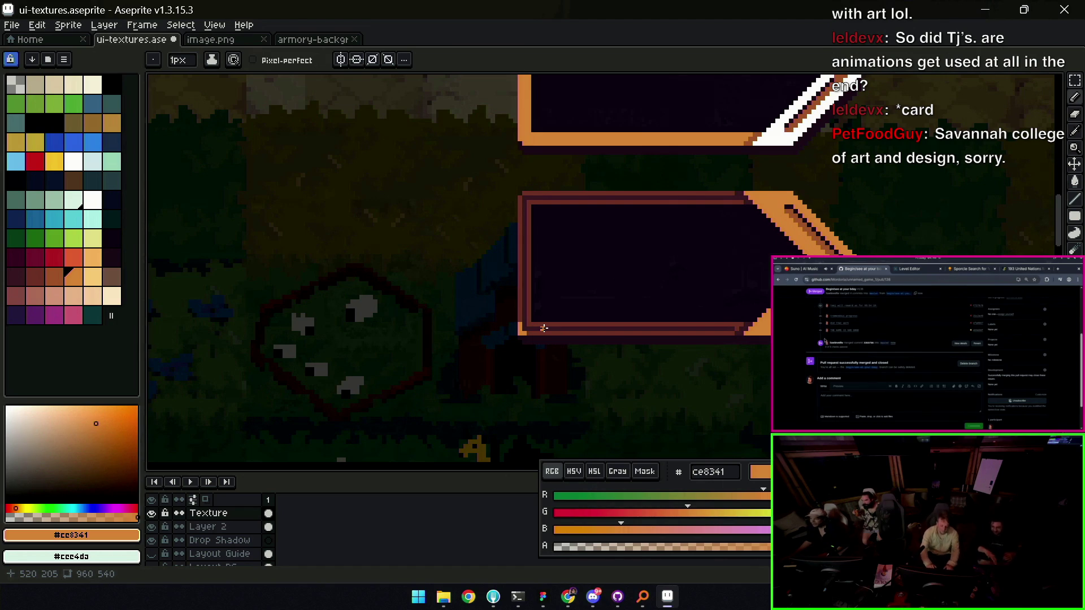
{"action": "key", "text": "z"}
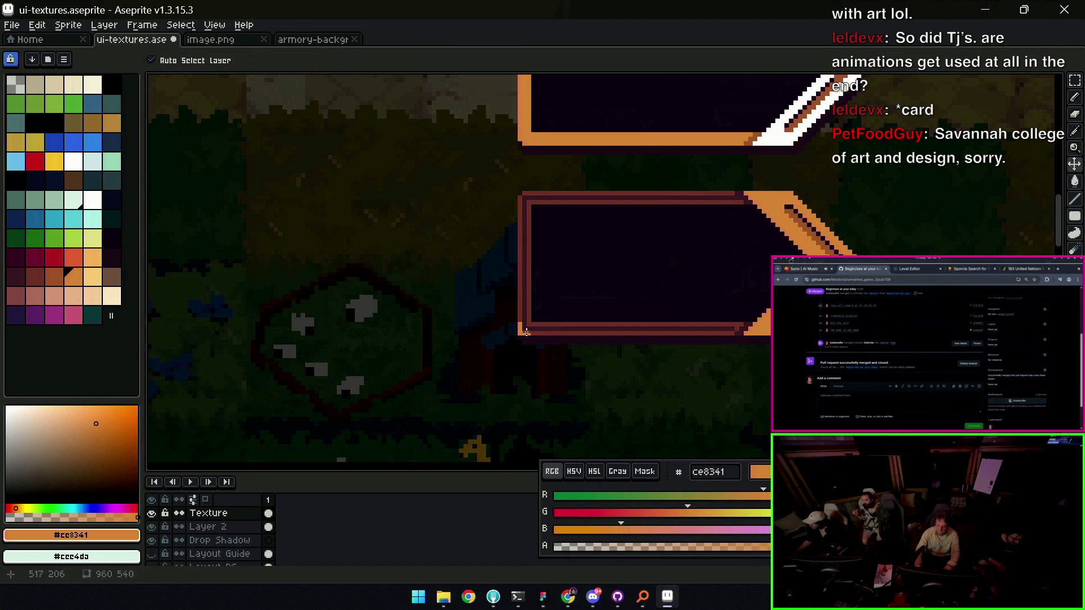
{"action": "scroll", "coordinate": [498, 298], "scroll_direction": "down", "scroll_amount": 3}
{"action": "scroll", "coordinate": [497, 298], "scroll_direction": "down", "scroll_amount": 2}
{"action": "scroll", "coordinate": [588, 305], "scroll_direction": "up", "scroll_amount": 5}
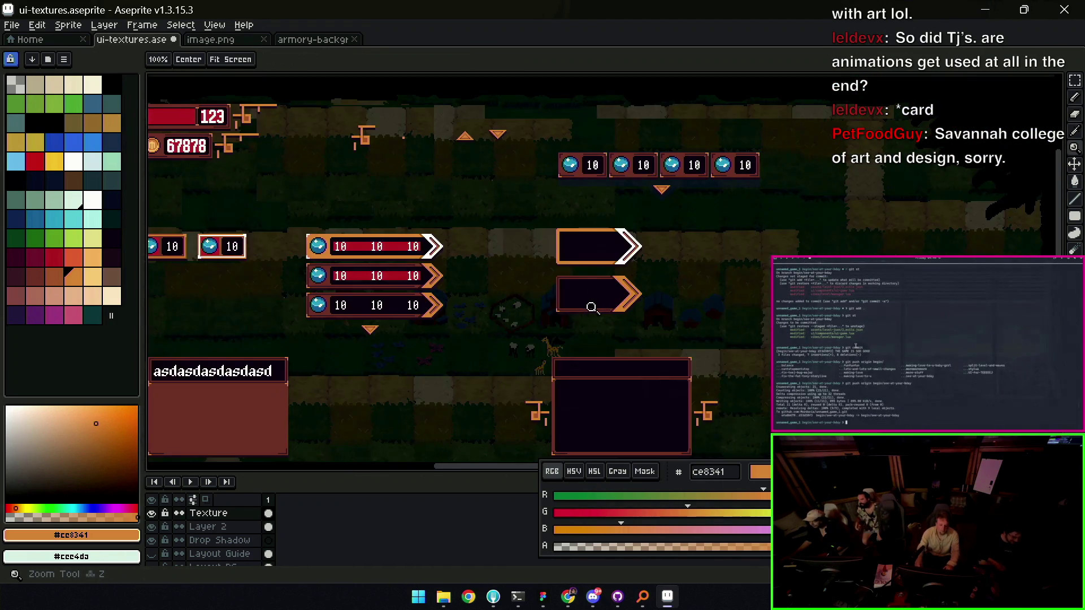
{"action": "key", "text": "b"}
{"action": "key", "text": "z"}
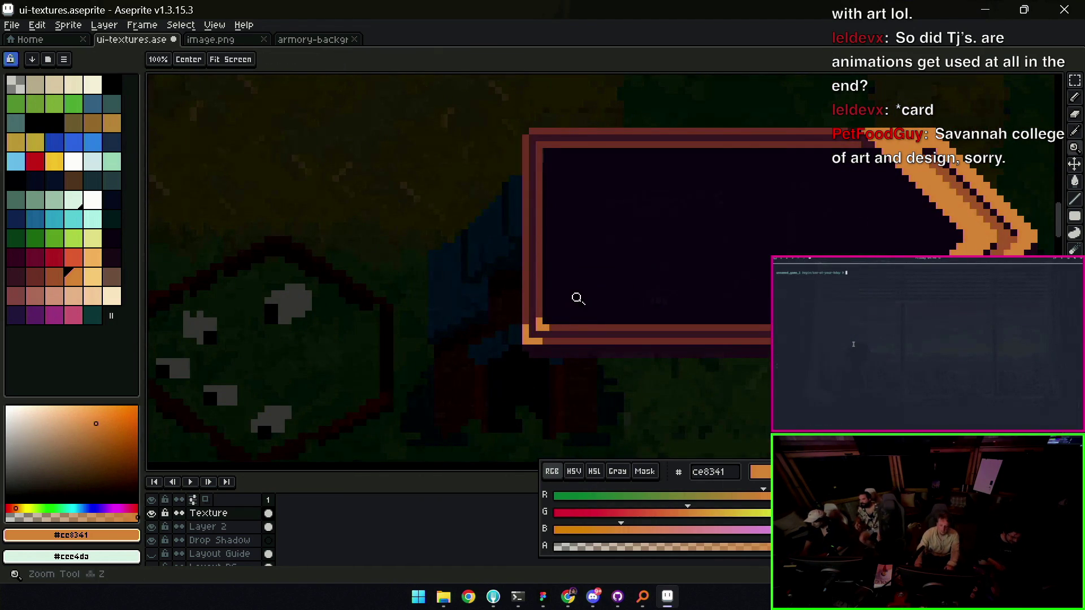
{"action": "scroll", "coordinate": [565, 265], "scroll_direction": "up", "scroll_amount": 2}
{"action": "key", "text": "b"}
{"action": "left_click", "coordinate": [549, 374]}
{"action": "left_click", "coordinate": [543, 355]}
{"action": "left_click_drag", "start_coordinate": [529, 186], "coordinate": [551, 165]}
{"action": "left_click_drag", "start_coordinate": [543, 188], "coordinate": [551, 180]}
Eyedrop the darker brown from the chevron bars and zoom onto the frame's top-left corner
{"action": "key", "text": "z"}
{"action": "scroll", "coordinate": [565, 195], "scroll_direction": "down", "scroll_amount": 4}
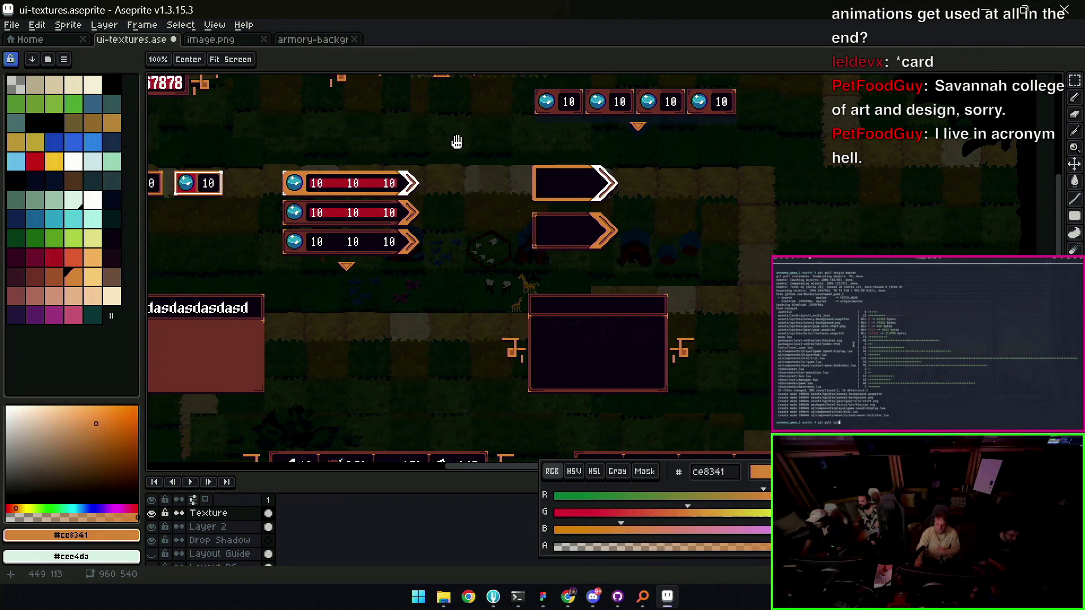
{"action": "left_click", "coordinate": [434, 242]}
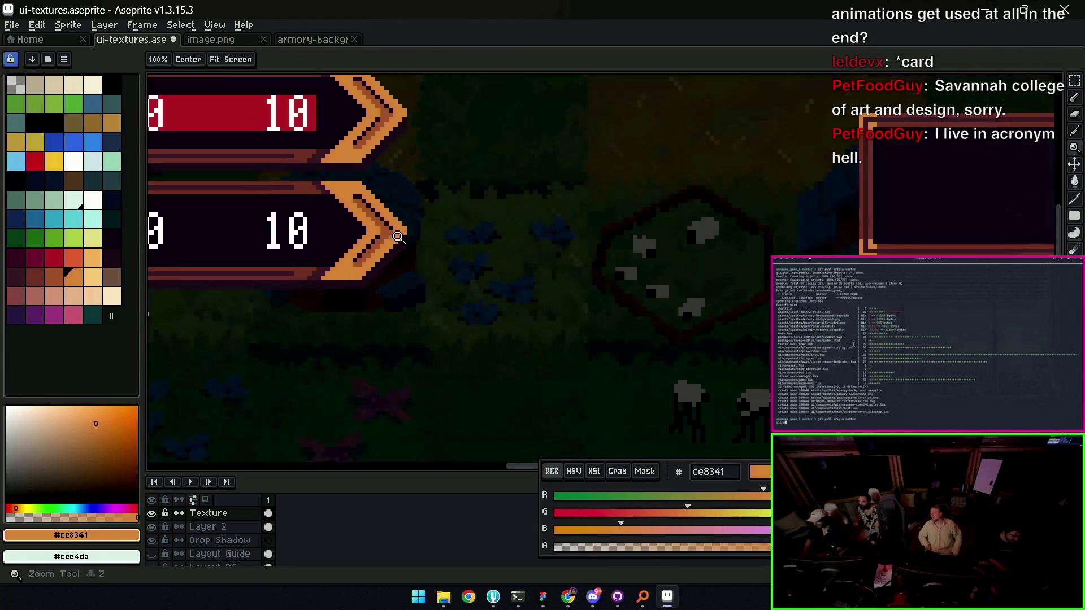
{"action": "left_click", "coordinate": [390, 224], "text": "alt"}
{"action": "left_click_drag", "start_coordinate": [731, 213], "coordinate": [644, 271]}
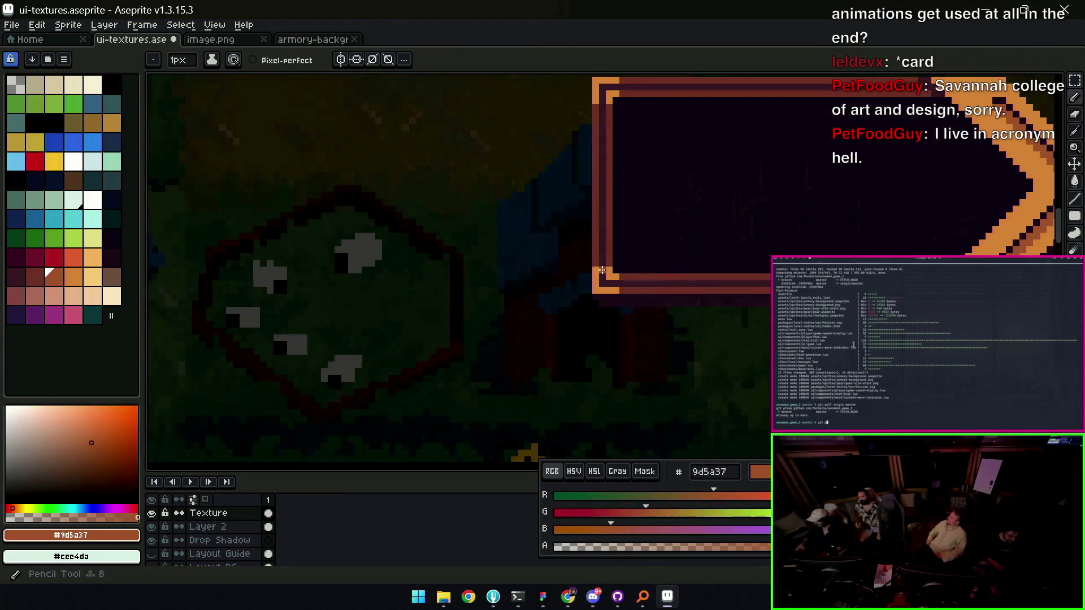
{"action": "left_click", "coordinate": [617, 210]}
{"action": "key", "text": "b"}
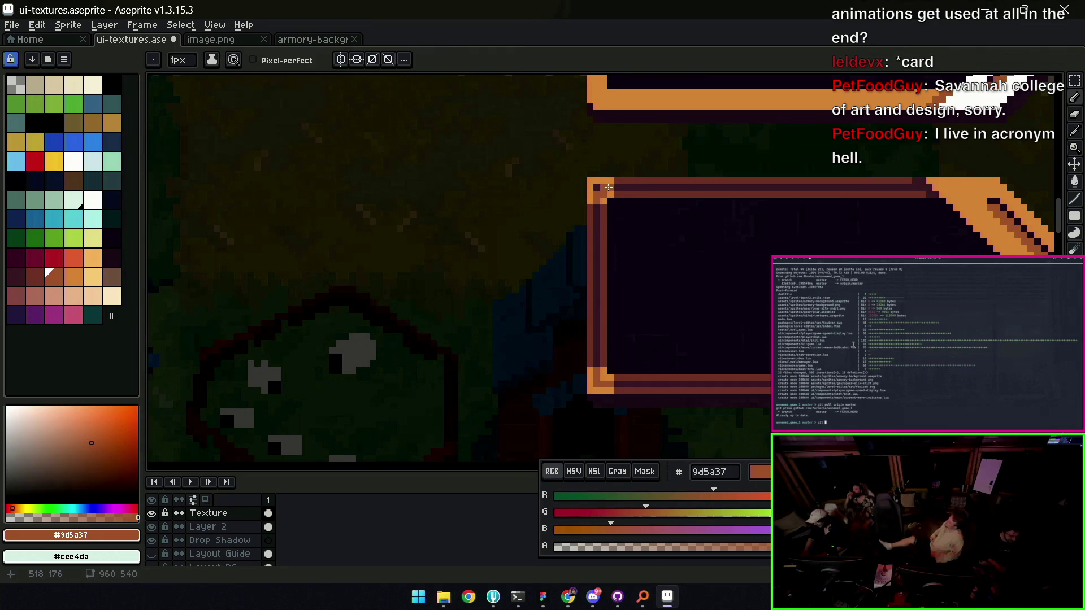
Zoom out to review the card frames' new corner accents
{"action": "key", "text": "z"}
{"action": "right_click", "coordinate": [627, 194]}
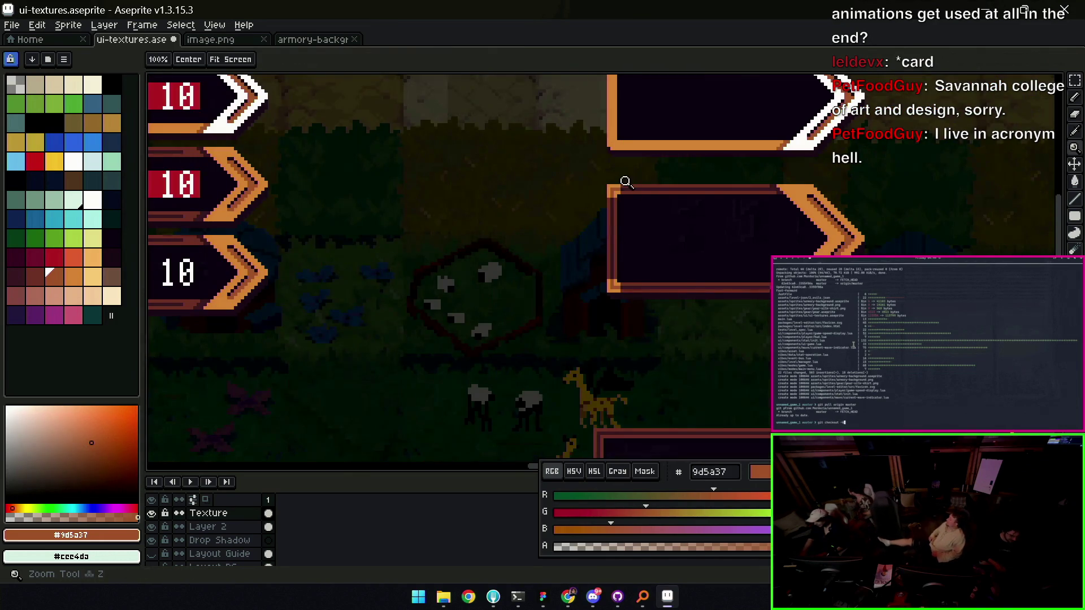
{"action": "right_click", "coordinate": [631, 190]}
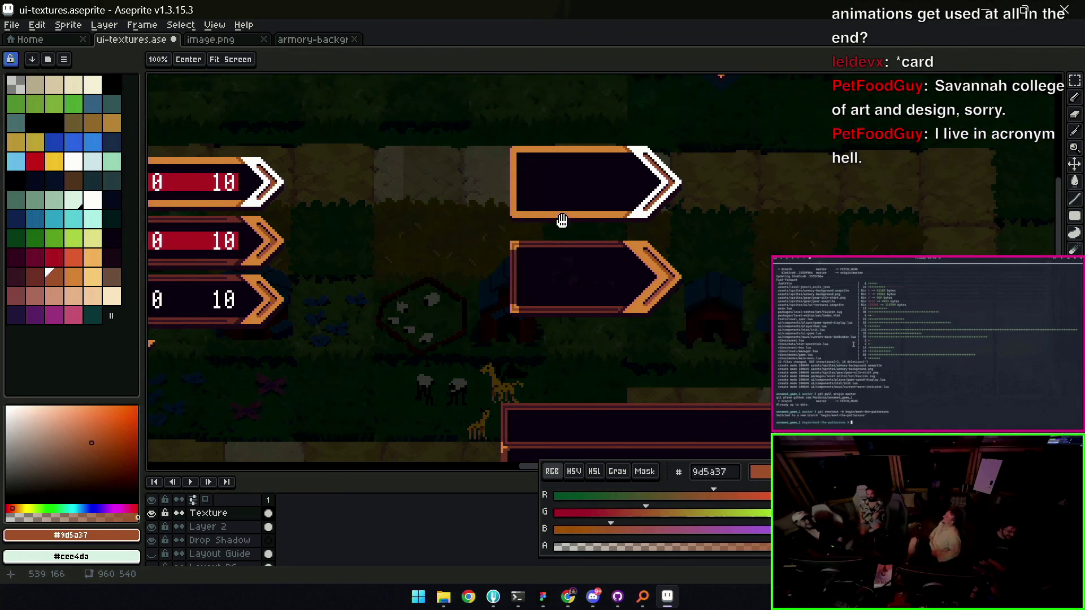
{"action": "scroll", "coordinate": [542, 225], "scroll_direction": "down", "scroll_amount": 1}
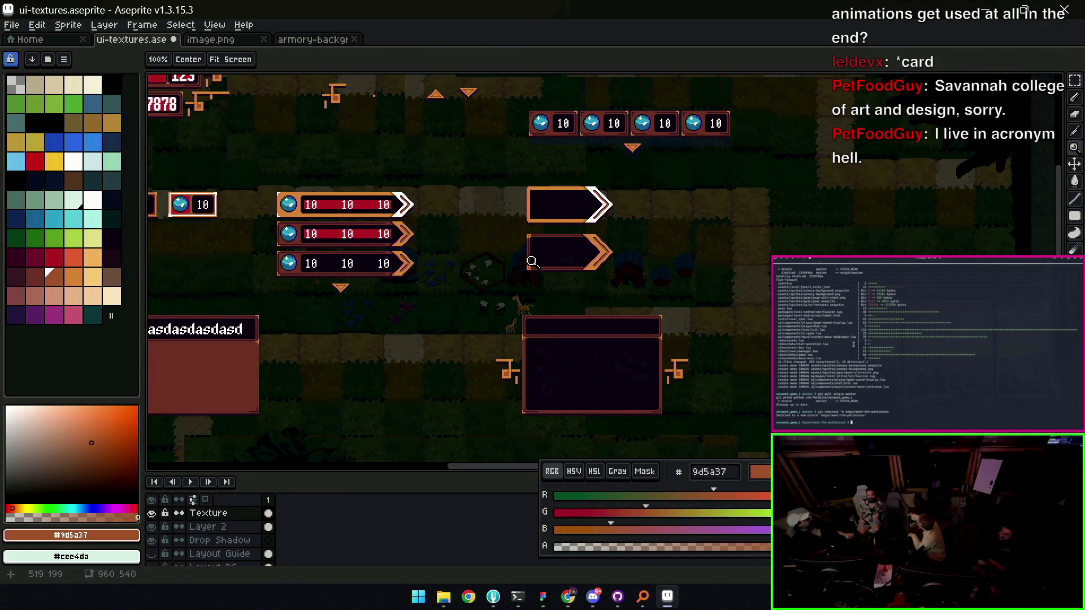
{"action": "scroll", "coordinate": [548, 263], "scroll_direction": "up", "scroll_amount": 1}
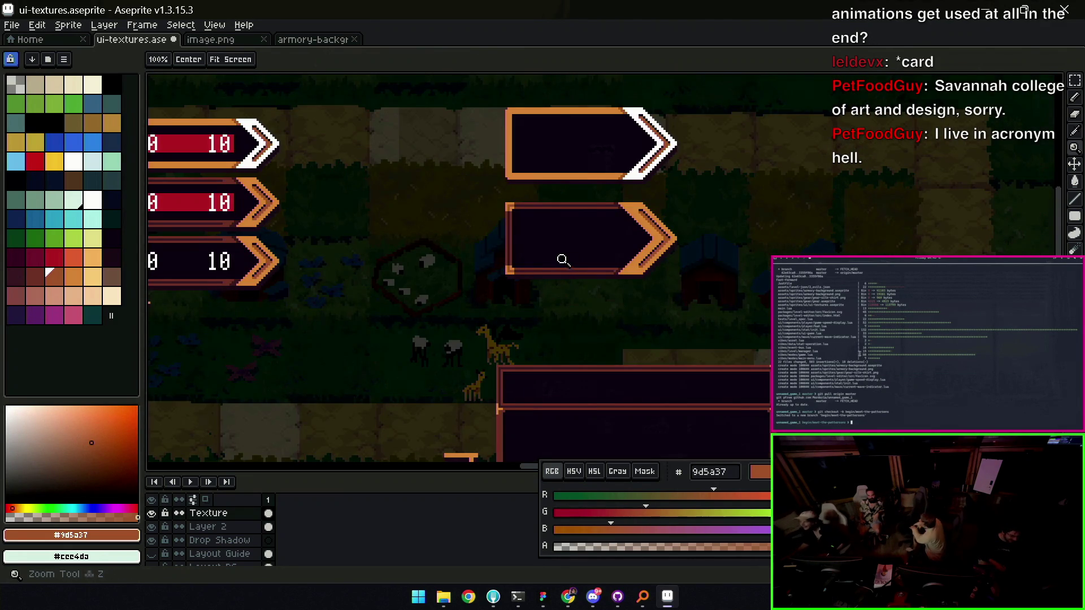
{"action": "scroll", "coordinate": [568, 260], "scroll_direction": "down", "scroll_amount": 1}
{"action": "scroll", "coordinate": [571, 247], "scroll_direction": "up", "scroll_amount": 2}
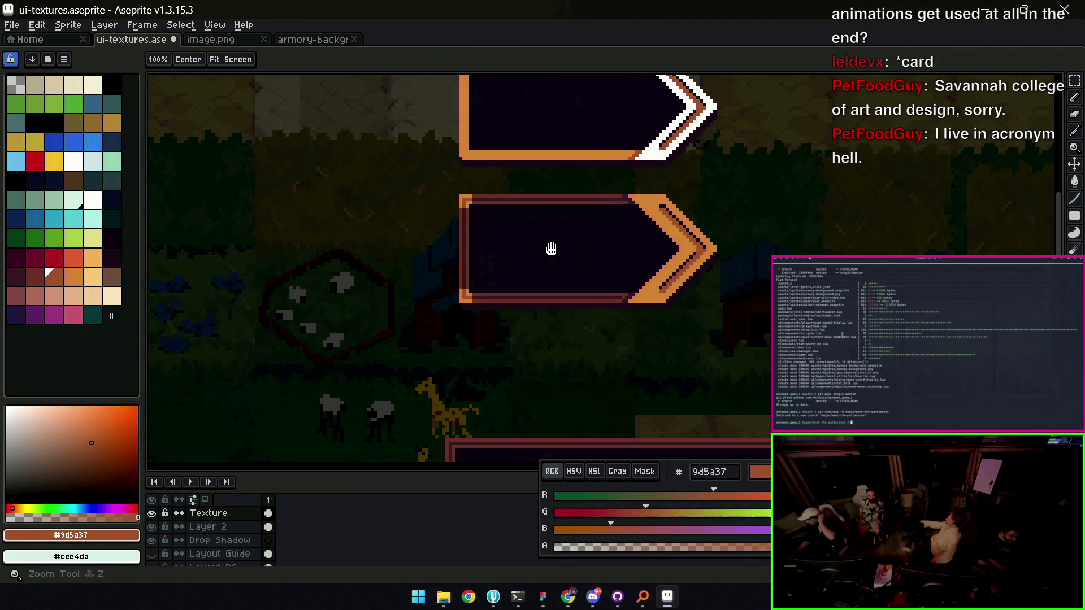
{"action": "scroll", "coordinate": [550, 249], "scroll_direction": "down", "scroll_amount": 4}
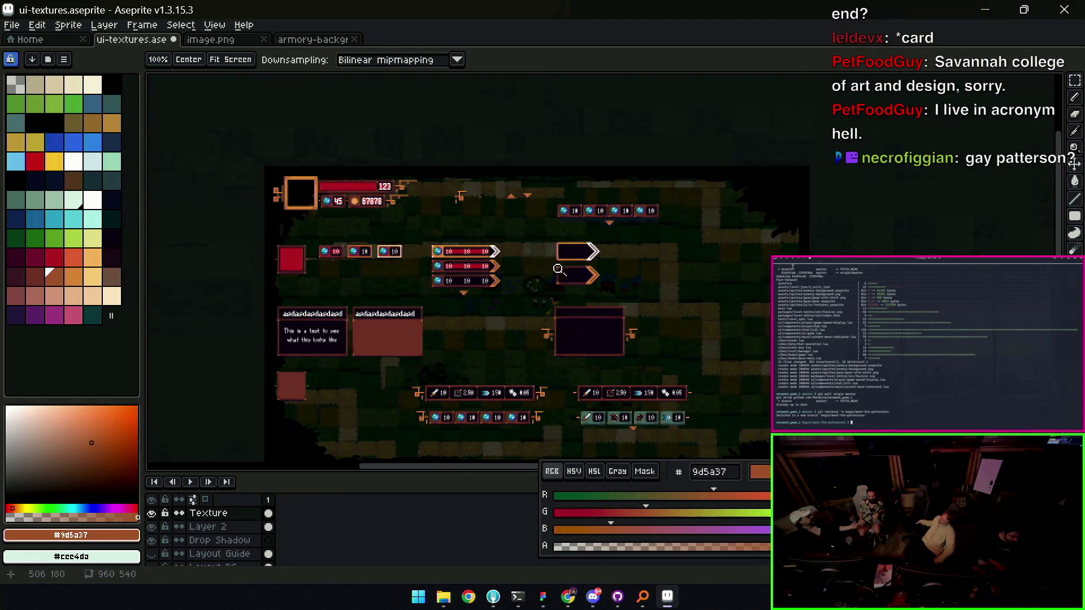
{"action": "scroll", "coordinate": [540, 269], "scroll_direction": "up", "scroll_amount": 4}
Move the lower banner's arrow tip about 160 px right and stretch the middle strip to join it
{"action": "key", "text": "m"}
{"action": "left_click_drag", "start_coordinate": [537, 342], "coordinate": [673, 237]}
{"action": "left_click_drag", "start_coordinate": [588, 286], "coordinate": [678, 286]}
{"action": "left_click_drag", "start_coordinate": [627, 241], "coordinate": [643, 355]}
{"action": "left_click_drag", "start_coordinate": [626, 301], "coordinate": [504, 285]}
{"action": "key", "text": "ctrl+d"}
On the Demo Content layer, place a test text box on the lower banner and discard it
{"action": "scroll", "coordinate": [527, 286], "scroll_direction": "up", "scroll_amount": 1}
{"action": "scroll", "coordinate": [217, 551], "scroll_direction": "up", "scroll_amount": 2}
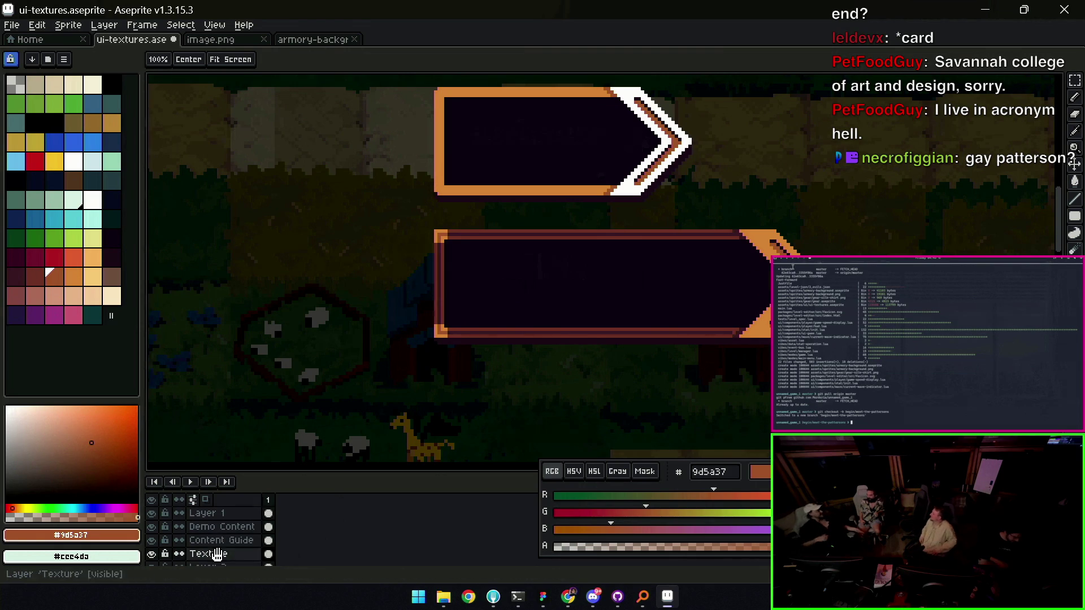
{"action": "left_click", "coordinate": [221, 527]}
{"action": "key", "text": "t"}
{"action": "left_click", "coordinate": [467, 273]}
{"action": "type", "text": "qweqwewqeq"}
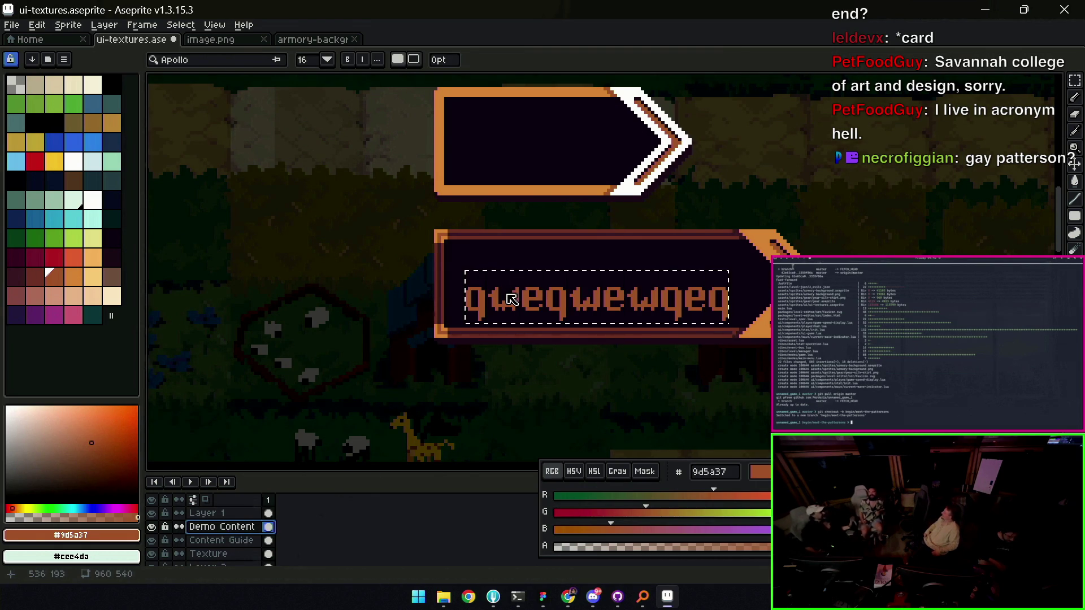
{"action": "key", "text": "Escape"}
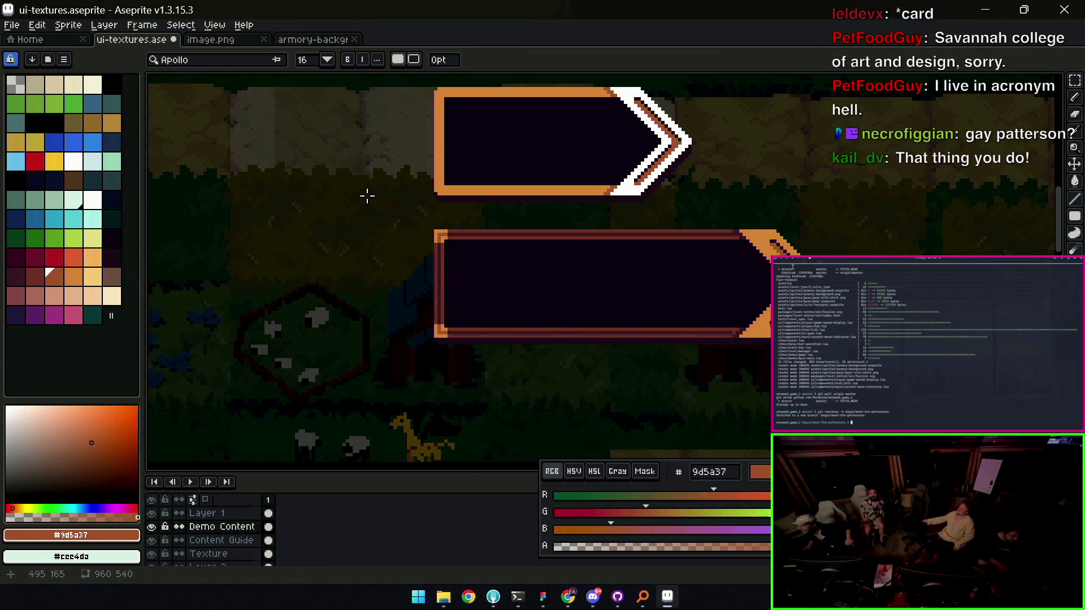
Set the text font to Ohrenstead, then discard the test text
{"action": "left_click", "coordinate": [261, 68]}
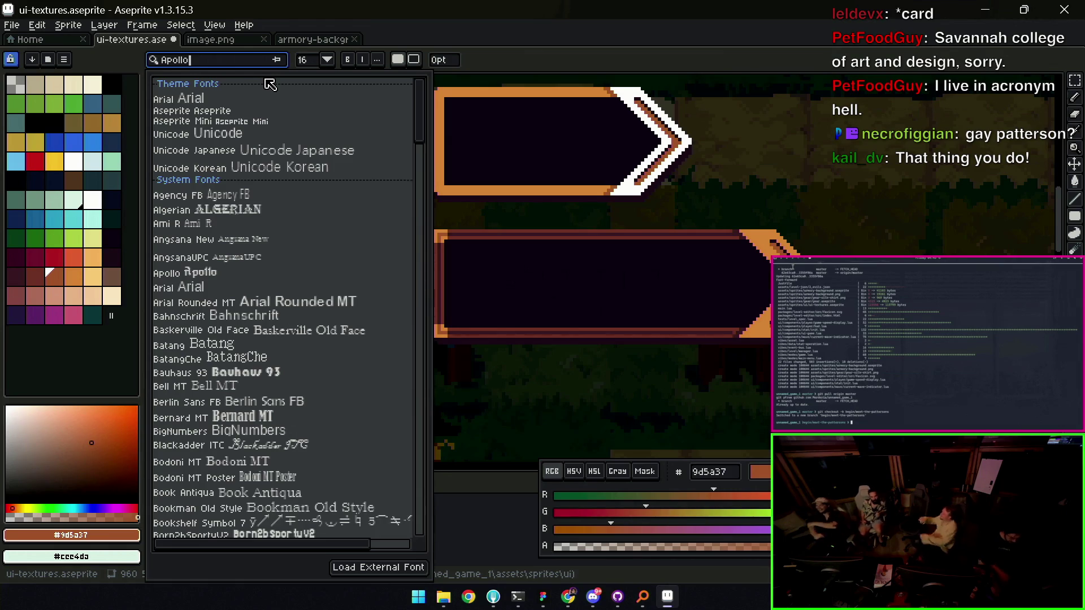
{"action": "type", "text": "ohrenst"}
{"action": "key", "text": "ctrl+a"}
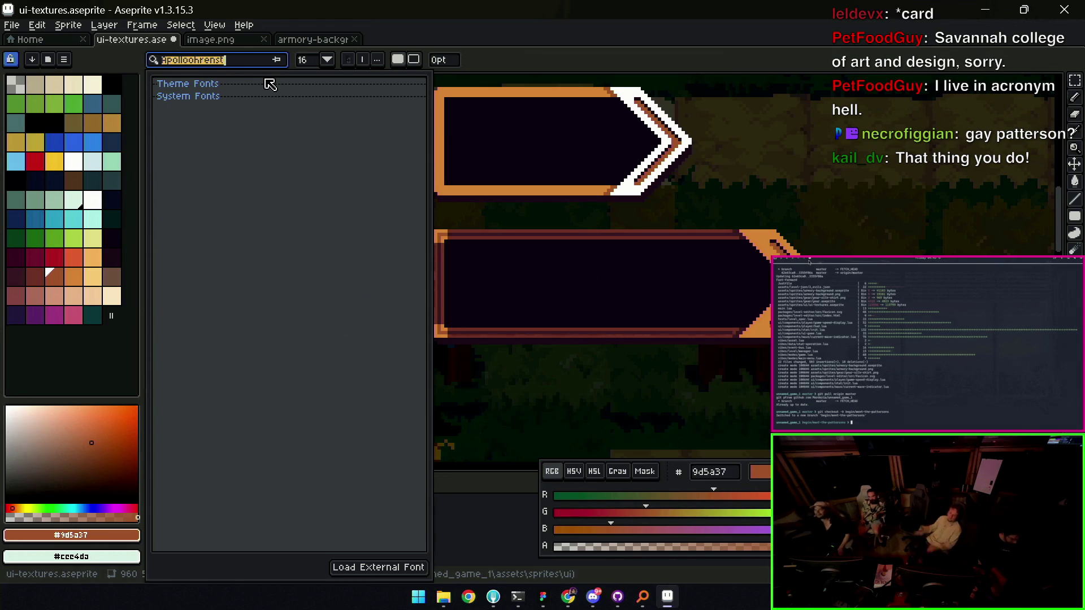
{"action": "key", "text": "BackSpace"}
{"action": "type", "text": "ohren"}
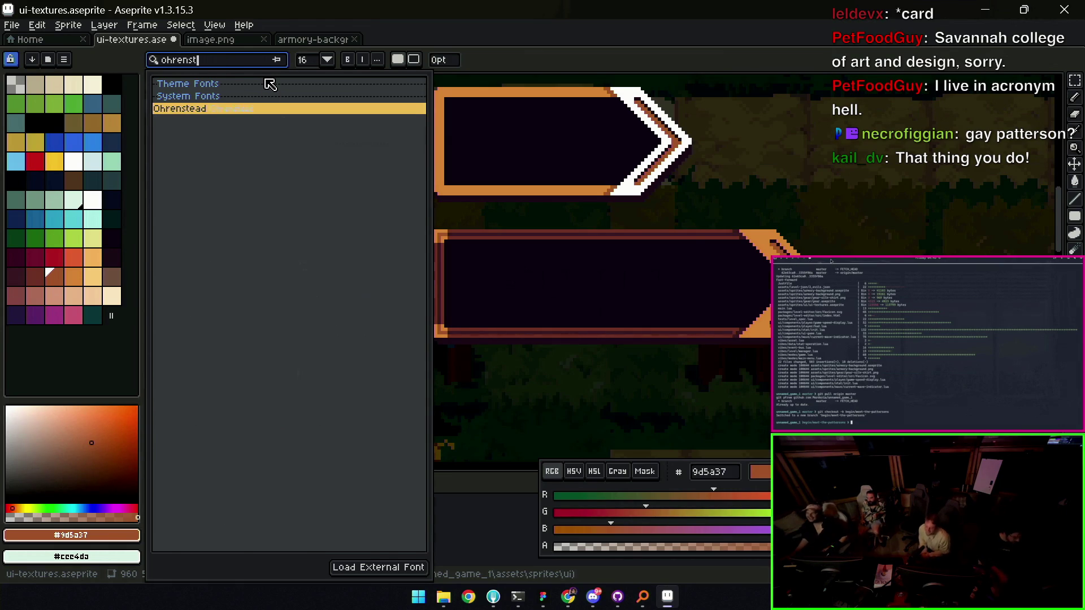
{"action": "key", "text": "Return"}
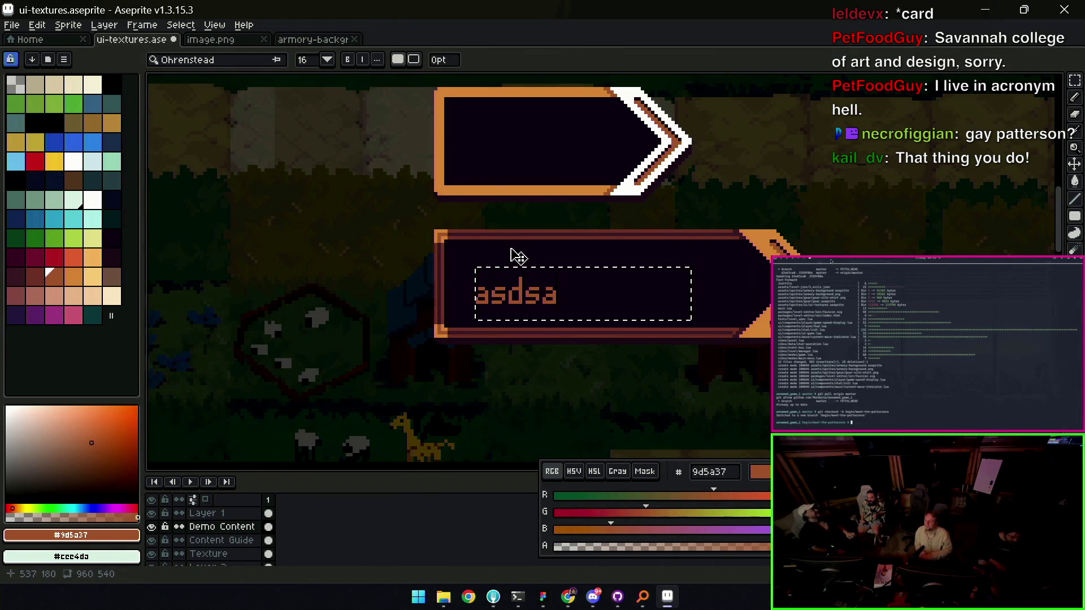
{"action": "type", "text": "dasdasd"}
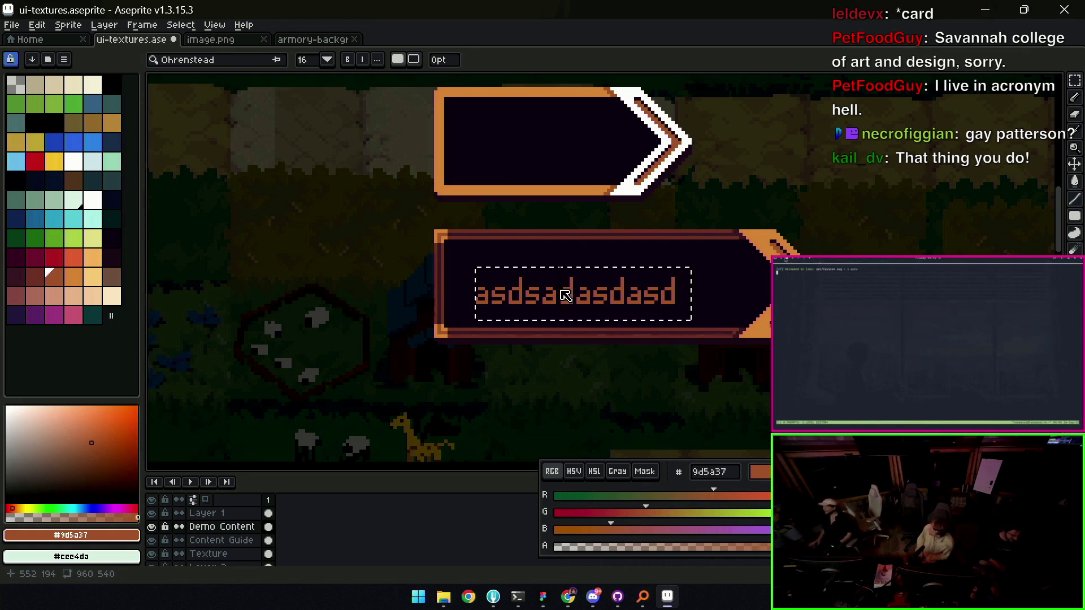
{"action": "key", "text": "Escape"}
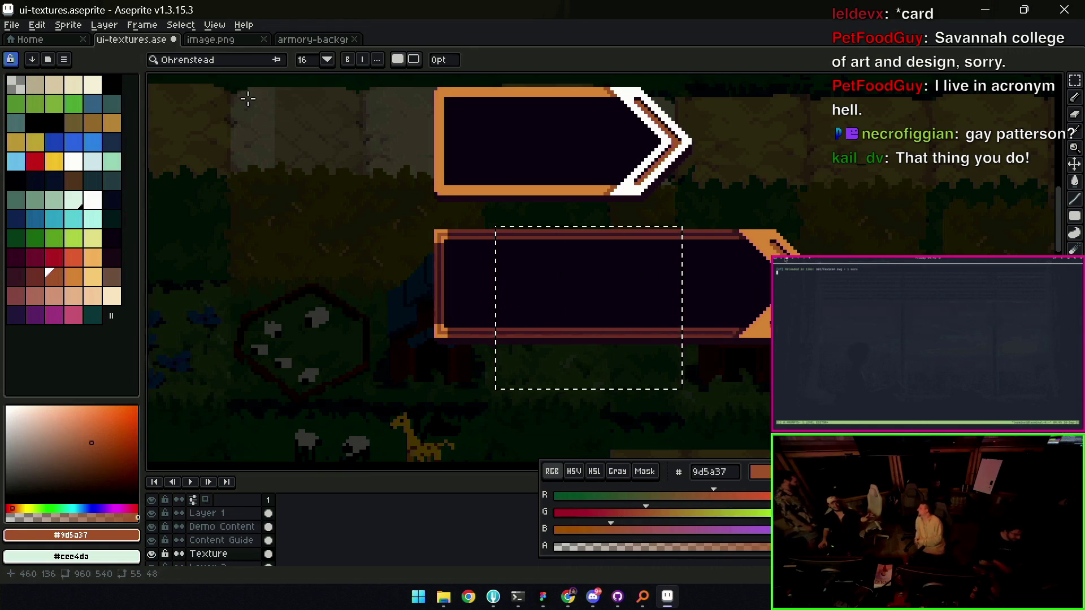
Switch the text font to Insignia
{"action": "left_click", "coordinate": [225, 62]}
{"action": "type", "text": "insignia"}
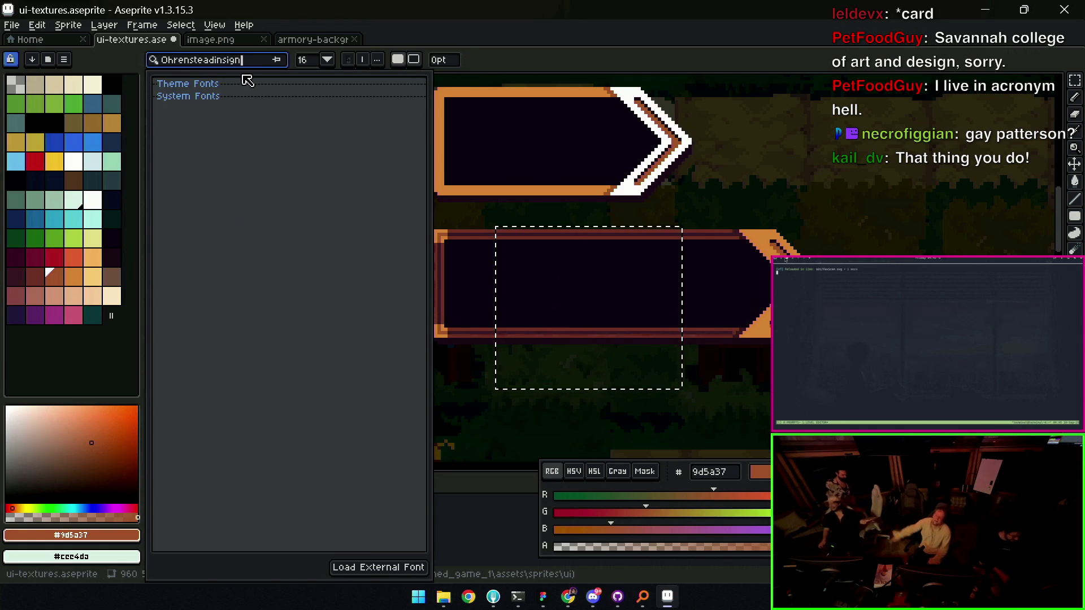
{"action": "key", "text": "ctrl+a"}
{"action": "type", "text": "Insignia"}
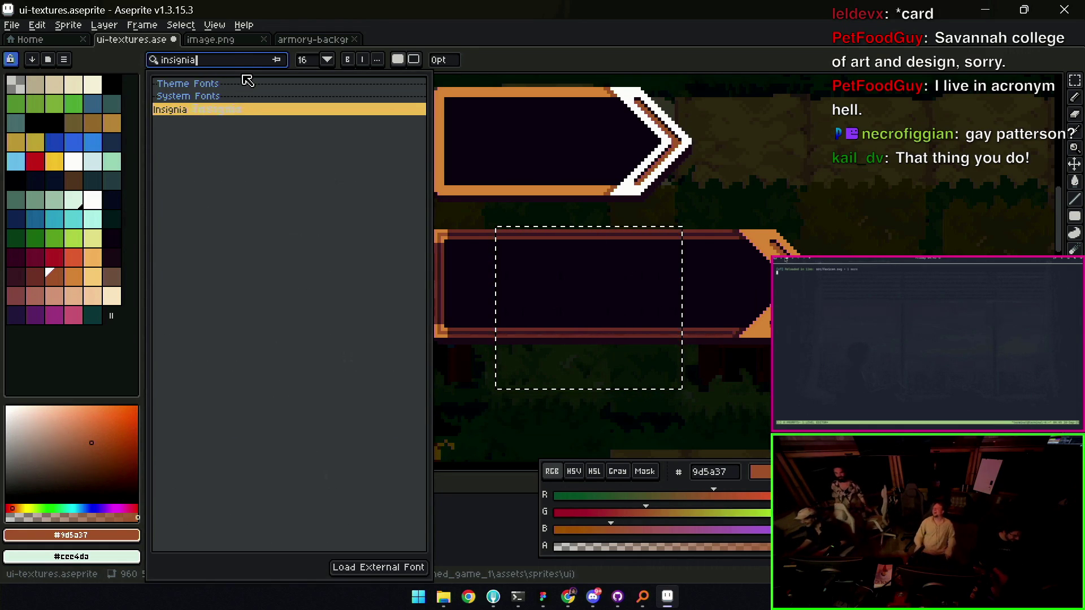
{"action": "key", "text": "Return"}
{"action": "type", "text": "asdsa"}
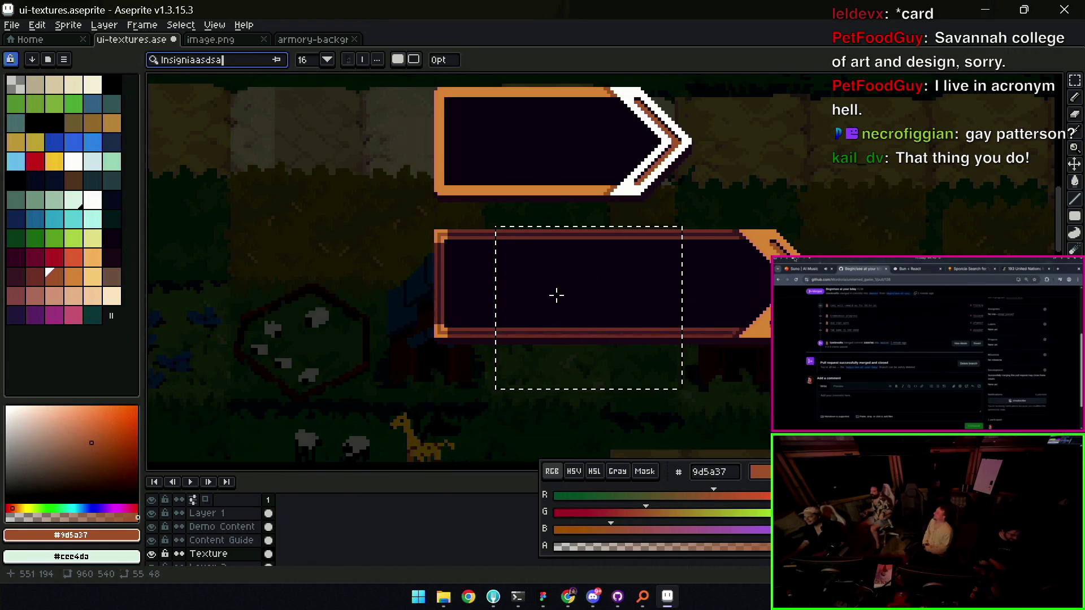
{"action": "key", "text": "BackSpace"}
{"action": "key", "text": "BackSpace"}
{"action": "key", "text": "BackSpace"}
{"action": "key", "text": "Return"}
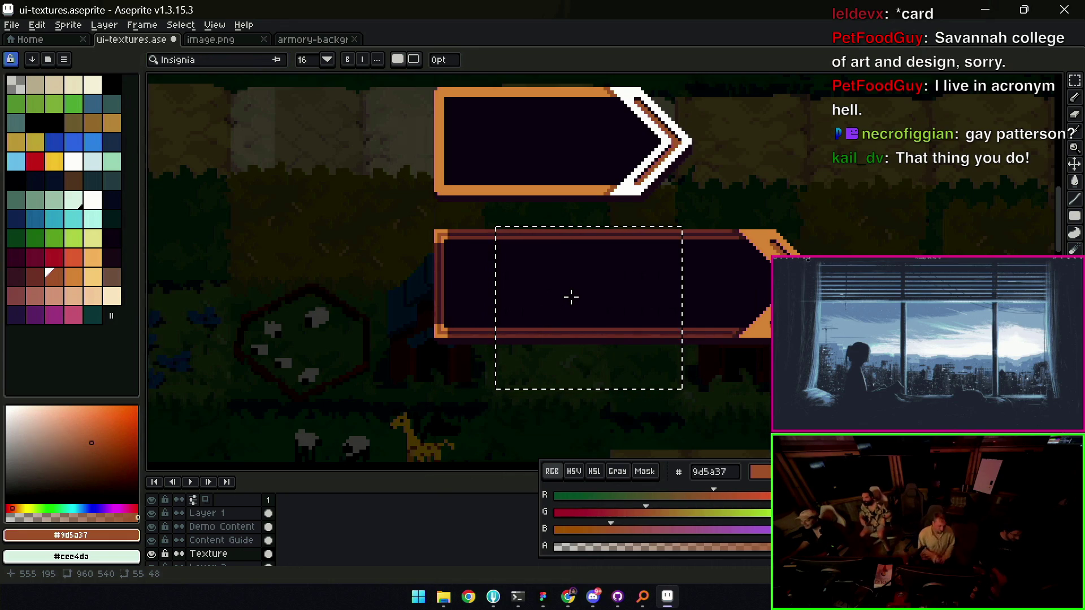
Type 'Continue' on the lower banner and eyedrop white from the upper chevron
{"action": "left_click", "coordinate": [513, 286]}
{"action": "type", "text": "asdasdsd"}
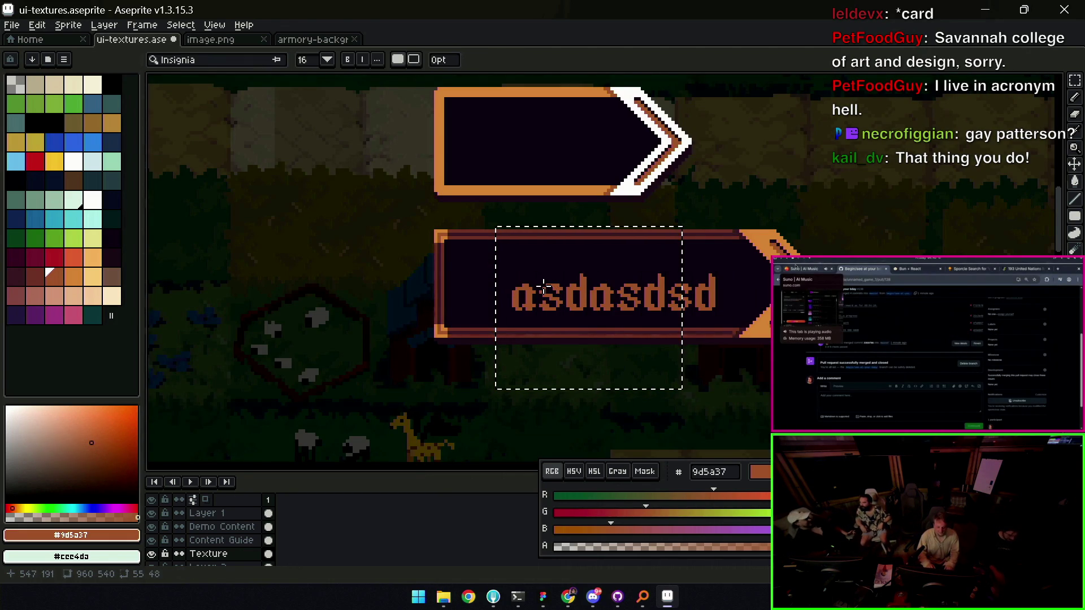
{"action": "key", "text": "Return"}
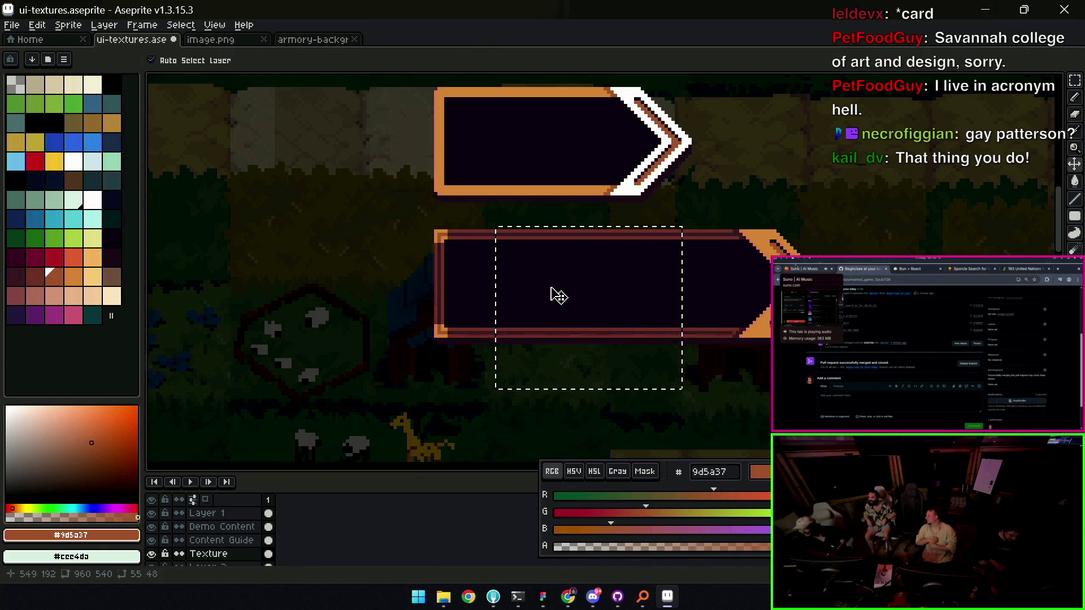
{"action": "key", "text": "t"}
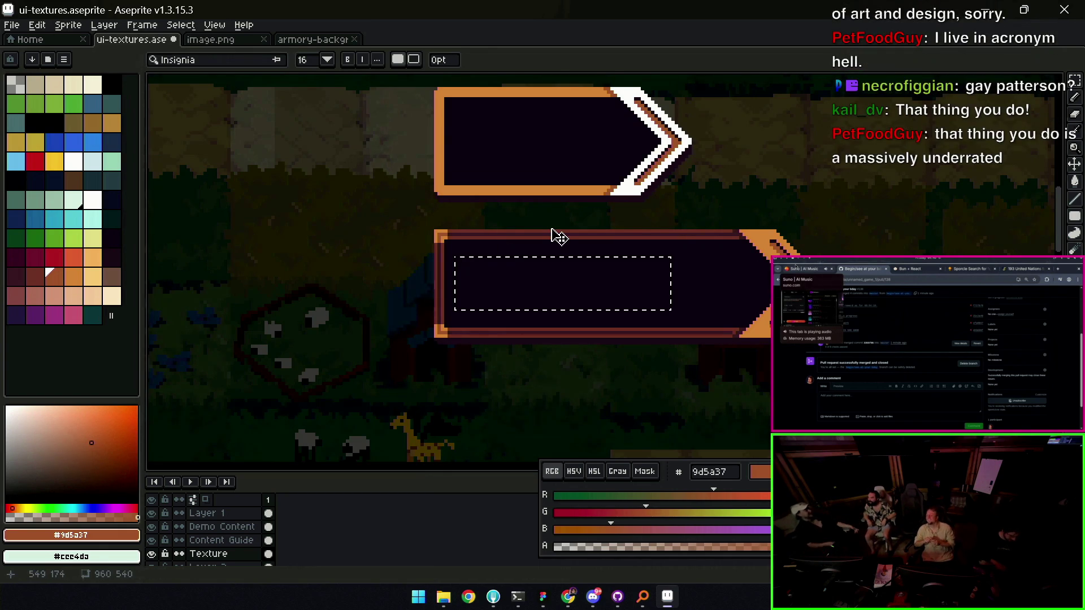
{"action": "type", "text": "Continue"}
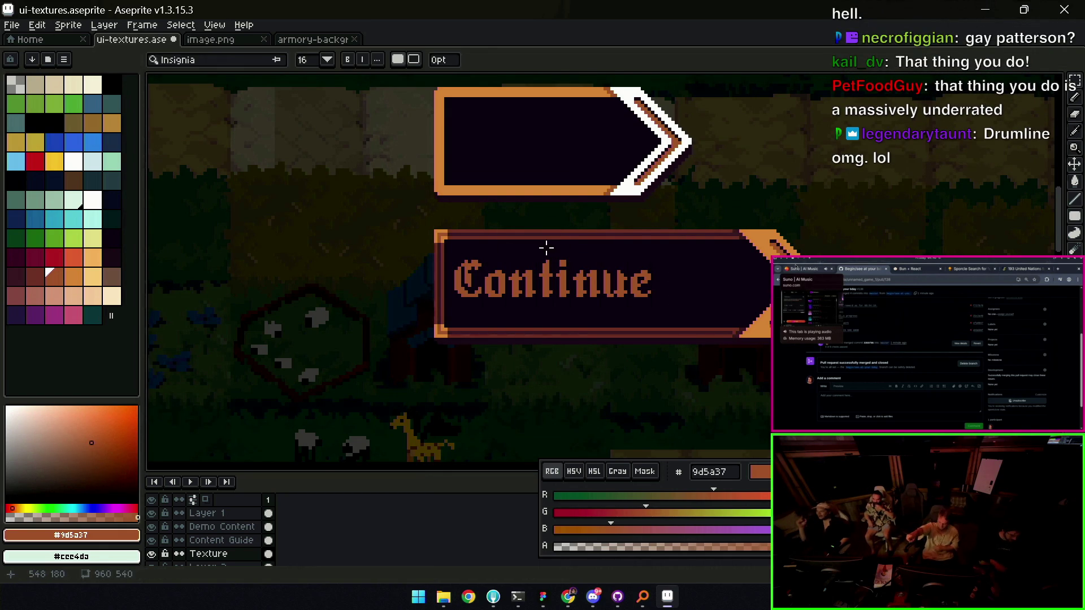
{"action": "mouse_move", "coordinate": [562, 285]}
{"action": "left_mouse_down"}
{"action": "mouse_move", "coordinate": [576, 290]}
{"action": "mouse_move", "coordinate": [558, 288]}
{"action": "left_mouse_up"}
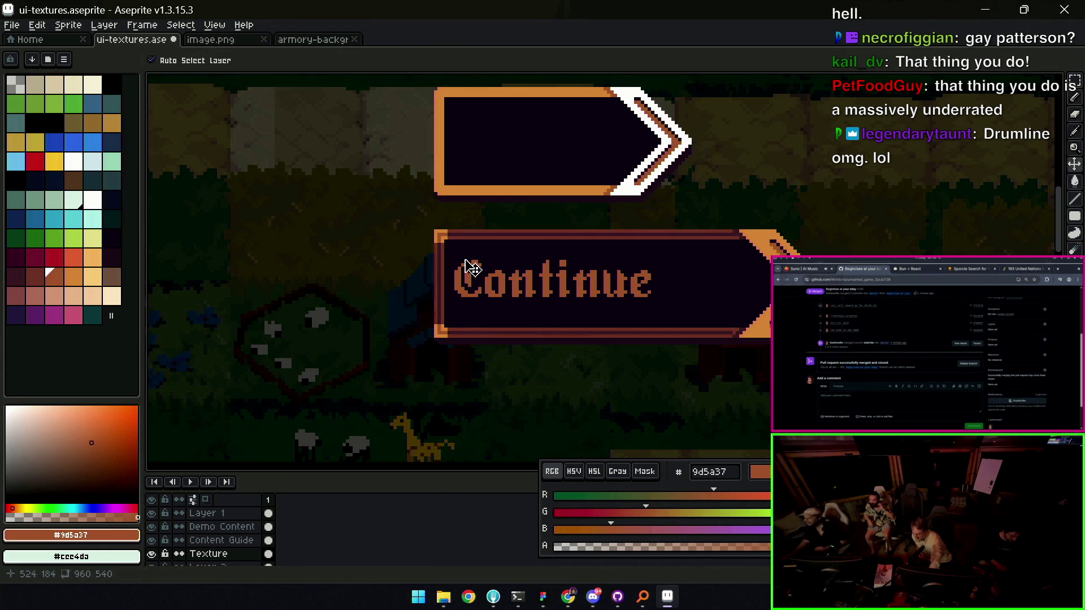
{"action": "key", "text": "i"}
{"action": "left_click", "coordinate": [620, 186]}
Try recolouring the Continue lettering white, undo it, and delete the text
{"action": "key", "text": "g"}
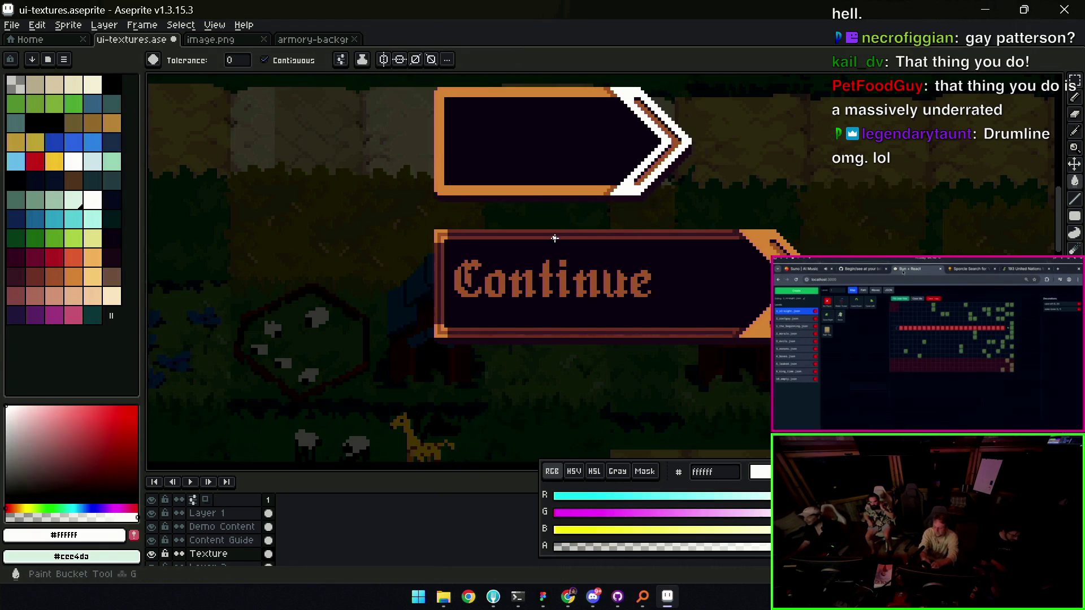
{"action": "left_click", "coordinate": [475, 281]}
{"action": "key", "text": "ctrl+z"}
{"action": "key", "text": "m"}
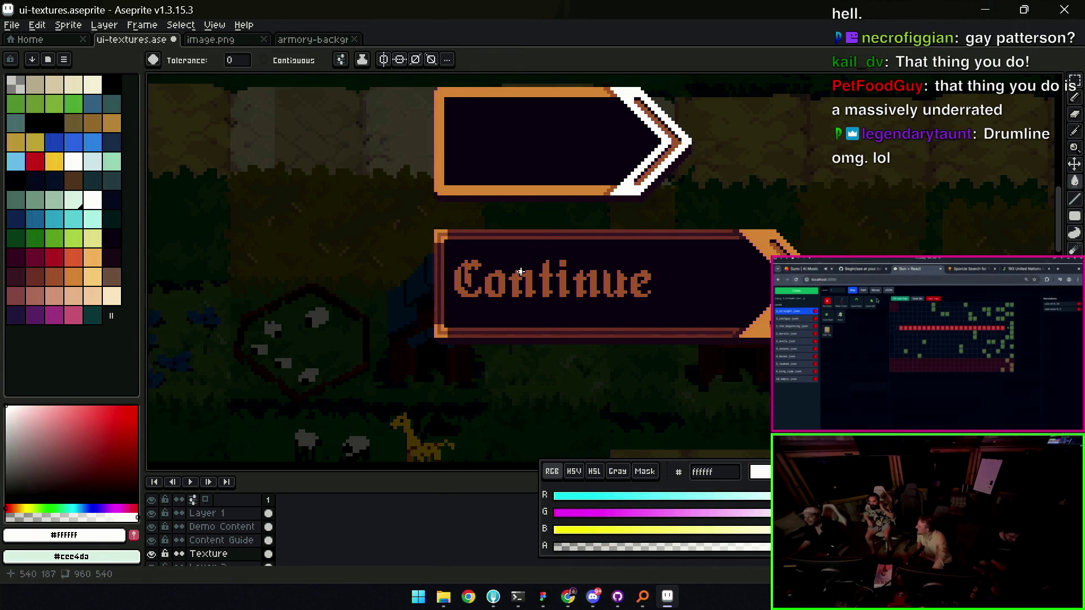
{"action": "left_click_drag", "start_coordinate": [453, 308], "coordinate": [616, 248]}
{"action": "key", "text": "g"}
{"action": "left_click", "coordinate": [543, 280]}
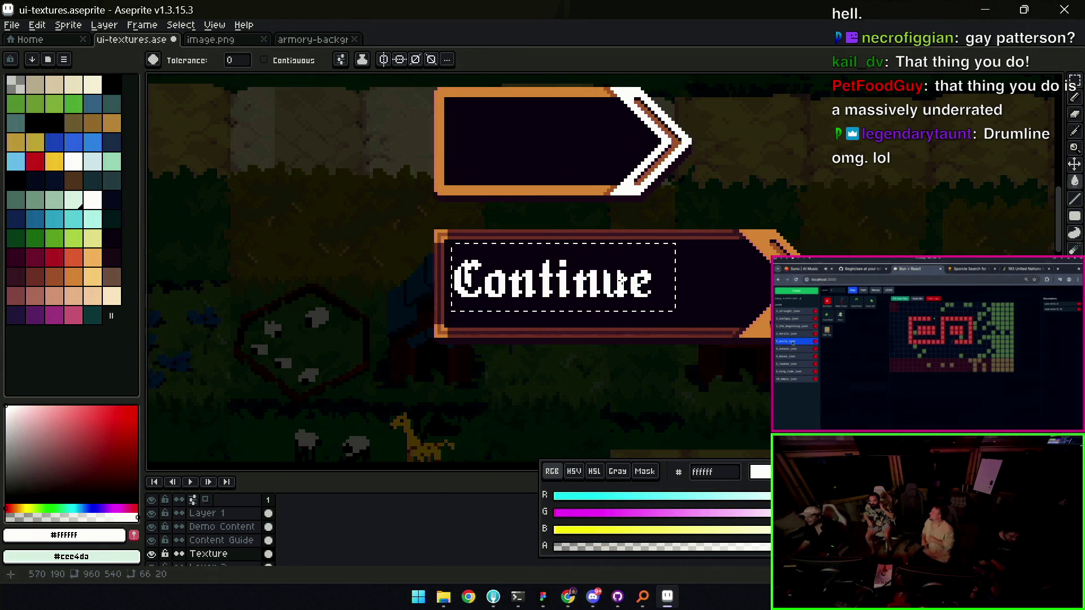
{"action": "key", "text": "z"}
{"action": "scroll", "coordinate": [540, 269], "scroll_direction": "down", "scroll_amount": 3}
{"action": "scroll", "coordinate": [540, 269], "scroll_direction": "down", "scroll_amount": 1}
{"action": "scroll", "coordinate": [613, 255], "scroll_direction": "up", "scroll_amount": 1}
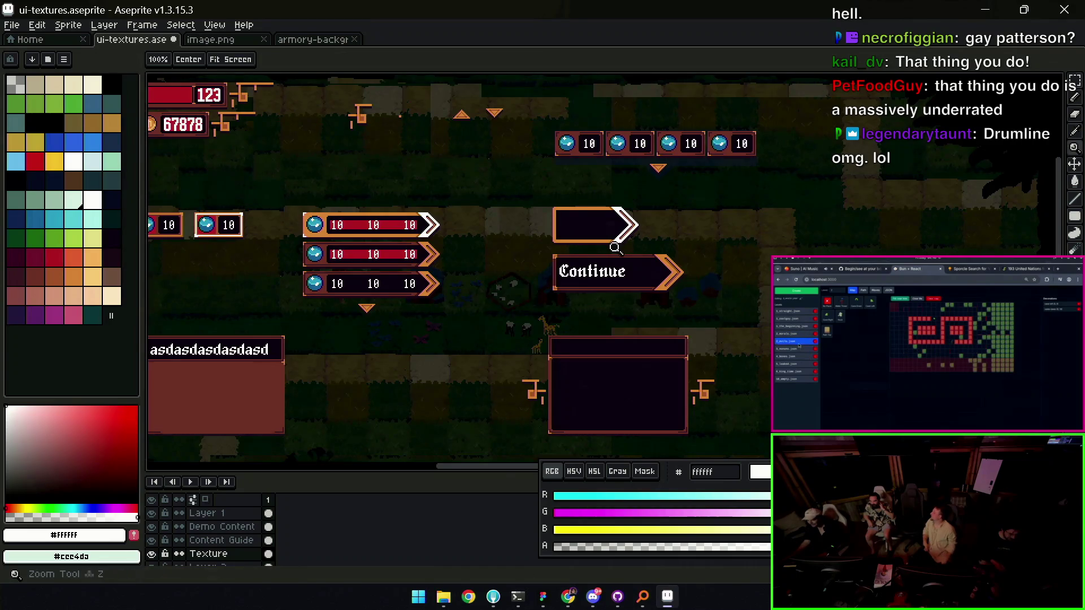
{"action": "scroll", "coordinate": [612, 251], "scroll_direction": "up", "scroll_amount": 1}
{"action": "key", "text": "ctrl+z"}
{"action": "key", "text": "Delete"}
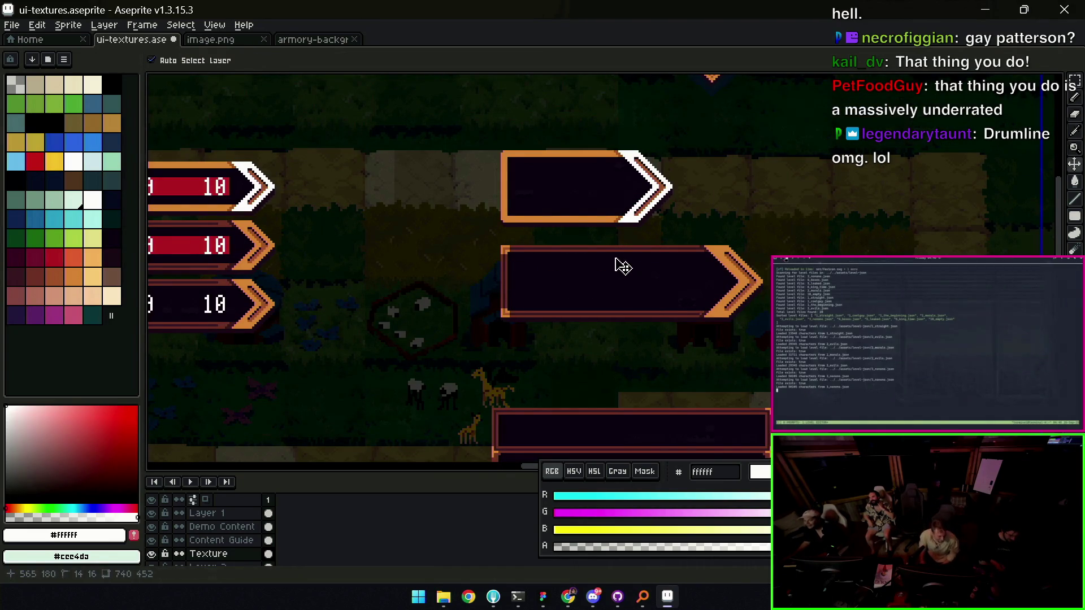
Shorten the lower arrow box by sliding its tip and a body strip left
{"action": "scroll", "coordinate": [613, 276], "scroll_direction": "up", "scroll_amount": 1}
{"action": "left_click_drag", "start_coordinate": [614, 276], "coordinate": [606, 269]}
{"action": "key", "text": "m"}
{"action": "left_click_drag", "start_coordinate": [677, 213], "coordinate": [840, 397]}
{"action": "left_click_drag", "start_coordinate": [798, 297], "coordinate": [686, 297]}
{"action": "key", "text": "ctrl+z"}
{"action": "mouse_move", "coordinate": [564, 206]}
{"action": "left_mouse_down"}
{"action": "mouse_move", "coordinate": [719, 307]}
{"action": "mouse_move", "coordinate": [733, 297]}
{"action": "mouse_move", "coordinate": [663, 296]}
{"action": "left_mouse_up"}
{"action": "mouse_move", "coordinate": [569, 215]}
{"action": "left_mouse_down"}
{"action": "mouse_move", "coordinate": [717, 361]}
{"action": "mouse_move", "coordinate": [719, 384]}
{"action": "left_mouse_up"}
{"action": "left_click_drag", "start_coordinate": [670, 291], "coordinate": [652, 291]}
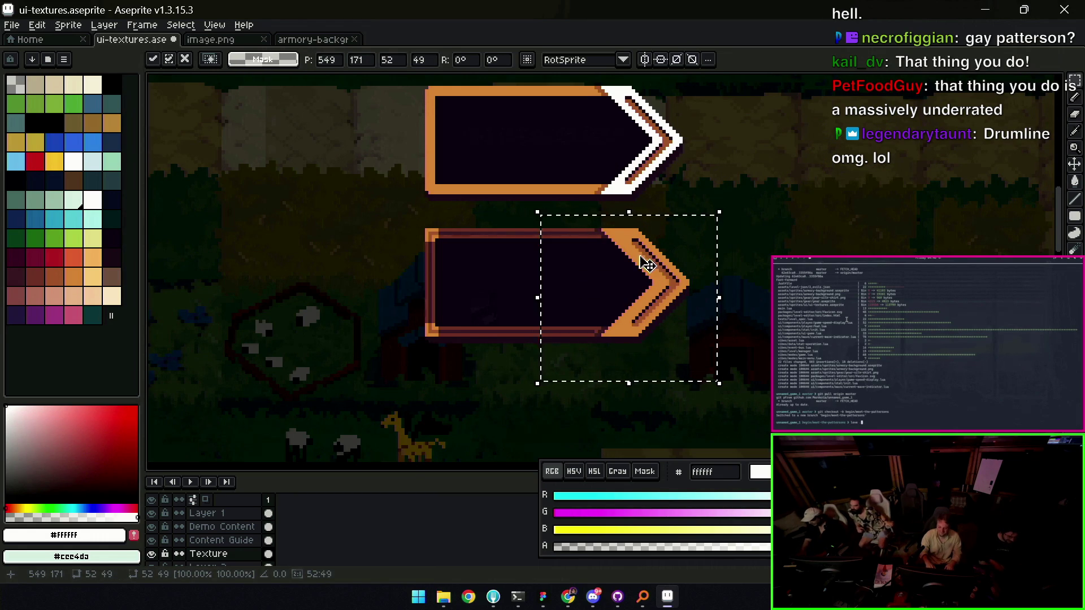
{"action": "key", "text": "ctrl+d"}
Move both arrow boxes about 120 px left
{"action": "left_click_drag", "start_coordinate": [621, 178], "coordinate": [627, 214]}
{"action": "key", "text": "z"}
{"action": "scroll", "coordinate": [644, 254], "scroll_direction": "up", "scroll_amount": 1}
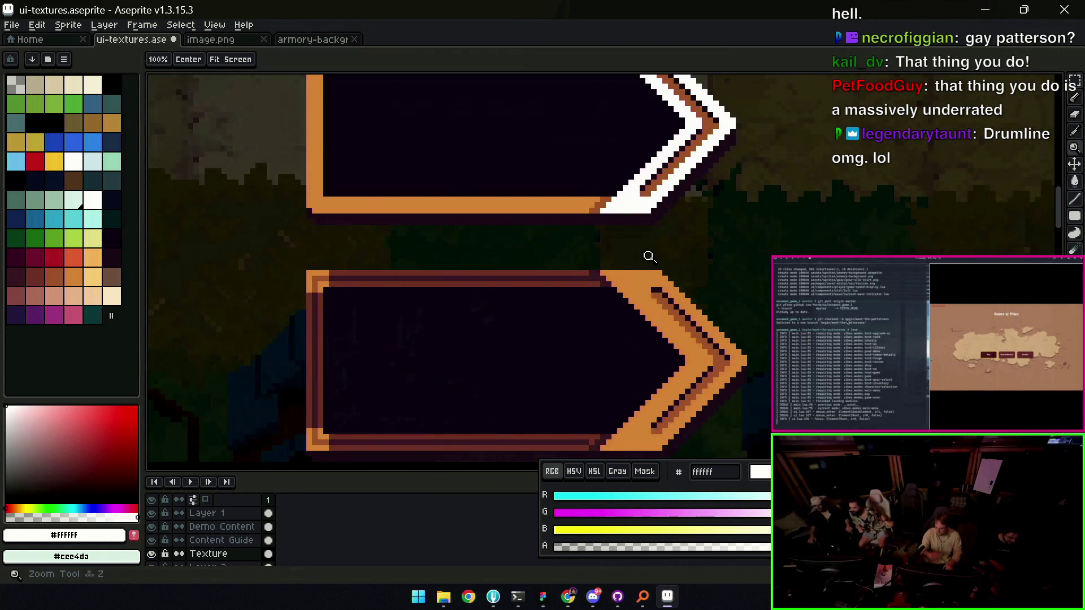
{"action": "scroll", "coordinate": [635, 249], "scroll_direction": "down", "scroll_amount": 4}
{"action": "scroll", "coordinate": [612, 253], "scroll_direction": "up", "scroll_amount": 2}
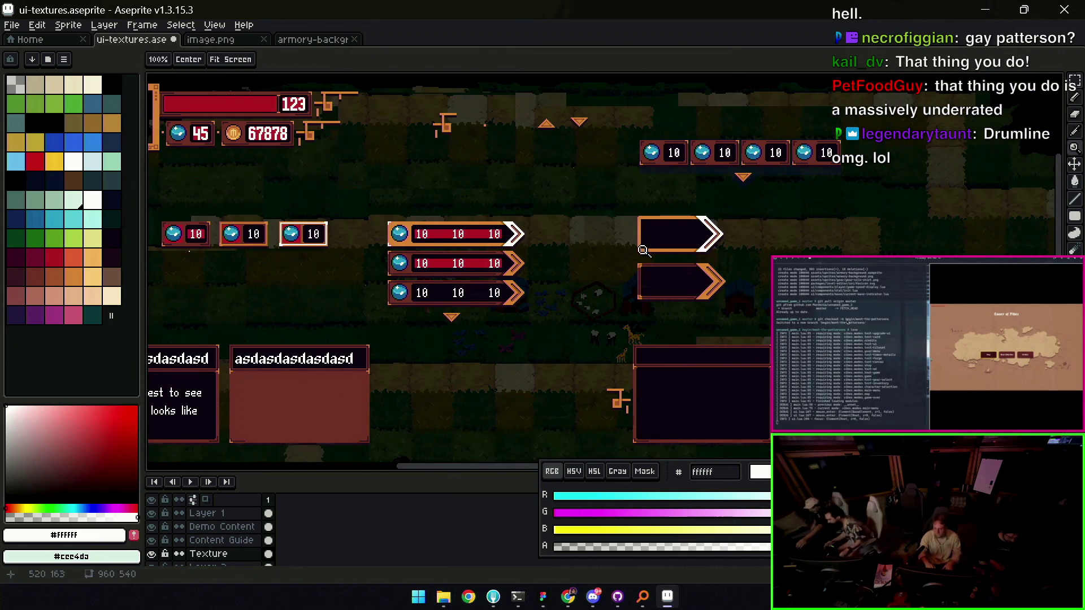
{"action": "key", "text": "m"}
{"action": "left_click_drag", "start_coordinate": [617, 309], "coordinate": [750, 206]}
{"action": "left_click_drag", "start_coordinate": [678, 255], "coordinate": [599, 253]}
{"action": "key", "text": "ctrl+d"}
Pencil white pixels on the upper box's lower-left and top-left corners, then eyedrop its orange border
{"action": "key", "text": "z"}
{"action": "scroll", "coordinate": [585, 253], "scroll_direction": "up", "scroll_amount": 3}
{"action": "key", "text": "b"}
{"action": "left_click_drag", "start_coordinate": [517, 264], "coordinate": [530, 267]}
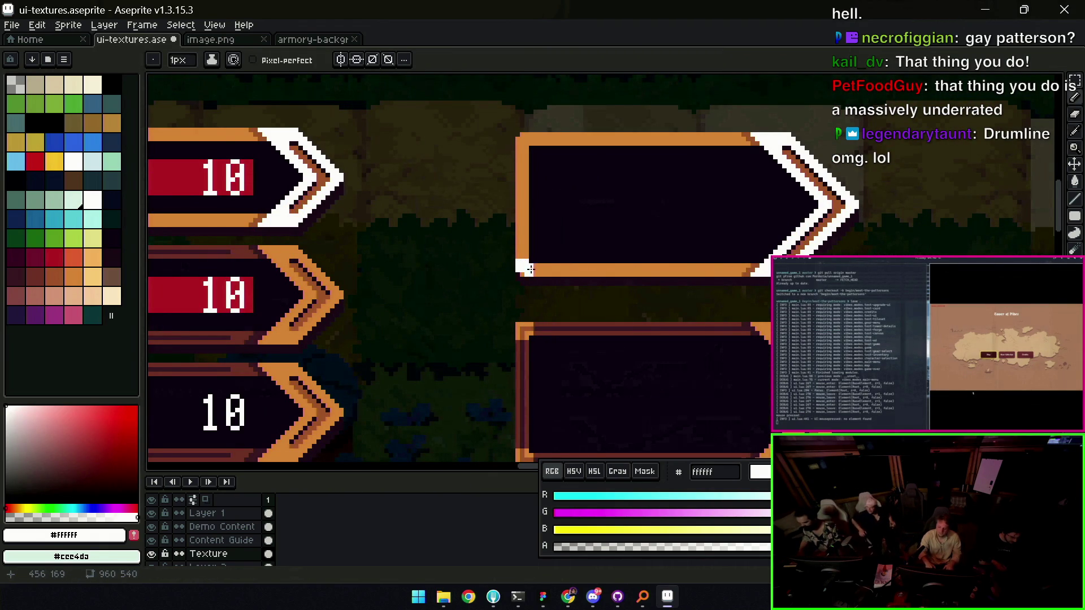
{"action": "left_click_drag", "start_coordinate": [518, 148], "coordinate": [524, 139]}
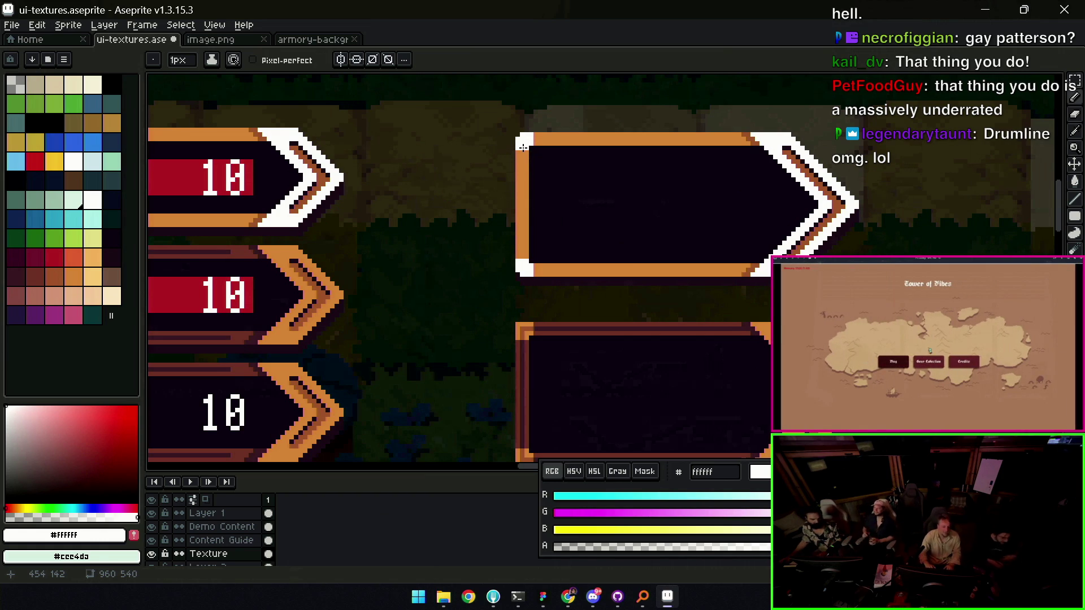
{"action": "left_click", "coordinate": [525, 145], "text": "alt"}
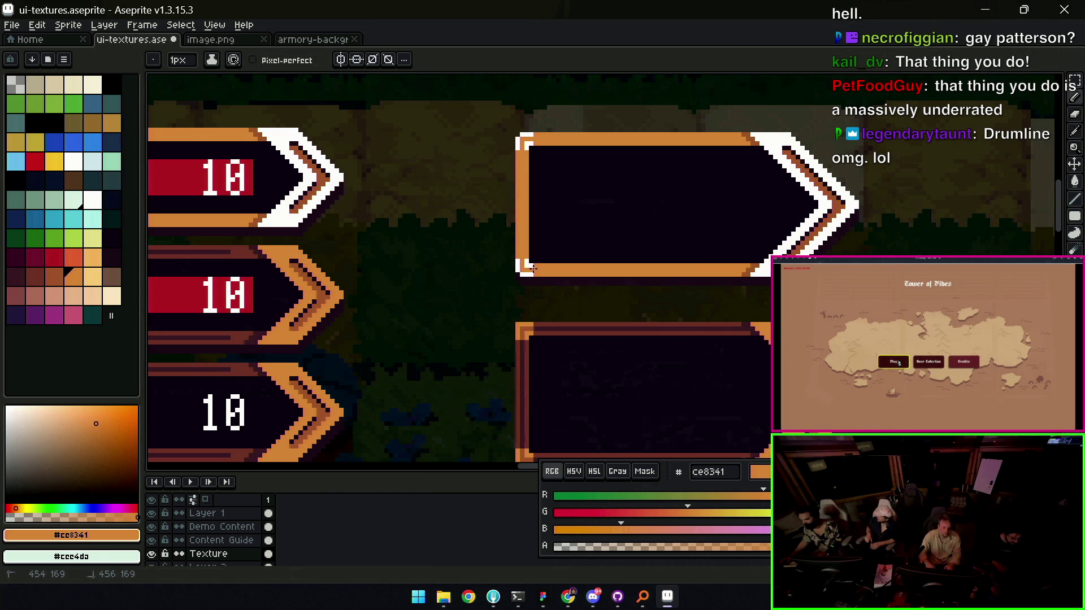
{"action": "key", "text": "z"}
{"action": "scroll", "coordinate": [518, 243], "scroll_direction": "down", "scroll_amount": 3}
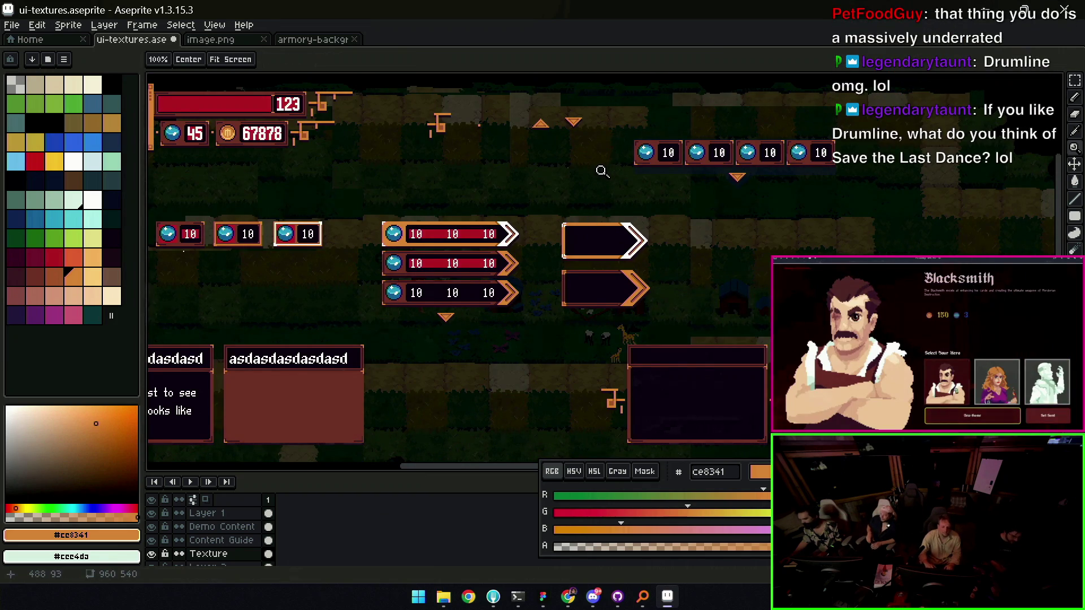
Save ui-textures.aseprite and pan around the sheet to review the arrow boxes
{"action": "key", "text": "ctrl+s"}
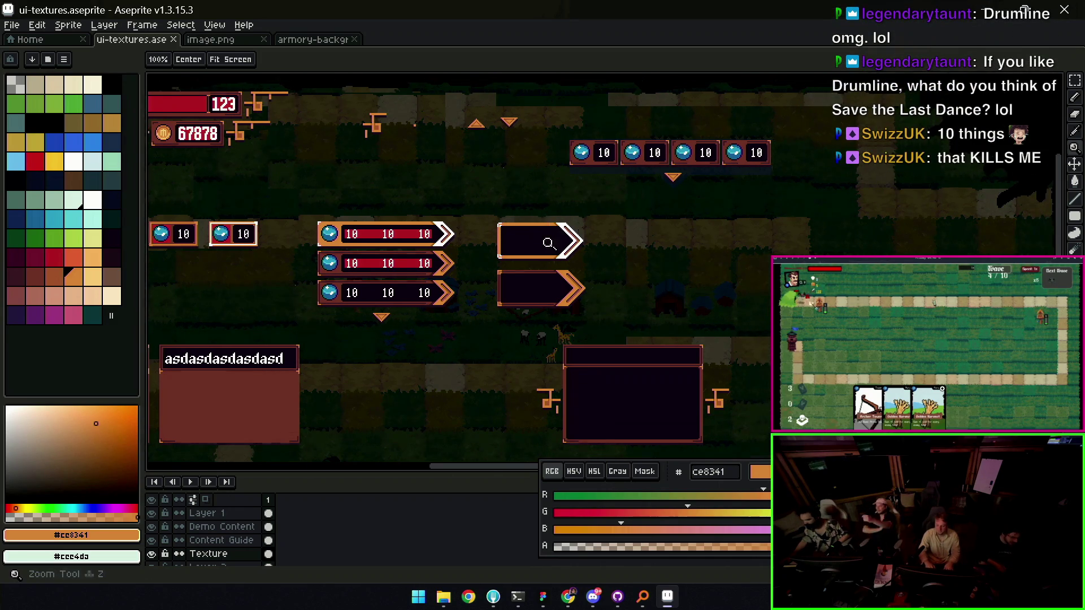
{"action": "scroll", "coordinate": [571, 237], "scroll_direction": "up", "scroll_amount": 3}
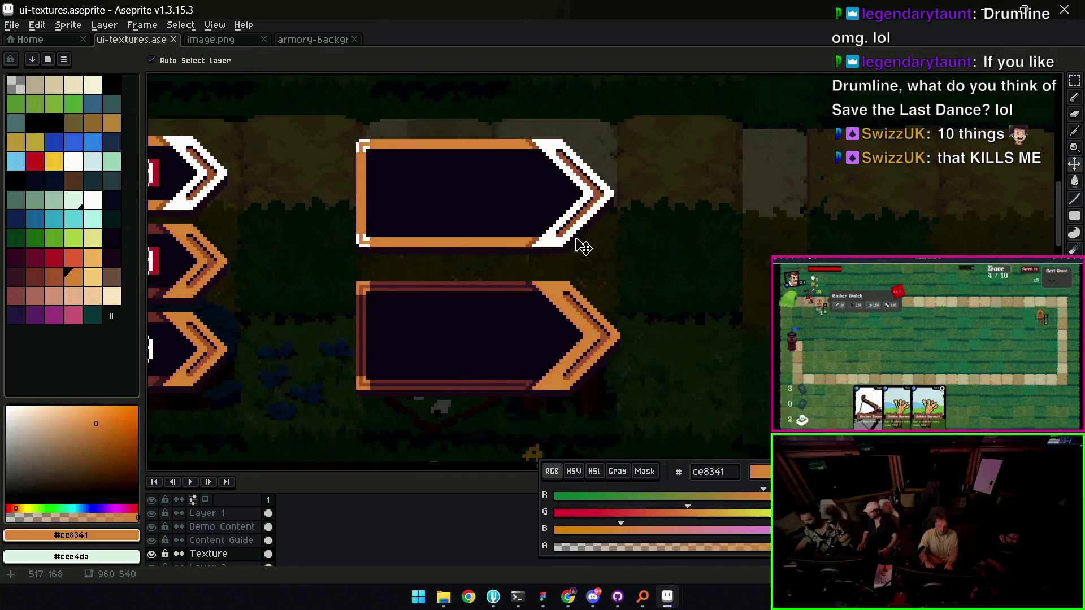
{"action": "scroll", "coordinate": [571, 240], "scroll_direction": "down", "scroll_amount": 2}
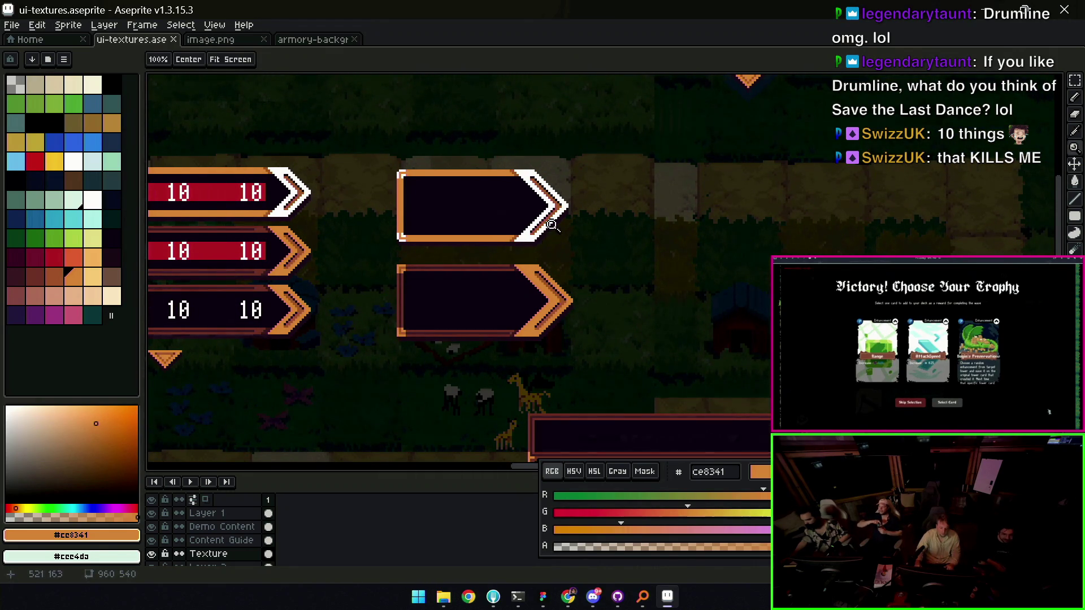
{"action": "scroll", "coordinate": [565, 225], "scroll_direction": "down", "scroll_amount": 2}
{"action": "mouse_move", "coordinate": [565, 226]}
{"action": "left_mouse_down"}
{"action": "mouse_move", "coordinate": [608, 215]}
{"action": "mouse_move", "coordinate": [649, 265]}
{"action": "left_mouse_up"}
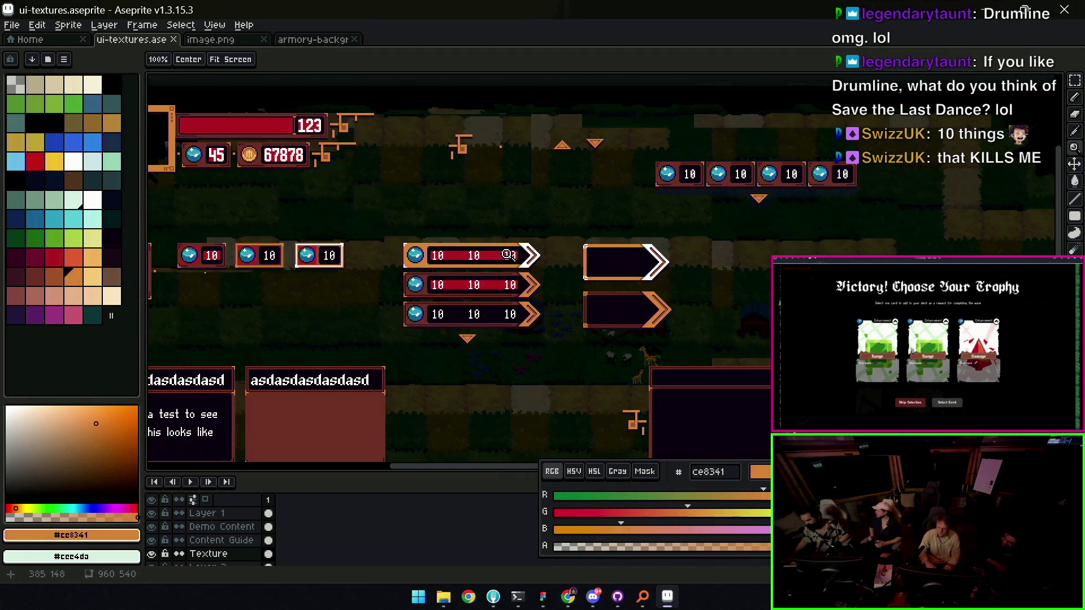
{"action": "left_click_drag", "start_coordinate": [544, 280], "coordinate": [570, 267]}
{"action": "key", "text": "z"}
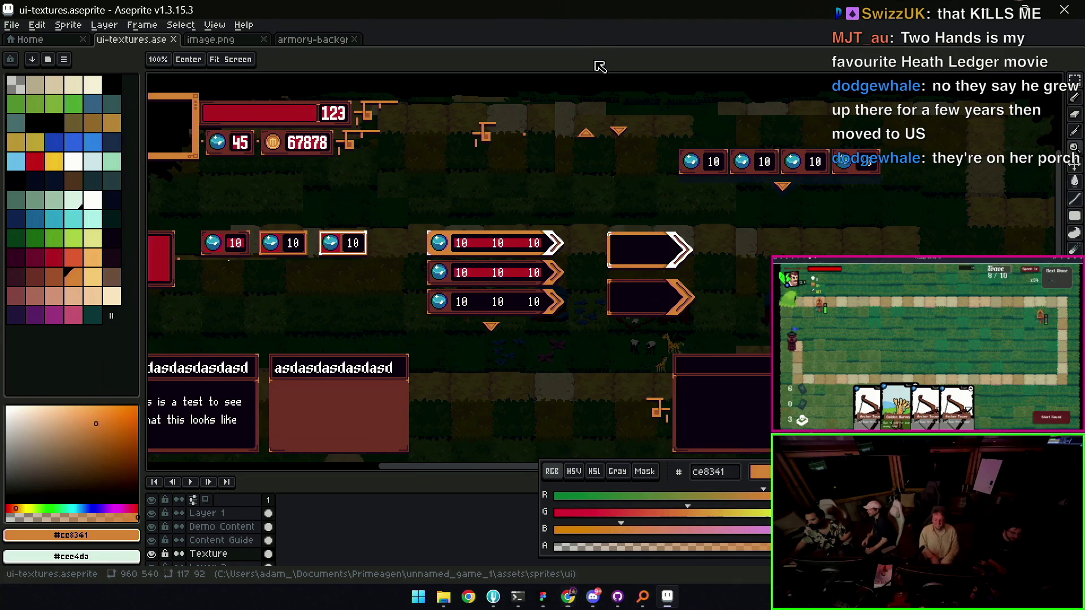
{"action": "left_click_drag", "start_coordinate": [661, 176], "coordinate": [556, 163]}
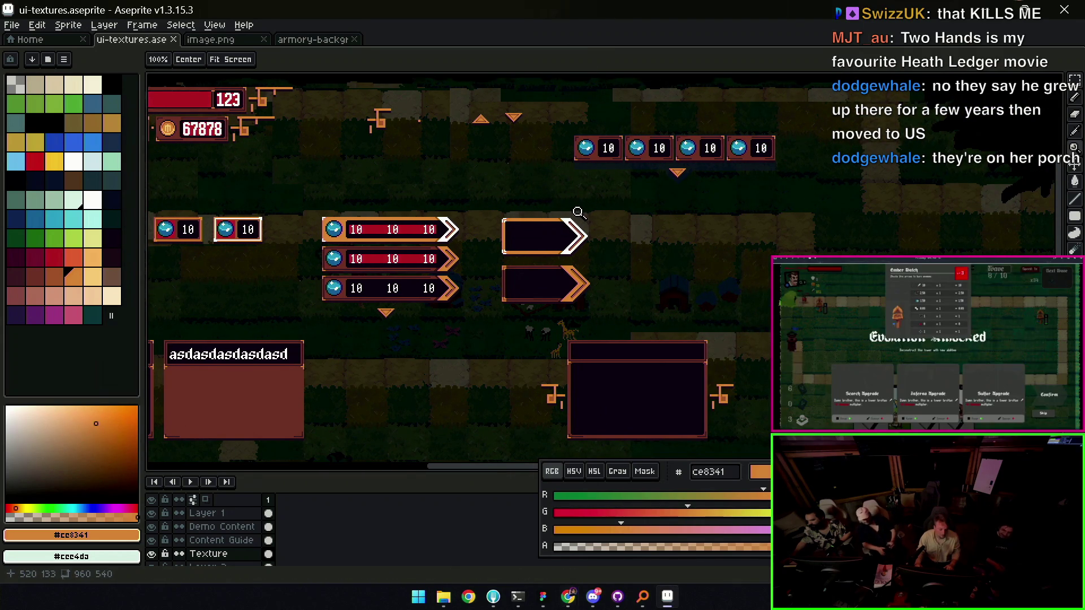
{"action": "left_click", "coordinate": [564, 224]}
{"action": "left_click", "coordinate": [554, 266]}
{"action": "key", "text": "v"}
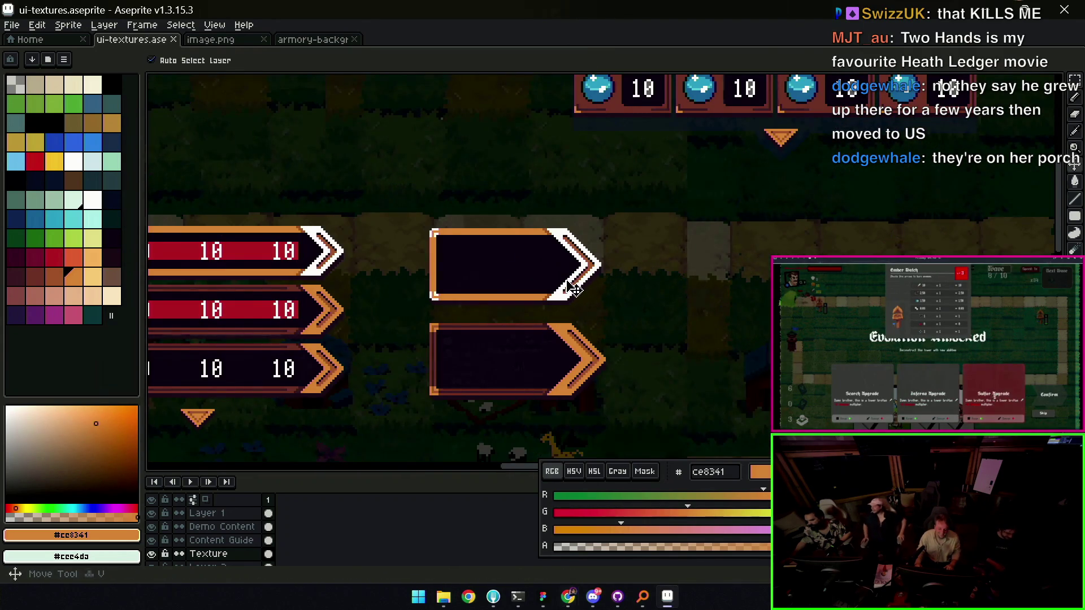
{"action": "key", "text": "i"}
{"action": "left_click", "coordinate": [572, 290]}
{"action": "key", "text": "z"}
{"action": "scroll", "coordinate": [586, 259], "scroll_direction": "down", "scroll_amount": 3}
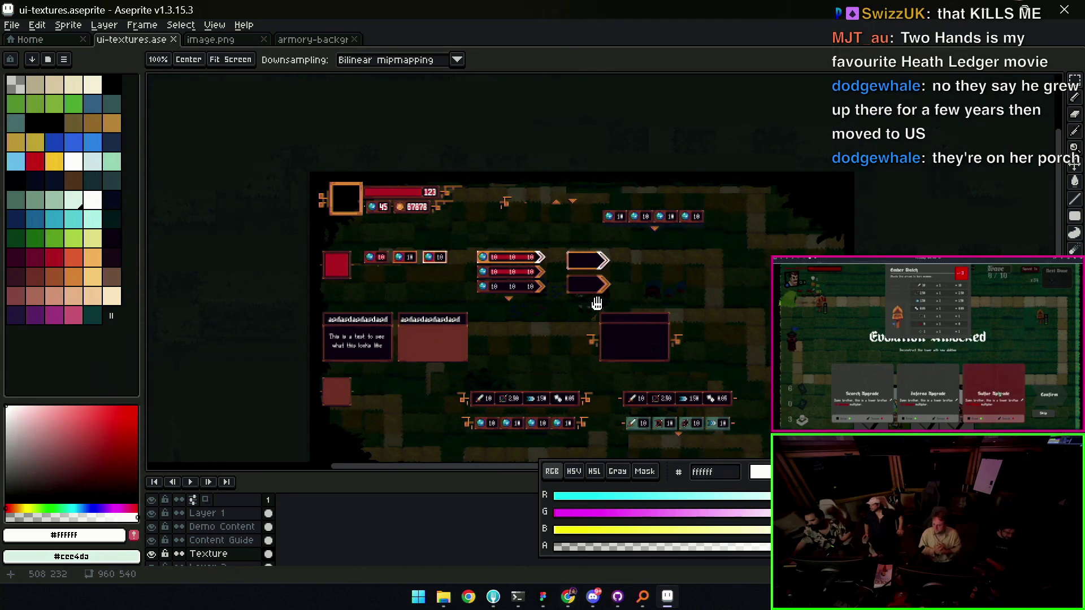
{"action": "left_click_drag", "start_coordinate": [599, 313], "coordinate": [588, 297]}
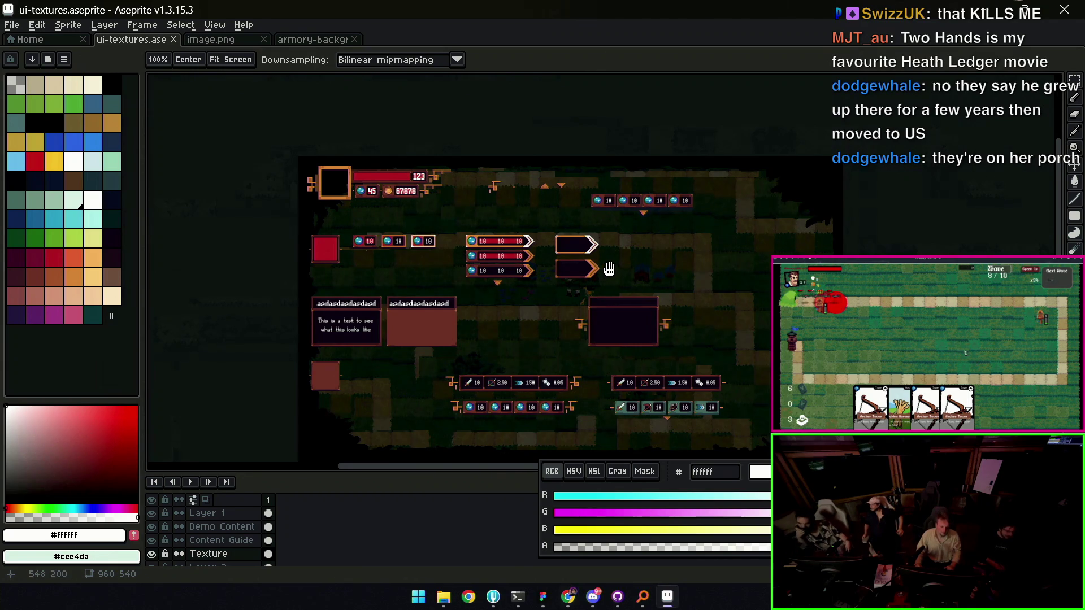
{"action": "scroll", "coordinate": [620, 276], "scroll_direction": "up", "scroll_amount": 1}
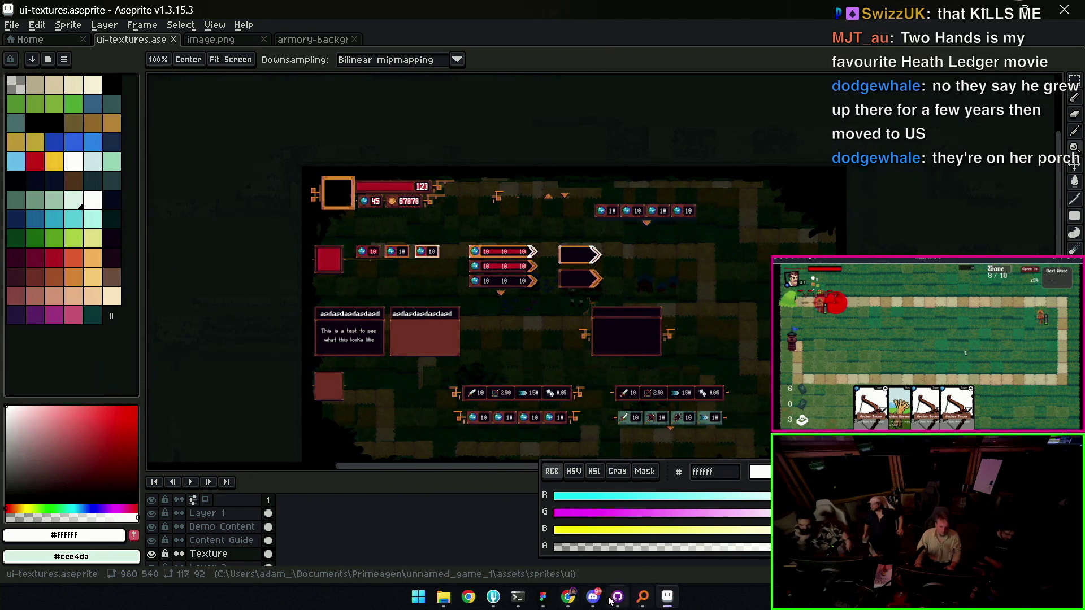
{"action": "left_click", "coordinate": [543, 598]}
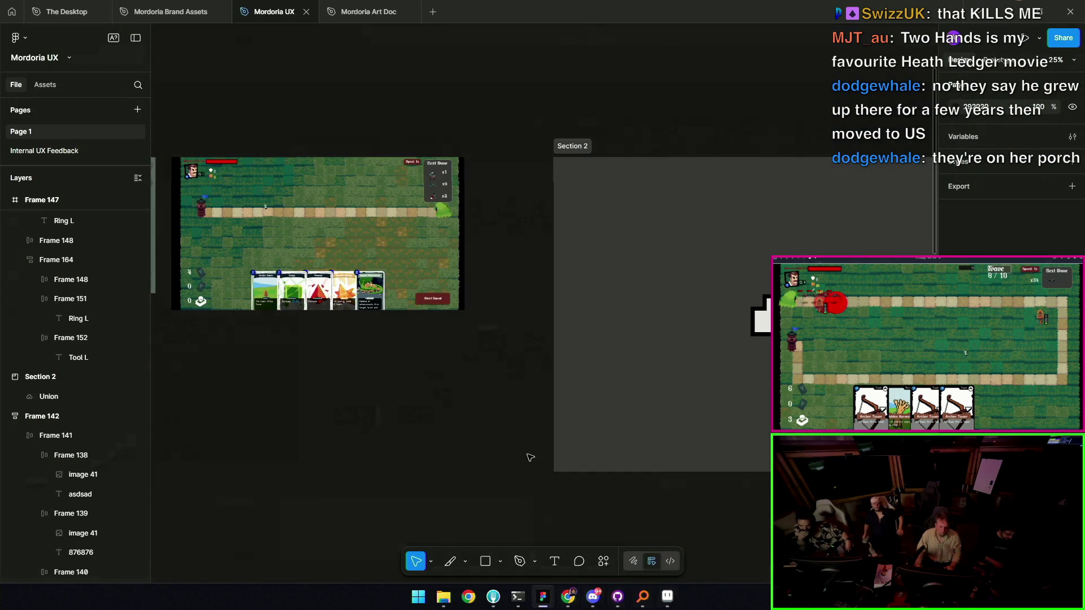
Zoom and pan around the Mordoria UX game mock-ups in Figma
{"action": "scroll", "coordinate": [612, 292], "scroll_direction": "up", "scroll_amount": 5, "text": "ctrl"}
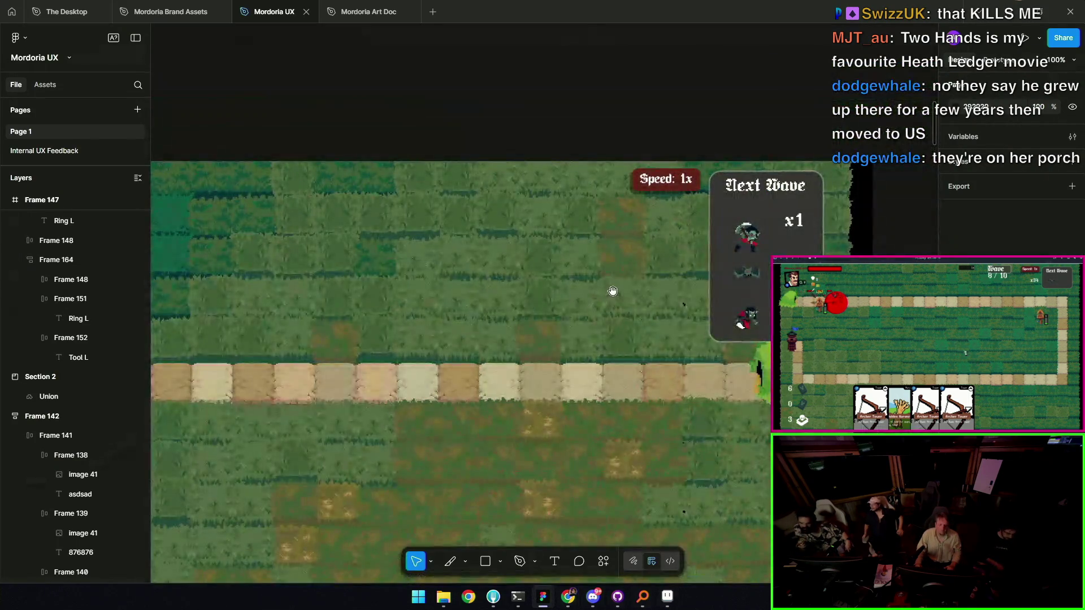
{"action": "scroll", "coordinate": [621, 254], "scroll_direction": "down", "scroll_amount": 5, "text": "ctrl"}
{"action": "scroll", "coordinate": [632, 268], "scroll_direction": "up", "scroll_amount": 5, "text": "ctrl"}
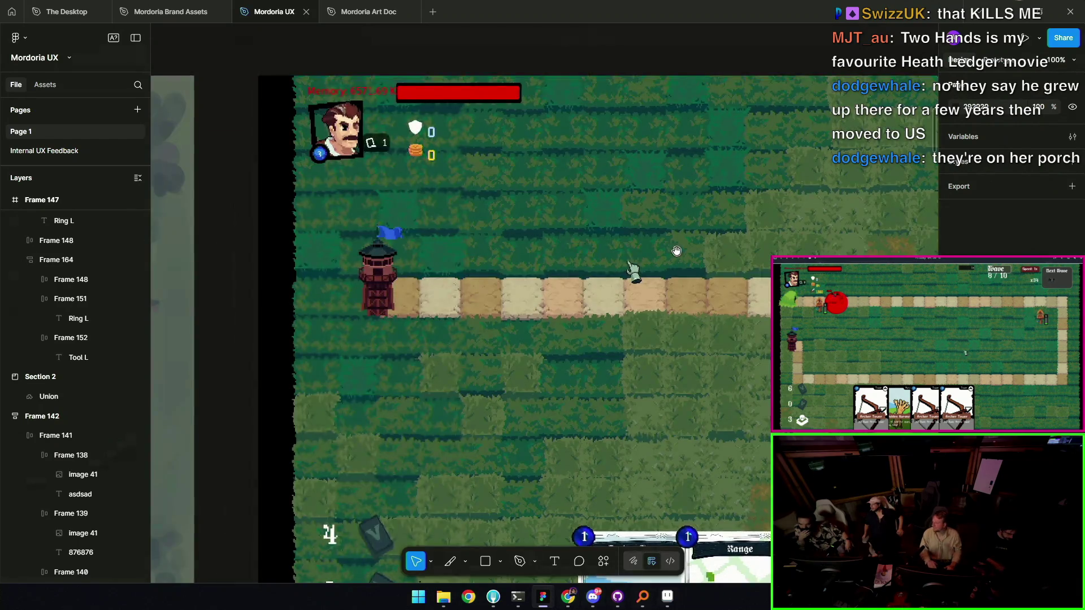
{"action": "scroll", "coordinate": [607, 230], "scroll_direction": "up", "scroll_amount": 2, "text": "ctrl"}
{"action": "scroll", "coordinate": [608, 230], "scroll_direction": "right", "scroll_amount": 2}
{"action": "scroll", "coordinate": [563, 245], "scroll_direction": "down", "scroll_amount": 4}
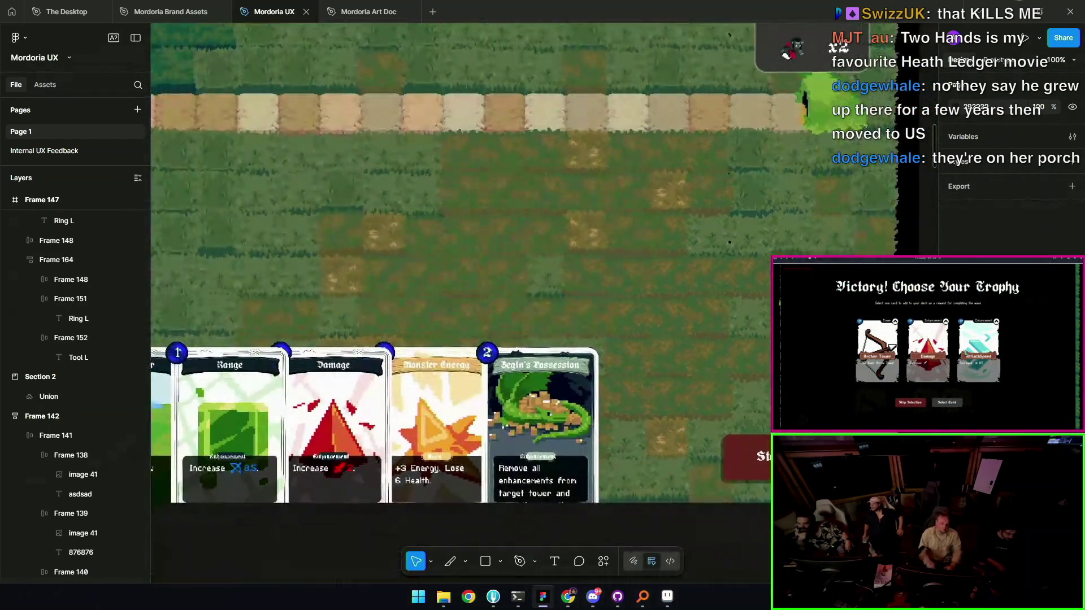
{"action": "scroll", "coordinate": [555, 126], "scroll_direction": "up", "scroll_amount": 3}
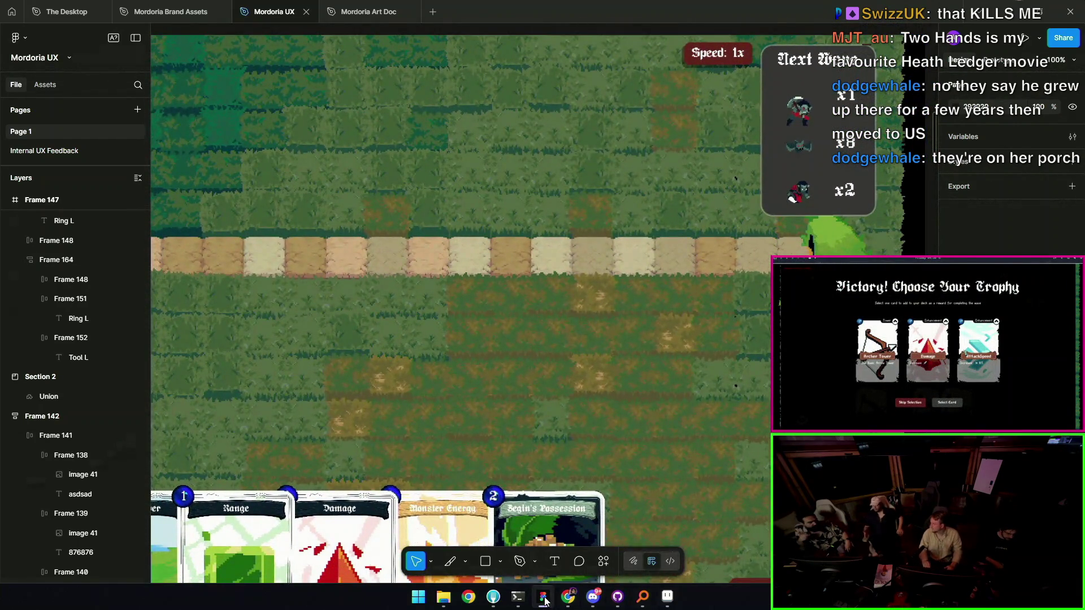
Return to Aseprite and pan the ui-textures sheet into view
{"action": "left_click", "coordinate": [544, 596]}
{"action": "scroll", "coordinate": [621, 317], "scroll_direction": "up", "scroll_amount": 2}
{"action": "mouse_move", "coordinate": [615, 305]}
{"action": "left_mouse_down"}
{"action": "mouse_move", "coordinate": [798, 239]}
{"action": "mouse_move", "coordinate": [830, 202]}
{"action": "mouse_move", "coordinate": [847, 129]}
{"action": "mouse_move", "coordinate": [844, 295]}
{"action": "mouse_move", "coordinate": [861, 305]}
{"action": "left_mouse_up"}
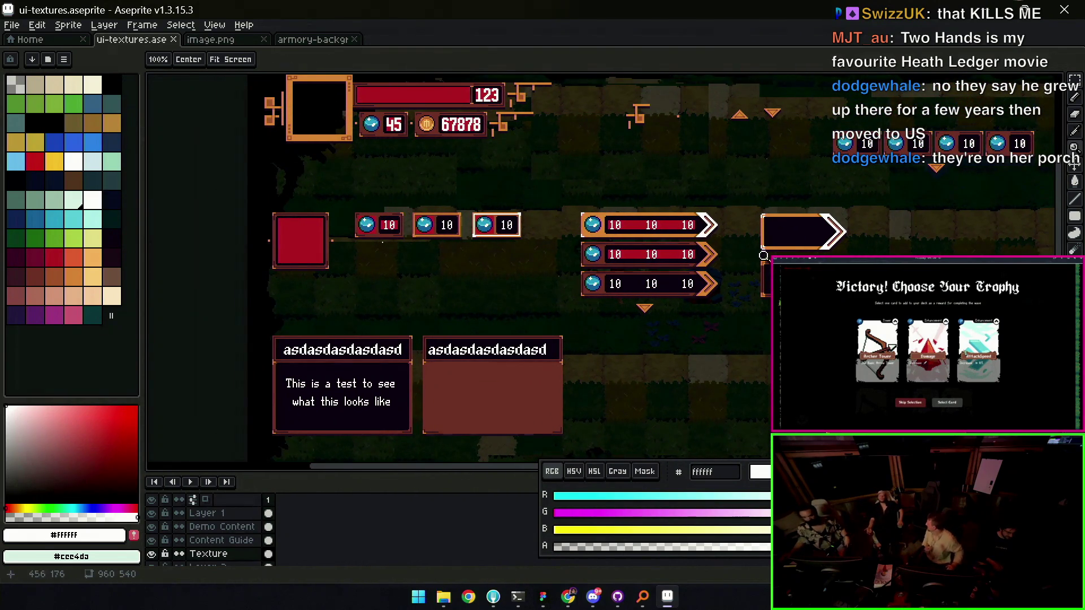
Select the red reference square on its layer, undoing a trial delete
{"action": "key", "text": "v"}
{"action": "left_click", "coordinate": [320, 248]}
{"action": "key", "text": "m"}
{"action": "left_click_drag", "start_coordinate": [272, 270], "coordinate": [339, 196]}
{"action": "key", "text": "Delete"}
{"action": "key", "text": "ctrl+z"}
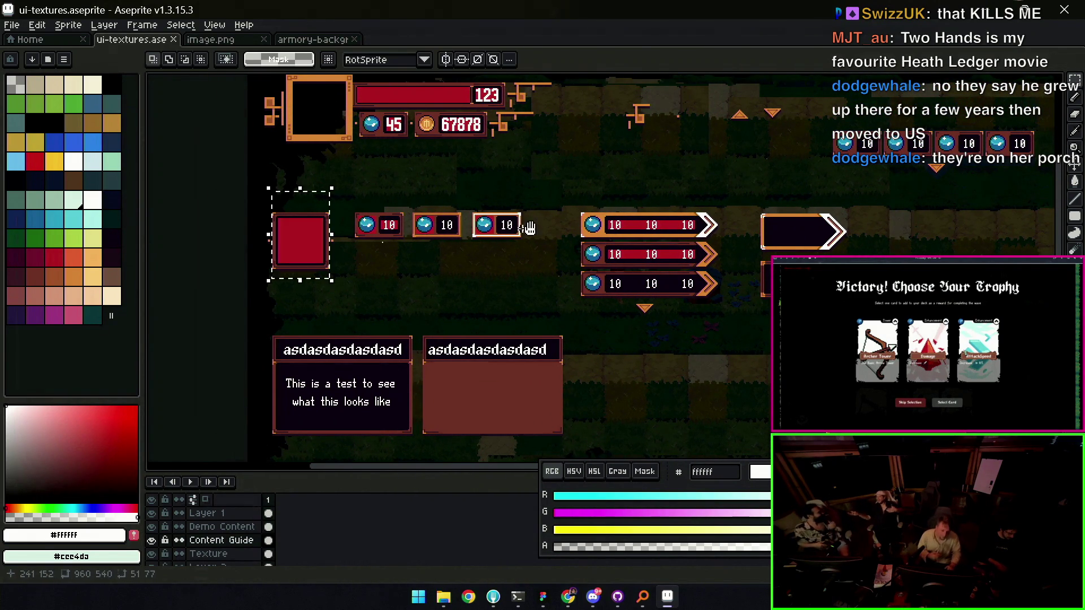
{"action": "key", "text": "v"}
Move the red block into the upper arrow bar and shrink it to the bar's height
{"action": "scroll", "coordinate": [585, 257], "scroll_direction": "up", "scroll_amount": 2}
{"action": "left_click", "coordinate": [585, 257]}
{"action": "left_click_drag", "start_coordinate": [584, 257], "coordinate": [565, 259]}
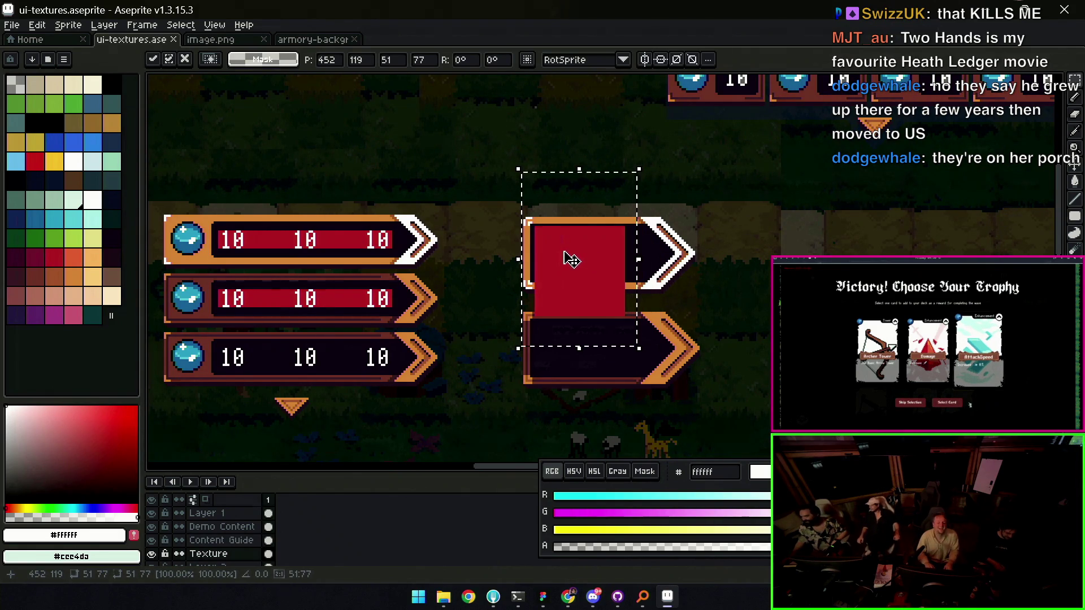
{"action": "left_click_drag", "start_coordinate": [577, 346], "coordinate": [588, 275]}
{"action": "left_click_drag", "start_coordinate": [588, 234], "coordinate": [587, 259]}
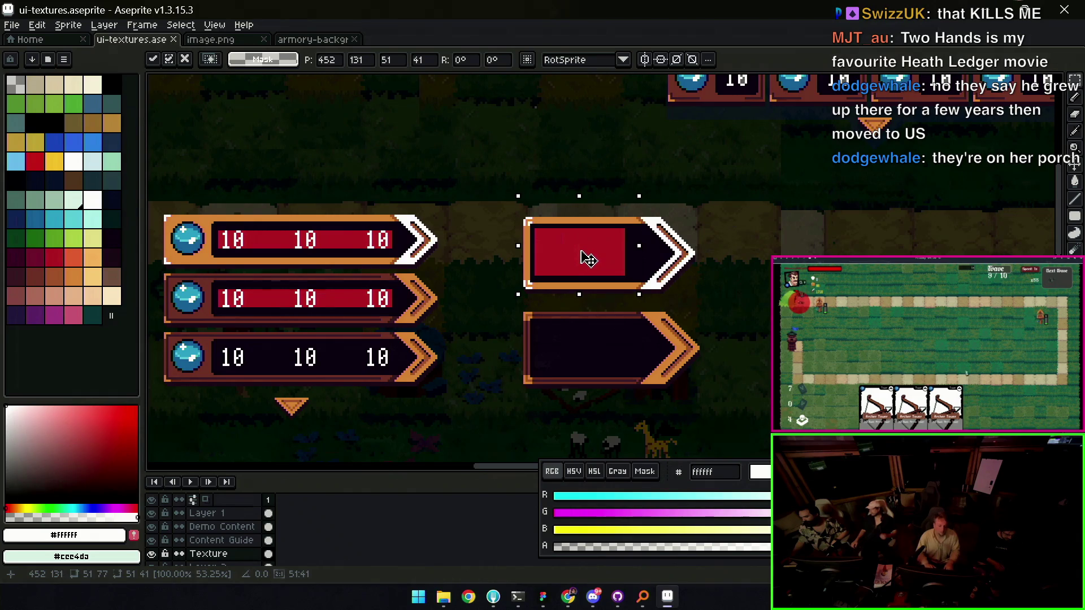
{"action": "scroll", "coordinate": [596, 251], "scroll_direction": "up", "scroll_amount": 1}
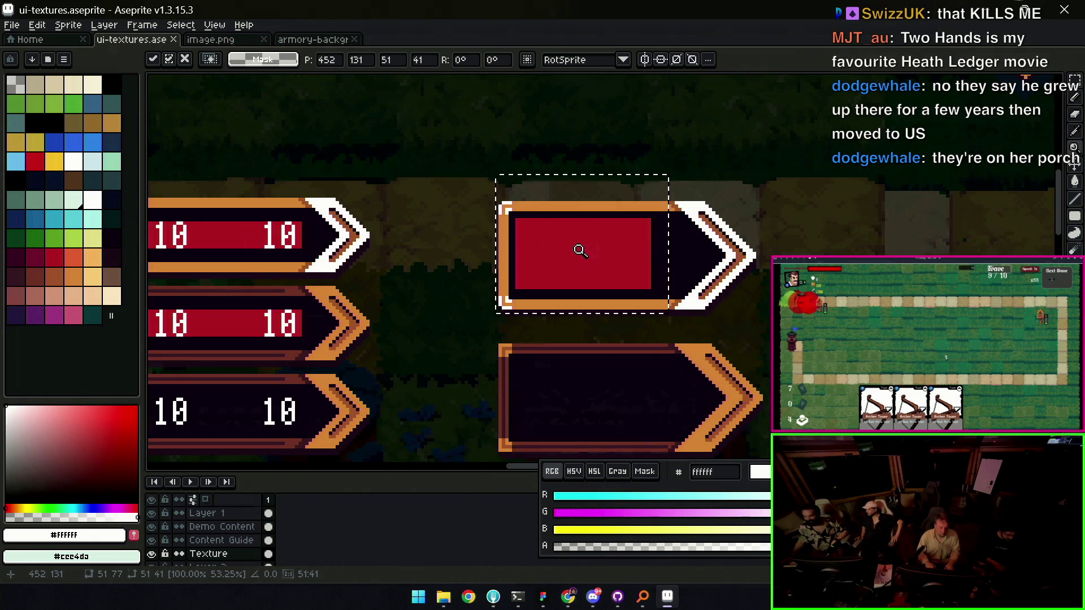
{"action": "key", "text": "ctrl+d"}
Shift a narrow strip of the red block rightward along the bar, undoing a stray move
{"action": "key", "text": "v"}
{"action": "key", "text": "m"}
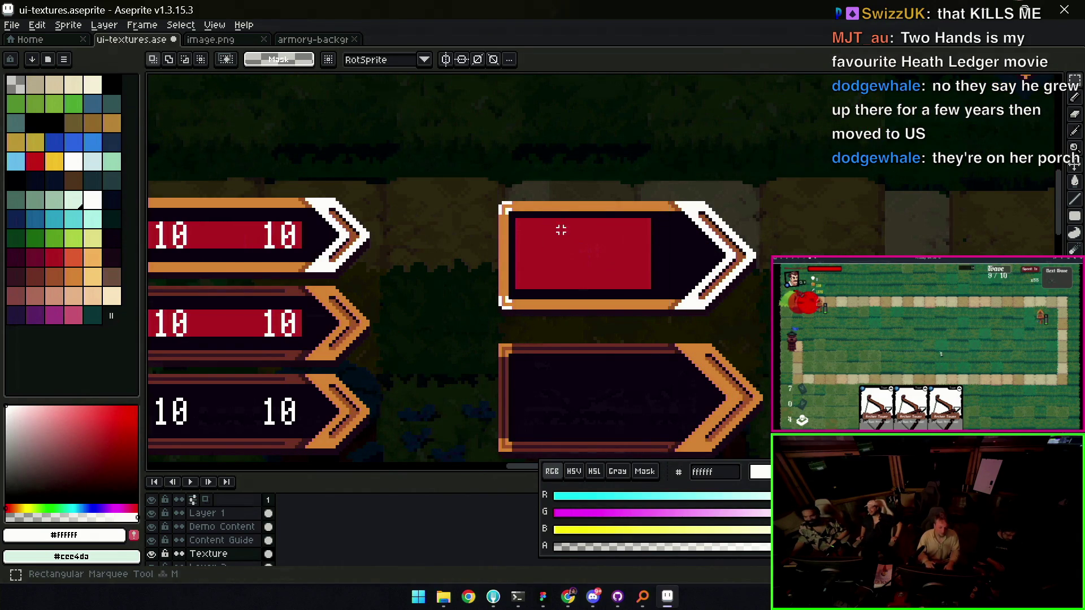
{"action": "left_click_drag", "start_coordinate": [554, 277], "coordinate": [557, 288]}
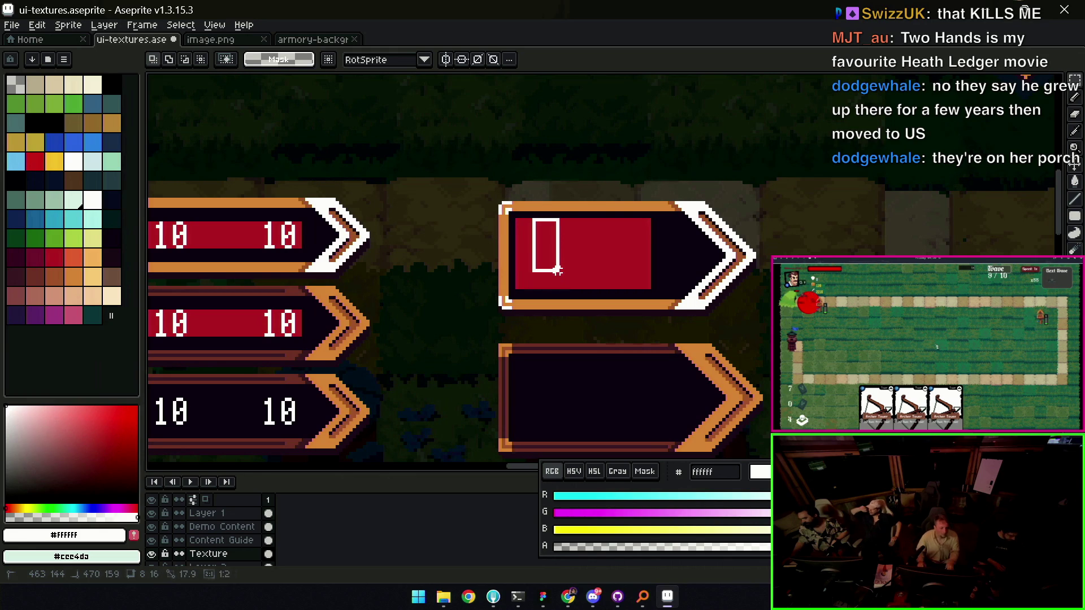
{"action": "mouse_move", "coordinate": [559, 277]}
{"action": "left_mouse_down"}
{"action": "mouse_move", "coordinate": [538, 237]}
{"action": "mouse_move", "coordinate": [678, 269]}
{"action": "left_mouse_up"}
{"action": "key", "text": "e"}
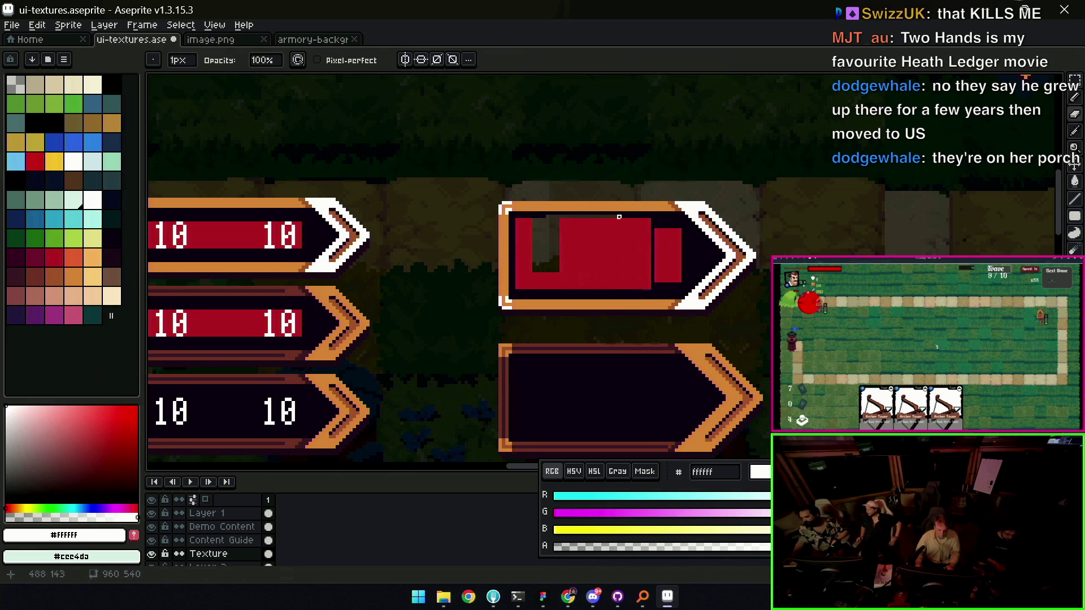
{"action": "key", "text": "v"}
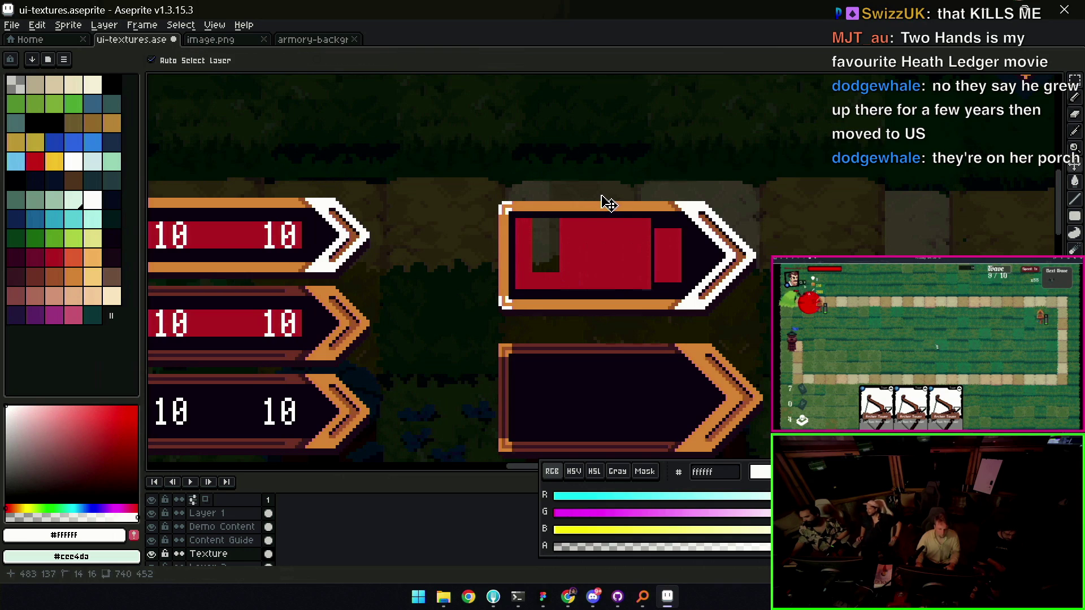
{"action": "left_click_drag", "start_coordinate": [596, 232], "coordinate": [561, 286]}
{"action": "key", "text": "ctrl+z"}
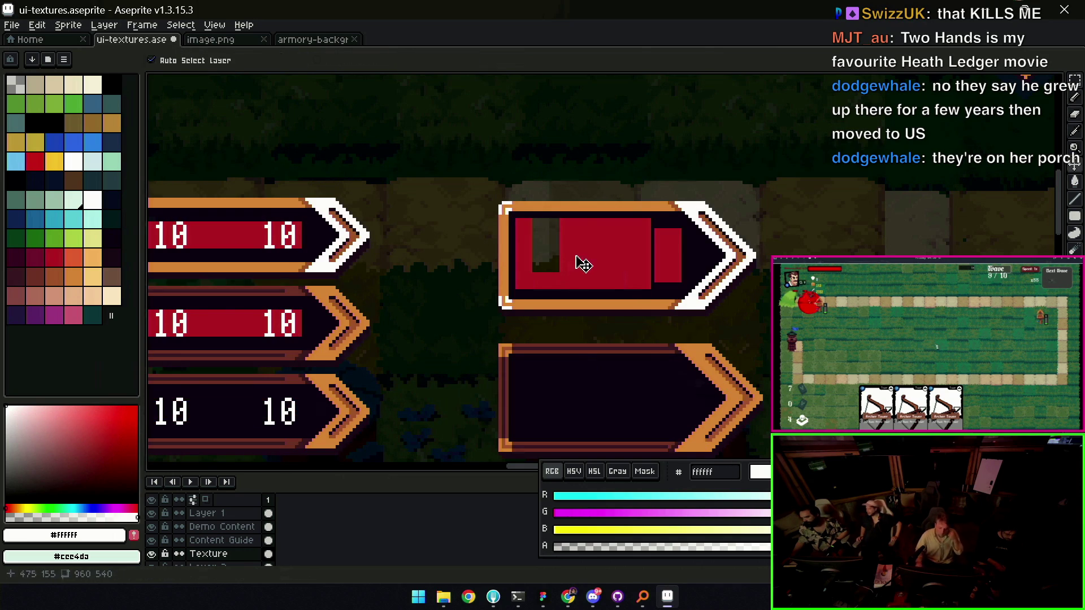
Magic-wand the red fill, delete it, and bucket-fill the bar's interior with #201523
{"action": "key", "text": "w"}
{"action": "left_click", "coordinate": [633, 263]}
{"action": "key", "text": "Delete"}
{"action": "key", "text": "ctrl+d"}
{"action": "key", "text": "g"}
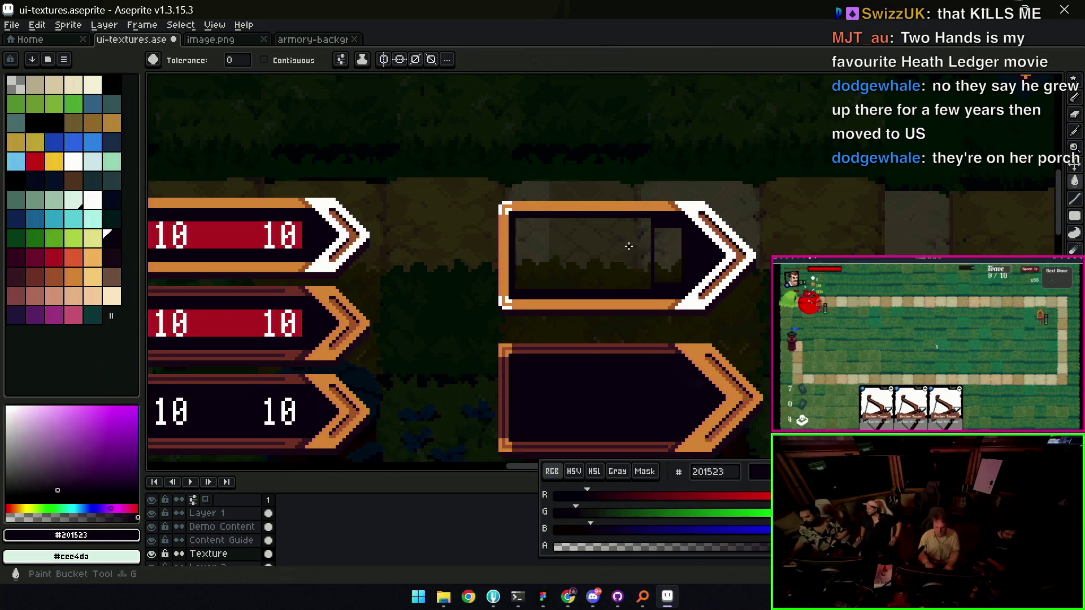
{"action": "left_click", "coordinate": [628, 248]}
{"action": "left_click", "coordinate": [663, 249]}
{"action": "key", "text": "z"}
{"action": "right_click", "coordinate": [638, 235]}
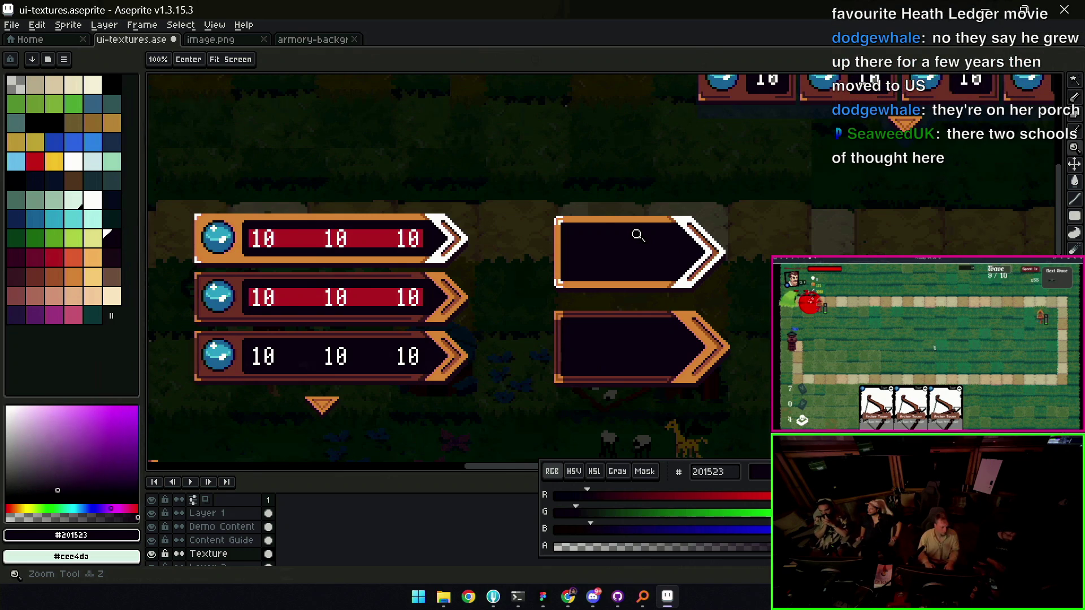
{"action": "right_click", "coordinate": [598, 212]}
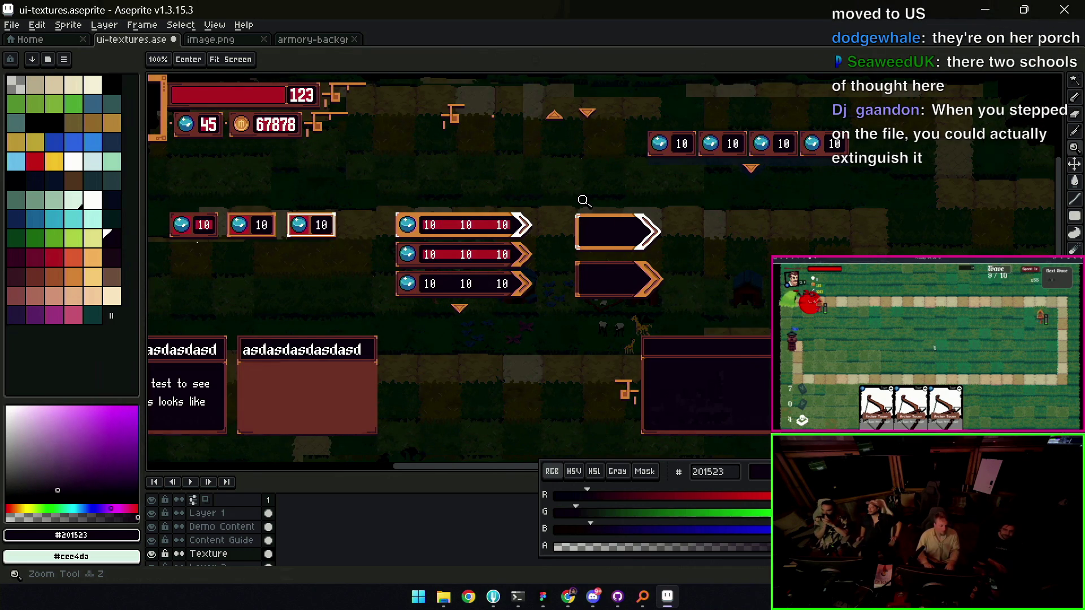
{"action": "scroll", "coordinate": [621, 213], "scroll_direction": "down", "scroll_amount": 4}
{"action": "scroll", "coordinate": [612, 206], "scroll_direction": "up", "scroll_amount": 4}
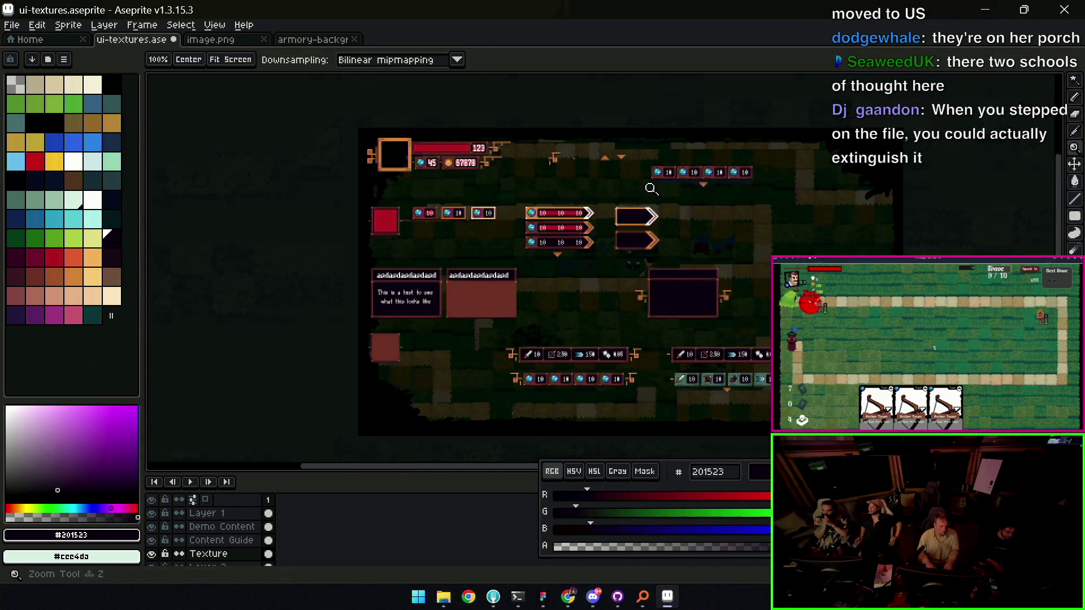
{"action": "mouse_move", "coordinate": [564, 232]}
{"action": "left_mouse_down"}
{"action": "mouse_move", "coordinate": [662, 232]}
{"action": "mouse_move", "coordinate": [699, 266]}
{"action": "mouse_move", "coordinate": [663, 275]}
{"action": "mouse_move", "coordinate": [630, 236]}
{"action": "left_mouse_up"}
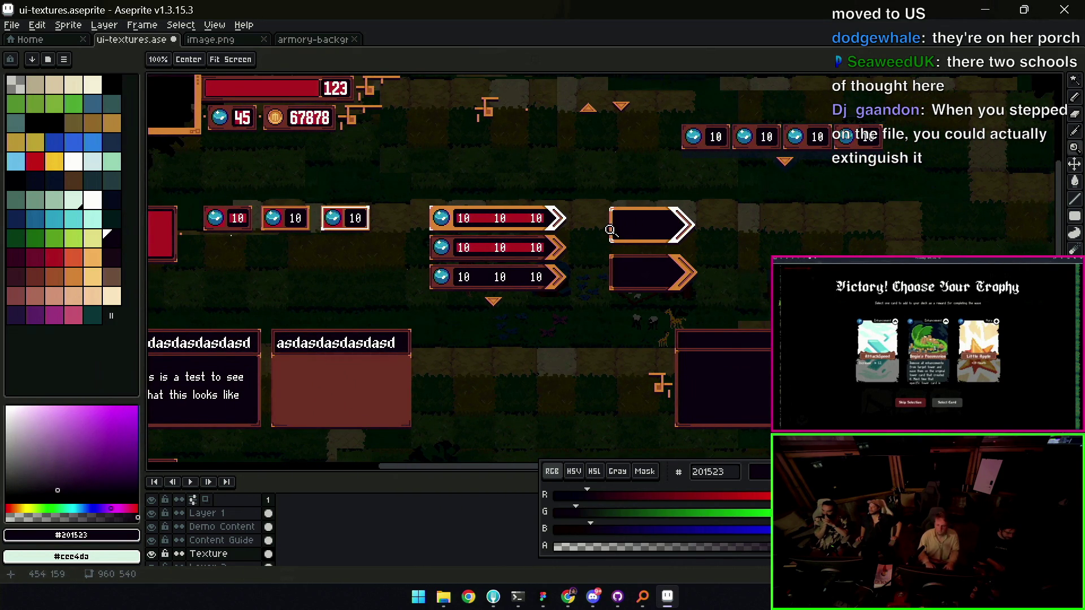
{"action": "left_click", "coordinate": [285, 40]}
{"action": "left_click", "coordinate": [214, 40]}
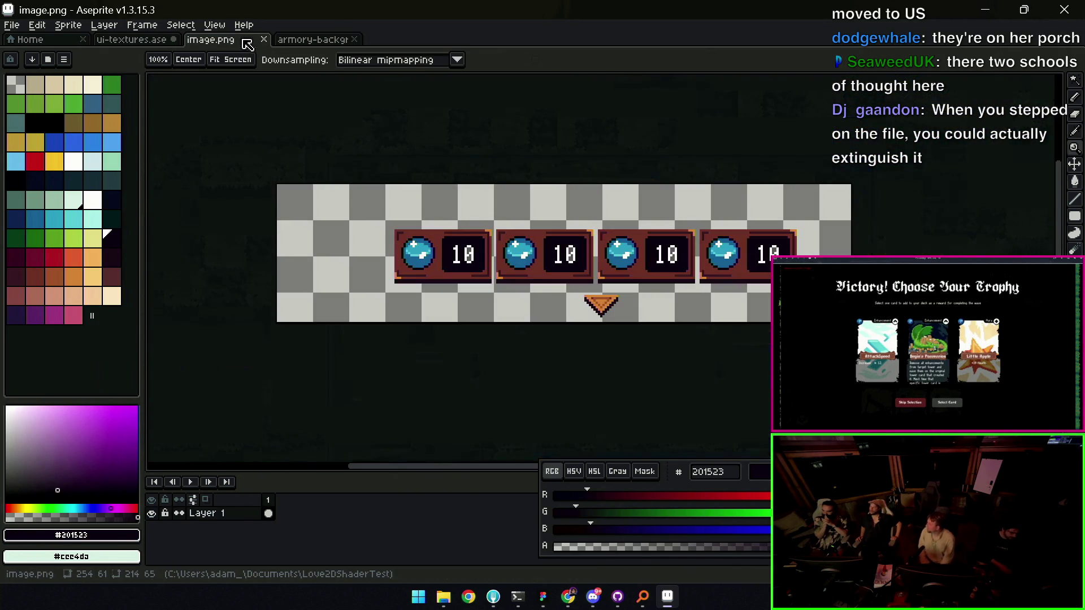
{"action": "left_click", "coordinate": [158, 42]}
{"action": "key", "text": "z"}
{"action": "left_click", "coordinate": [462, 244]}
{"action": "left_click", "coordinate": [518, 252]}
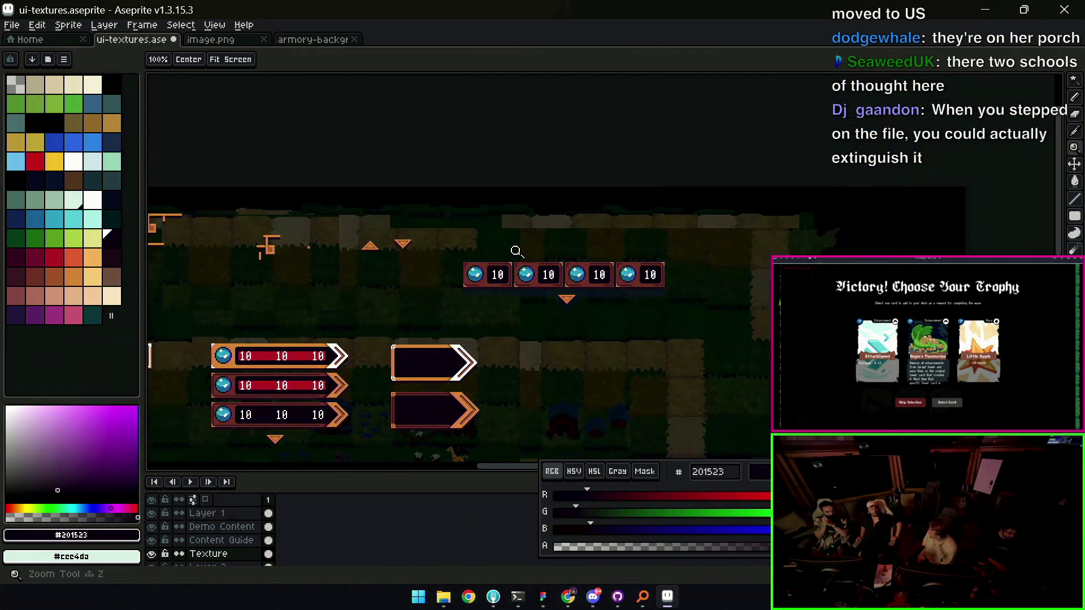
{"action": "left_click", "coordinate": [530, 244]}
{"action": "key", "text": "t"}
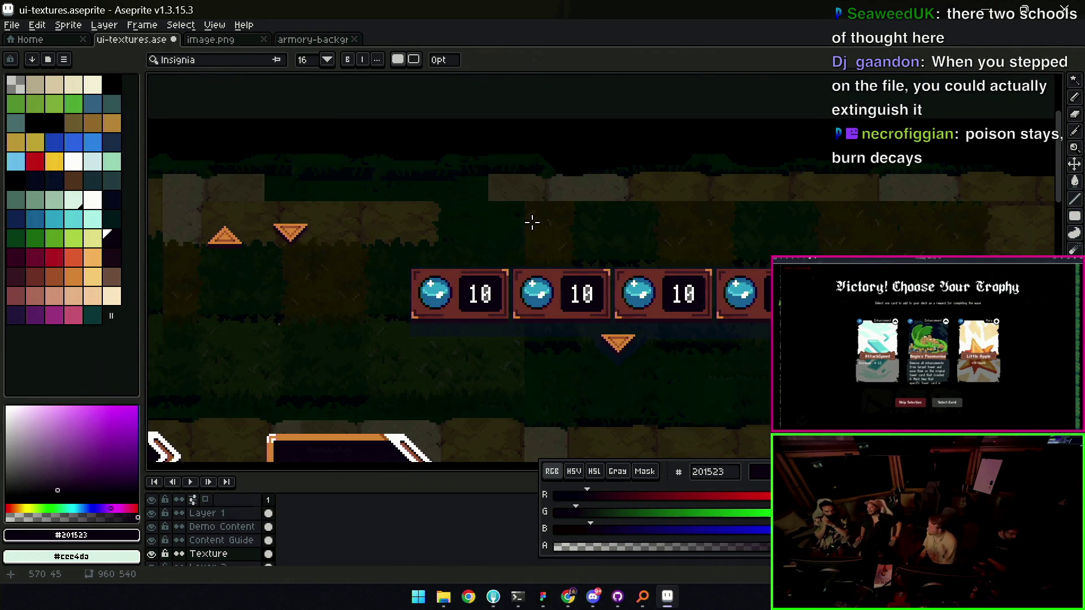
Zoom in on the arrow bars, adding then discarding a test text 'asdasad'
{"action": "scroll", "coordinate": [582, 226], "scroll_direction": "down", "scroll_amount": 4}
{"action": "scroll", "coordinate": [557, 204], "scroll_direction": "left", "scroll_amount": 4}
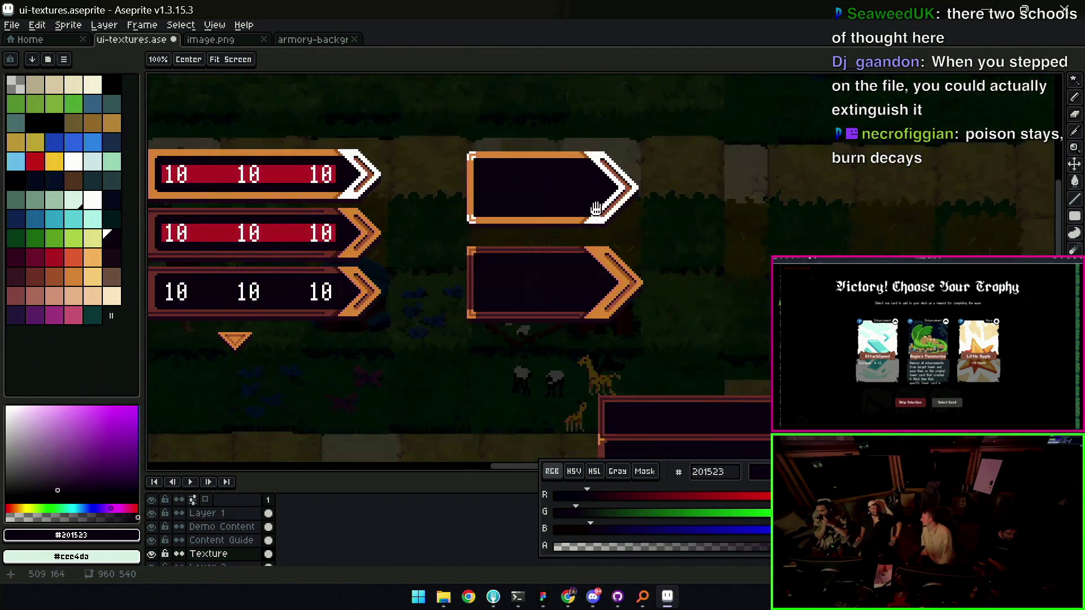
{"action": "key", "text": "z"}
{"action": "left_click", "coordinate": [593, 266]}
{"action": "key", "text": "t"}
{"action": "left_click", "coordinate": [458, 255]}
{"action": "type", "text": "asdasad"}
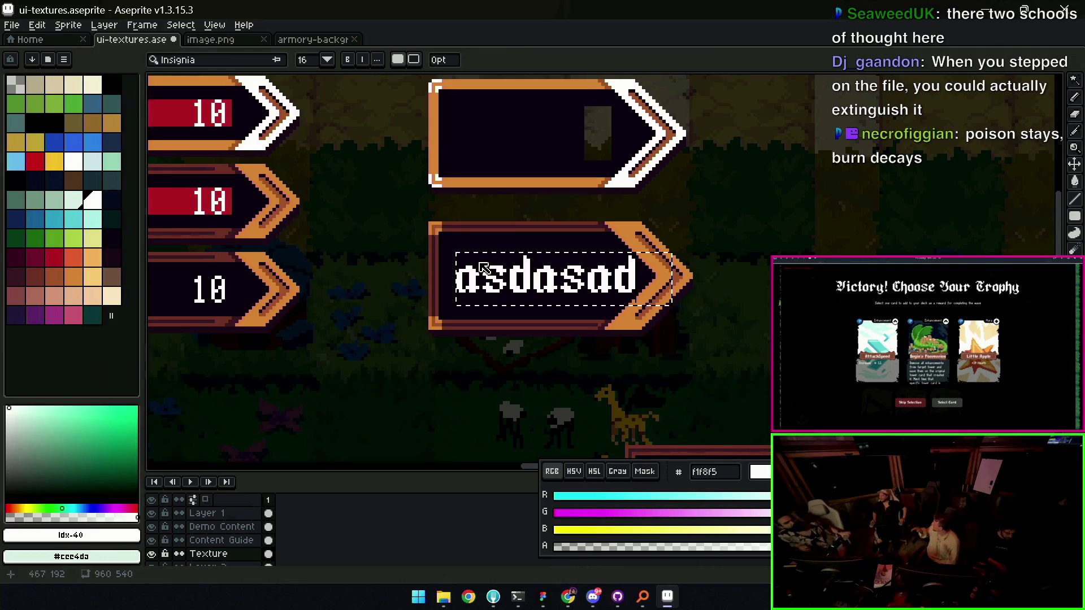
{"action": "key", "text": "Escape"}
{"action": "key", "text": "ctrl+z"}
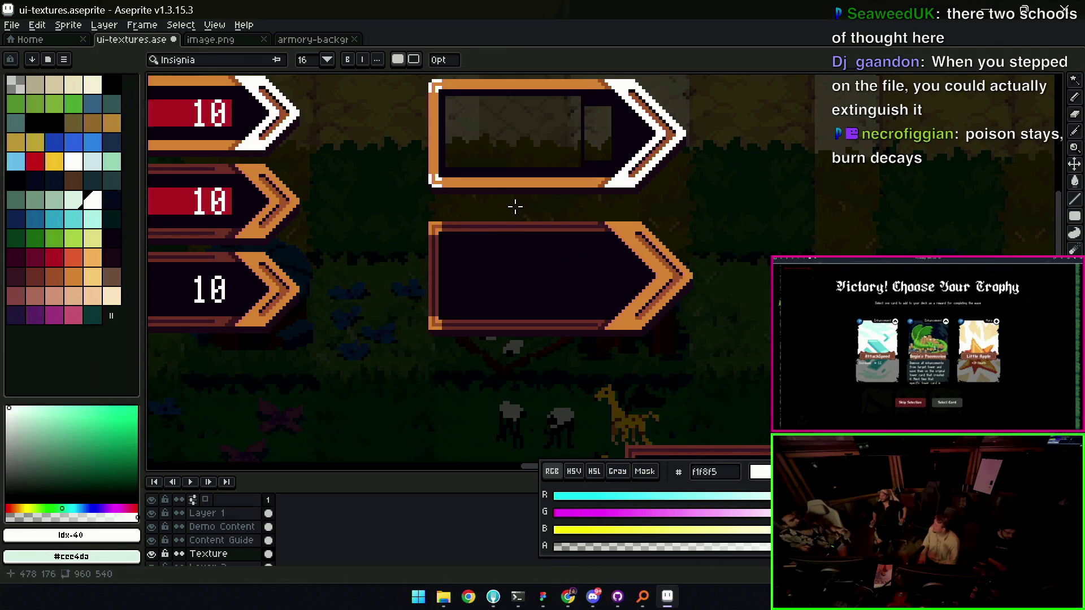
{"action": "left_click", "coordinate": [550, 140]}
{"action": "key", "text": "Escape"}
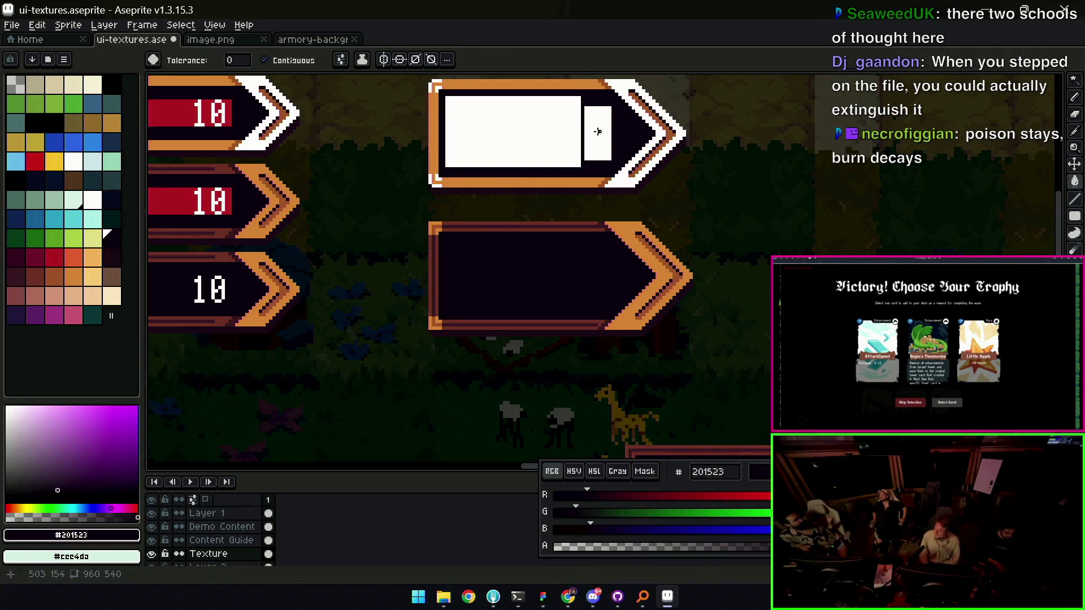
Select the right-hand arrow bars and a pointed end, sampling the dark fill colour
{"action": "key", "text": "z"}
{"action": "scroll", "coordinate": [457, 277], "scroll_direction": "down", "scroll_amount": 1}
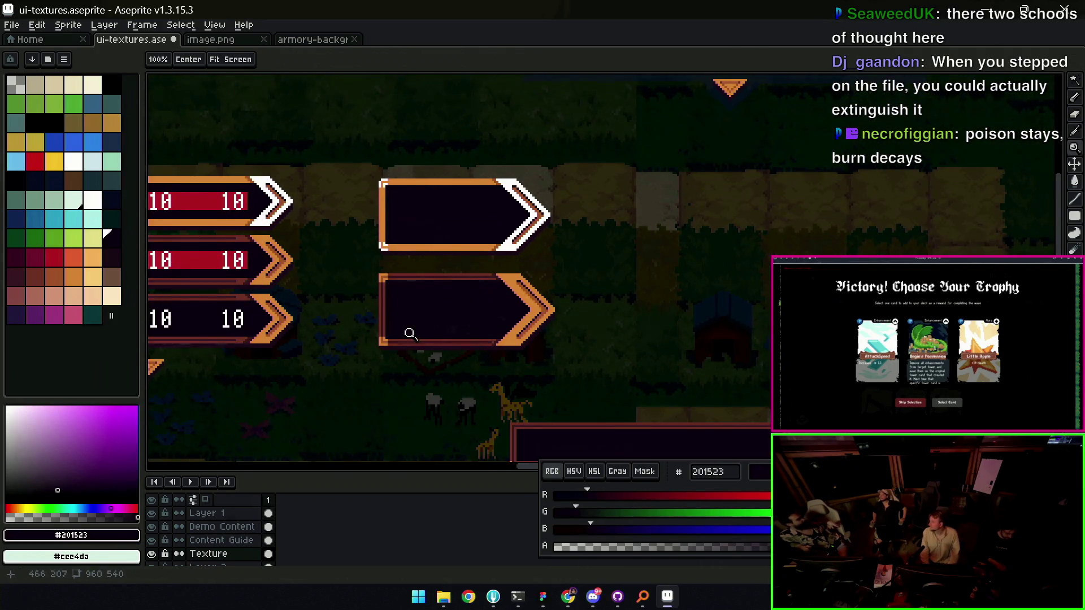
{"action": "key", "text": "m"}
{"action": "left_click_drag", "start_coordinate": [369, 351], "coordinate": [571, 161]}
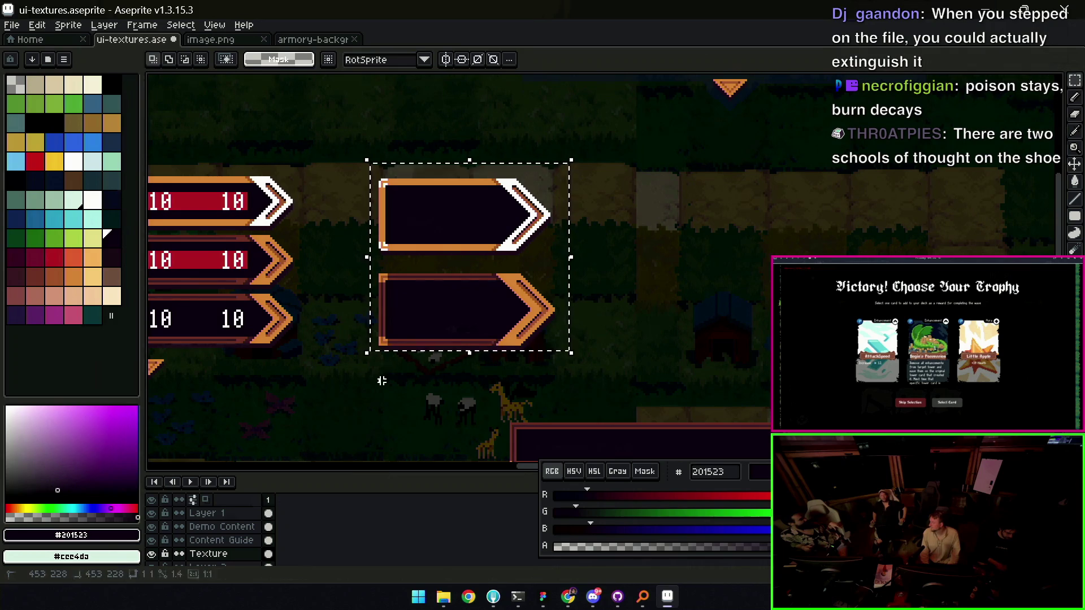
{"action": "left_click_drag", "start_coordinate": [364, 365], "coordinate": [574, 162]}
{"action": "scroll", "coordinate": [715, 284], "scroll_direction": "up", "scroll_amount": 2}
{"action": "left_click_drag", "start_coordinate": [703, 284], "coordinate": [756, 373]}
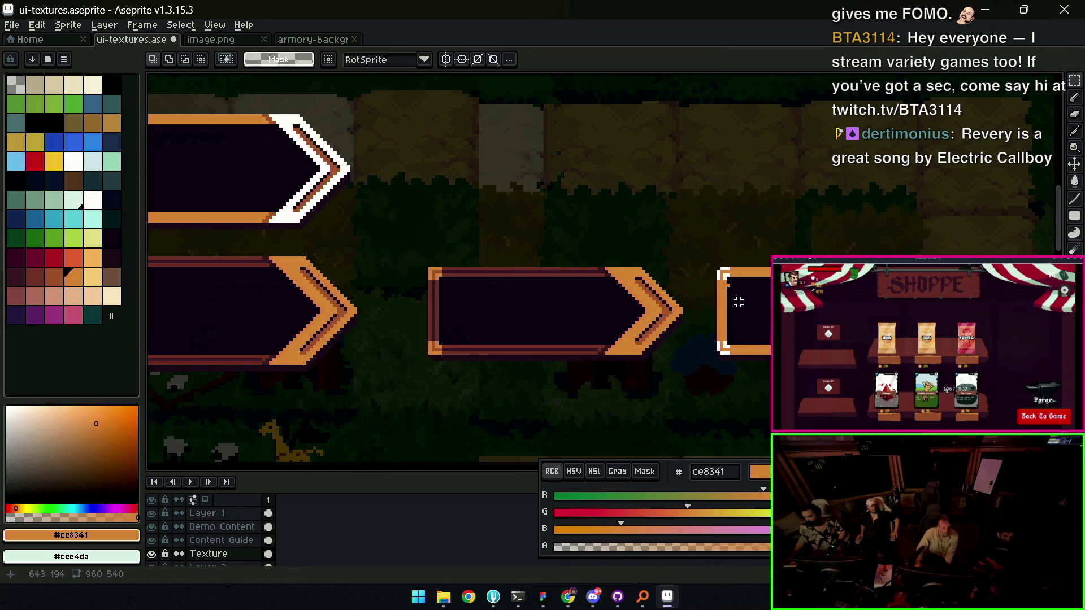
{"action": "key", "text": "z"}
{"action": "left_click", "coordinate": [729, 295]}
{"action": "left_click", "coordinate": [769, 296], "text": "alt"}
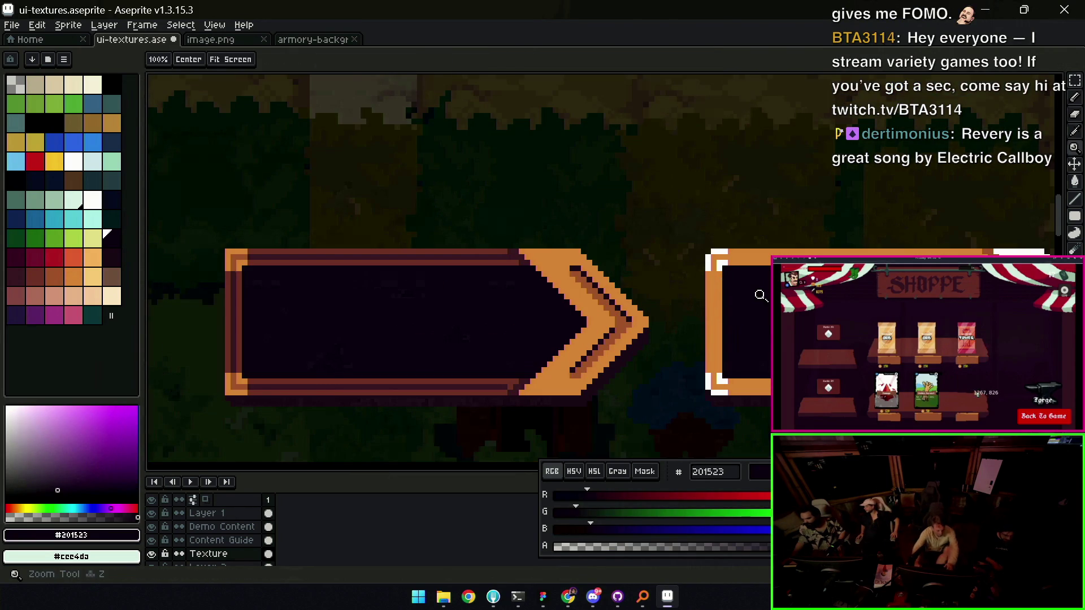
{"action": "scroll", "coordinate": [738, 282], "scroll_direction": "down", "scroll_amount": 2}
{"action": "left_click_drag", "start_coordinate": [738, 282], "coordinate": [666, 279]}
Abandon moving the right bar piece and shift the middle bar's left end 2 px right
{"action": "key", "text": "m"}
{"action": "mouse_move", "coordinate": [635, 228]}
{"action": "left_mouse_down"}
{"action": "mouse_move", "coordinate": [706, 288]}
{"action": "mouse_move", "coordinate": [924, 381]}
{"action": "left_mouse_up"}
{"action": "mouse_move", "coordinate": [819, 315]}
{"action": "left_mouse_down"}
{"action": "mouse_move", "coordinate": [520, 314]}
{"action": "mouse_move", "coordinate": [548, 320]}
{"action": "mouse_move", "coordinate": [540, 328]}
{"action": "left_mouse_up"}
{"action": "key", "text": "Right"}
{"action": "key", "text": "Right"}
{"action": "key", "text": "Up"}
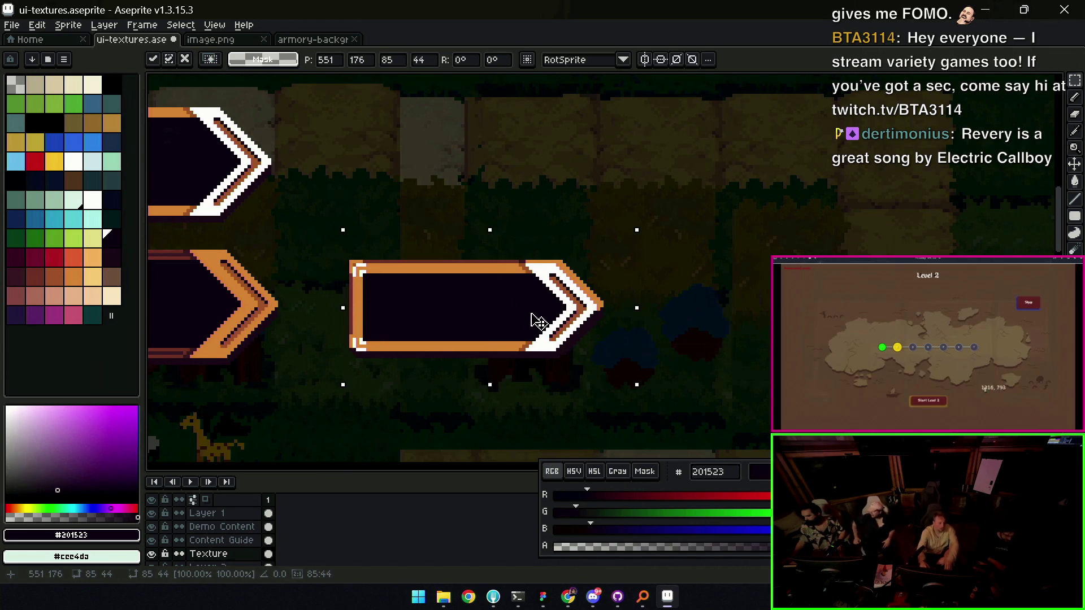
{"action": "key", "text": "Escape"}
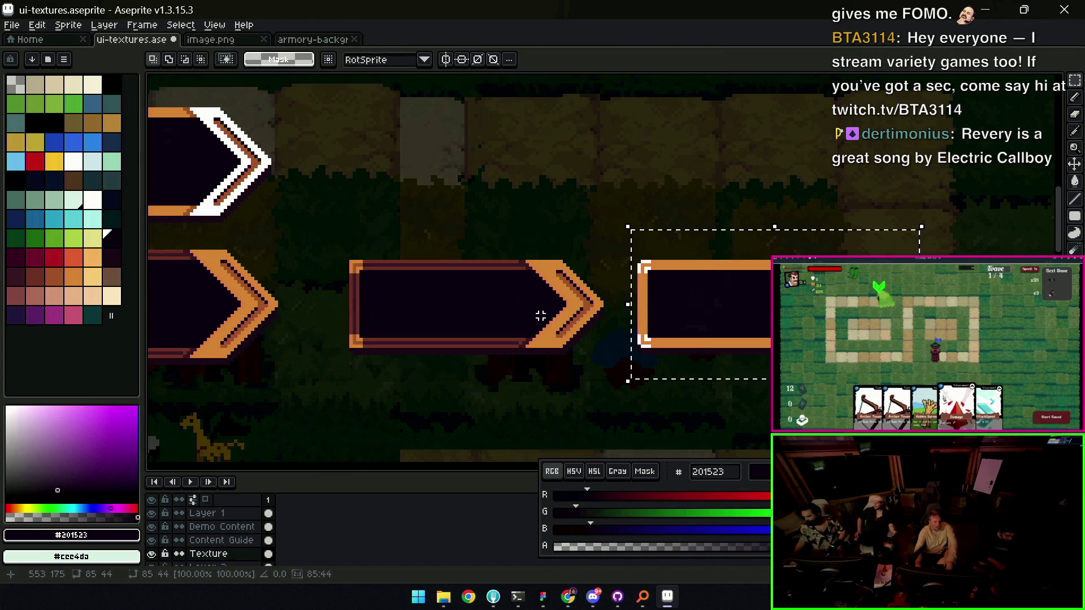
{"action": "left_click_drag", "start_coordinate": [320, 231], "coordinate": [406, 377]}
{"action": "key", "text": "Right"}
{"action": "key", "text": "Right"}
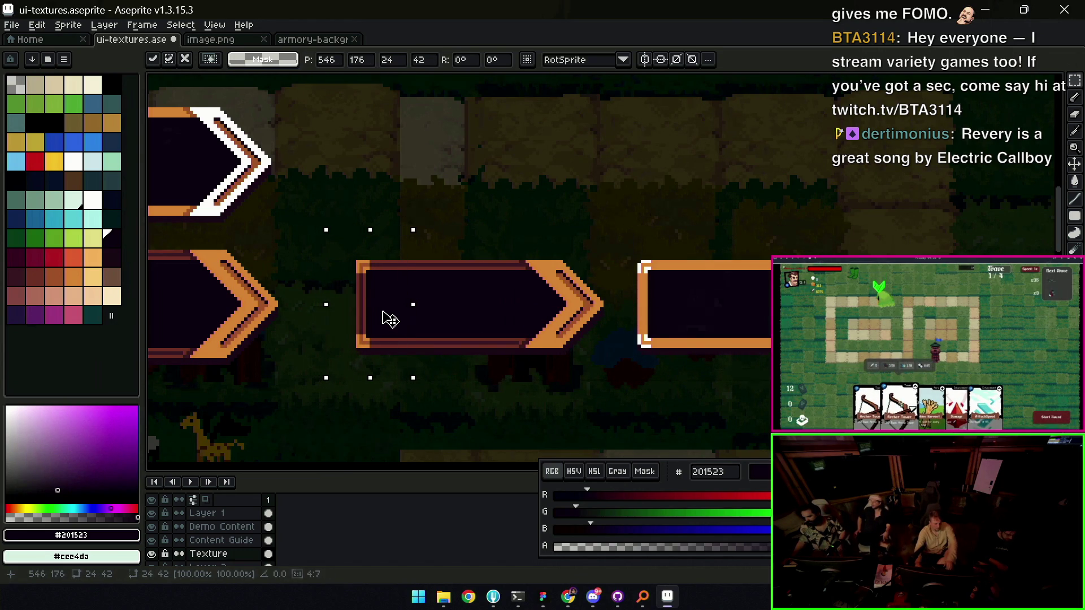
{"action": "key", "text": "ctrl+d"}
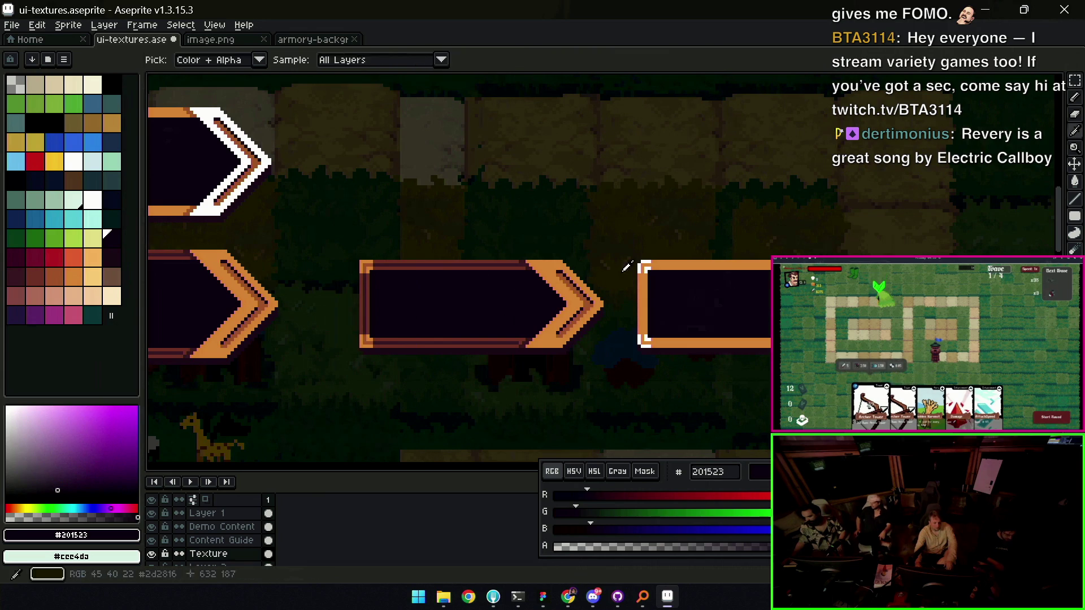
Pick pencil drawing colours, ending on the bar's dark #2c1928
{"action": "key", "text": "b"}
{"action": "scroll", "coordinate": [633, 259], "scroll_direction": "up", "scroll_amount": 3}
{"action": "left_click", "coordinate": [631, 256], "text": "alt"}
{"action": "left_click", "coordinate": [631, 257], "text": "alt"}
{"action": "key", "text": "z"}
{"action": "scroll", "coordinate": [650, 307], "scroll_direction": "down", "scroll_amount": 2}
{"action": "scroll", "coordinate": [654, 362], "scroll_direction": "up", "scroll_amount": 2}
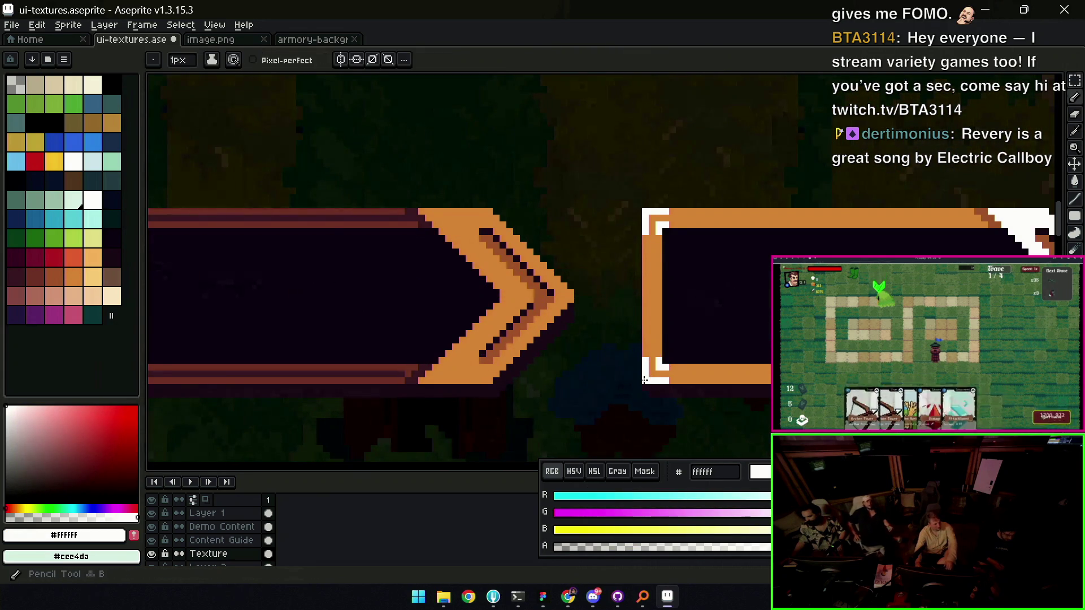
{"action": "scroll", "coordinate": [654, 362], "scroll_direction": "up", "scroll_amount": 1}
{"action": "scroll", "coordinate": [650, 356], "scroll_direction": "down", "scroll_amount": 2}
{"action": "scroll", "coordinate": [649, 339], "scroll_direction": "up", "scroll_amount": 3}
{"action": "left_click", "coordinate": [618, 351], "text": "alt"}
Try moving a layer's content and undo the move
{"action": "scroll", "coordinate": [685, 327], "scroll_direction": "down", "scroll_amount": 3}
{"action": "scroll", "coordinate": [518, 311], "scroll_direction": "up", "scroll_amount": 2}
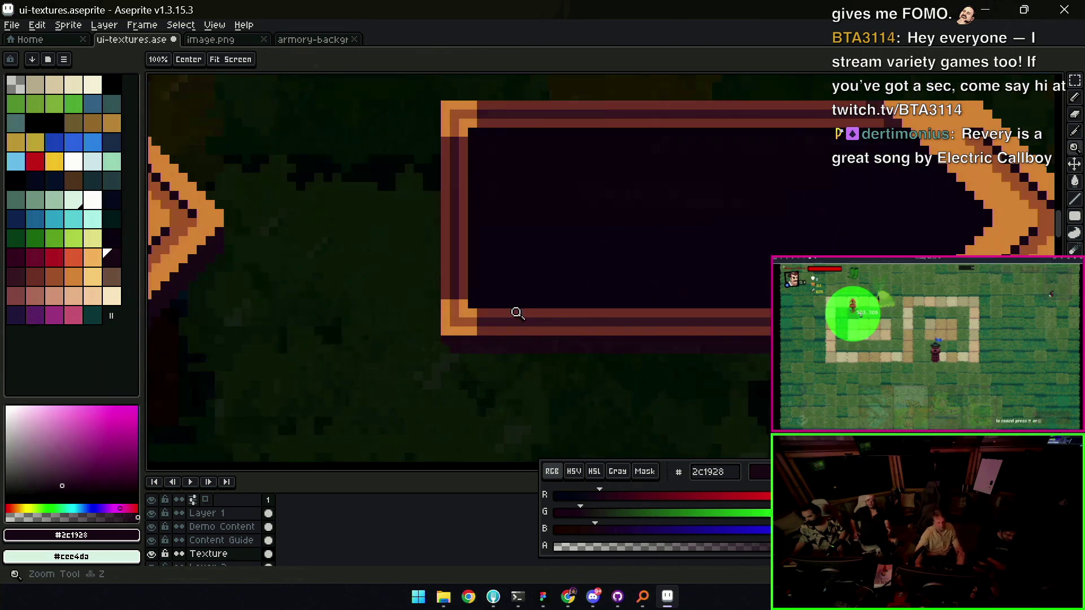
{"action": "scroll", "coordinate": [535, 308], "scroll_direction": "down", "scroll_amount": 3}
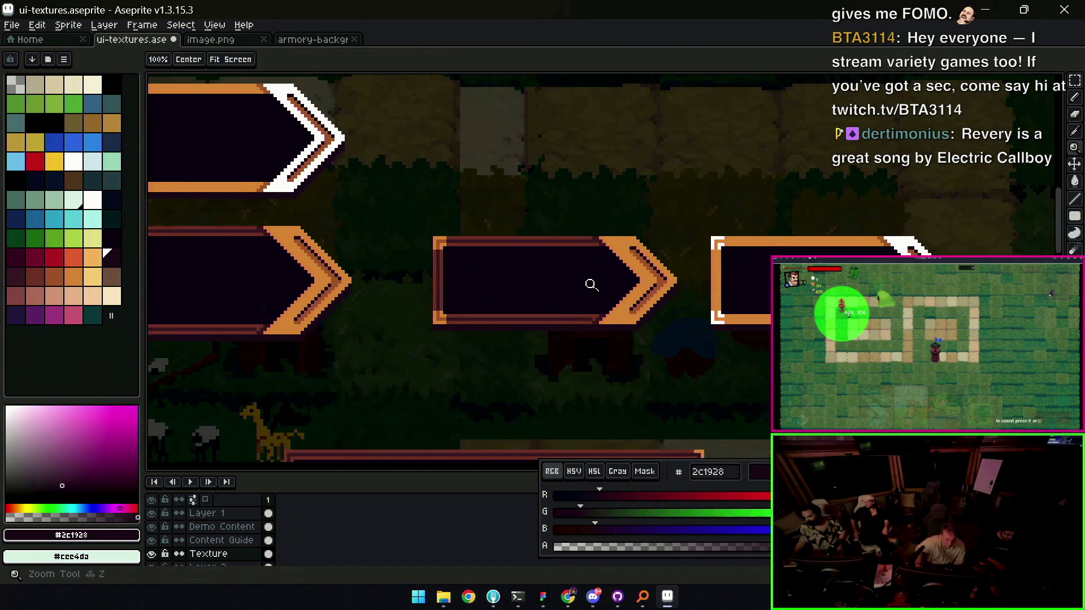
{"action": "scroll", "coordinate": [629, 295], "scroll_direction": "down", "scroll_amount": 4}
{"action": "key", "text": "v"}
{"action": "mouse_move", "coordinate": [649, 285]}
{"action": "left_mouse_down"}
{"action": "mouse_move", "coordinate": [641, 296]}
{"action": "mouse_move", "coordinate": [639, 286]}
{"action": "left_mouse_up"}
{"action": "key", "text": "ctrl+z"}
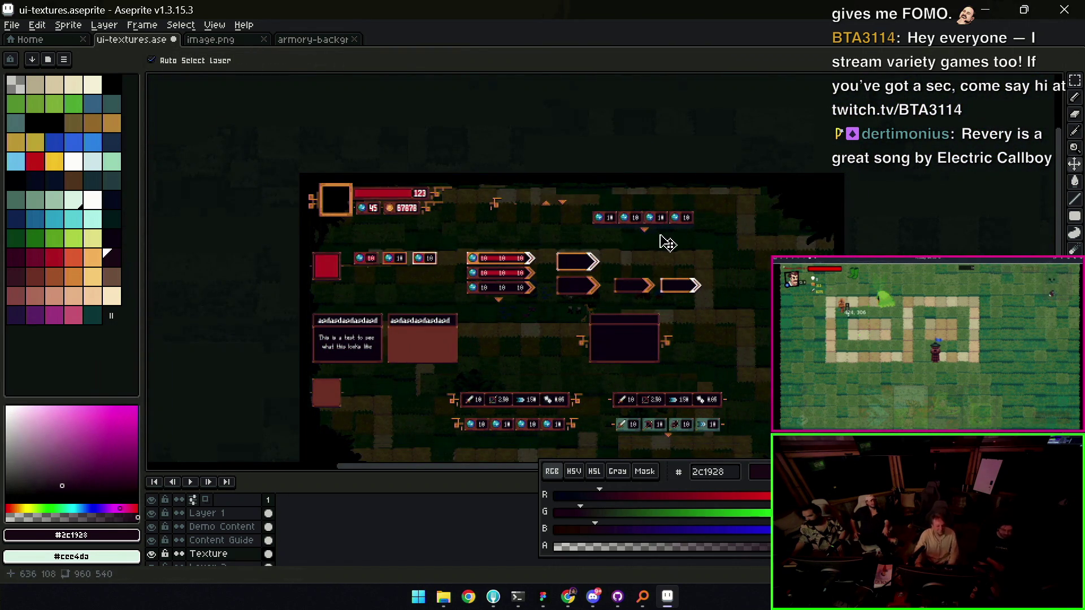
Make Layer 2 active and enlarge the eraser brush to 21px
{"action": "scroll", "coordinate": [655, 220], "scroll_direction": "up", "scroll_amount": 3}
{"action": "left_click", "coordinate": [655, 263]}
{"action": "key", "text": "e"}
{"action": "key", "text": "plus"}
{"action": "key", "text": "plus"}
{"action": "key", "text": "plus"}
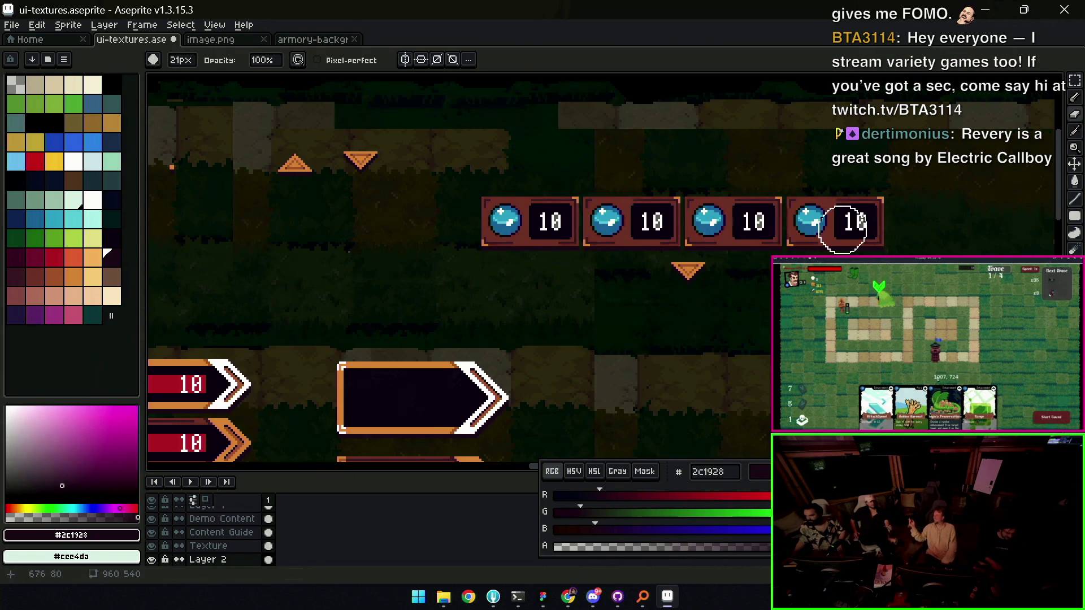
Zoom into the badge row, shift it and the triangle down, then bring up Chrome's Insignia page
{"action": "key", "text": "z"}
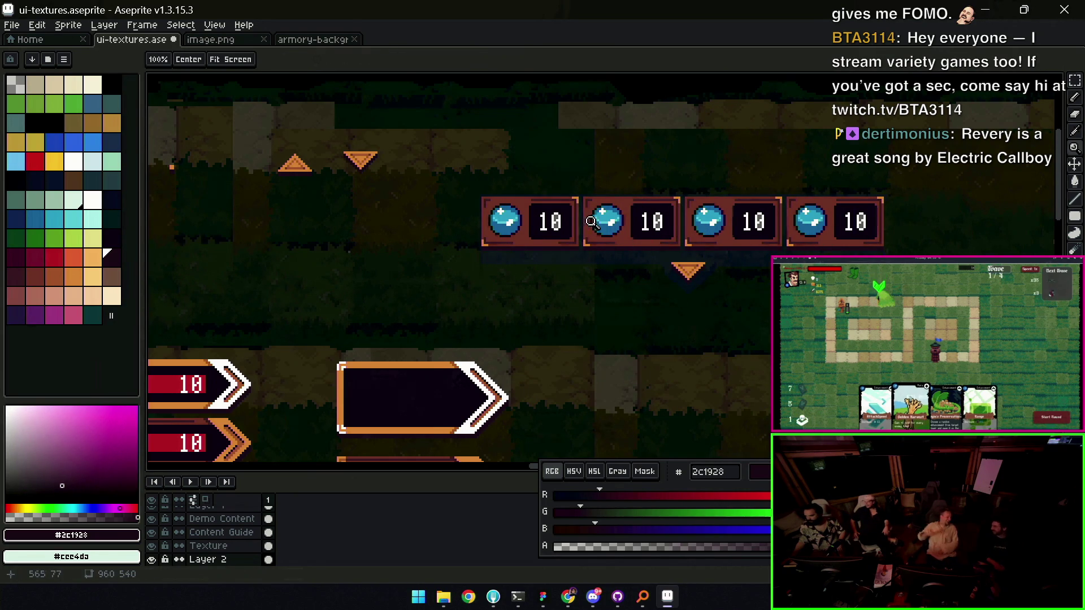
{"action": "scroll", "coordinate": [600, 226], "scroll_direction": "up", "scroll_amount": 2}
{"action": "left_click", "coordinate": [600, 300]}
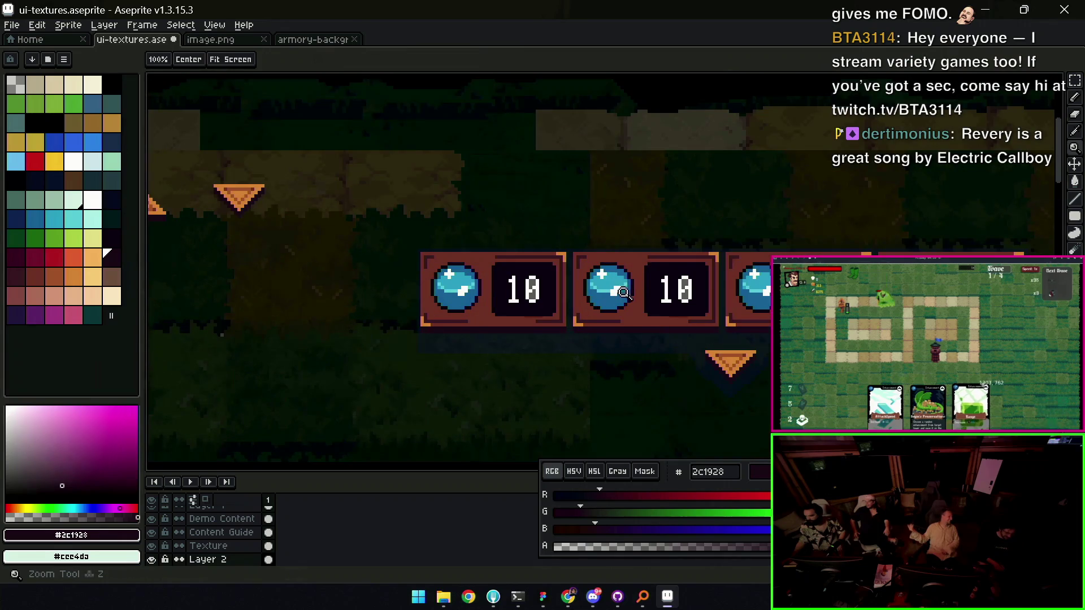
{"action": "key", "text": "v"}
{"action": "left_click_drag", "start_coordinate": [632, 291], "coordinate": [620, 264]}
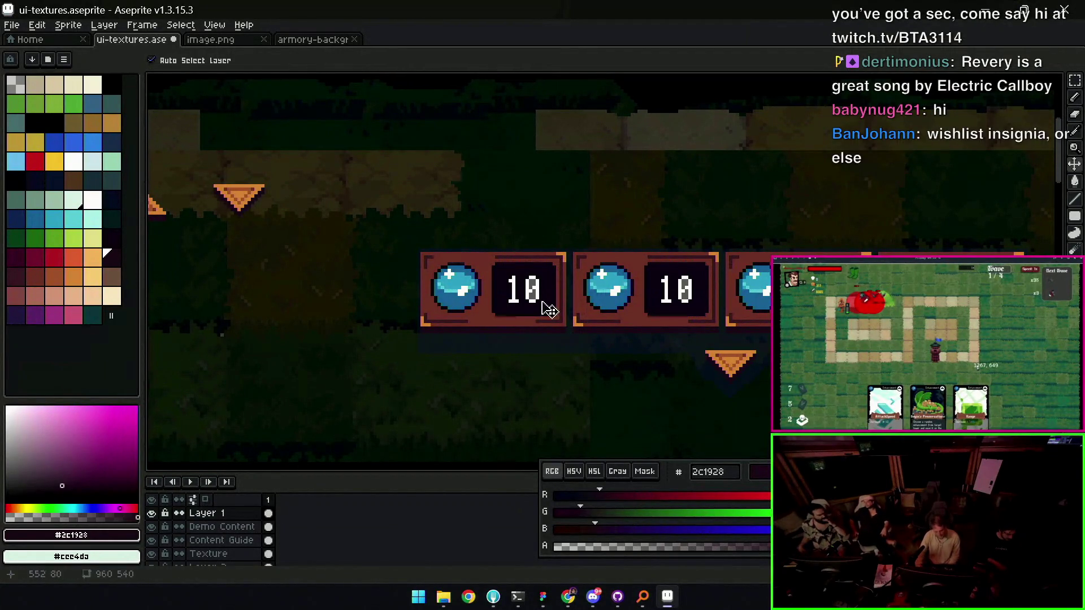
{"action": "key", "text": "z"}
{"action": "scroll", "coordinate": [597, 287], "scroll_direction": "down", "scroll_amount": 1}
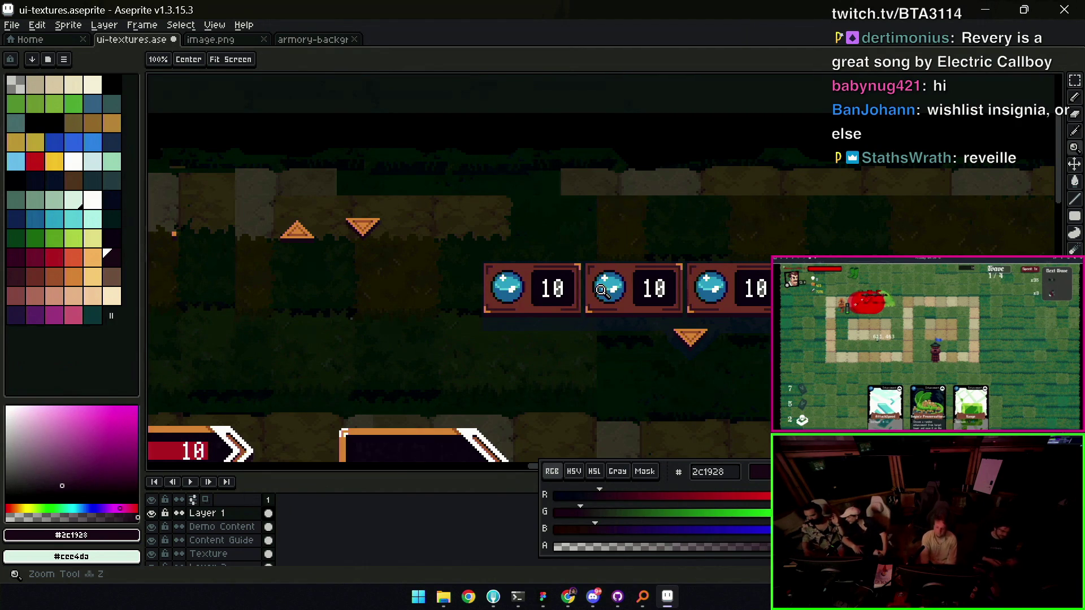
{"action": "mouse_move", "coordinate": [570, 593]}
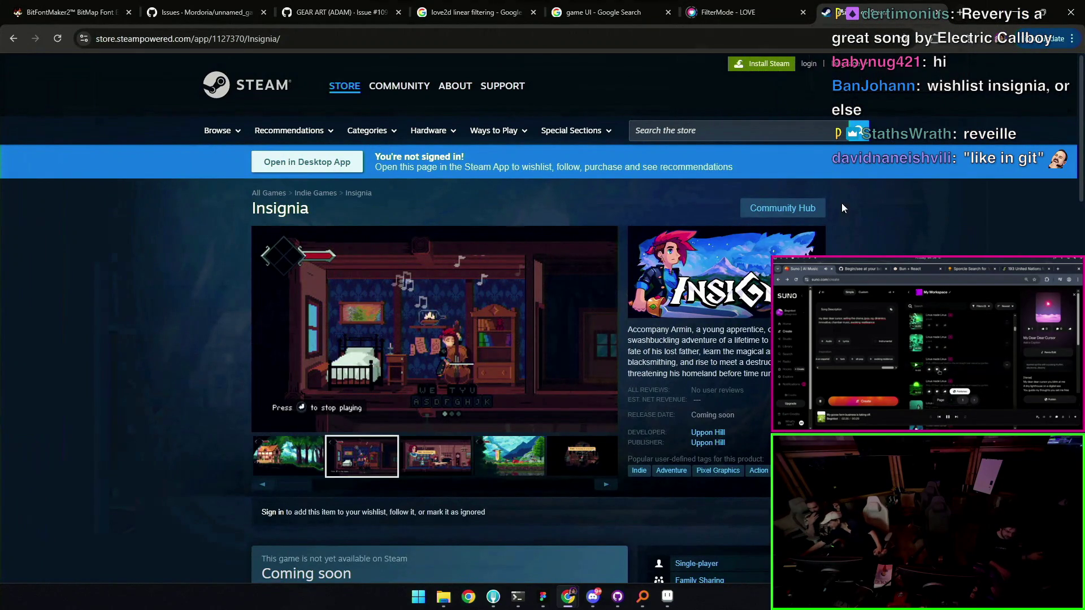
Scroll the Insignia page, expand the Sweeping Story description, then minimize Chrome
{"action": "scroll", "coordinate": [839, 198], "scroll_direction": "down", "scroll_amount": 4}
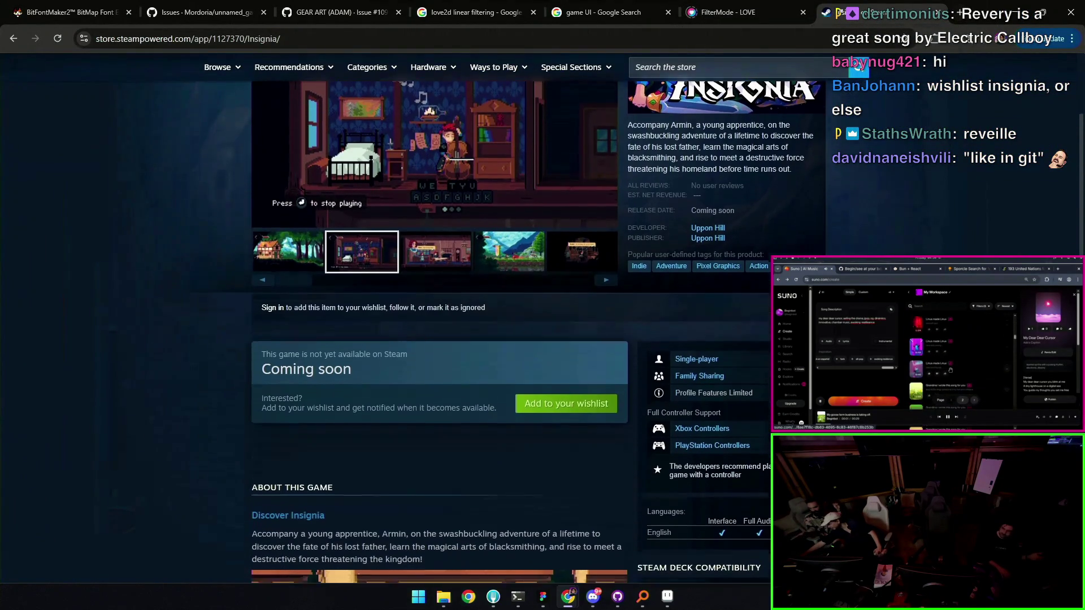
{"action": "scroll", "coordinate": [839, 198], "scroll_direction": "down", "scroll_amount": 7}
{"action": "scroll", "coordinate": [840, 198], "scroll_direction": "down", "scroll_amount": 1}
{"action": "scroll", "coordinate": [430, 308], "scroll_direction": "down", "scroll_amount": 1}
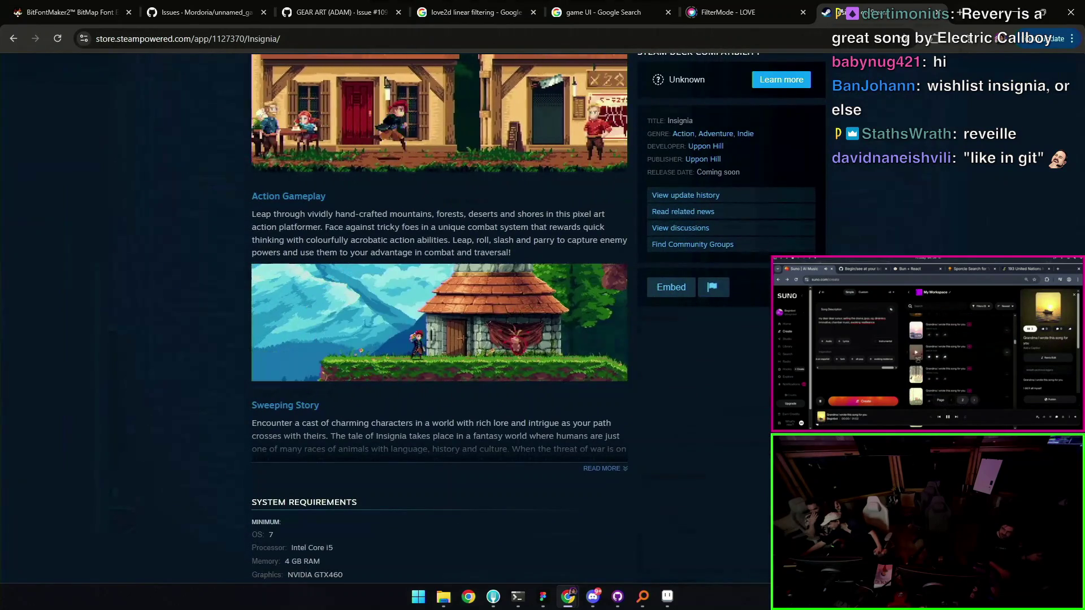
{"action": "scroll", "coordinate": [431, 308], "scroll_direction": "down", "scroll_amount": 1}
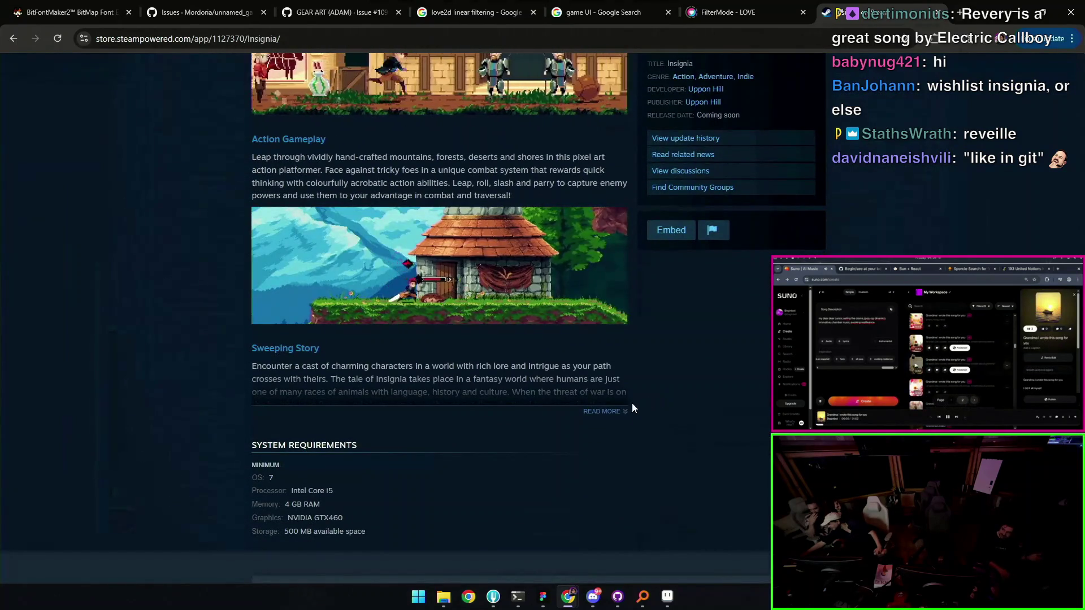
{"action": "left_click", "coordinate": [607, 411]}
{"action": "scroll", "coordinate": [595, 363], "scroll_direction": "down", "scroll_amount": 1}
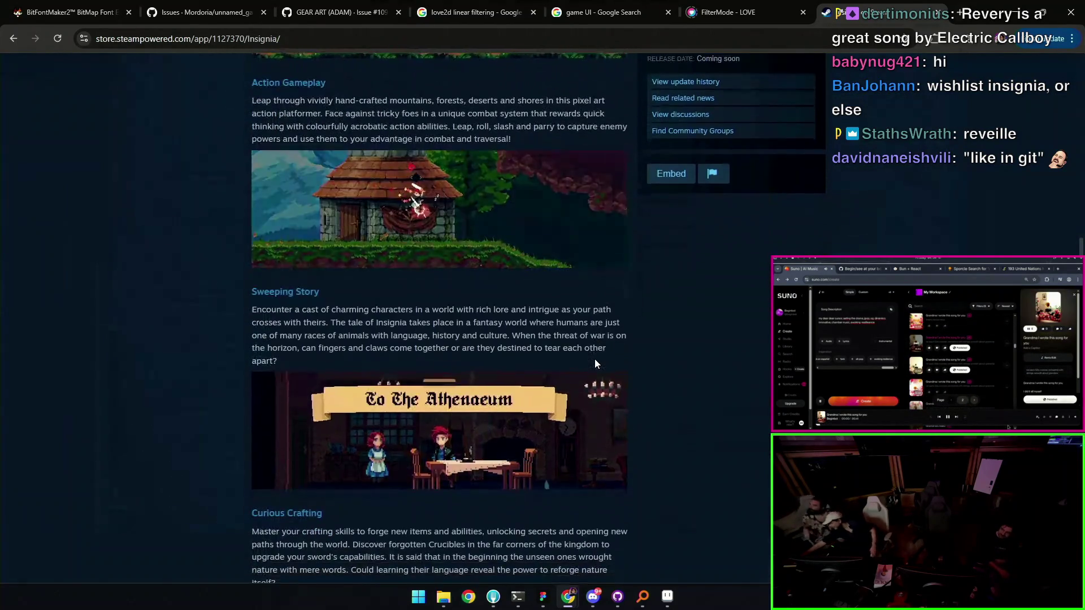
{"action": "scroll", "coordinate": [594, 358], "scroll_direction": "up", "scroll_amount": 1}
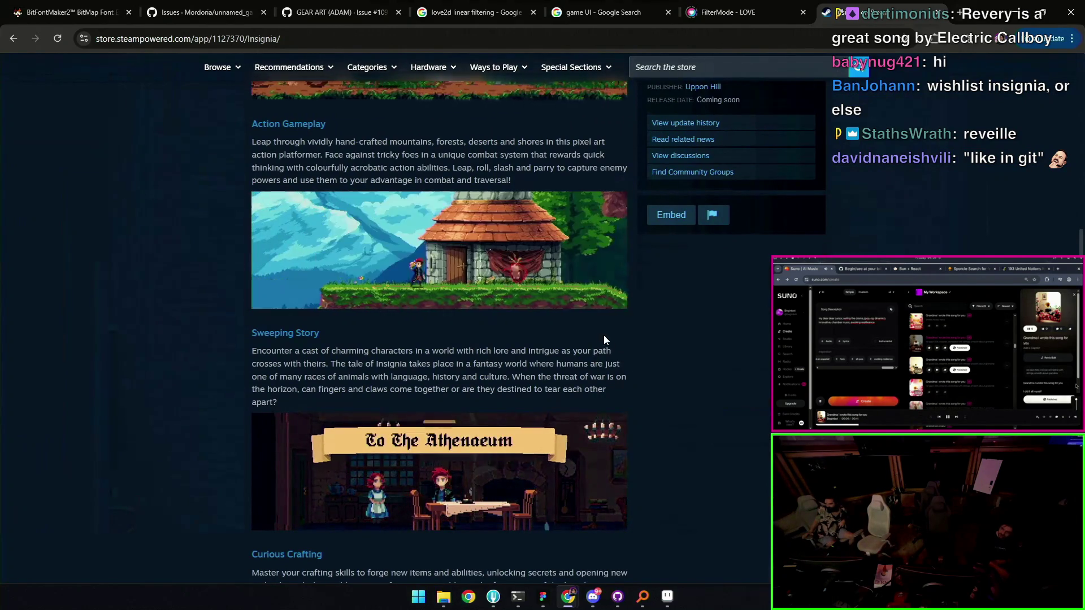
{"action": "scroll", "coordinate": [609, 347], "scroll_direction": "up", "scroll_amount": 10}
{"action": "scroll", "coordinate": [609, 347], "scroll_direction": "up", "scroll_amount": 3}
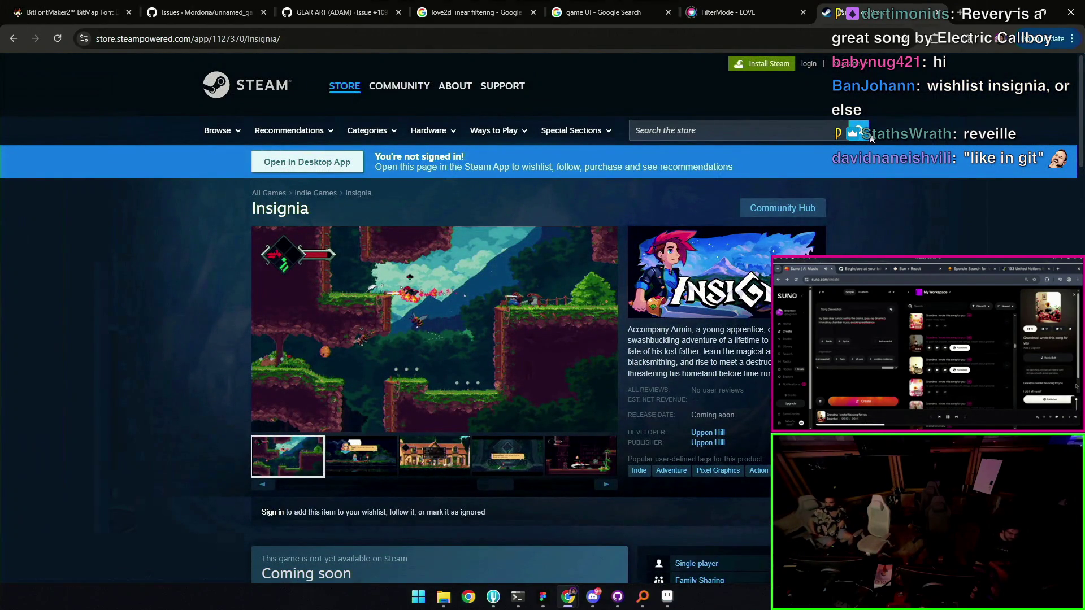
{"action": "left_click", "coordinate": [1016, 16]}
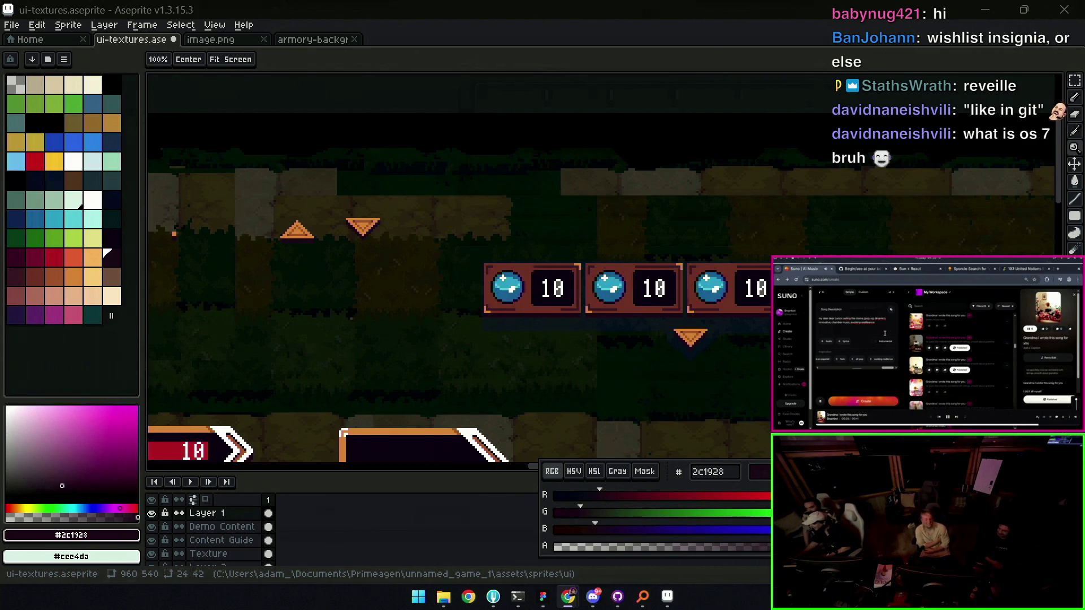
{"action": "scroll", "coordinate": [666, 145], "scroll_direction": "down", "scroll_amount": 4}
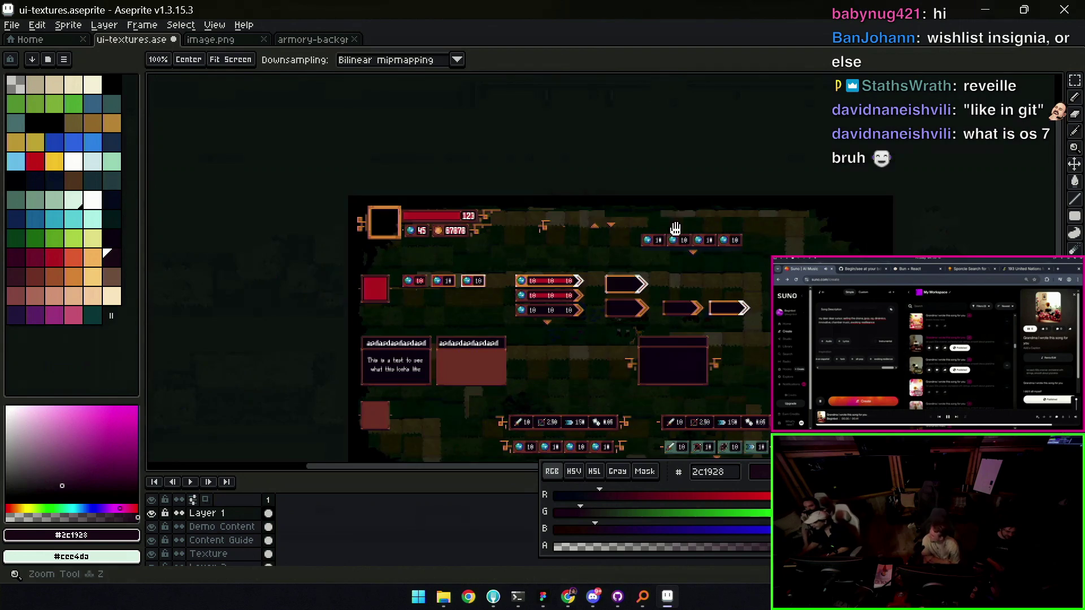
{"action": "scroll", "coordinate": [649, 286], "scroll_direction": "up", "scroll_amount": 3}
{"action": "left_click_drag", "start_coordinate": [649, 307], "coordinate": [655, 255]}
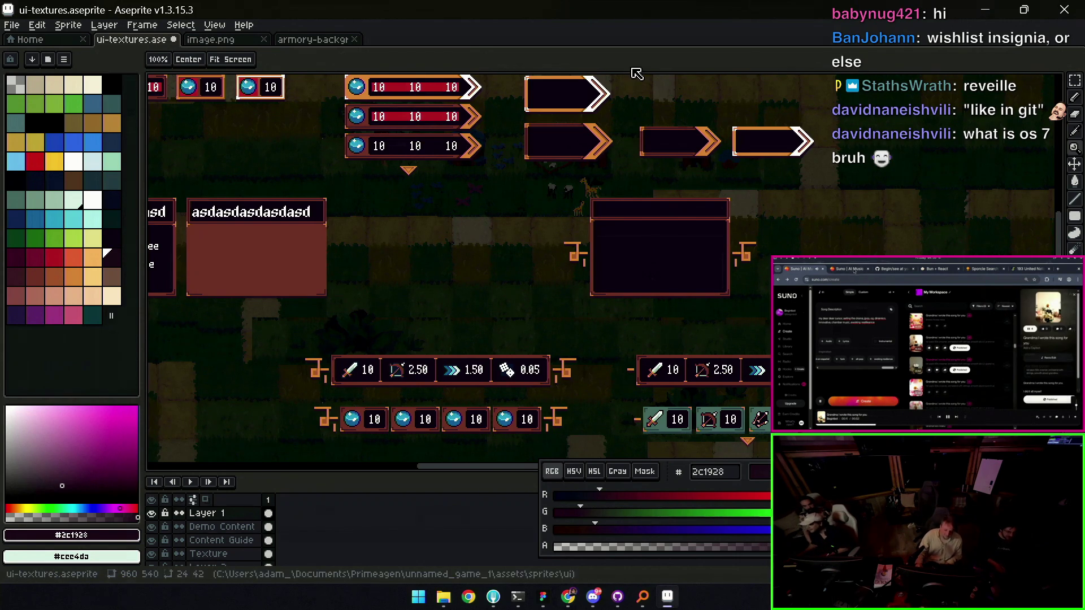
{"action": "scroll", "coordinate": [620, 197], "scroll_direction": "down", "scroll_amount": 2}
{"action": "scroll", "coordinate": [620, 196], "scroll_direction": "up", "scroll_amount": 2}
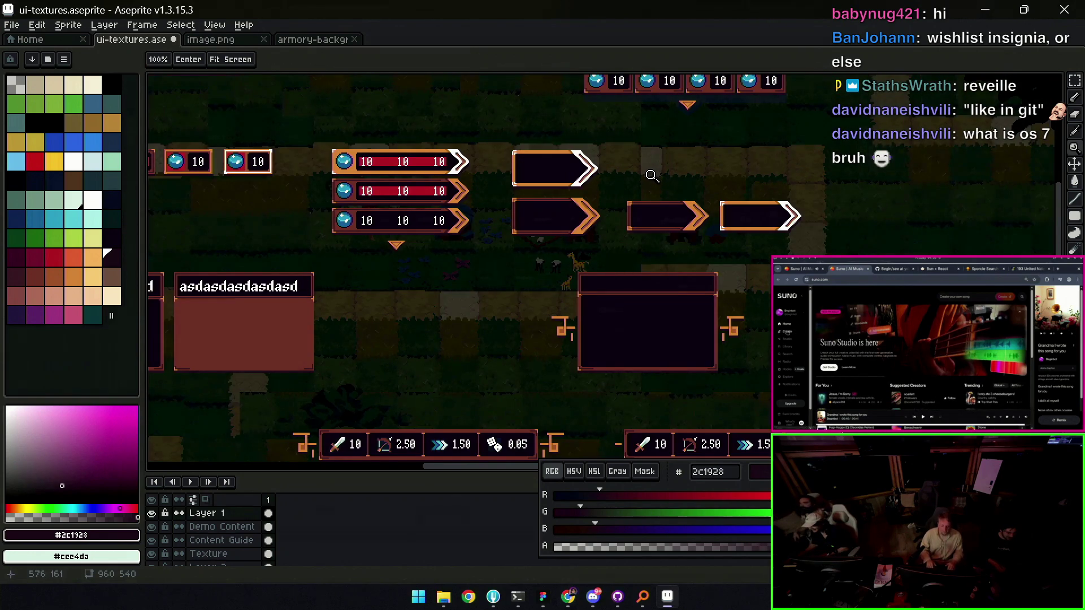
{"action": "mouse_move", "coordinate": [622, 181]}
{"action": "left_mouse_down"}
{"action": "mouse_move", "coordinate": [647, 210]}
{"action": "mouse_move", "coordinate": [690, 211]}
{"action": "mouse_move", "coordinate": [686, 232]}
{"action": "mouse_move", "coordinate": [596, 273]}
{"action": "mouse_move", "coordinate": [538, 244]}
{"action": "mouse_move", "coordinate": [422, 247]}
{"action": "left_mouse_up"}
{"action": "left_click", "coordinate": [562, 249]}
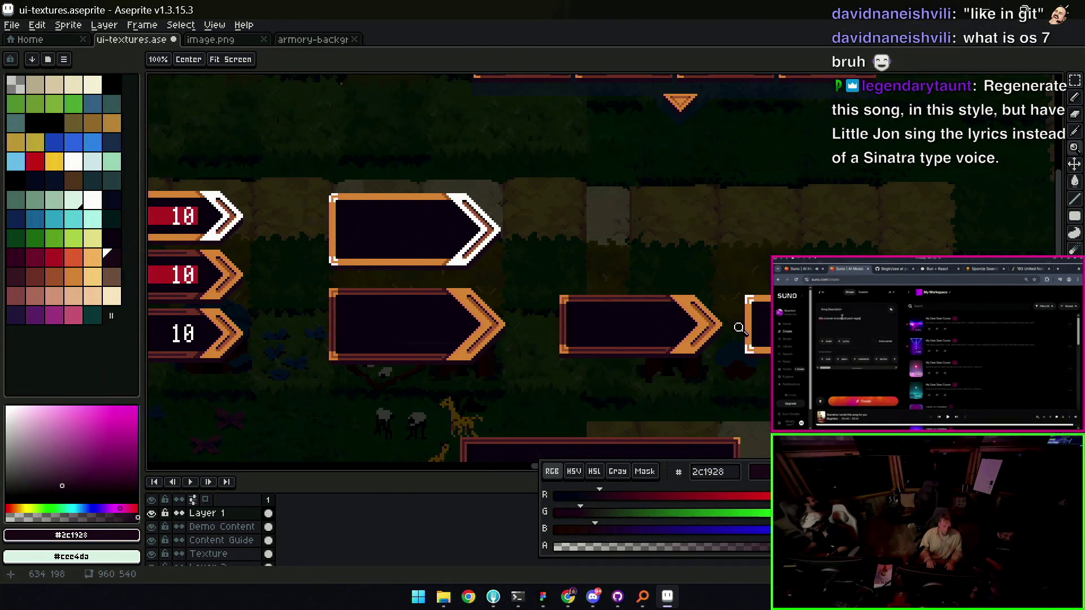
Move the rightmost arrow piece up-left into open space above the orange-tipped banner
{"action": "key", "text": "m"}
{"action": "mouse_move", "coordinate": [715, 258]}
{"action": "left_mouse_down"}
{"action": "mouse_move", "coordinate": [791, 361]}
{"action": "mouse_move", "coordinate": [926, 381]}
{"action": "left_mouse_up"}
{"action": "left_click_drag", "start_coordinate": [649, 188], "coordinate": [791, 294]}
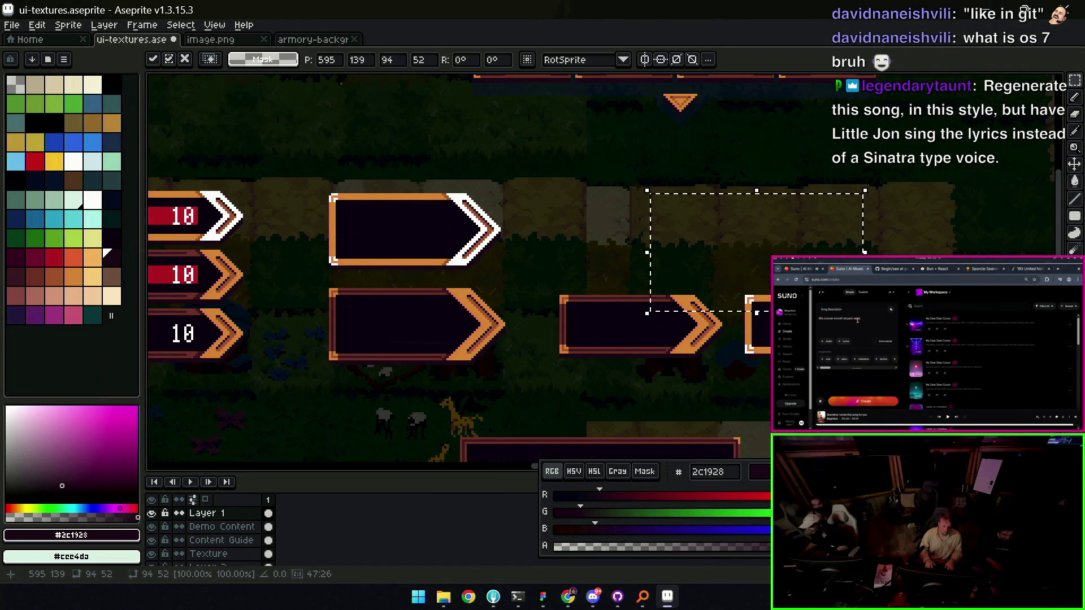
{"action": "left_click_drag", "start_coordinate": [724, 270], "coordinate": [791, 392]}
{"action": "mouse_move", "coordinate": [808, 324]}
{"action": "left_mouse_down"}
{"action": "mouse_move", "coordinate": [685, 209]}
{"action": "mouse_move", "coordinate": [623, 238]}
{"action": "mouse_move", "coordinate": [619, 224]}
{"action": "left_mouse_up"}
{"action": "key", "text": "Return"}
Activate the Content Guide layer, pick the bar's red ae2833, and zoom in on the banners
{"action": "scroll", "coordinate": [625, 249], "scroll_direction": "down", "scroll_amount": 4}
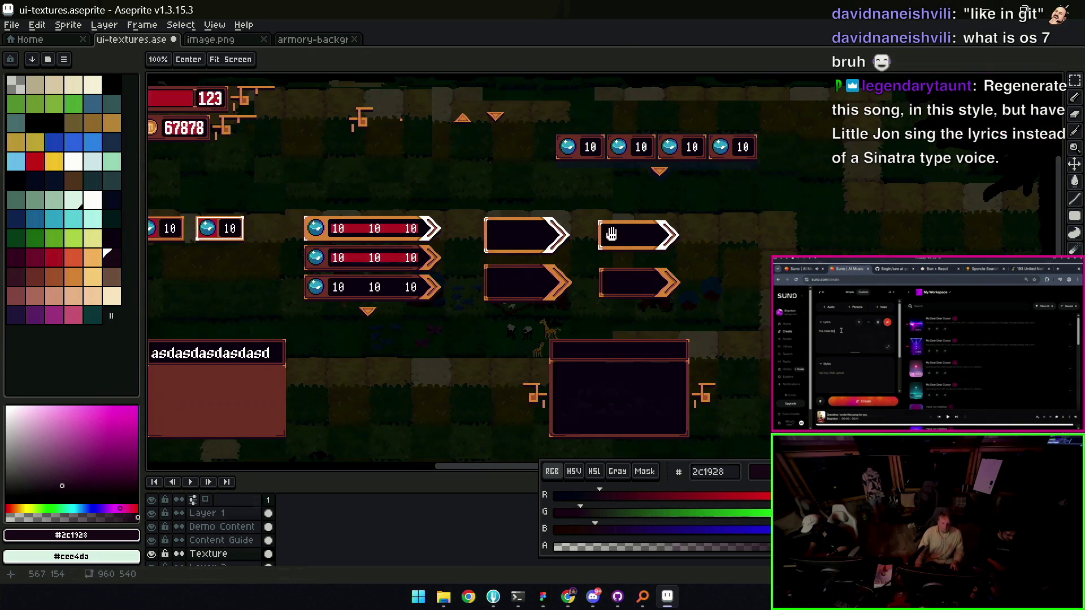
{"action": "scroll", "coordinate": [621, 255], "scroll_direction": "up", "scroll_amount": 2}
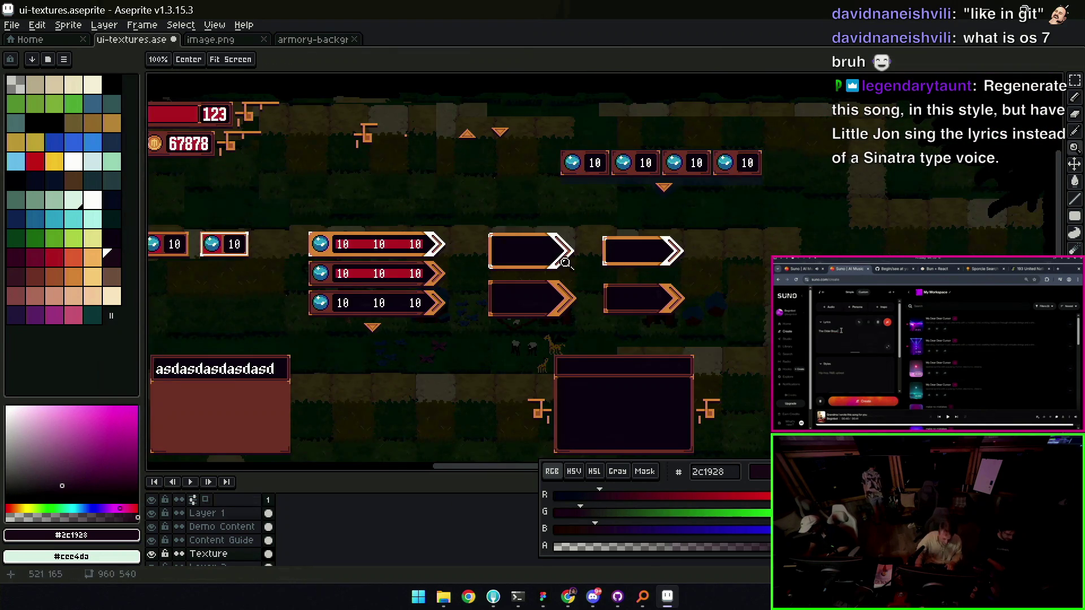
{"action": "left_click", "coordinate": [408, 253]}
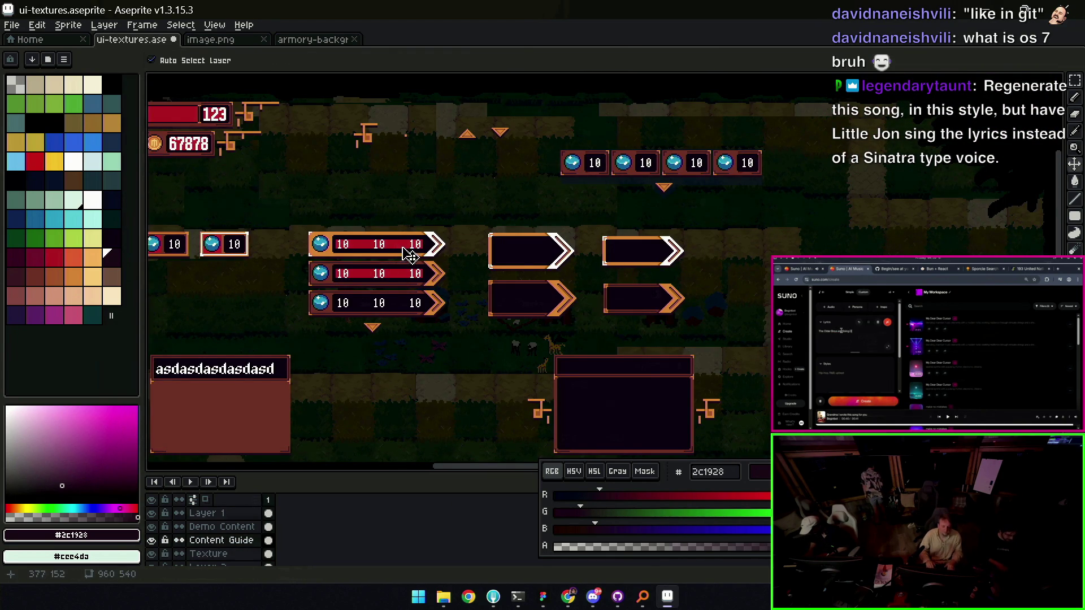
{"action": "scroll", "coordinate": [426, 247], "scroll_direction": "up", "scroll_amount": 1}
{"action": "scroll", "coordinate": [435, 271], "scroll_direction": "down", "scroll_amount": 1}
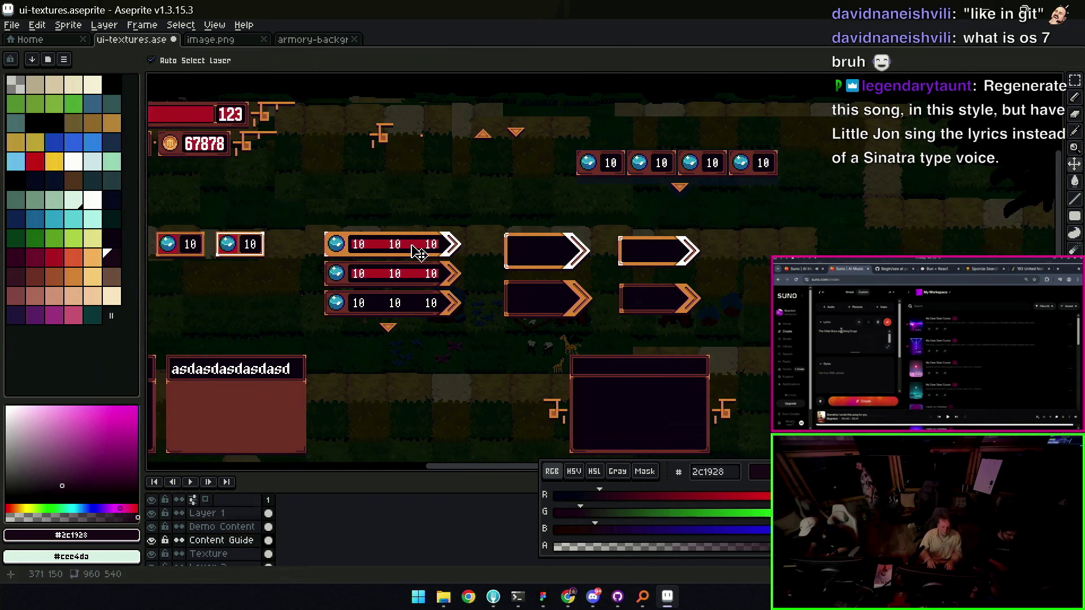
{"action": "left_click", "coordinate": [421, 248], "text": "alt"}
{"action": "key", "text": "z"}
{"action": "left_click", "coordinate": [674, 268]}
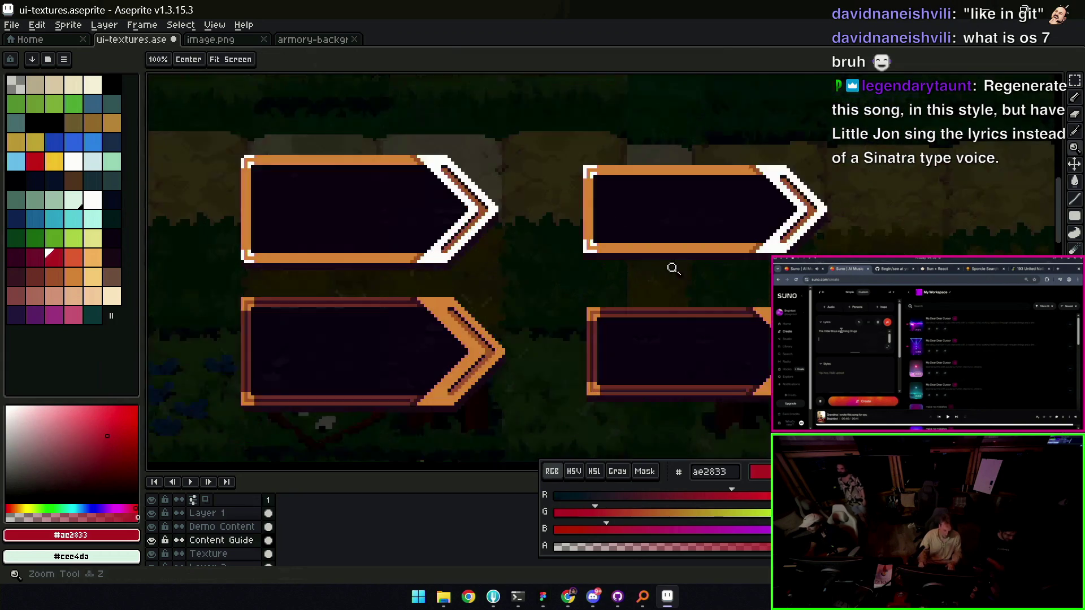
Draw a filled red rectangle inside the dark interior of the top-right banner
{"action": "left_click", "coordinate": [674, 268]}
{"action": "left_click_drag", "start_coordinate": [622, 291], "coordinate": [592, 316]}
{"action": "key", "text": "shift+u"}
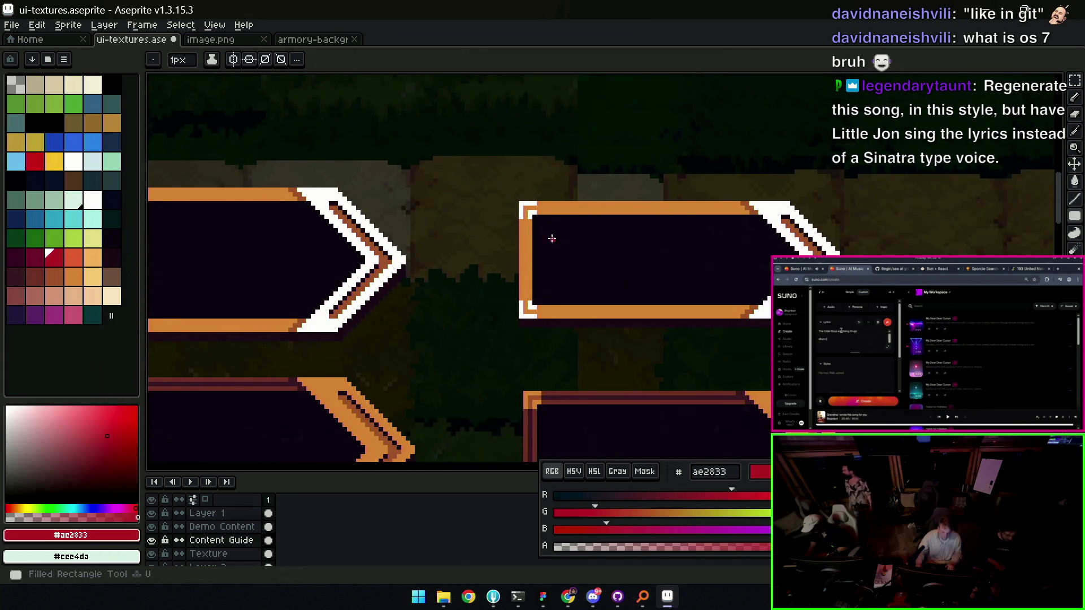
{"action": "mouse_move", "coordinate": [543, 231]}
{"action": "left_mouse_down"}
{"action": "mouse_move", "coordinate": [692, 278]}
{"action": "mouse_move", "coordinate": [758, 280]}
{"action": "left_mouse_up"}
Shift the red rectangle up within the banner
{"action": "key", "text": "b"}
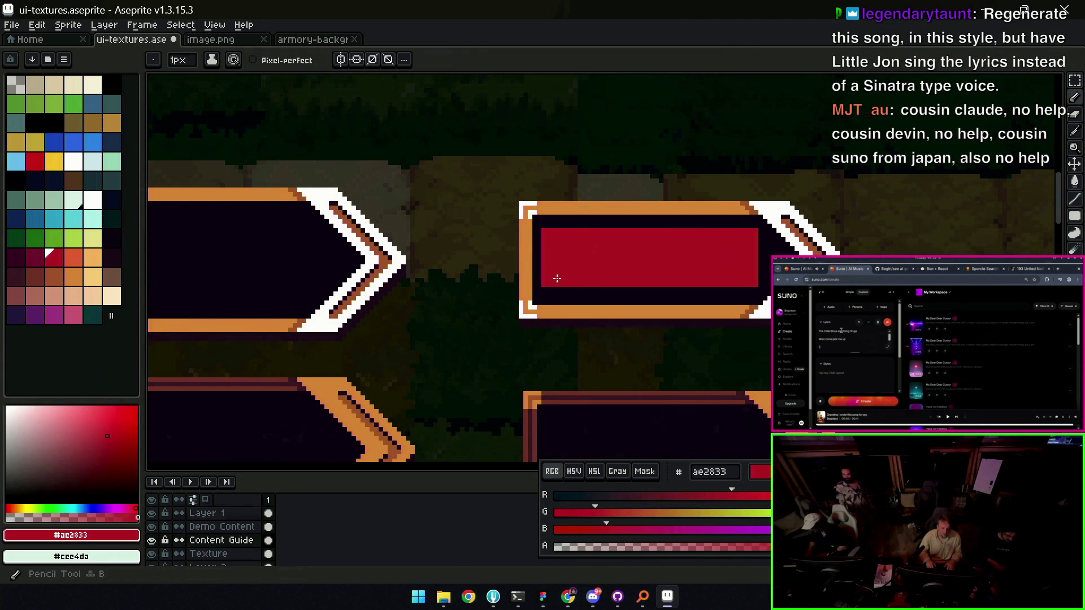
{"action": "key", "text": "m"}
{"action": "left_click_drag", "start_coordinate": [588, 230], "coordinate": [588, 299]}
{"action": "key", "text": "b"}
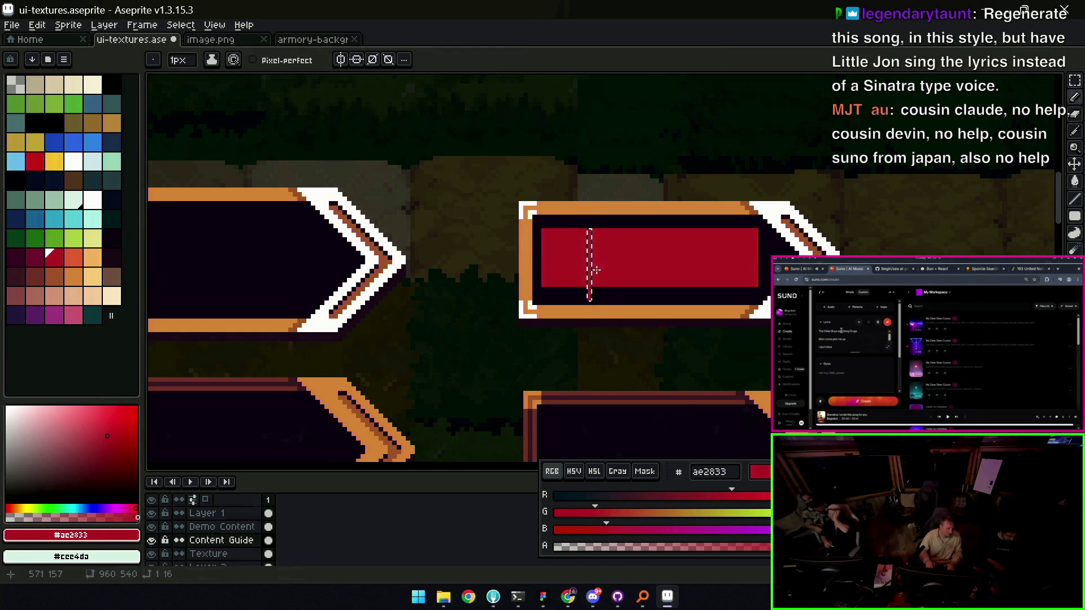
{"action": "key", "text": "z"}
{"action": "left_click", "coordinate": [592, 273]}
{"action": "key", "text": "ctrl+d"}
{"action": "key", "text": "v"}
{"action": "left_click_drag", "start_coordinate": [606, 281], "coordinate": [602, 268]}
Draw a red line along the dark bottom row and flood-fill the remaining dark gaps red
{"action": "key", "text": "b"}
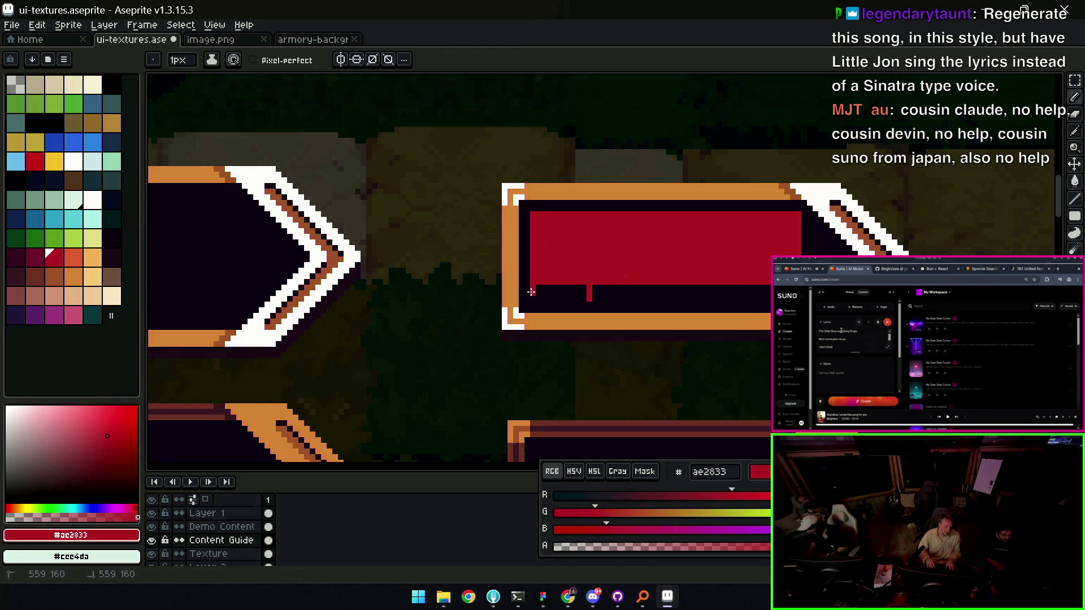
{"action": "left_click_drag", "start_coordinate": [533, 298], "coordinate": [770, 298]}
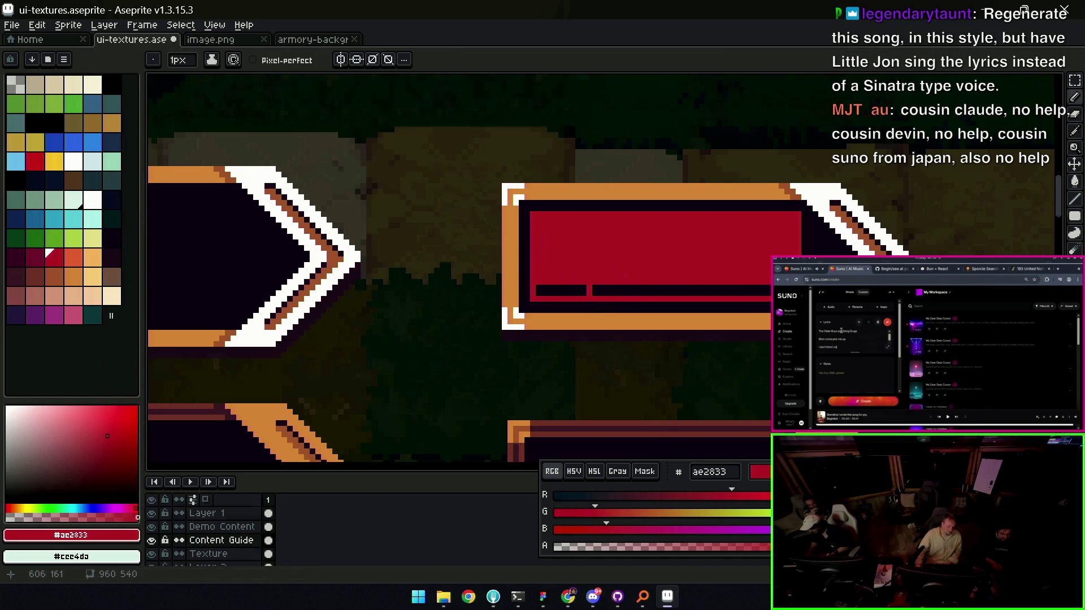
{"action": "key", "text": "g"}
{"action": "left_click", "coordinate": [581, 290]}
{"action": "left_click", "coordinate": [623, 289]}
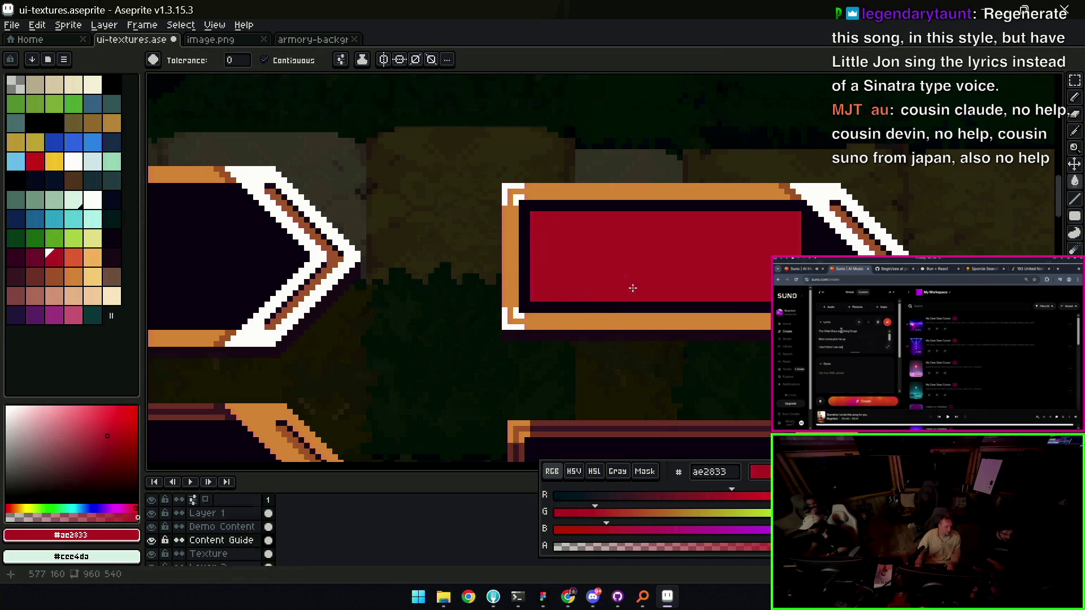
Zoom out and pan to bring the right-hand banners into view
{"action": "scroll", "coordinate": [622, 290], "scroll_direction": "down", "scroll_amount": 5}
{"action": "key", "text": "z"}
{"action": "left_click", "coordinate": [688, 266]}
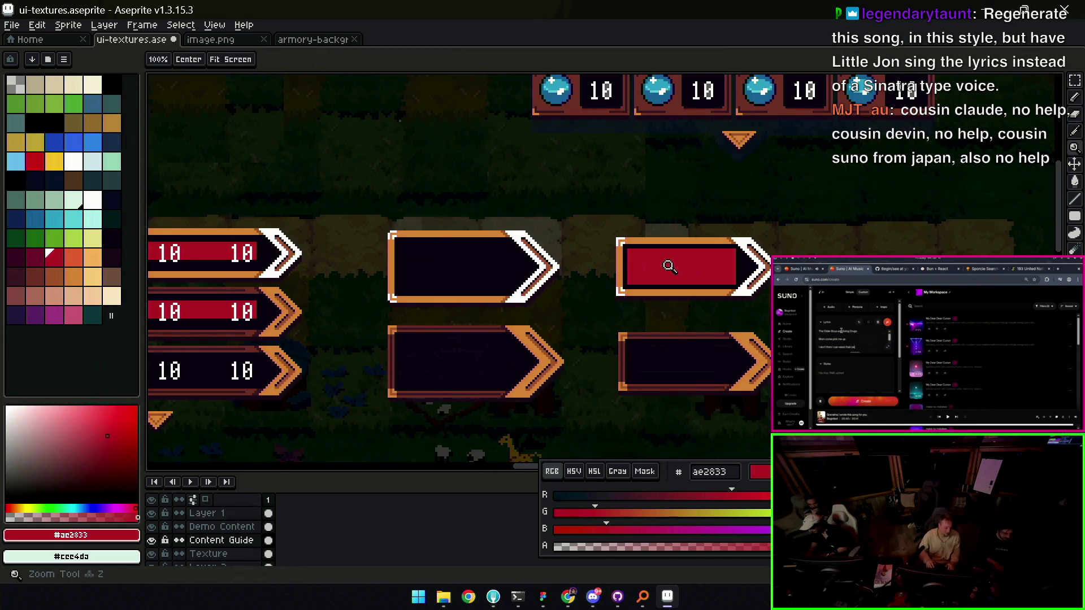
{"action": "scroll", "coordinate": [654, 258], "scroll_direction": "down", "scroll_amount": 2}
{"action": "scroll", "coordinate": [438, 247], "scroll_direction": "up", "scroll_amount": 3}
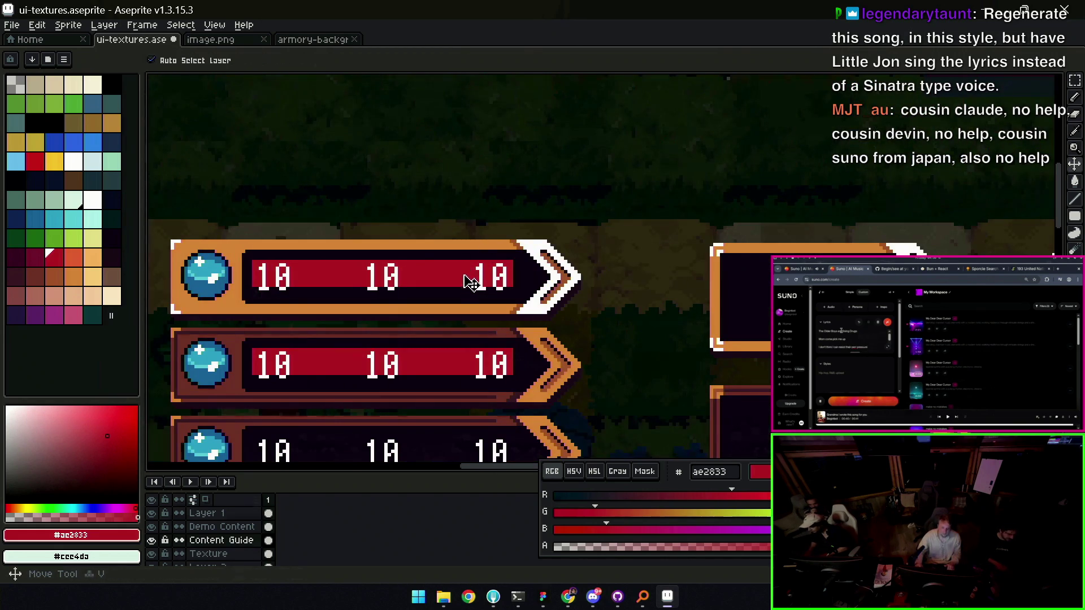
{"action": "scroll", "coordinate": [618, 279], "scroll_direction": "down", "scroll_amount": 3}
{"action": "left_click_drag", "start_coordinate": [751, 279], "coordinate": [605, 251]}
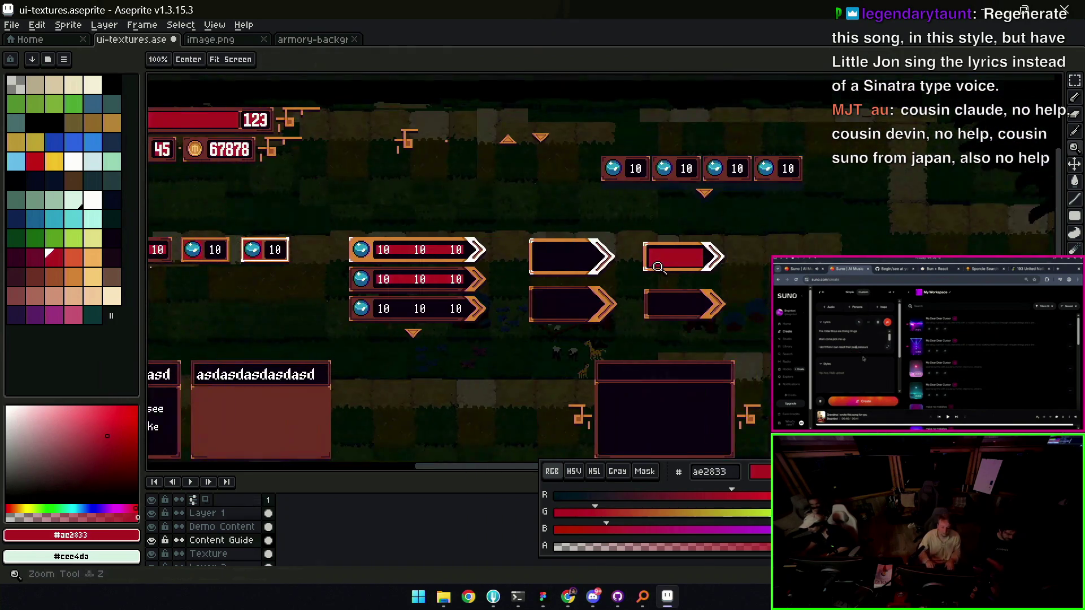
Try a lasso selection around the red panel, then deselect and frame both right-hand banners
{"action": "scroll", "coordinate": [718, 248], "scroll_direction": "up", "scroll_amount": 3}
{"action": "key", "text": "q"}
{"action": "left_click_drag", "start_coordinate": [695, 167], "coordinate": [591, 169]}
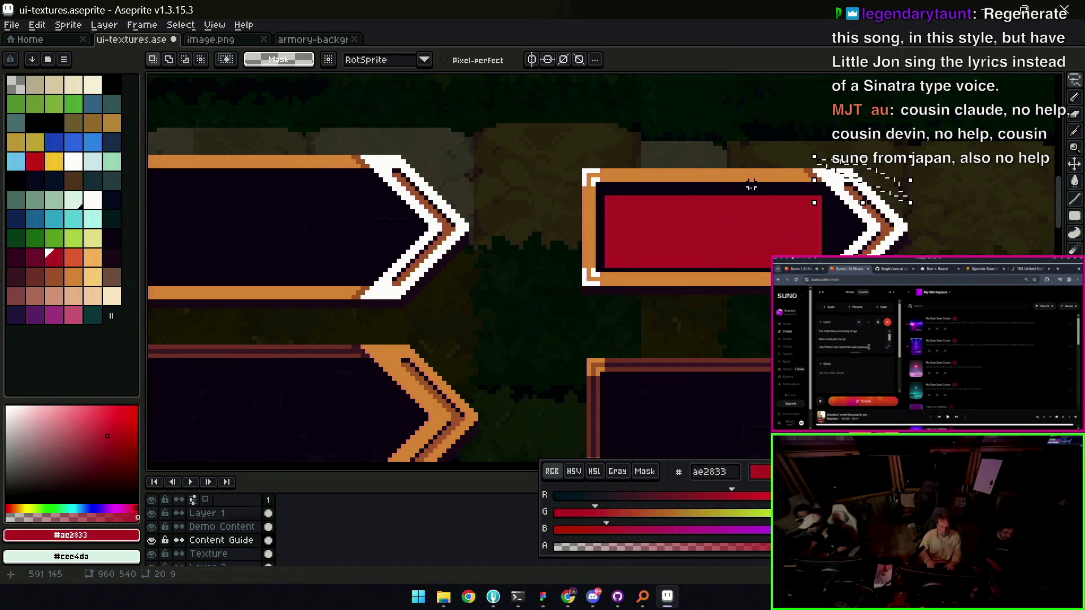
{"action": "mouse_move", "coordinate": [746, 177]}
{"action": "left_mouse_down"}
{"action": "mouse_move", "coordinate": [532, 235]}
{"action": "mouse_move", "coordinate": [757, 173]}
{"action": "left_mouse_up"}
{"action": "key", "text": "ctrl+d"}
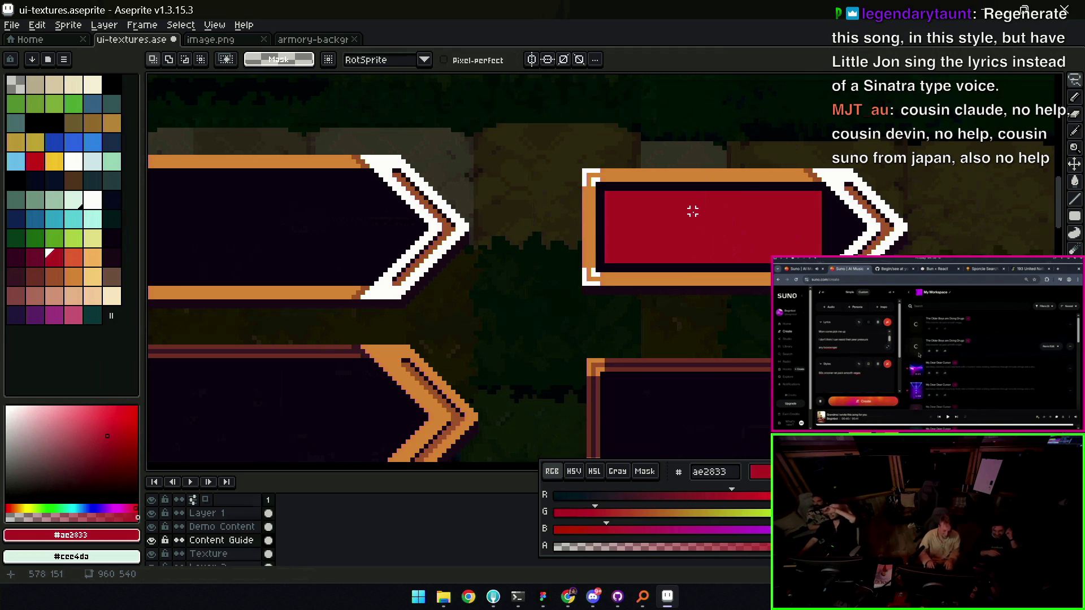
{"action": "mouse_move", "coordinate": [625, 211]}
{"action": "left_mouse_down"}
{"action": "mouse_move", "coordinate": [530, 195]}
{"action": "mouse_move", "coordinate": [567, 211]}
{"action": "mouse_move", "coordinate": [562, 189]}
{"action": "left_mouse_up"}
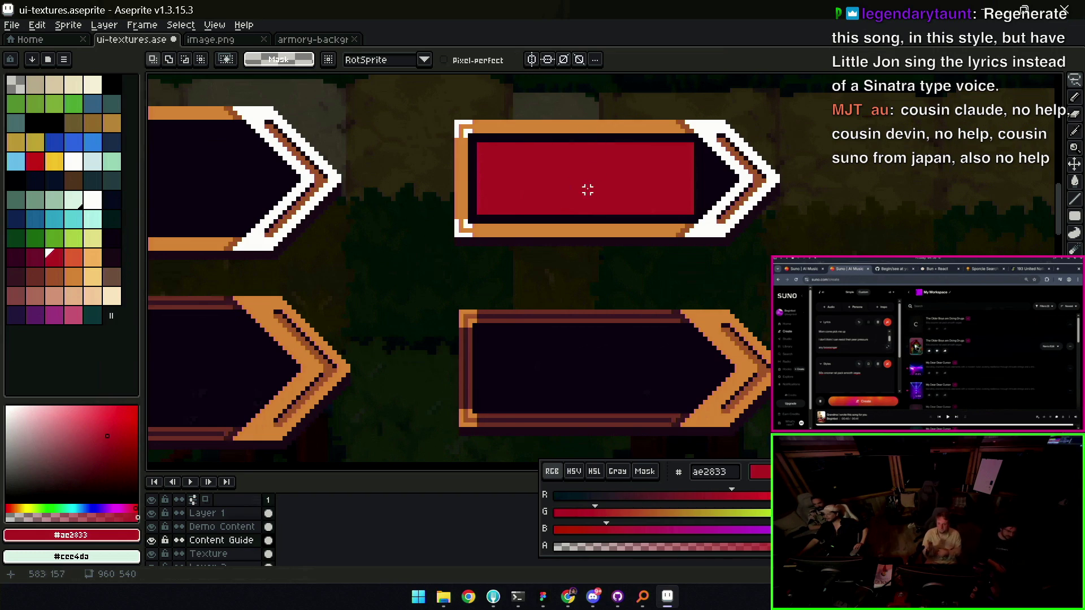
Copy the upper banner's red panel and paste the duplicate onto the lower banner
{"action": "key", "text": "m"}
{"action": "left_click_drag", "start_coordinate": [478, 240], "coordinate": [588, 165]}
{"action": "left_click_drag", "start_coordinate": [471, 133], "coordinate": [705, 235]}
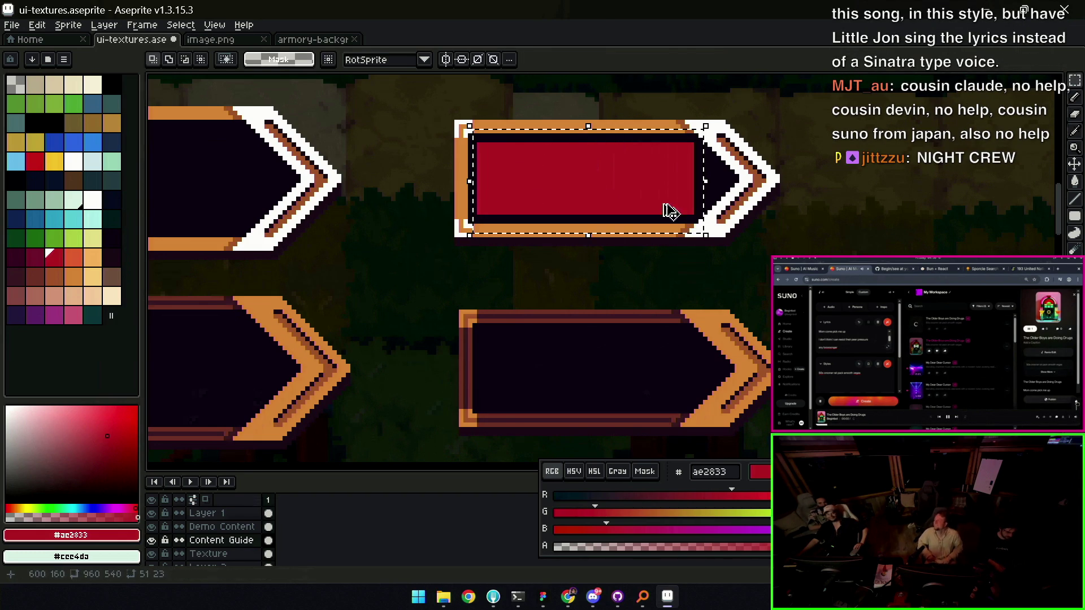
{"action": "key", "text": "ctrl+c"}
{"action": "key", "text": "ctrl+v"}
{"action": "key", "text": "Down"}
{"action": "key", "text": "Down"}
{"action": "key", "text": "Down"}
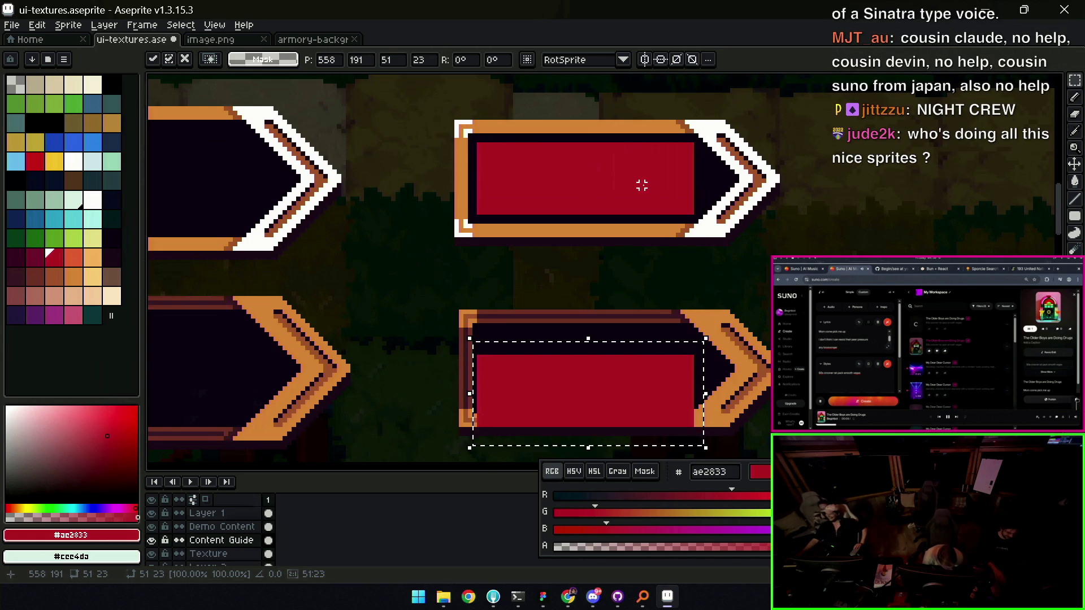
{"action": "key", "text": "Up"}
{"action": "key", "text": "Up"}
{"action": "key", "text": "Up"}
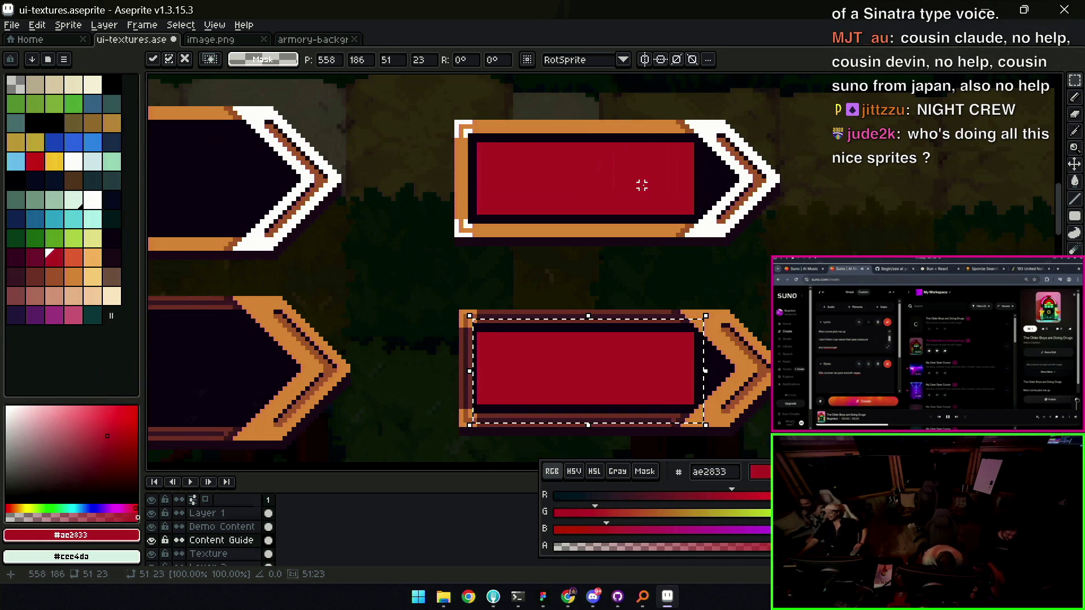
{"action": "left_click", "coordinate": [641, 185]}
On the Texture layer, nudge the lower banner's left end one pixel left
{"action": "key", "text": "v"}
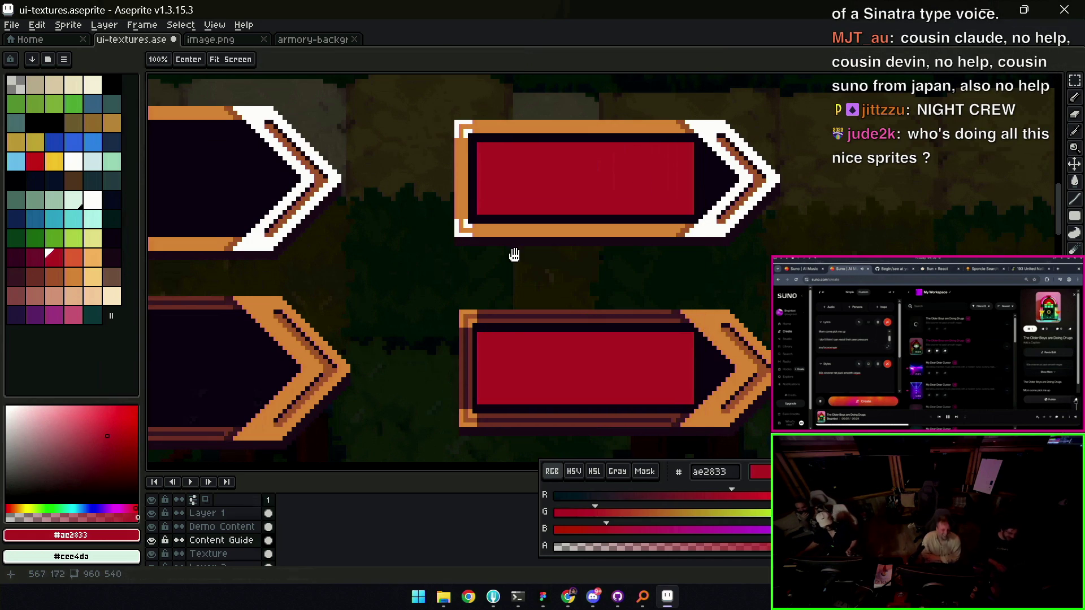
{"action": "scroll", "coordinate": [503, 226], "scroll_direction": "down", "scroll_amount": 3}
{"action": "key", "text": "b"}
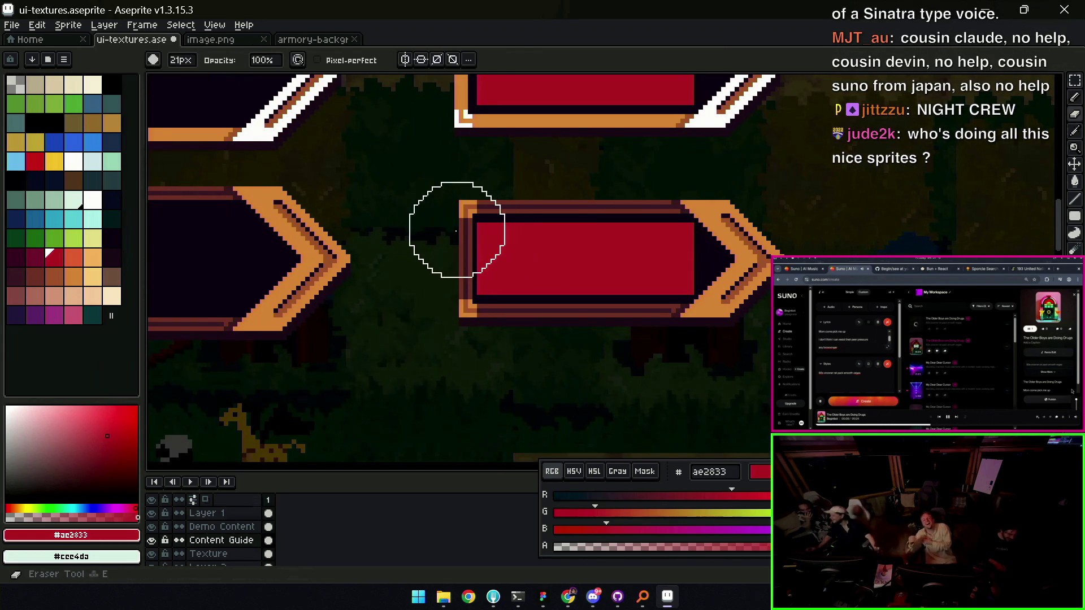
{"action": "left_click_drag", "start_coordinate": [484, 213], "coordinate": [528, 254]}
{"action": "key", "text": "alt+Down"}
{"action": "key", "text": "m"}
{"action": "left_click_drag", "start_coordinate": [451, 245], "coordinate": [567, 389]}
{"action": "key", "text": "ctrl+t"}
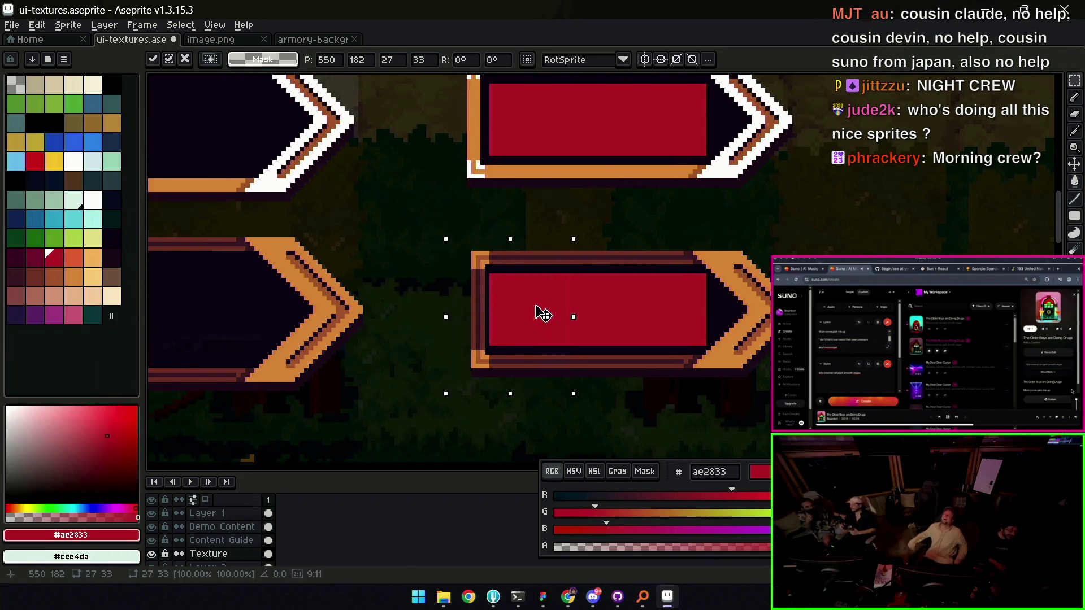
{"action": "key", "text": "Left"}
{"action": "key", "text": "Return"}
{"action": "key", "text": "ctrl+d"}
Back on the Content Guide layer, set the eraser to 10px and shift the red panel fills upward
{"action": "left_click_drag", "start_coordinate": [621, 271], "coordinate": [509, 265]}
{"action": "key", "text": "v"}
{"action": "left_click", "coordinate": [579, 295]}
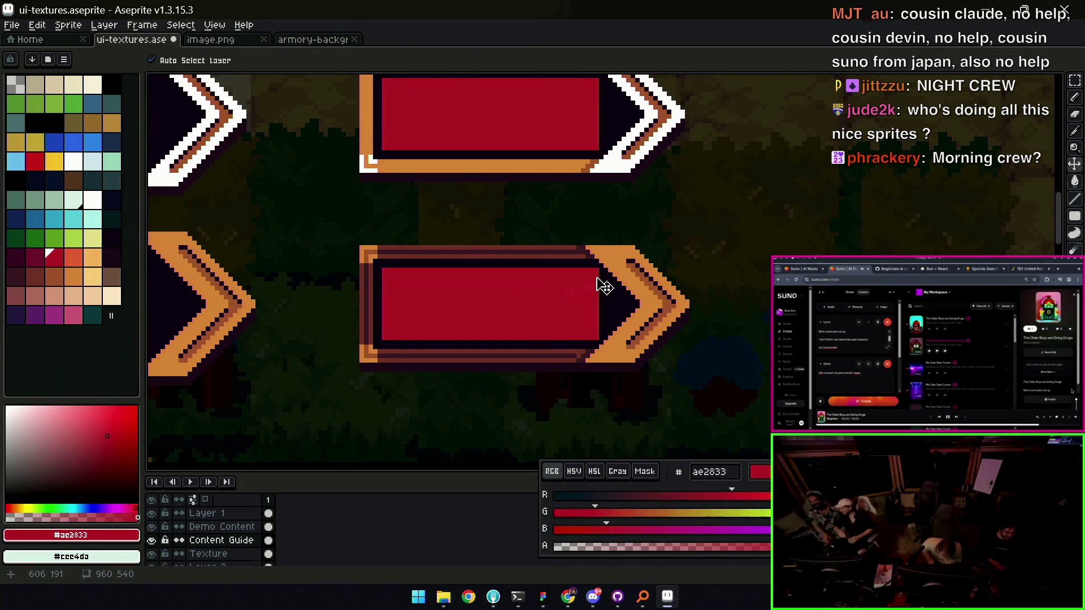
{"action": "key", "text": "b"}
{"action": "key", "text": "minus"}
{"action": "key", "text": "minus"}
{"action": "key", "text": "minus"}
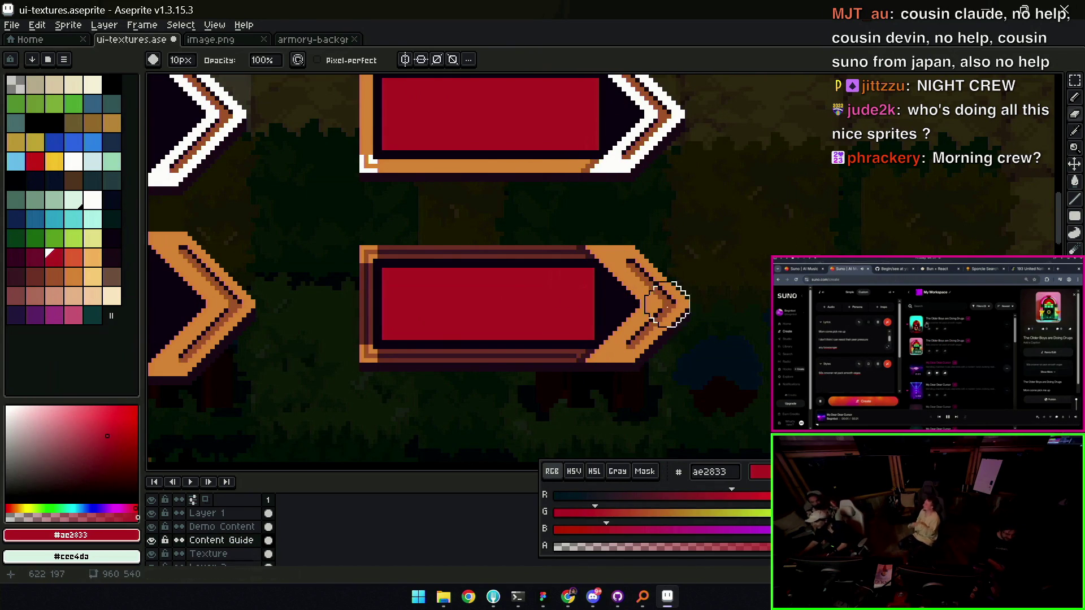
{"action": "key", "text": "z"}
{"action": "scroll", "coordinate": [661, 291], "scroll_direction": "down", "scroll_amount": 1}
{"action": "key", "text": "v"}
{"action": "mouse_move", "coordinate": [591, 314]}
{"action": "left_mouse_down"}
{"action": "mouse_move", "coordinate": [582, 169]}
{"action": "mouse_move", "coordinate": [590, 171]}
{"action": "left_mouse_up"}
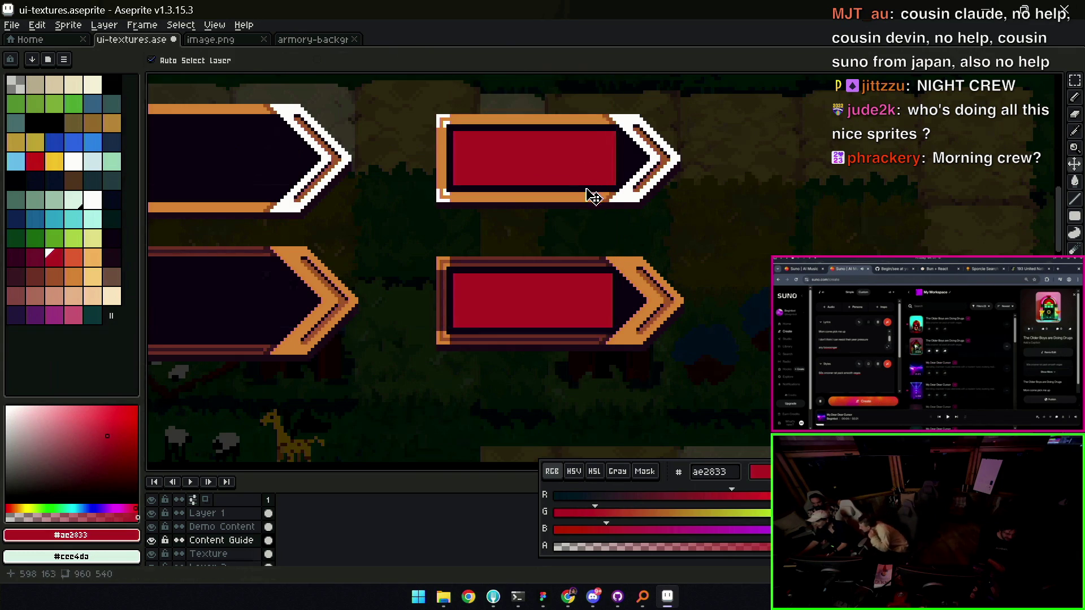
{"action": "key", "text": "z"}
{"action": "scroll", "coordinate": [610, 214], "scroll_direction": "down", "scroll_amount": 3}
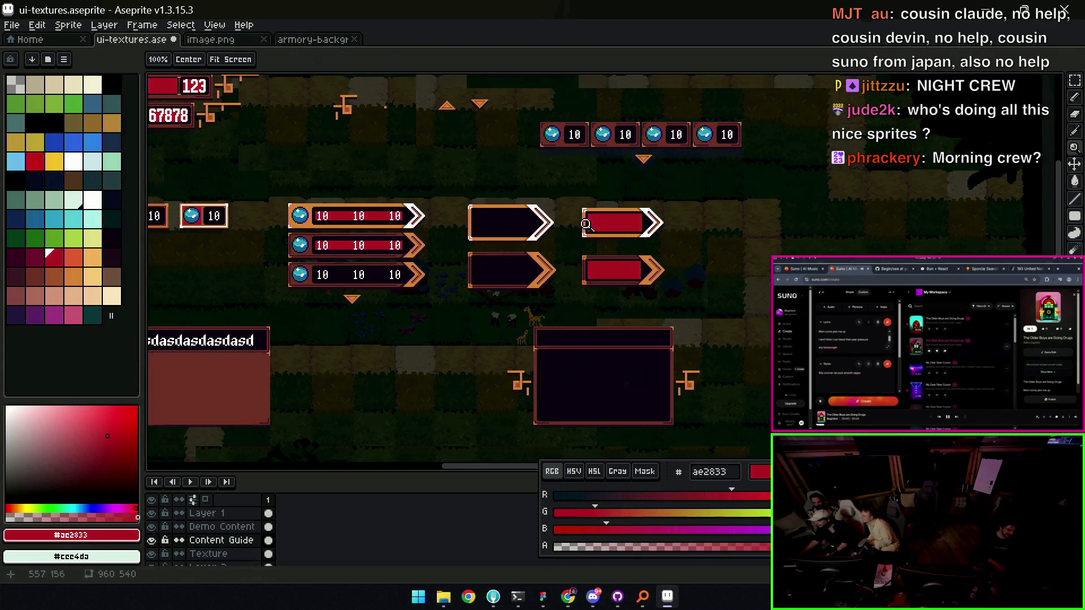
{"action": "scroll", "coordinate": [590, 224], "scroll_direction": "up", "scroll_amount": 2}
{"action": "key", "text": "v"}
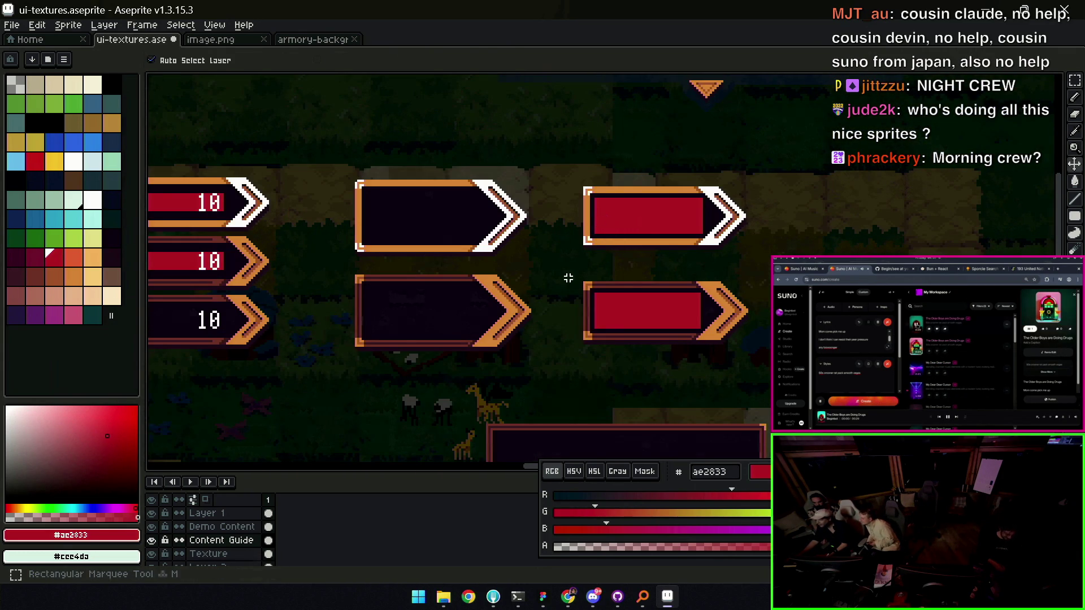
{"action": "key", "text": "m"}
{"action": "left_click_drag", "start_coordinate": [546, 357], "coordinate": [734, 167]}
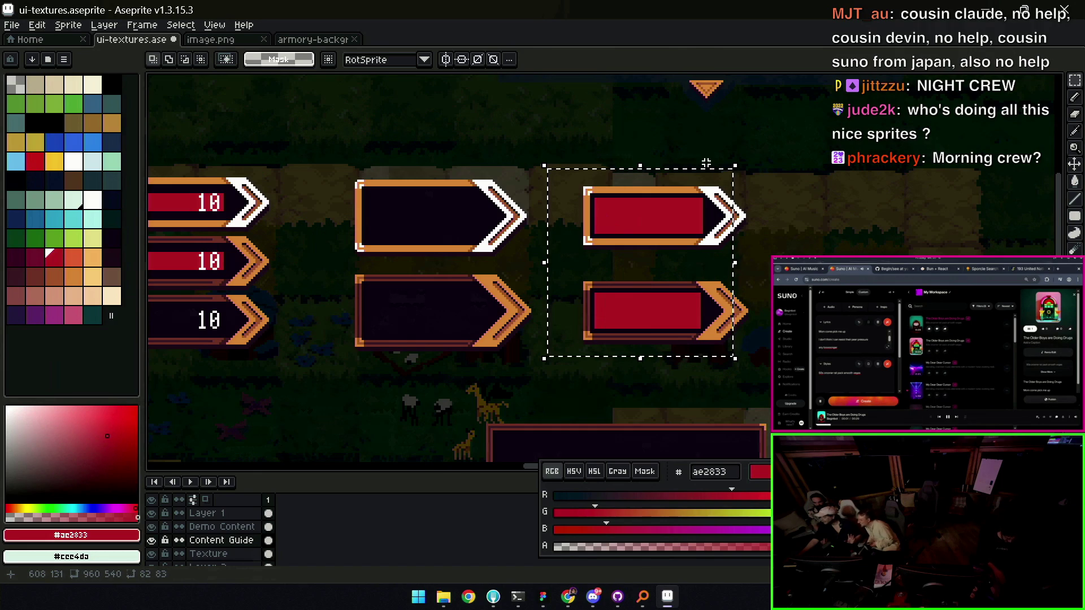
{"action": "key", "text": "ctrl+c"}
{"action": "key", "text": "ctrl+v"}
{"action": "left_click_drag", "start_coordinate": [639, 262], "coordinate": [421, 263]}
{"action": "key", "text": "Left"}
{"action": "key", "text": "Left"}
{"action": "key", "text": "Left"}
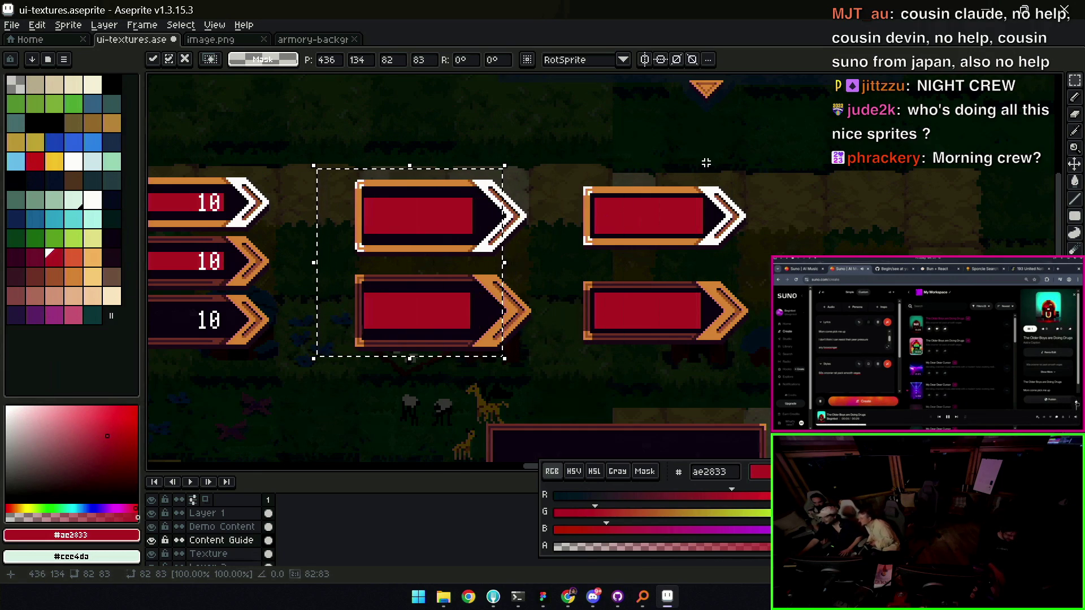
{"action": "key", "text": "Return"}
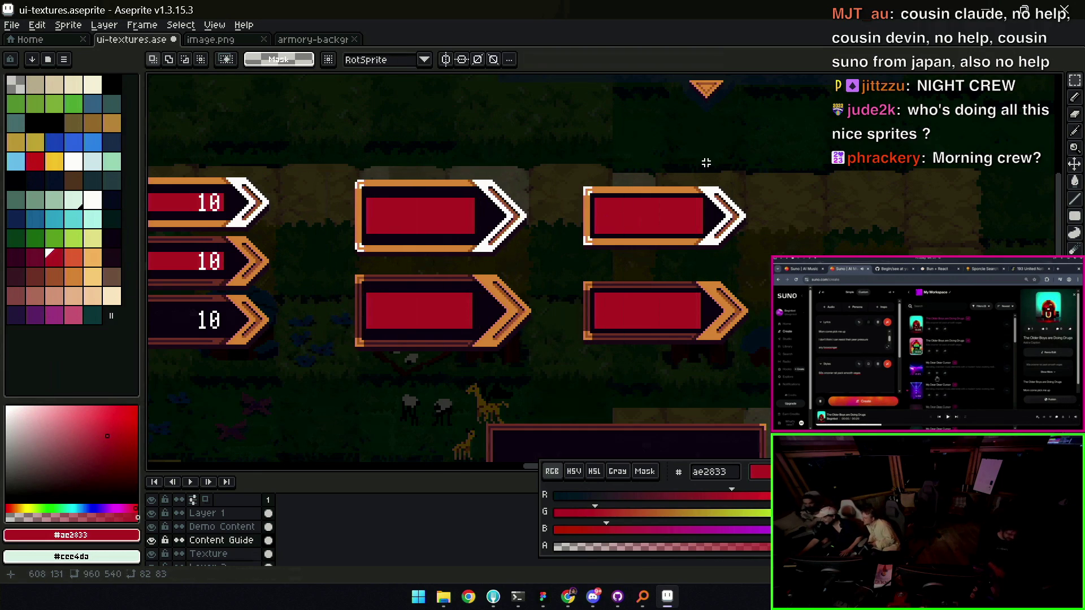
{"action": "key", "text": "z"}
{"action": "scroll", "coordinate": [512, 196], "scroll_direction": "down", "scroll_amount": 4}
{"action": "scroll", "coordinate": [518, 195], "scroll_direction": "up", "scroll_amount": 5}
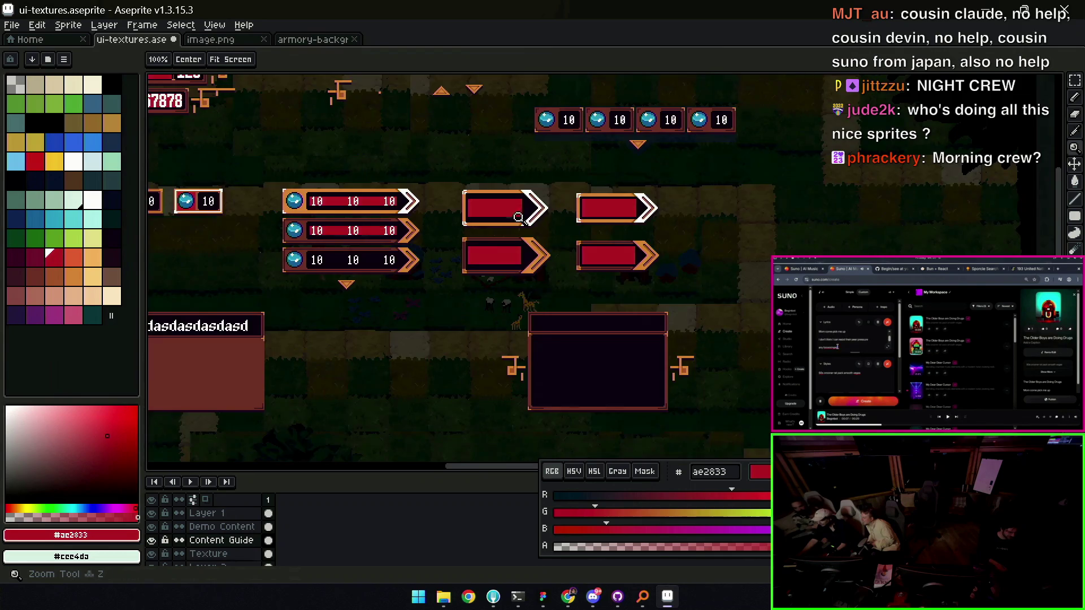
{"action": "key", "text": "m"}
Shift the narrow slice across the arrow tips one pixel right and commit it
{"action": "left_click_drag", "start_coordinate": [485, 366], "coordinate": [541, 117]}
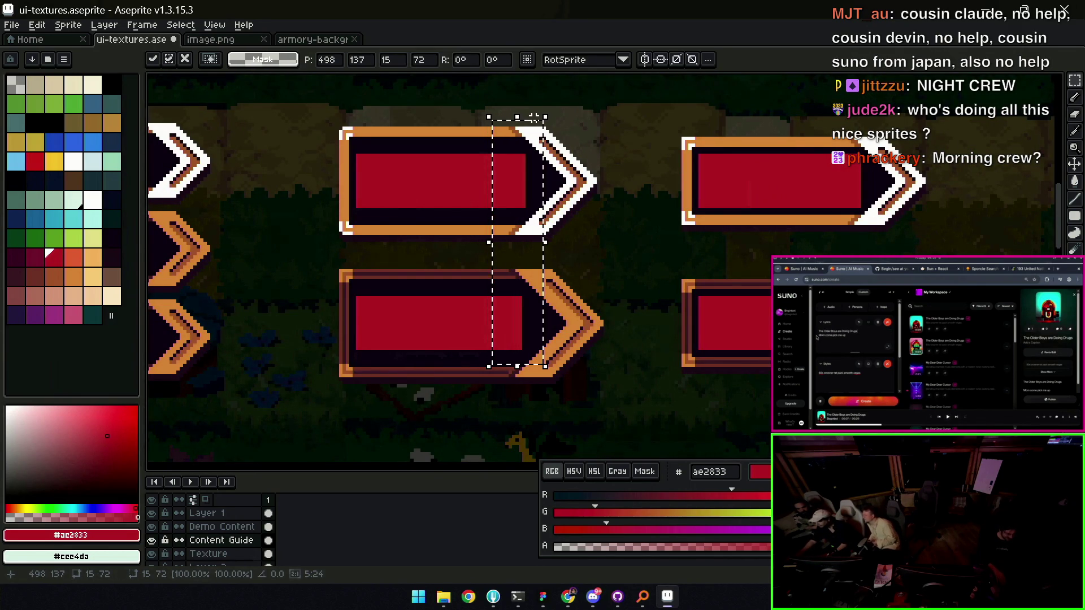
{"action": "key", "text": "Right"}
{"action": "key", "text": "Right"}
{"action": "key", "text": "Right"}
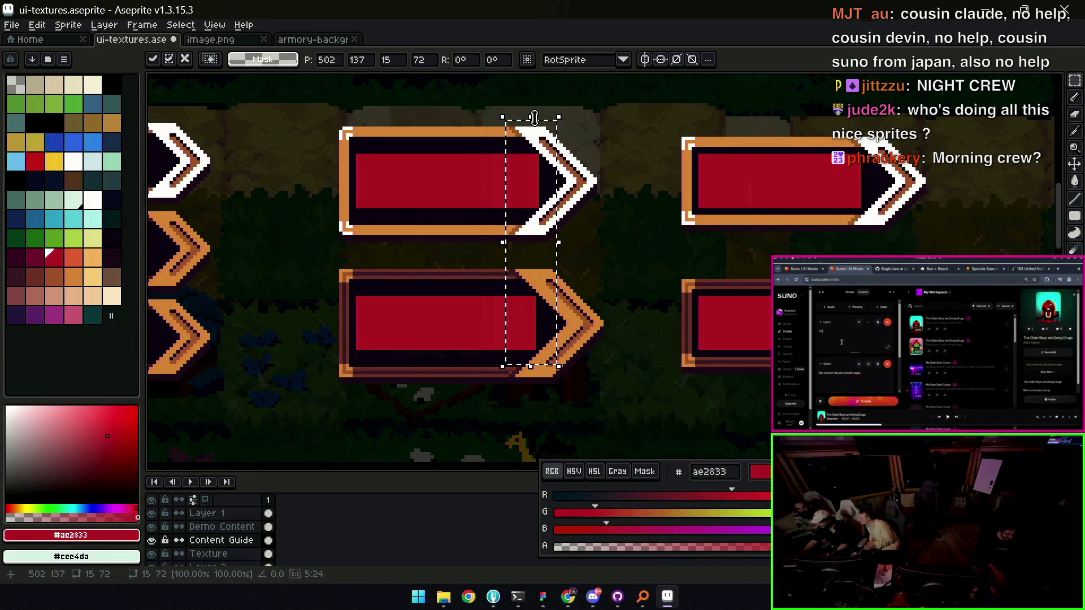
{"action": "key", "text": "Left"}
{"action": "key", "text": "Left"}
{"action": "key", "text": "Left"}
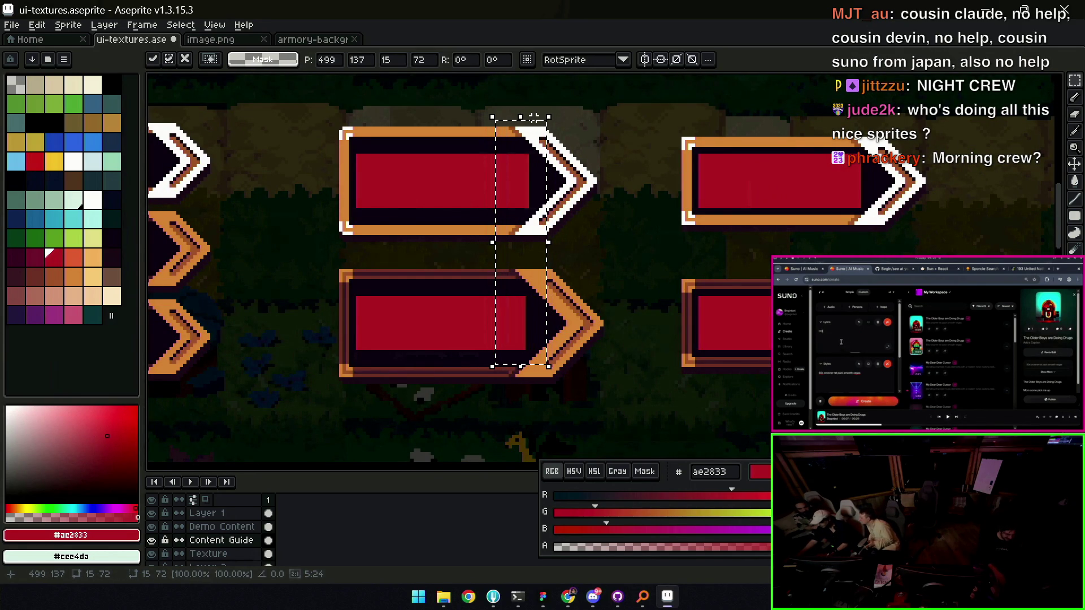
{"action": "key", "text": "Right"}
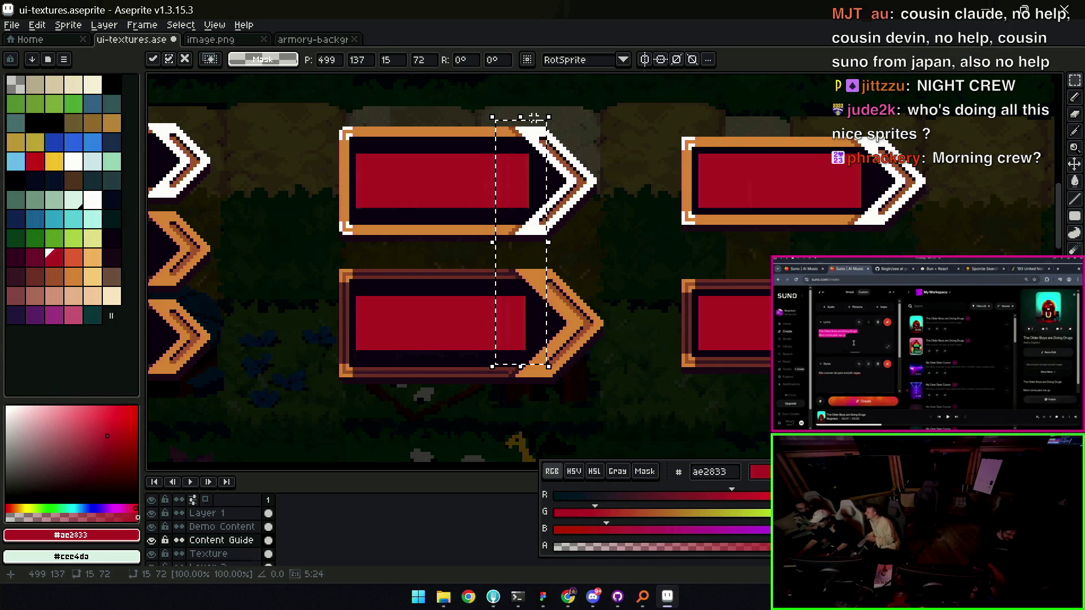
{"action": "key", "text": "ctrl+d"}
On the Texture layer, select the lower-right arrow button and zoom out to the whole sheet
{"action": "key", "text": "alt+Down"}
{"action": "left_click_drag", "start_coordinate": [639, 389], "coordinate": [597, 144]}
{"action": "left_click", "coordinate": [489, 260]}
{"action": "mouse_move", "coordinate": [489, 260]}
{"action": "left_mouse_down"}
{"action": "mouse_move", "coordinate": [617, 383]}
{"action": "mouse_move", "coordinate": [618, 399]}
{"action": "left_mouse_up"}
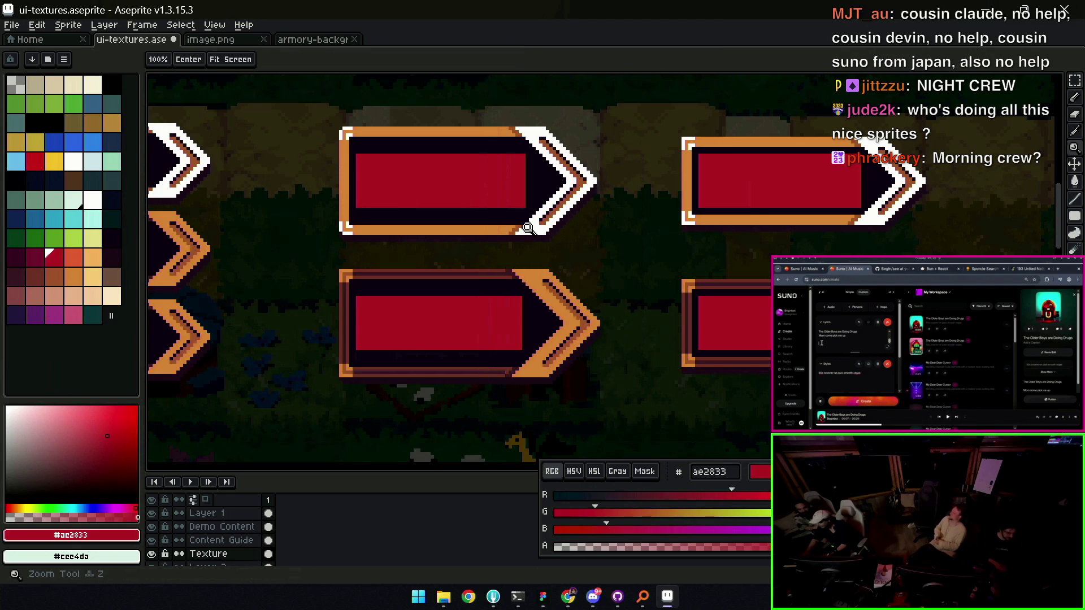
{"action": "key", "text": "z"}
{"action": "scroll", "coordinate": [553, 206], "scroll_direction": "down", "scroll_amount": 5}
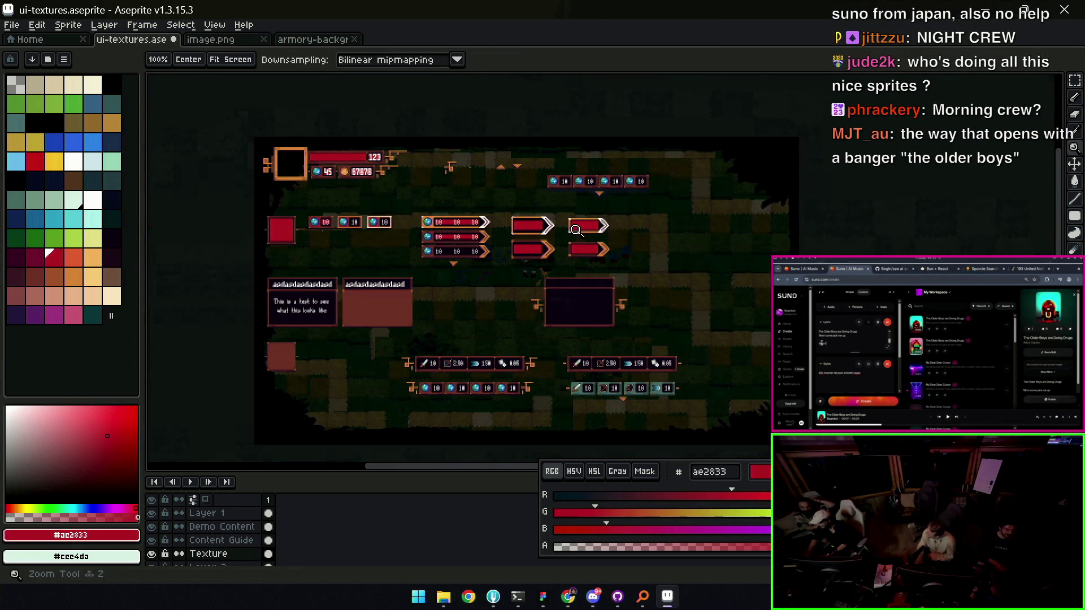
{"action": "scroll", "coordinate": [557, 234], "scroll_direction": "up", "scroll_amount": 5}
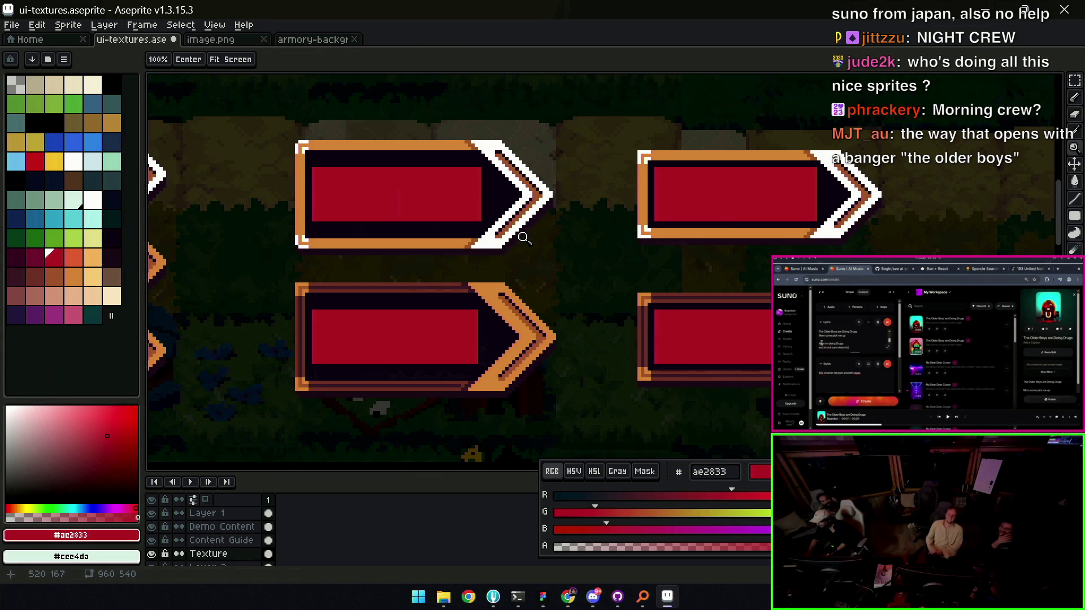
{"action": "left_click_drag", "start_coordinate": [591, 208], "coordinate": [579, 203]}
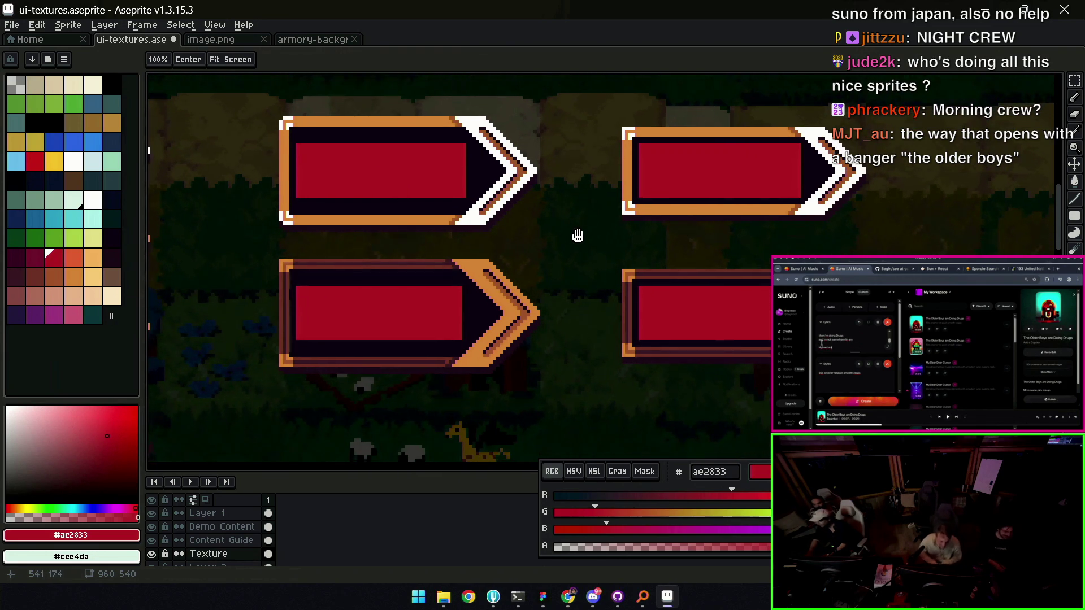
{"action": "scroll", "coordinate": [576, 230], "scroll_direction": "down", "scroll_amount": 2}
{"action": "scroll", "coordinate": [609, 213], "scroll_direction": "up", "scroll_amount": 2}
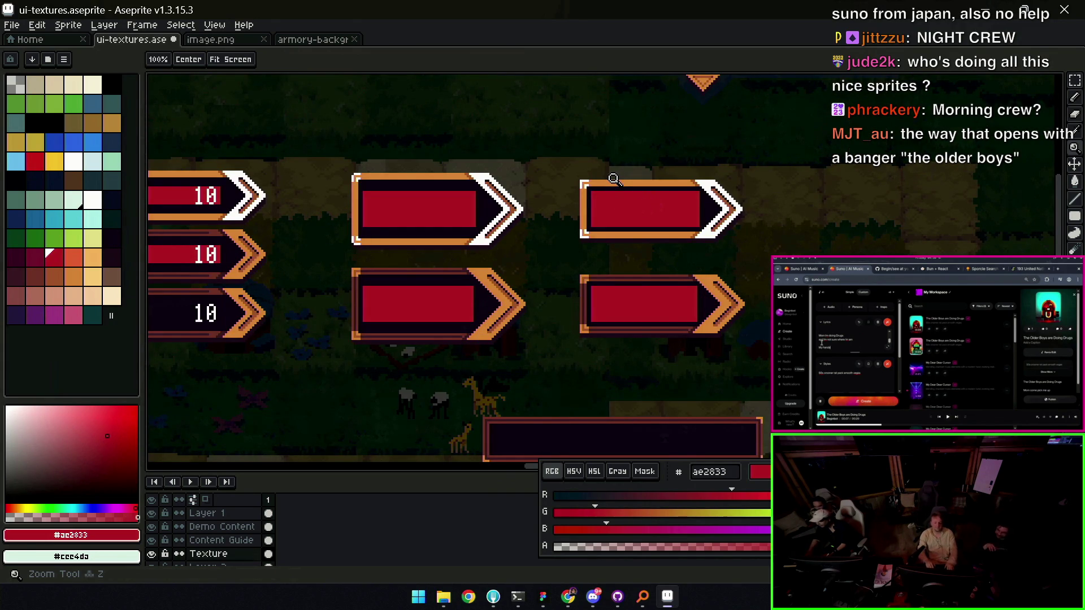
{"action": "scroll", "coordinate": [554, 221], "scroll_direction": "down", "scroll_amount": 3}
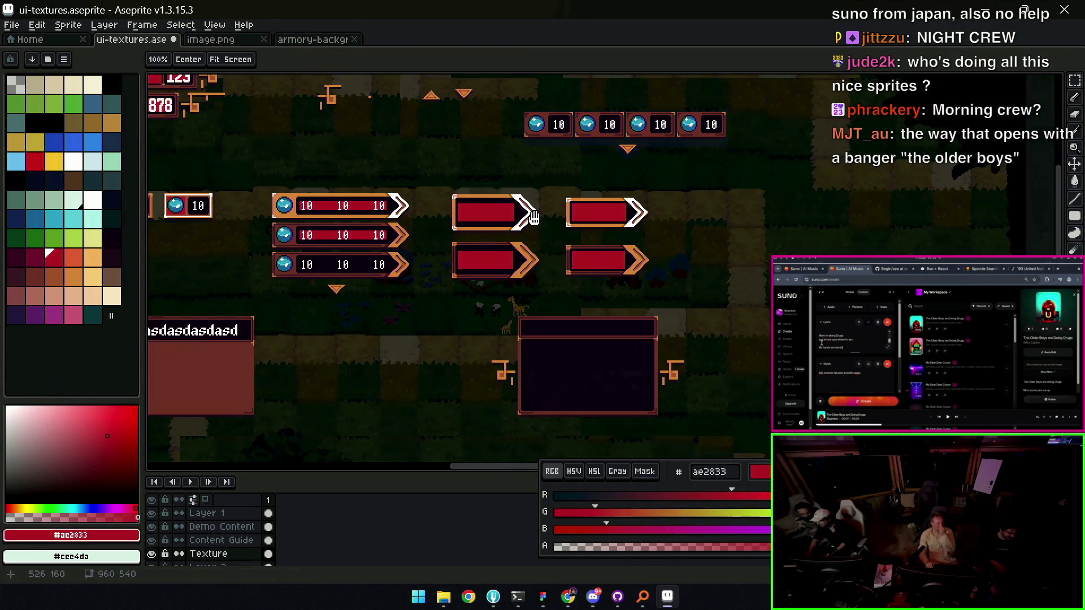
{"action": "scroll", "coordinate": [568, 245], "scroll_direction": "up", "scroll_amount": 4}
{"action": "key", "text": "v"}
{"action": "left_click", "coordinate": [545, 266]}
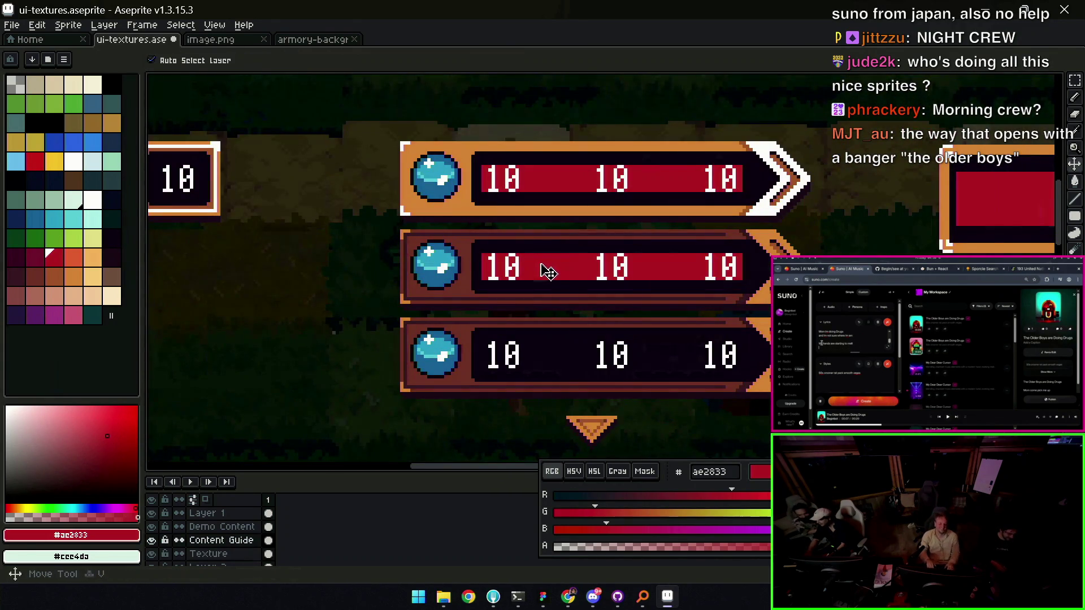
{"action": "key", "text": "z"}
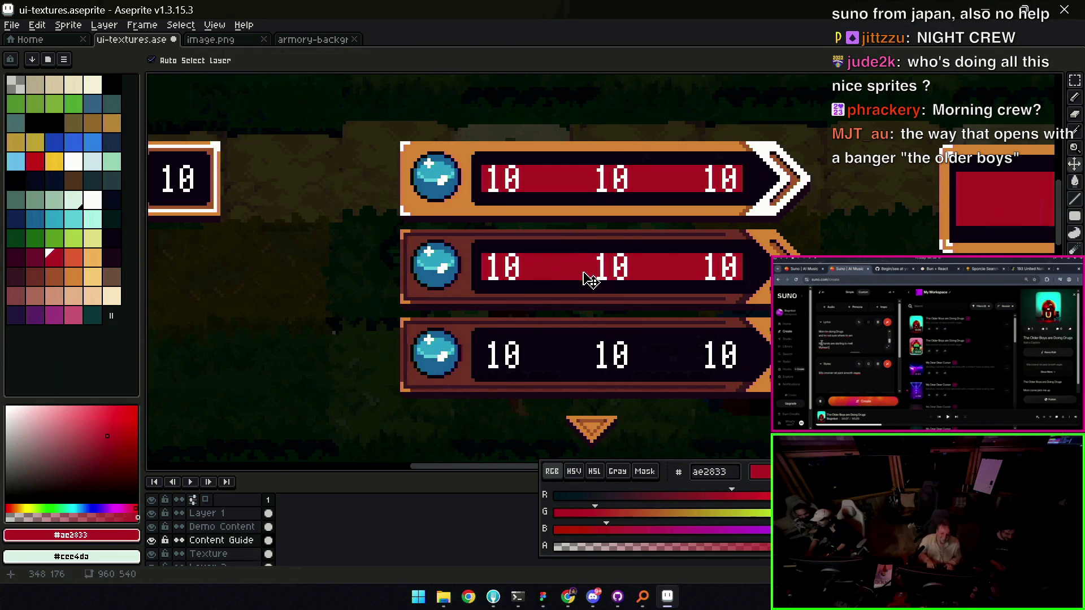
{"action": "scroll", "coordinate": [562, 266], "scroll_direction": "down", "scroll_amount": 2}
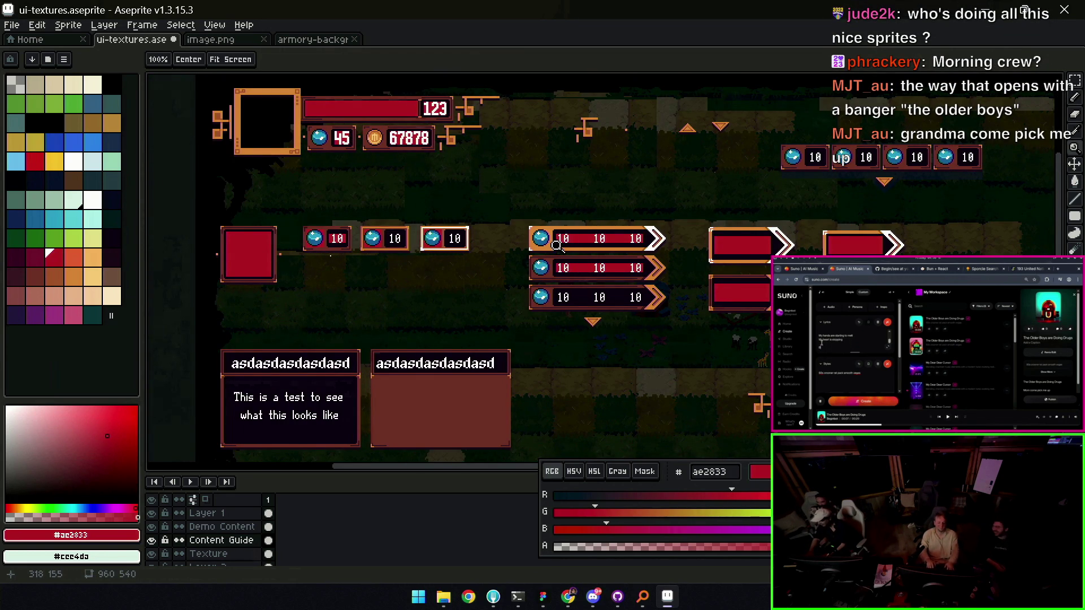
{"action": "left_click_drag", "start_coordinate": [549, 216], "coordinate": [582, 242]}
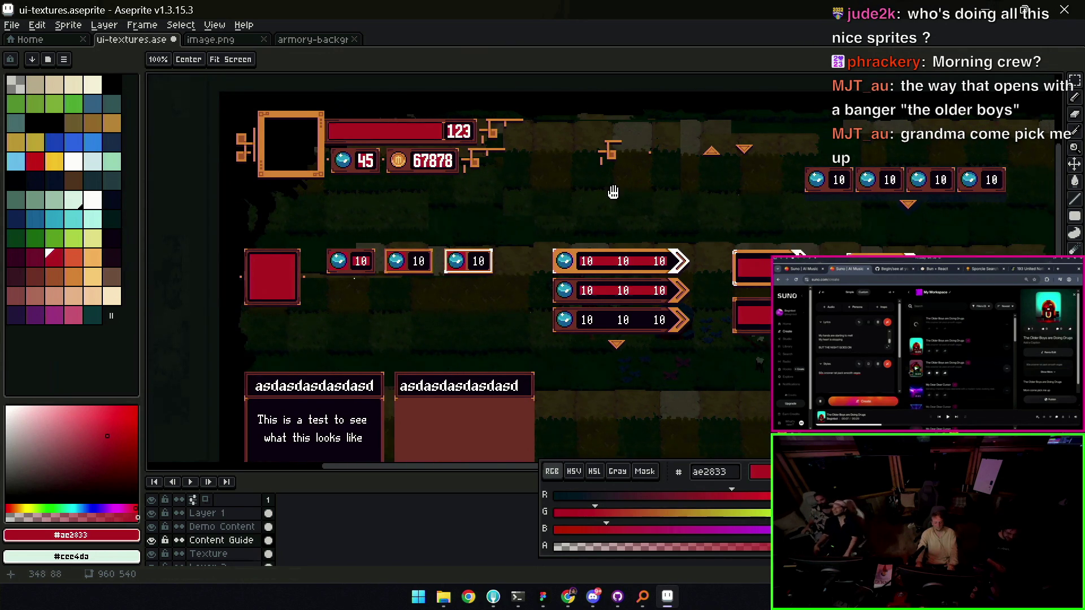
{"action": "scroll", "coordinate": [633, 198], "scroll_direction": "down", "scroll_amount": 2}
{"action": "scroll", "coordinate": [633, 195], "scroll_direction": "up", "scroll_amount": 2}
{"action": "left_click_drag", "start_coordinate": [617, 217], "coordinate": [531, 200]}
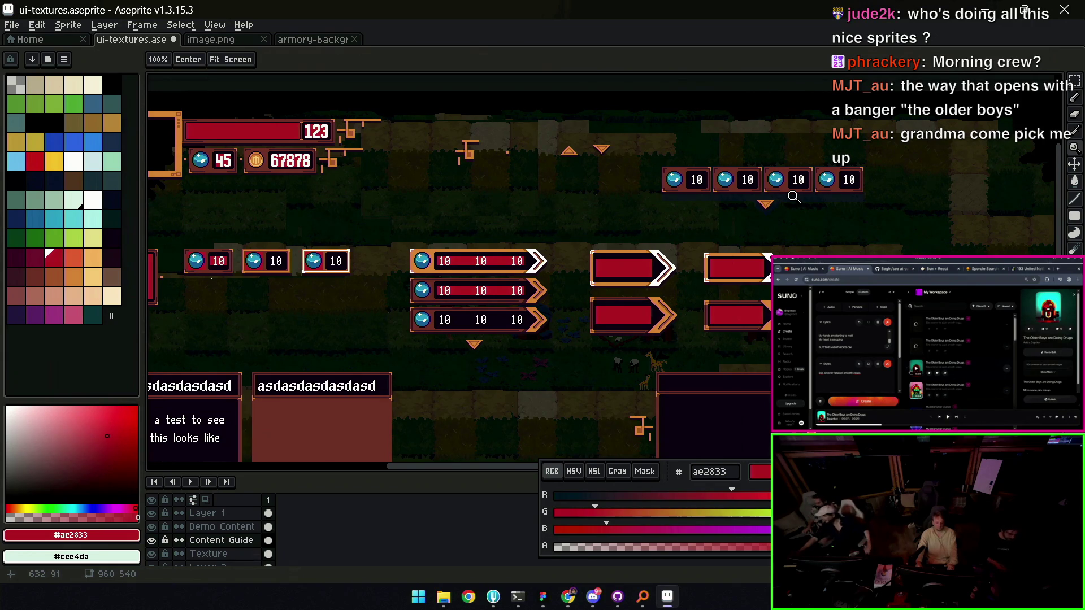
{"action": "mouse_move", "coordinate": [446, 238]}
{"action": "left_mouse_down"}
{"action": "mouse_move", "coordinate": [610, 263]}
{"action": "mouse_move", "coordinate": [589, 262]}
{"action": "left_mouse_up"}
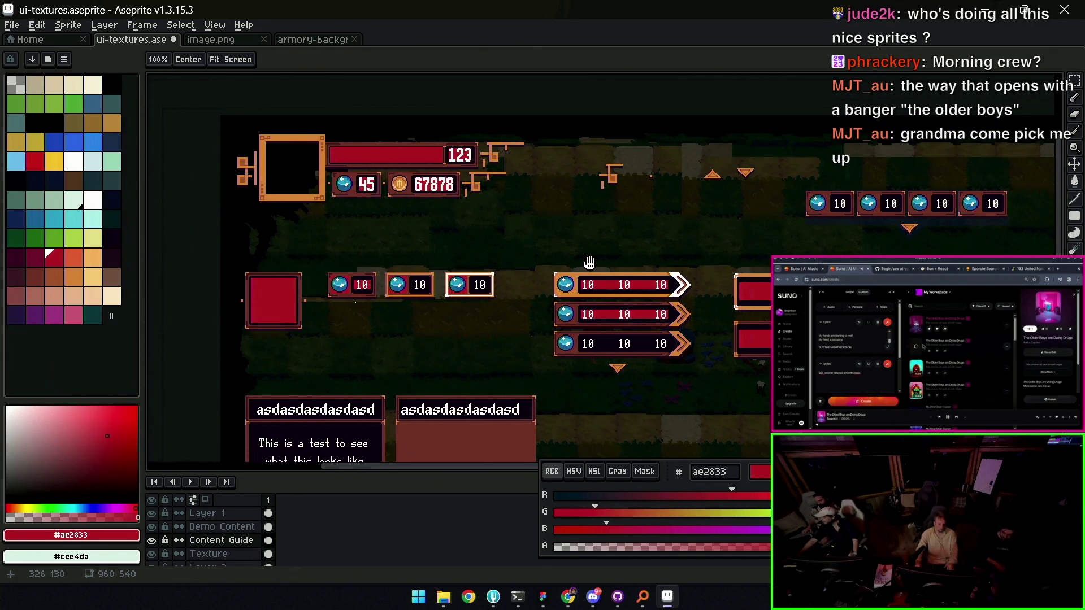
{"action": "left_click_drag", "start_coordinate": [590, 262], "coordinate": [577, 258]}
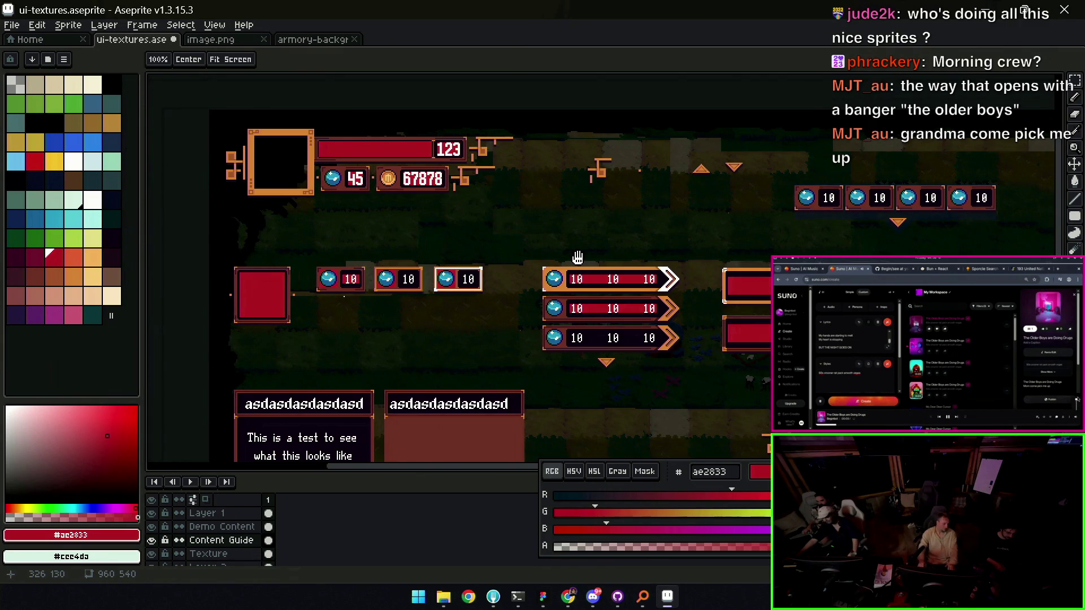
{"action": "mouse_move", "coordinate": [577, 258]}
{"action": "left_mouse_down"}
{"action": "mouse_move", "coordinate": [323, 249]}
{"action": "mouse_move", "coordinate": [542, 227]}
{"action": "left_mouse_up"}
{"action": "mouse_move", "coordinate": [721, 234]}
{"action": "left_mouse_down"}
{"action": "mouse_move", "coordinate": [514, 246]}
{"action": "mouse_move", "coordinate": [681, 234]}
{"action": "mouse_move", "coordinate": [669, 238]}
{"action": "left_mouse_up"}
{"action": "key", "text": "z"}
{"action": "scroll", "coordinate": [565, 271], "scroll_direction": "up", "scroll_amount": 4}
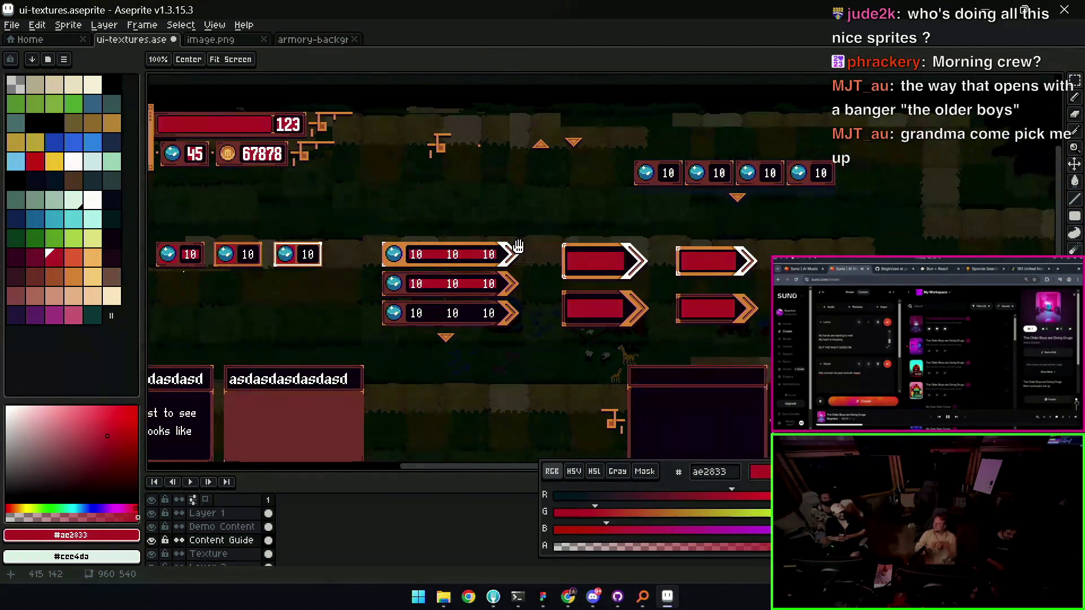
{"action": "key", "text": "m"}
{"action": "left_click_drag", "start_coordinate": [488, 269], "coordinate": [568, 350]}
{"action": "key", "text": "z"}
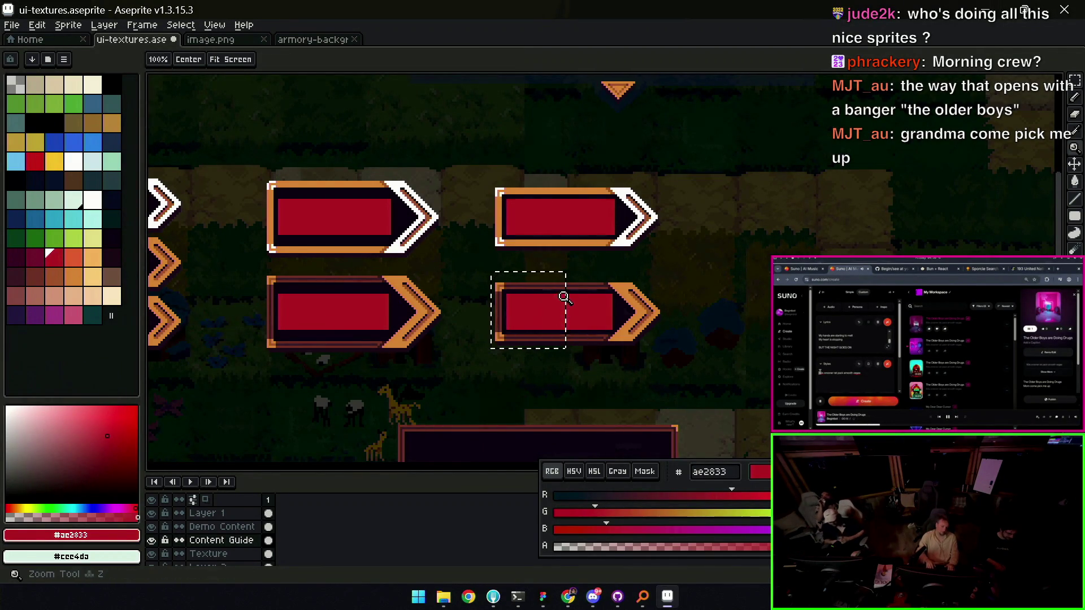
{"action": "scroll", "coordinate": [537, 296], "scroll_direction": "down", "scroll_amount": 4}
{"action": "scroll", "coordinate": [536, 295], "scroll_direction": "up", "scroll_amount": 3}
{"action": "mouse_move", "coordinate": [422, 279]}
{"action": "left_mouse_down"}
{"action": "mouse_move", "coordinate": [615, 266]}
{"action": "mouse_move", "coordinate": [653, 278]}
{"action": "left_mouse_up"}
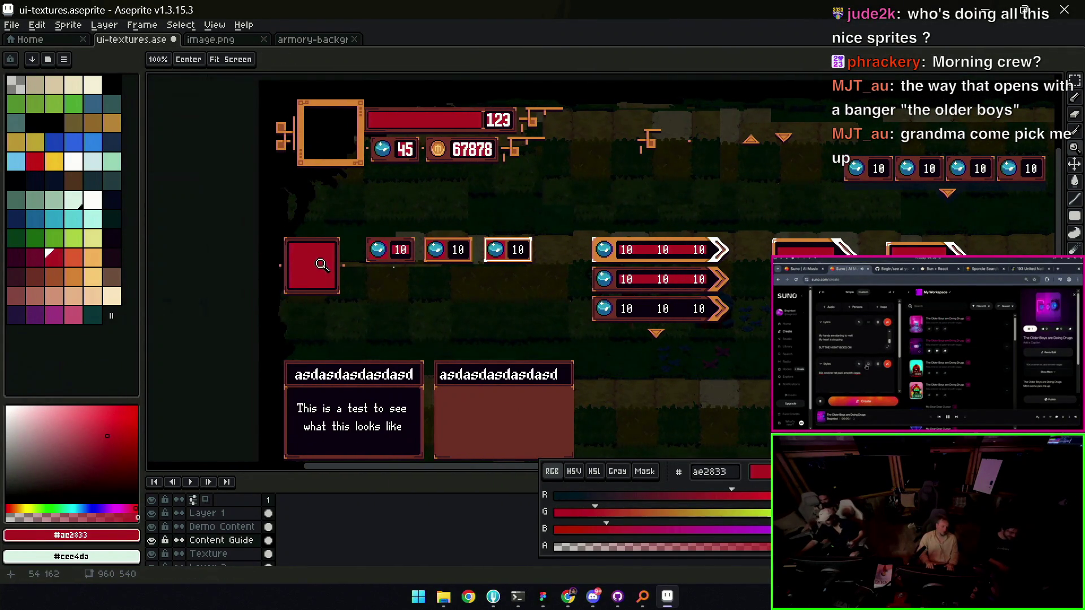
Move the dark square box below the gem counters, nudging it down a few pixels
{"action": "key", "text": "v"}
{"action": "key", "text": "m"}
{"action": "mouse_move", "coordinate": [279, 301]}
{"action": "left_mouse_down"}
{"action": "mouse_move", "coordinate": [308, 238]}
{"action": "mouse_move", "coordinate": [314, 291]}
{"action": "mouse_move", "coordinate": [342, 301]}
{"action": "left_mouse_up"}
{"action": "left_click", "coordinate": [307, 240]}
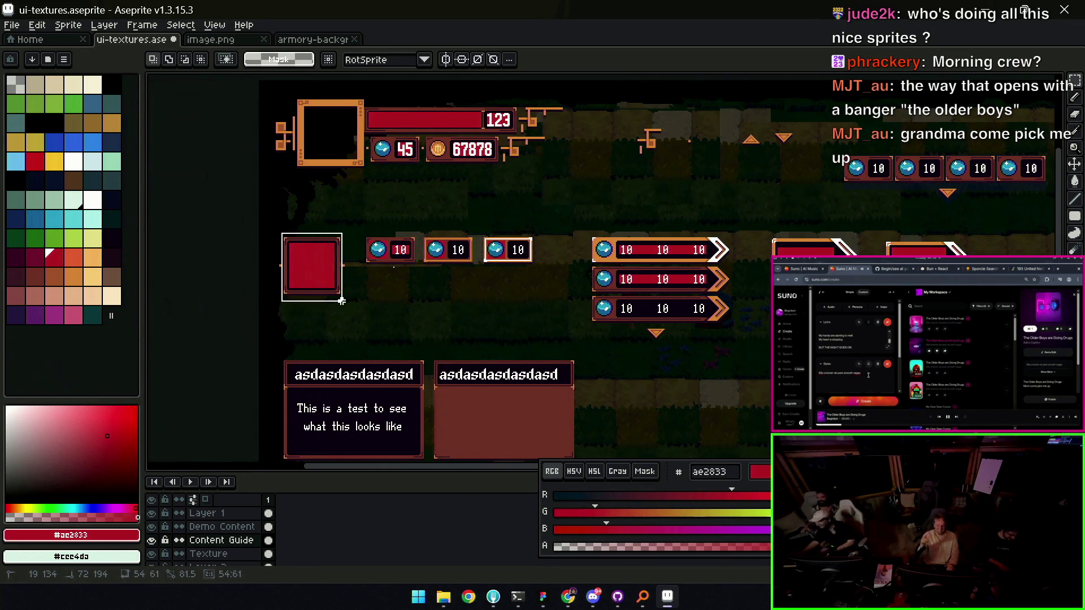
{"action": "key", "text": "v"}
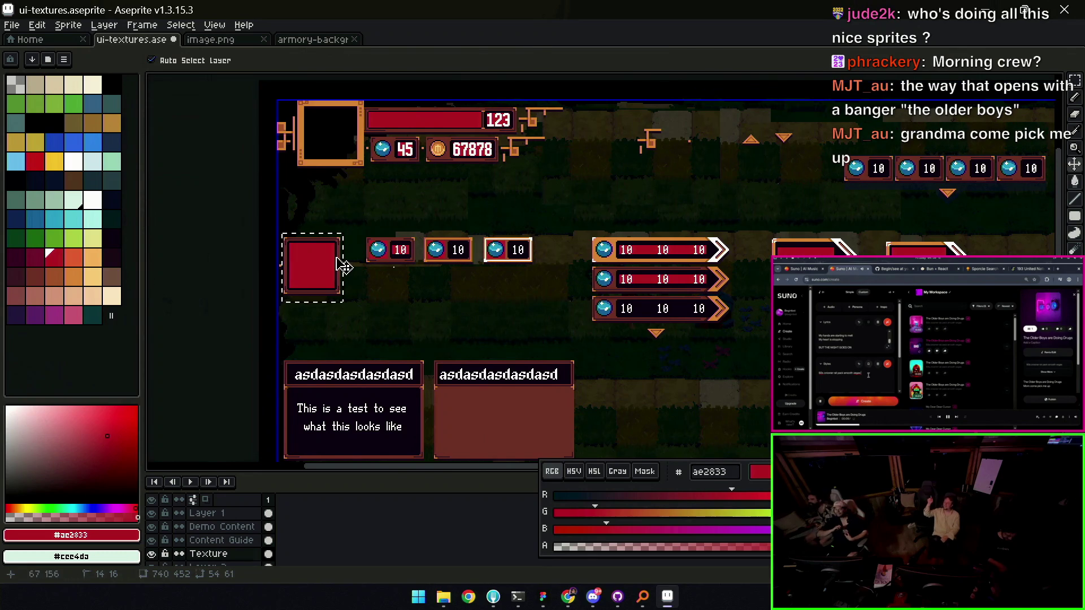
{"action": "mouse_move", "coordinate": [347, 285]}
{"action": "left_mouse_down"}
{"action": "mouse_move", "coordinate": [361, 310]}
{"action": "mouse_move", "coordinate": [402, 334]}
{"action": "mouse_move", "coordinate": [510, 333]}
{"action": "mouse_move", "coordinate": [510, 316]}
{"action": "left_mouse_up"}
{"action": "key", "text": "Down"}
{"action": "key", "text": "Down"}
{"action": "key", "text": "Down"}
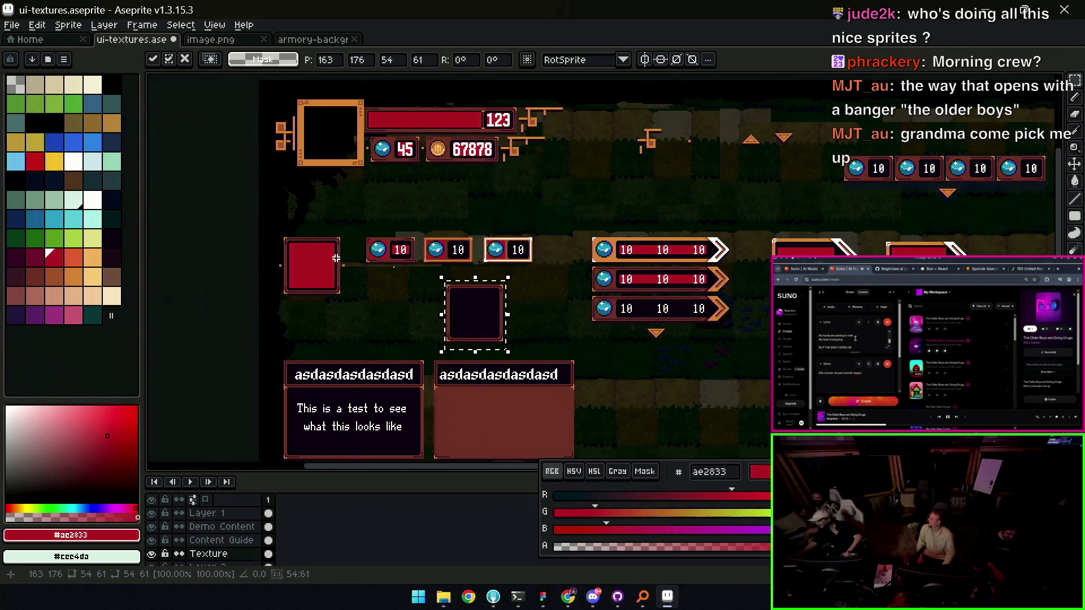
{"action": "key", "text": "Return"}
{"action": "scroll", "coordinate": [511, 308], "scroll_direction": "up", "scroll_amount": 2}
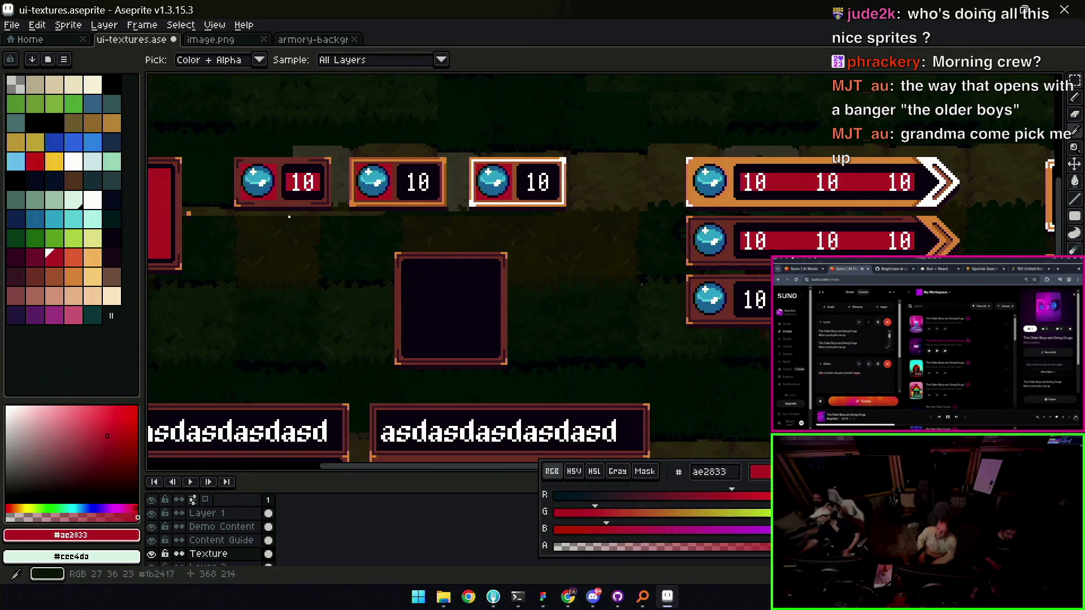
Try 8px orange edges down the frame's sides, then undo them
{"action": "left_click", "coordinate": [72, 277]}
{"action": "key", "text": "b"}
{"action": "key", "text": "plus"}
{"action": "key", "text": "plus"}
{"action": "key", "text": "plus"}
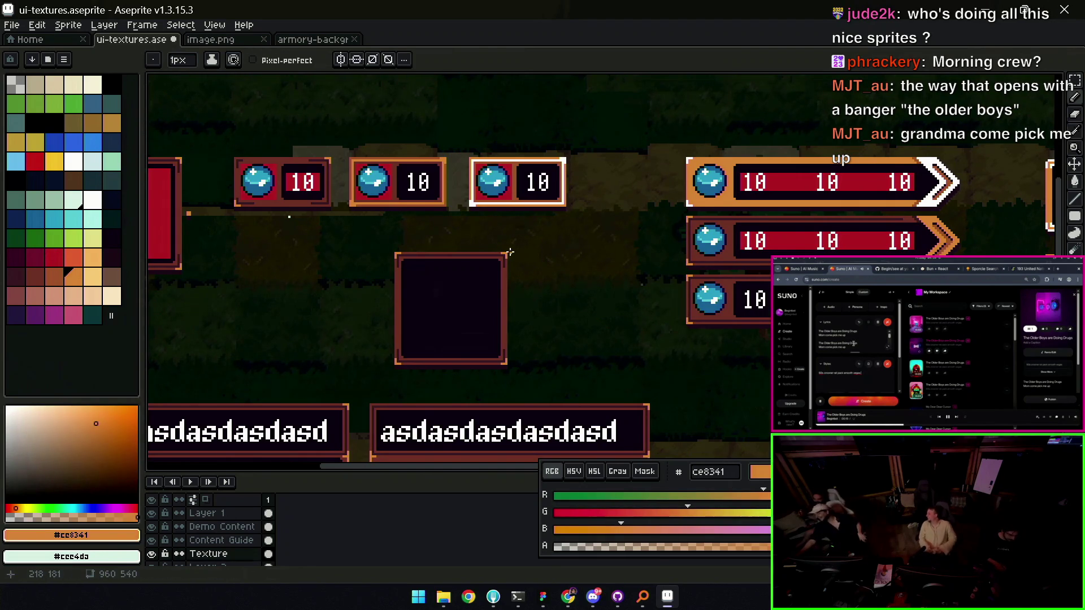
{"action": "left_click", "coordinate": [502, 255]}
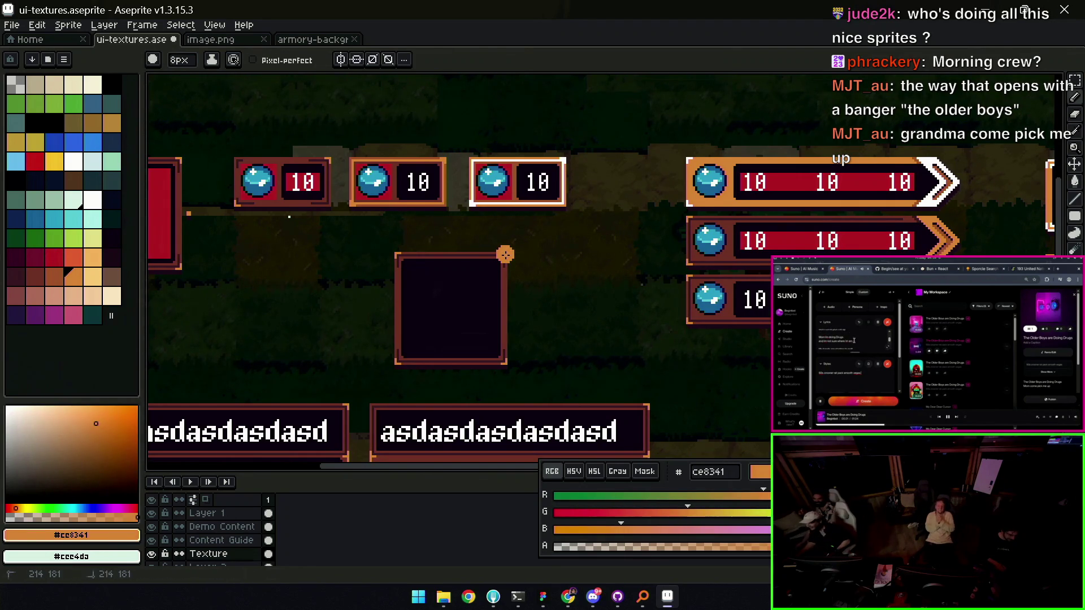
{"action": "left_click", "coordinate": [503, 254]}
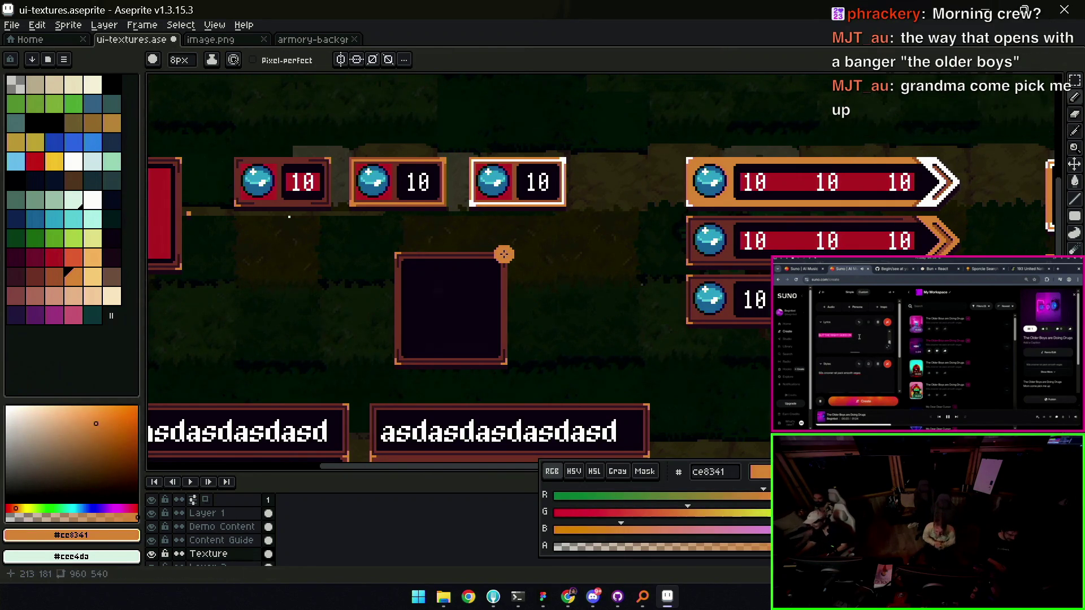
{"action": "left_click_drag", "start_coordinate": [504, 254], "coordinate": [504, 362]}
{"action": "key", "text": "ctrl+z"}
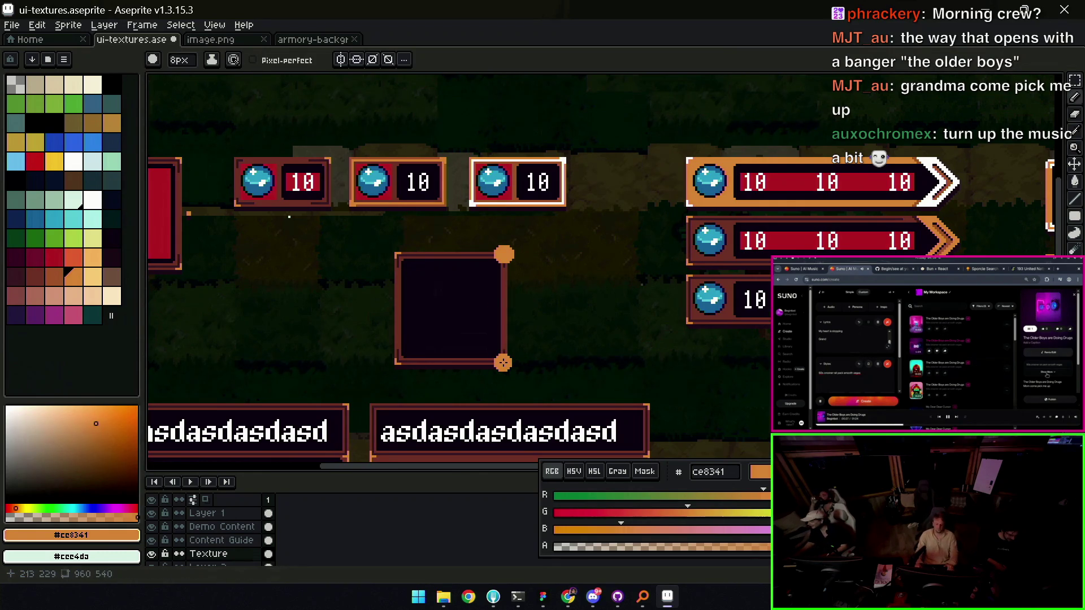
{"action": "left_click", "coordinate": [504, 259], "text": "shift"}
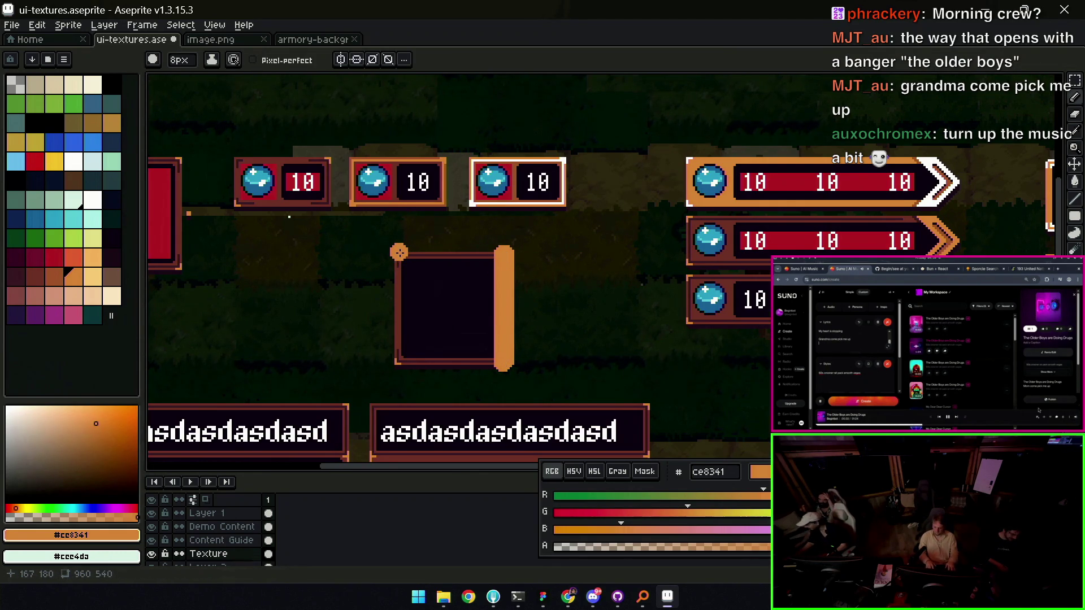
{"action": "left_click_drag", "start_coordinate": [400, 252], "coordinate": [400, 362]}
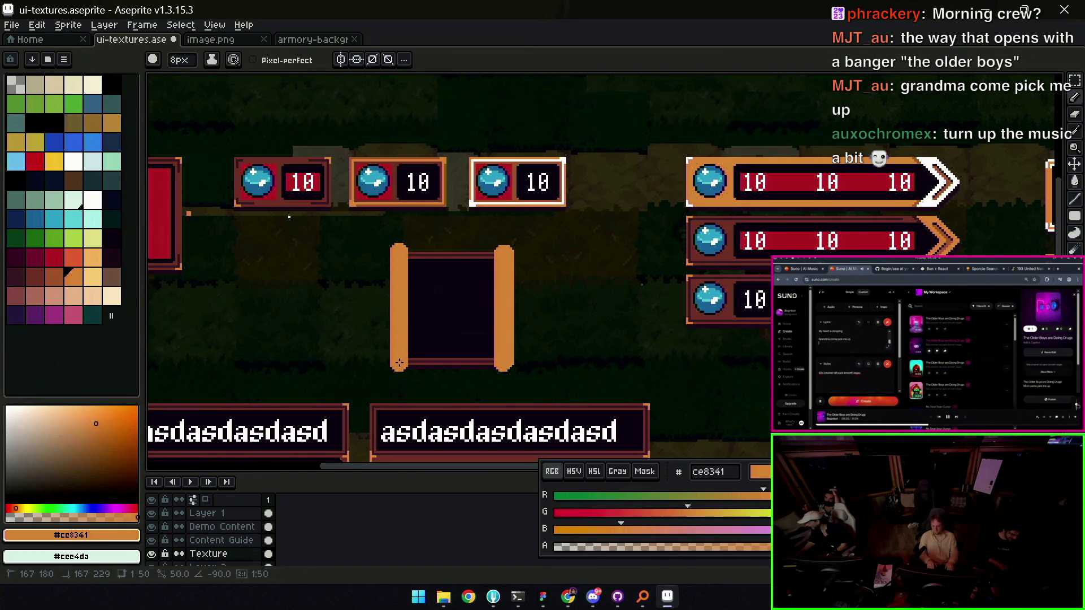
{"action": "key", "text": "ctrl+z"}
{"action": "key", "text": "v"}
{"action": "key", "text": "ctrl+z"}
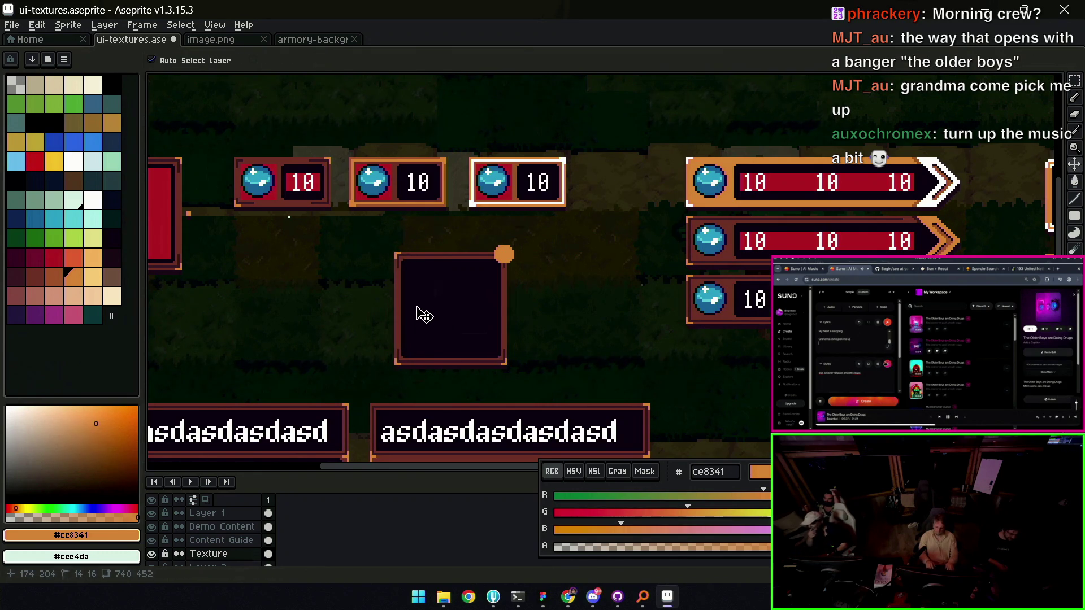
{"action": "key", "text": "b"}
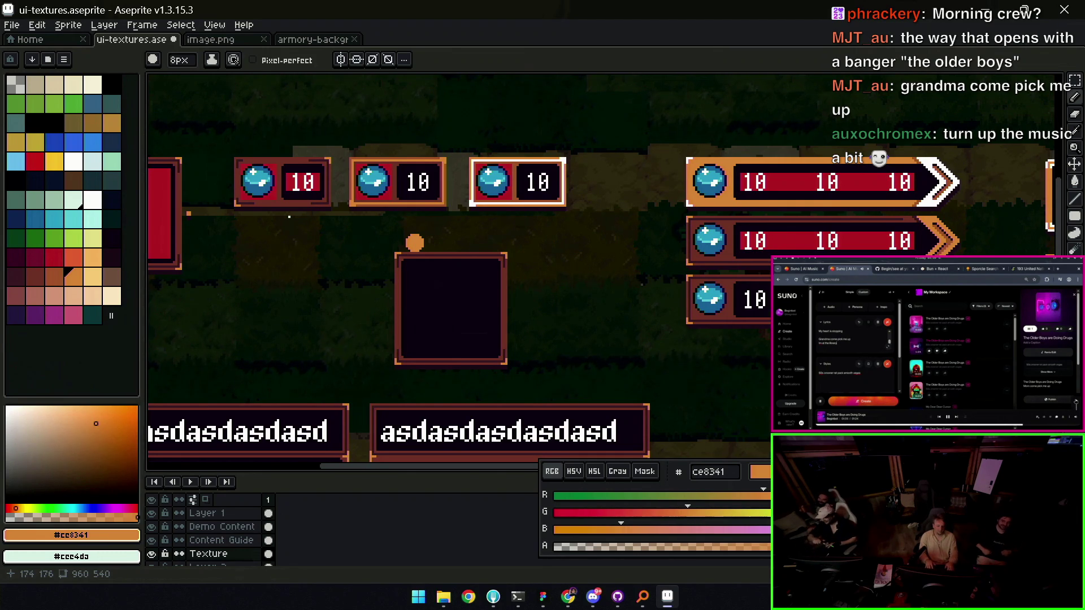
With a 1px brush, add orange accents at the top corners and a line down the right edge
{"action": "key", "text": "h"}
{"action": "scroll", "coordinate": [516, 254], "scroll_direction": "up", "scroll_amount": 1}
{"action": "key", "text": "b"}
{"action": "key", "text": "minus"}
{"action": "key", "text": "minus"}
{"action": "key", "text": "minus"}
{"action": "left_click_drag", "start_coordinate": [558, 212], "coordinate": [568, 213]}
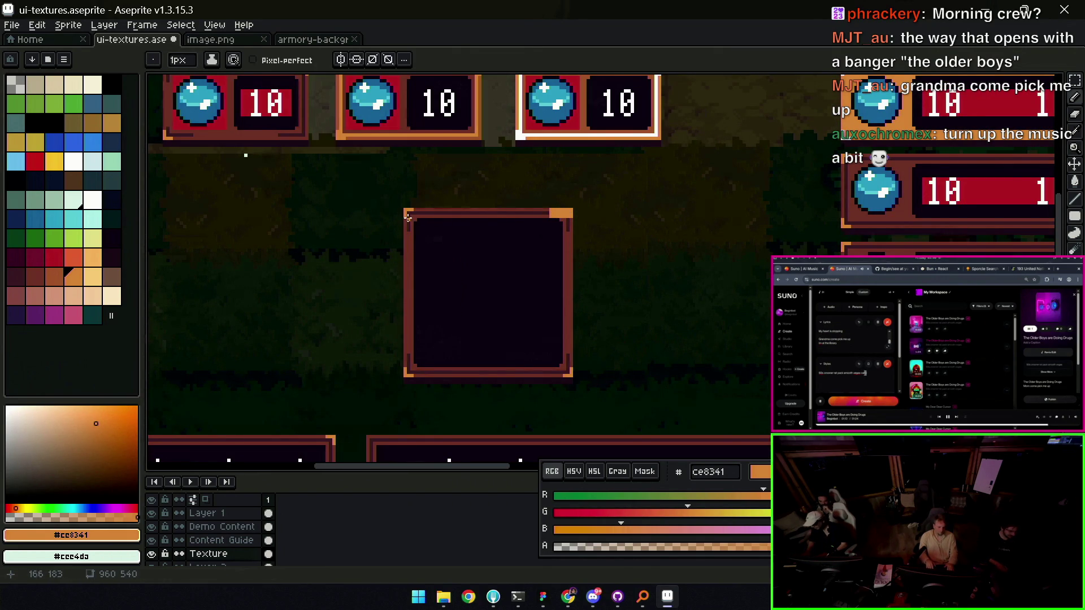
{"action": "left_click_drag", "start_coordinate": [420, 210], "coordinate": [427, 211]}
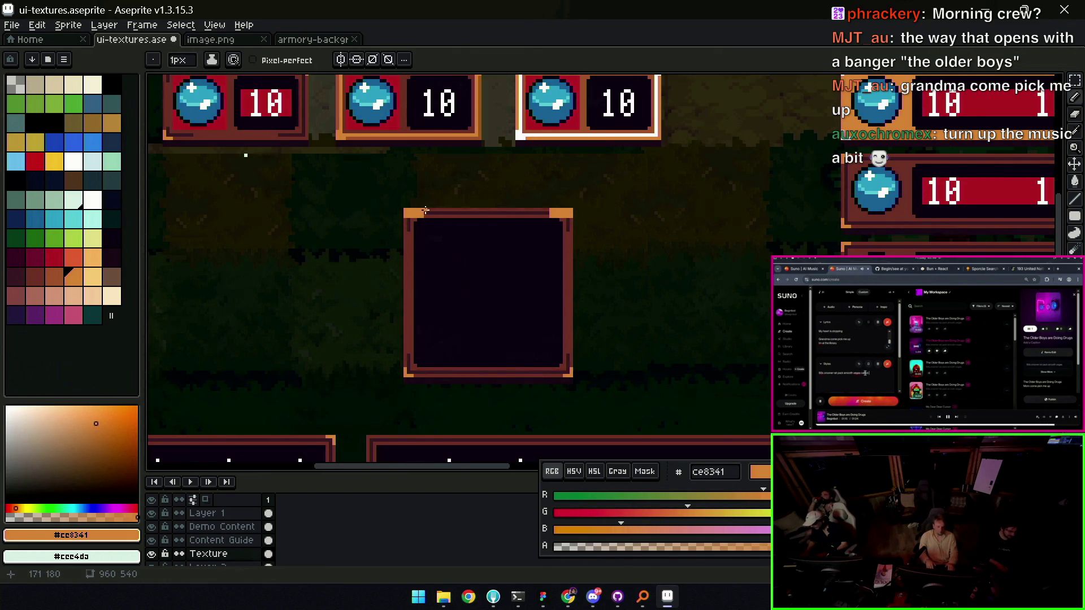
{"action": "scroll", "coordinate": [538, 176], "scroll_direction": "down", "scroll_amount": 2}
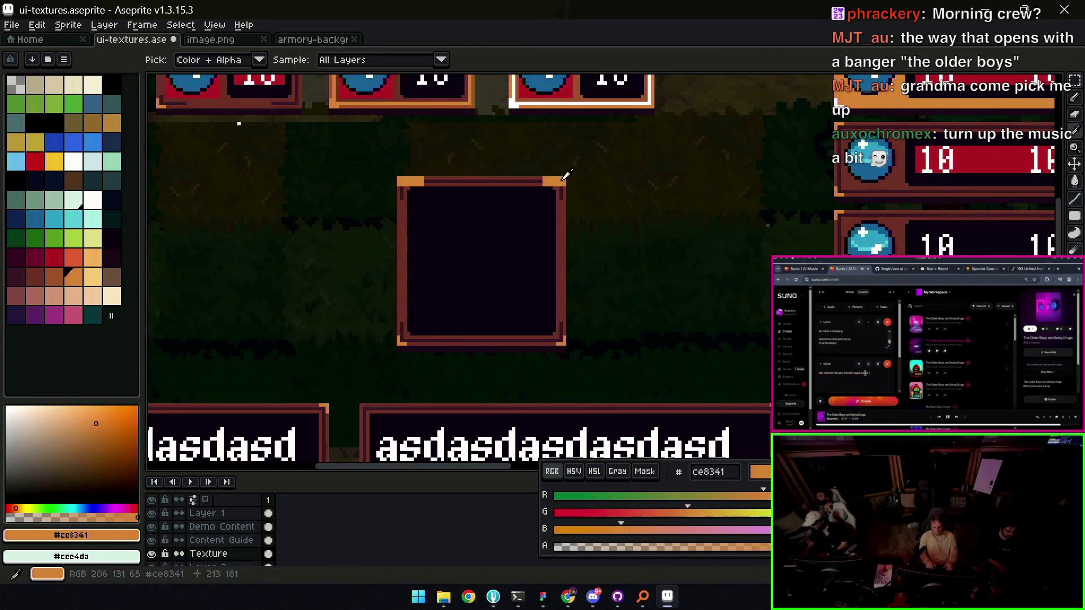
{"action": "left_click", "coordinate": [568, 341], "text": "shift"}
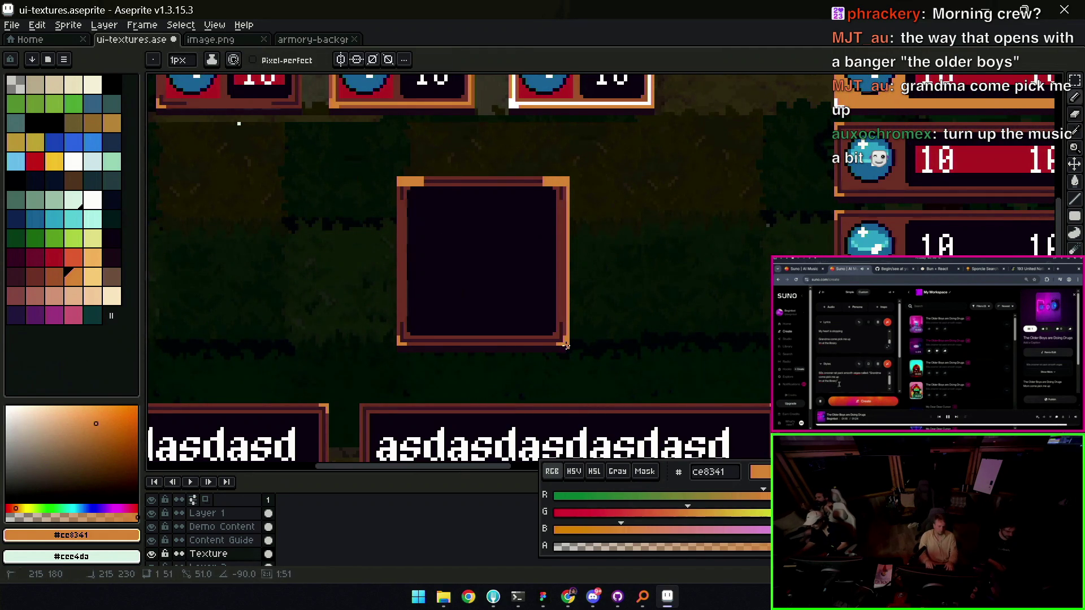
Thicken the bottom-right corner orange, repaint the inner right column #201523, and resample #ce8341
{"action": "left_click", "coordinate": [557, 190]}
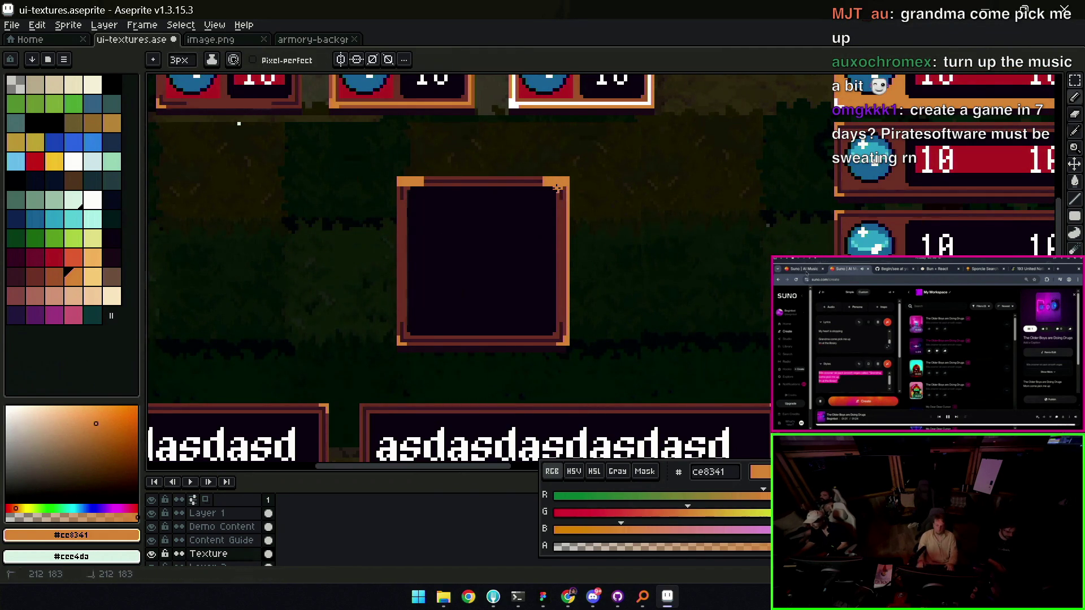
{"action": "left_click", "coordinate": [556, 341], "text": "shift"}
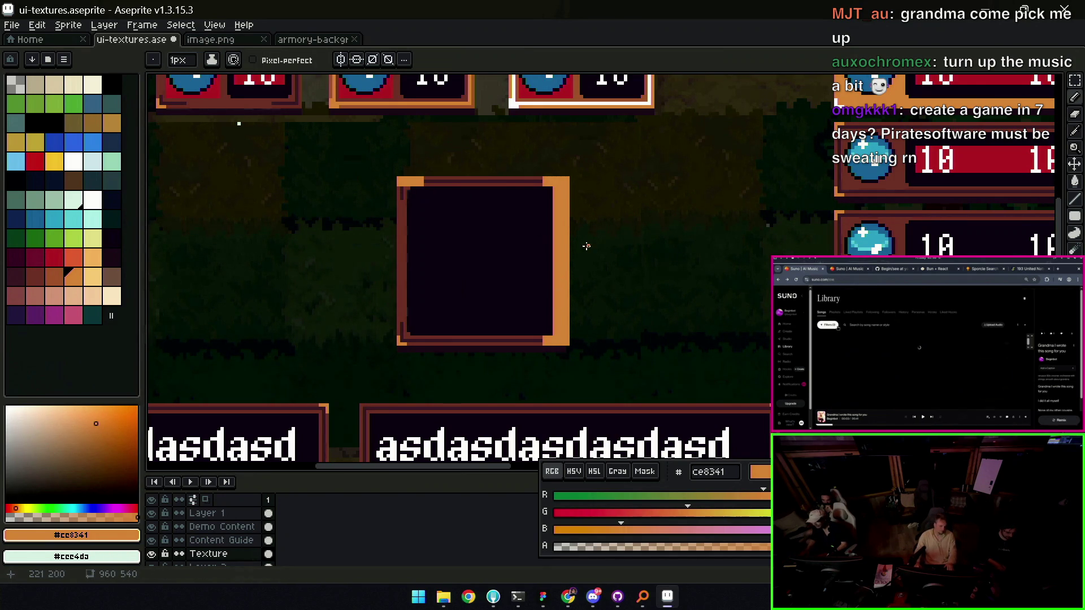
{"action": "left_click", "coordinate": [543, 335]}
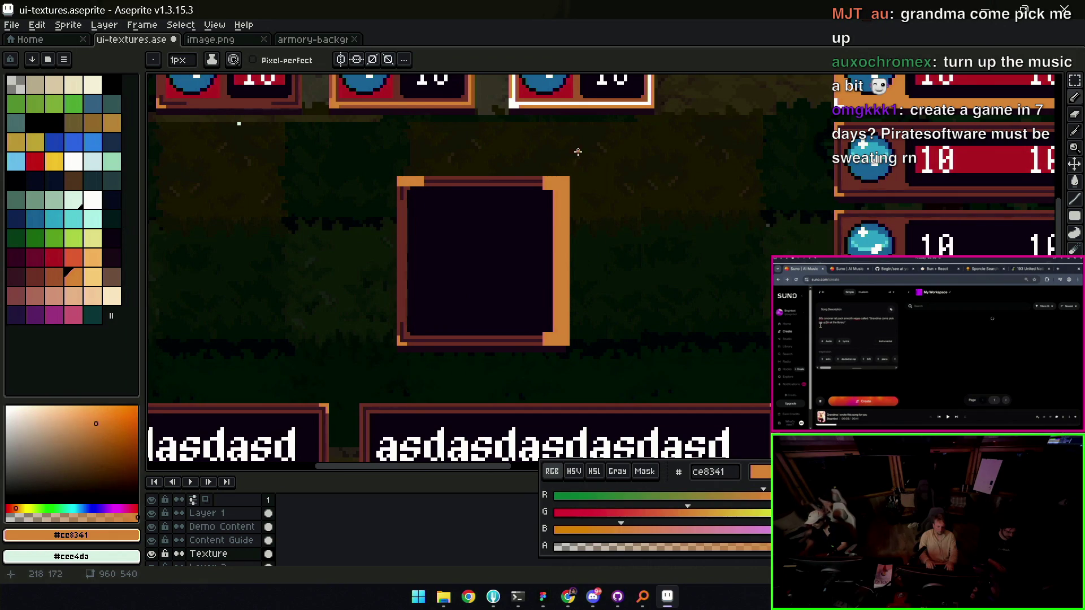
{"action": "left_click", "coordinate": [542, 209], "text": "alt"}
{"action": "left_click_drag", "start_coordinate": [553, 189], "coordinate": [553, 320]}
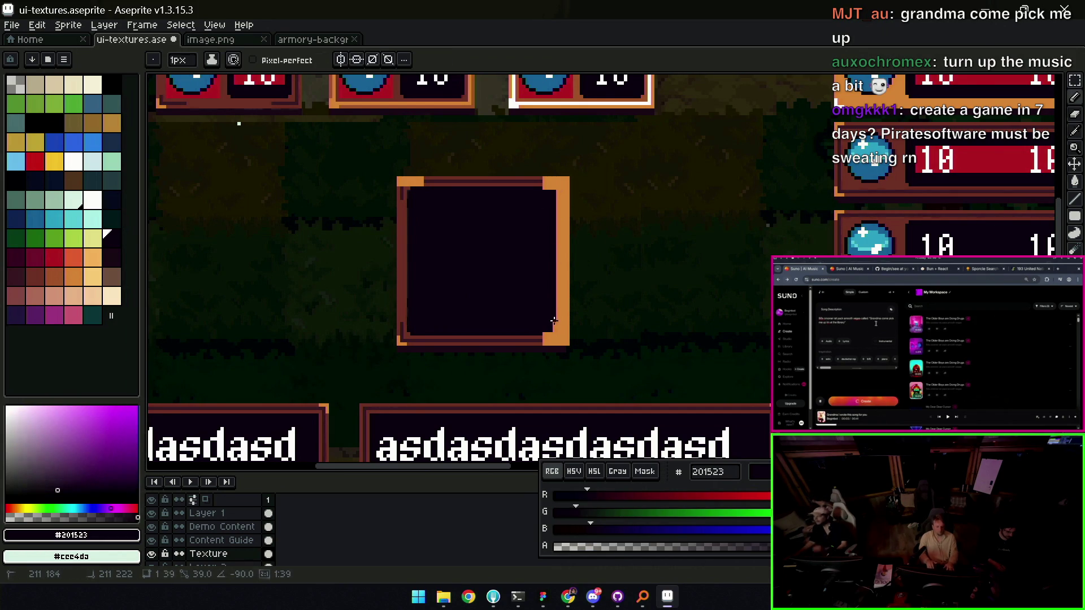
{"action": "left_click", "coordinate": [562, 280], "text": "alt"}
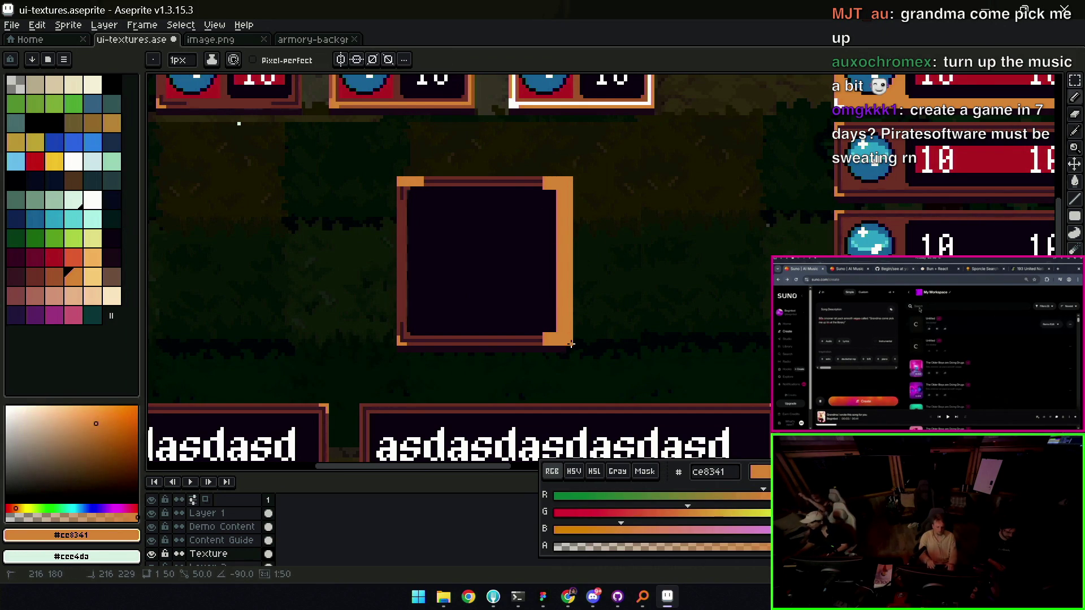
{"action": "key", "text": "z"}
{"action": "scroll", "coordinate": [577, 243], "scroll_direction": "down", "scroll_amount": 3}
{"action": "left_click", "coordinate": [577, 243]}
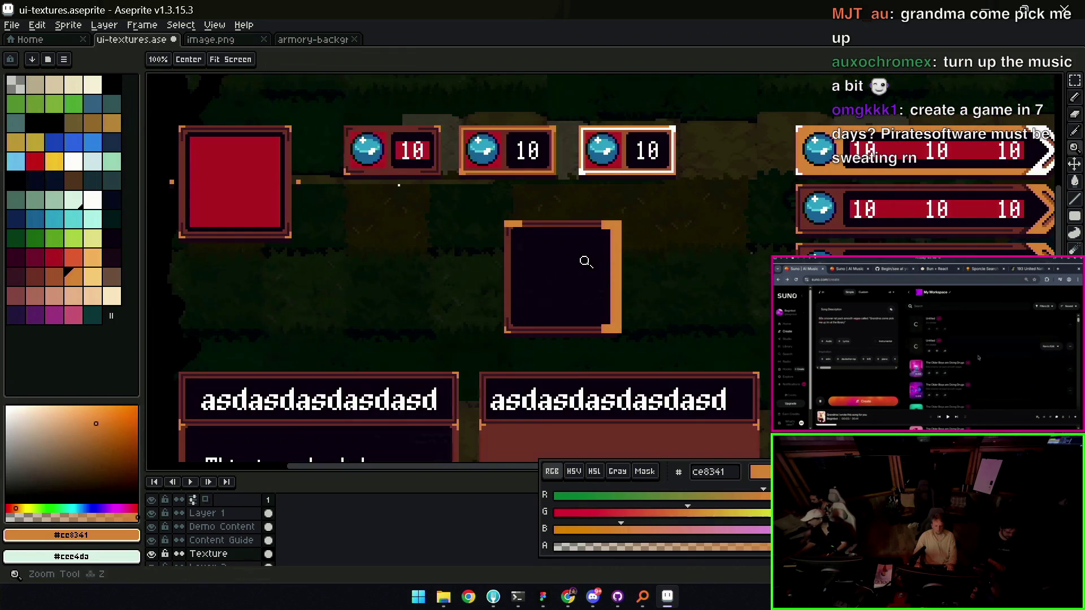
Flip the frame's thick orange right edge horizontally and shift it onto the left side
{"action": "key", "text": "m"}
{"action": "left_click_drag", "start_coordinate": [589, 211], "coordinate": [643, 341]}
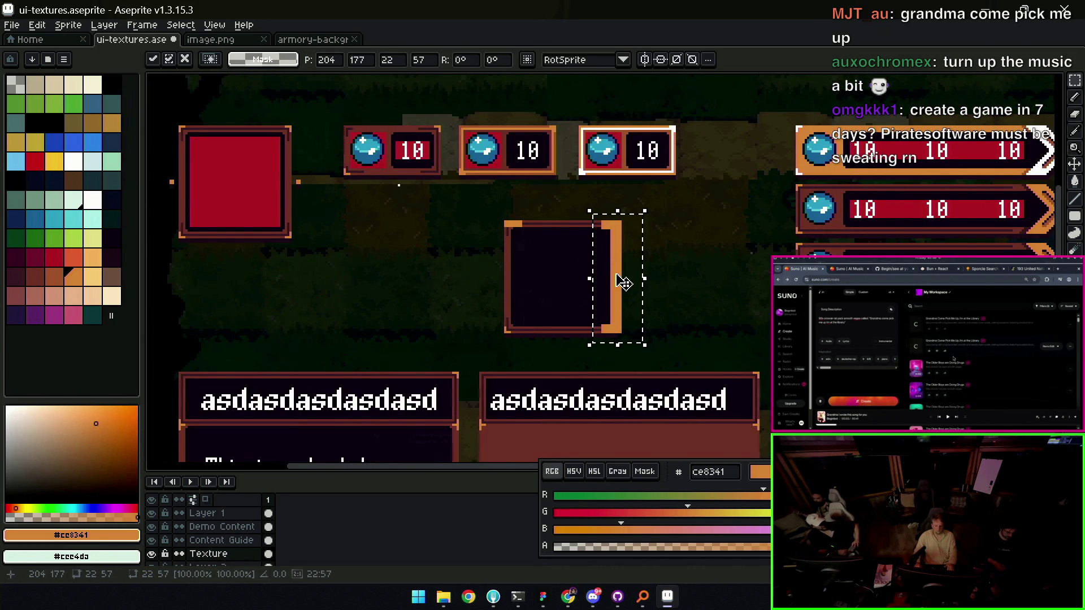
{"action": "left_click", "coordinate": [68, 25]}
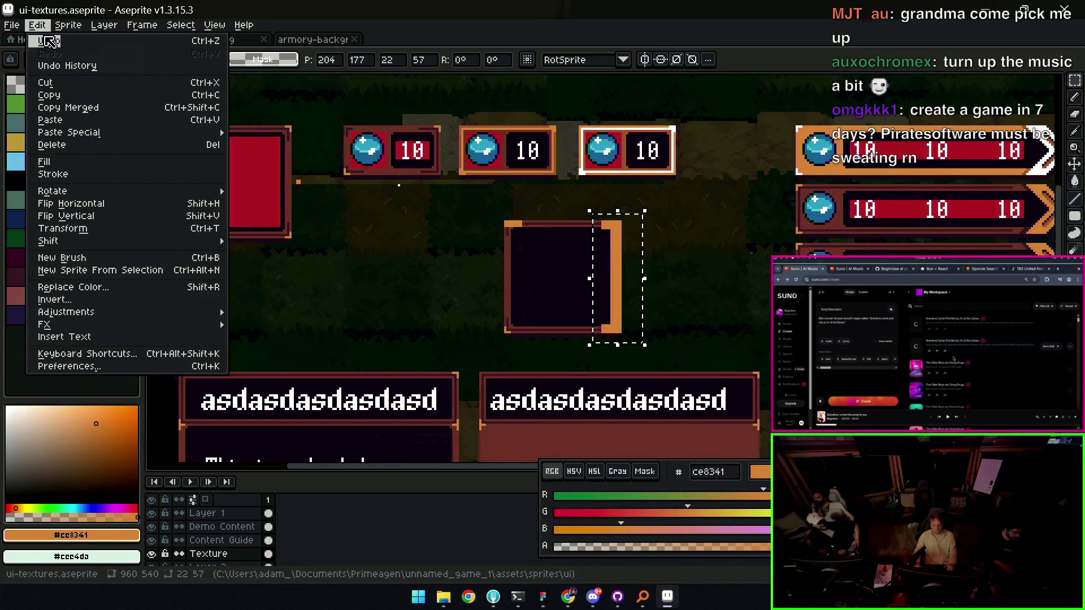
{"action": "left_click", "coordinate": [70, 203]}
{"action": "key", "text": "shift+Left"}
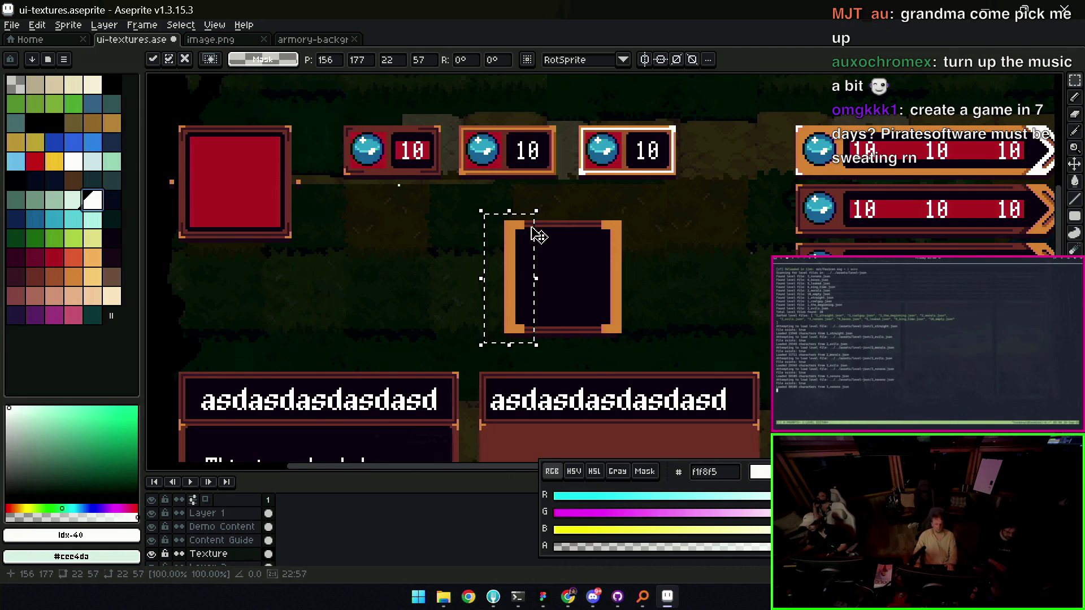
{"action": "key", "text": "ctrl+d"}
{"action": "key", "text": "z"}
{"action": "scroll", "coordinate": [530, 257], "scroll_direction": "down", "scroll_amount": 5}
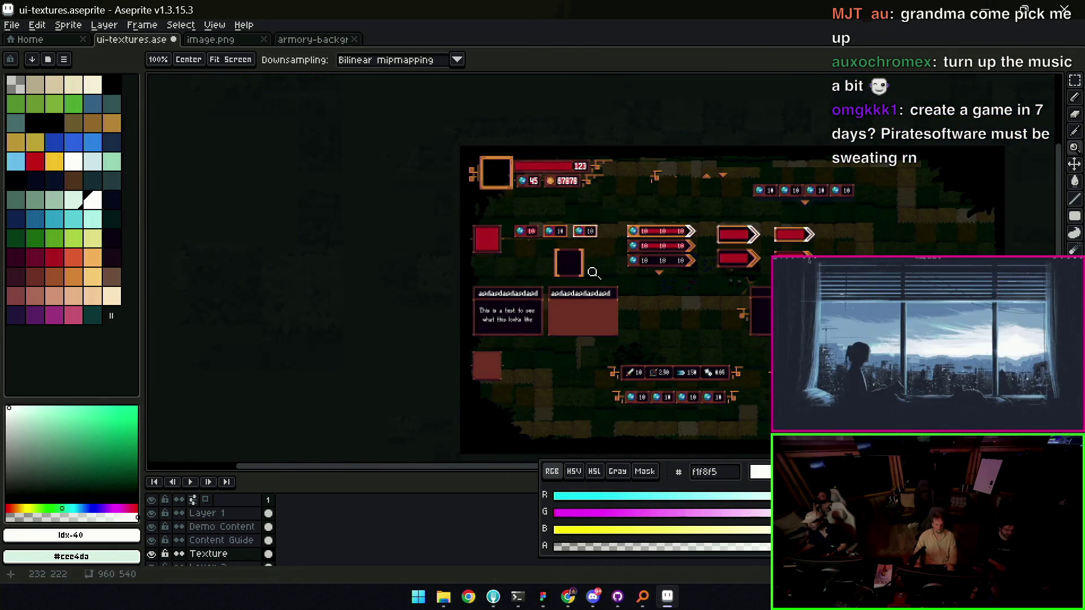
Pan and zoom around the sprite sheet to bring the upper sprites into view
{"action": "scroll", "coordinate": [591, 254], "scroll_direction": "up", "scroll_amount": 2}
{"action": "left_click_drag", "start_coordinate": [591, 254], "coordinate": [523, 277]}
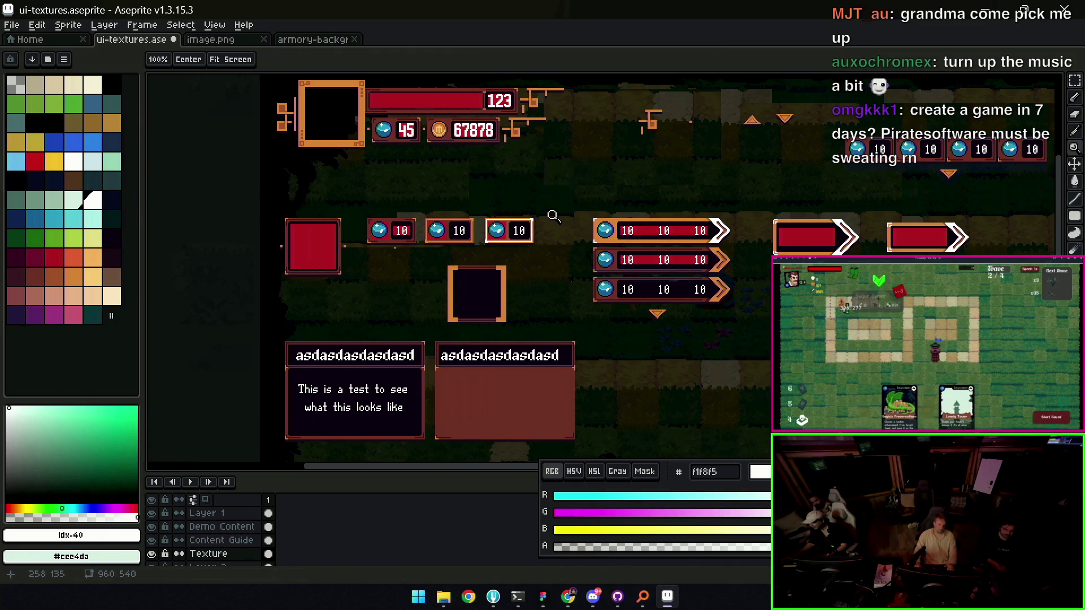
{"action": "scroll", "coordinate": [558, 211], "scroll_direction": "down", "scroll_amount": 3}
{"action": "scroll", "coordinate": [557, 211], "scroll_direction": "left", "scroll_amount": 3}
{"action": "key", "text": "z"}
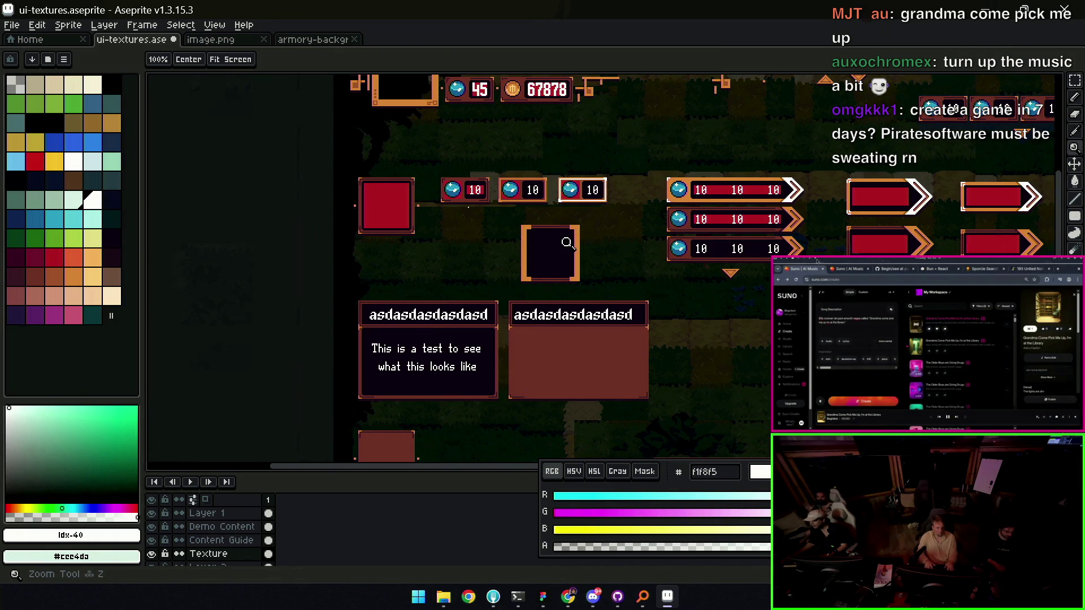
{"action": "left_click_drag", "start_coordinate": [568, 243], "coordinate": [562, 292]}
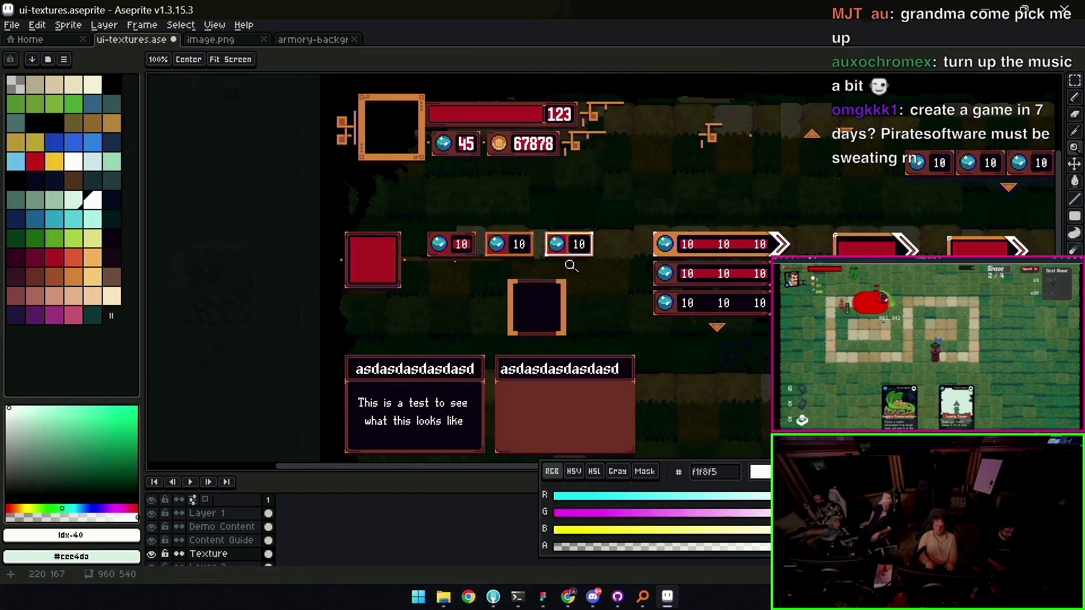
{"action": "key", "text": "v"}
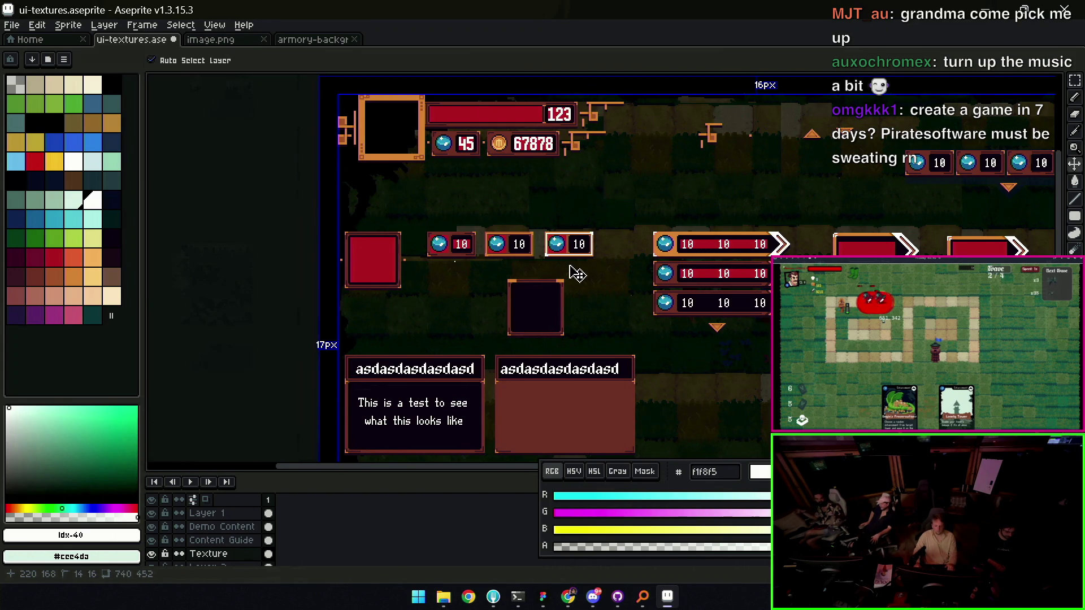
{"action": "key", "text": "z"}
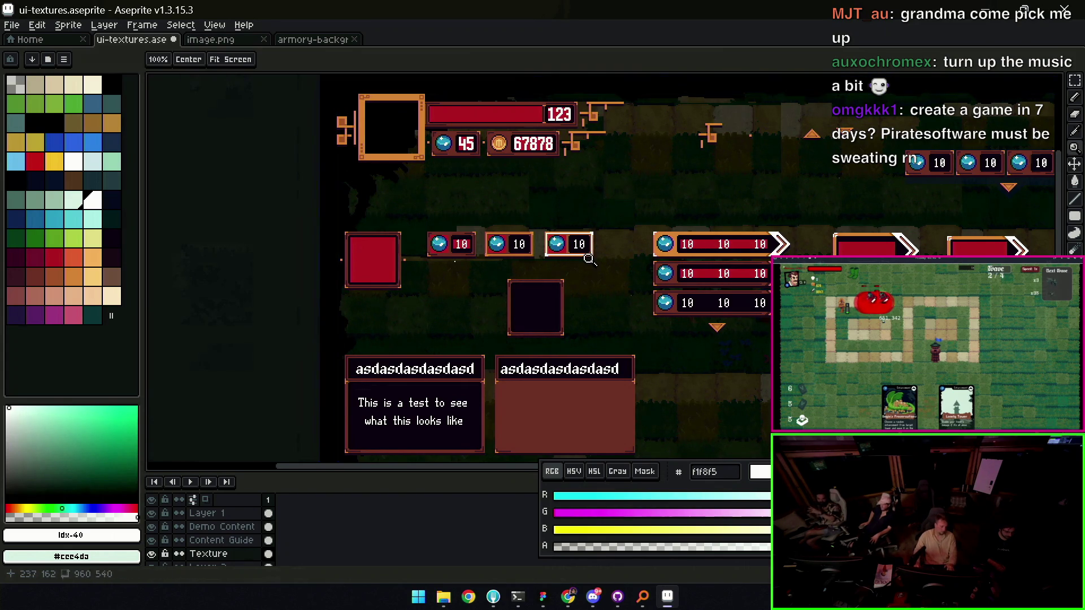
{"action": "scroll", "coordinate": [540, 264], "scroll_direction": "down", "scroll_amount": 2}
{"action": "scroll", "coordinate": [580, 270], "scroll_direction": "up", "scroll_amount": 2}
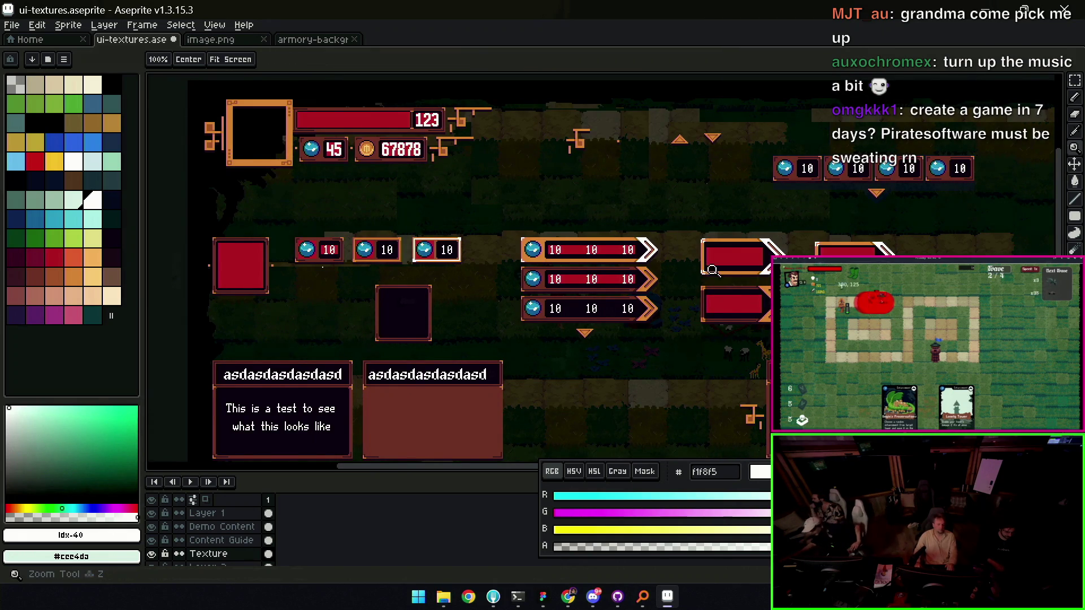
{"action": "scroll", "coordinate": [580, 270], "scroll_direction": "up", "scroll_amount": 3}
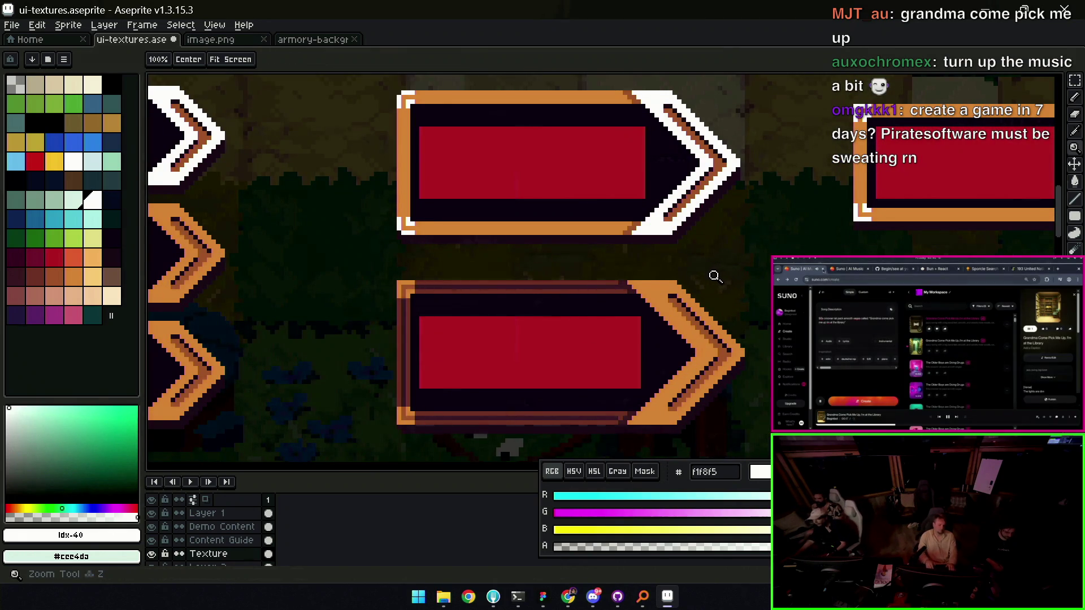
{"action": "scroll", "coordinate": [712, 278], "scroll_direction": "down", "scroll_amount": 1}
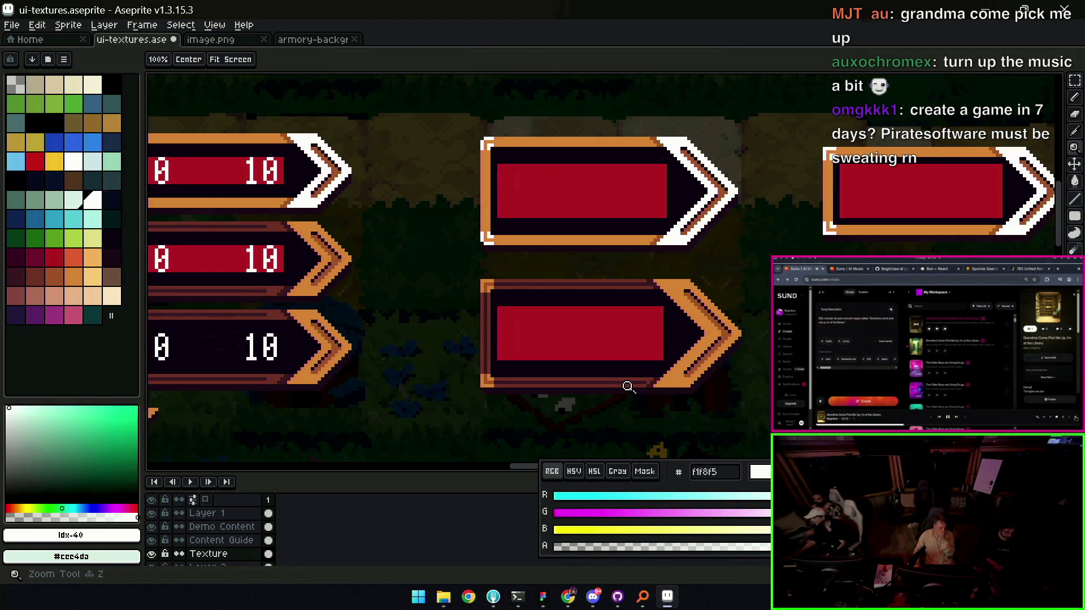
{"action": "scroll", "coordinate": [628, 386], "scroll_direction": "up", "scroll_amount": 3}
Sample the dark red-brown #452531 from the arrow bar's border and pan back toward the frames
{"action": "left_click", "coordinate": [661, 388], "text": "alt"}
{"action": "scroll", "coordinate": [650, 322], "scroll_direction": "down", "scroll_amount": 2}
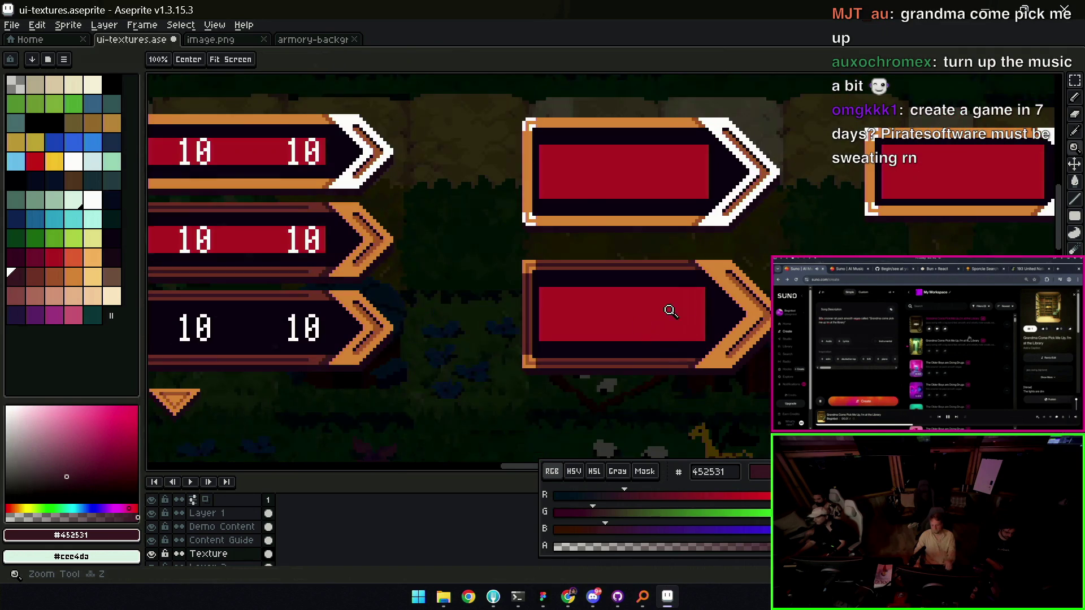
{"action": "left_click_drag", "start_coordinate": [700, 281], "coordinate": [652, 299]}
{"action": "scroll", "coordinate": [686, 262], "scroll_direction": "down", "scroll_amount": 4}
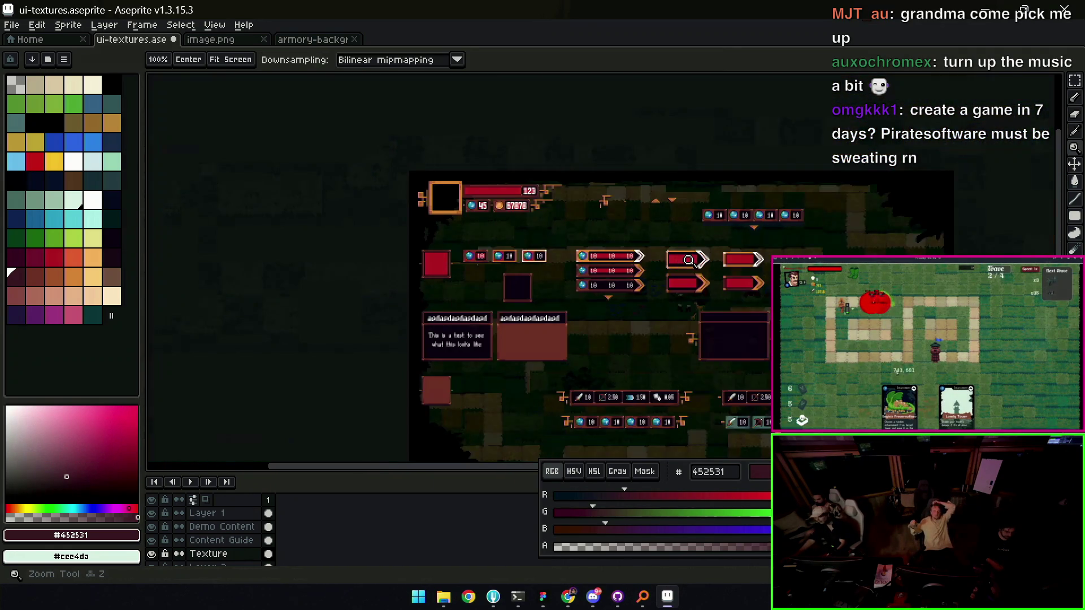
{"action": "scroll", "coordinate": [603, 264], "scroll_direction": "up", "scroll_amount": 3}
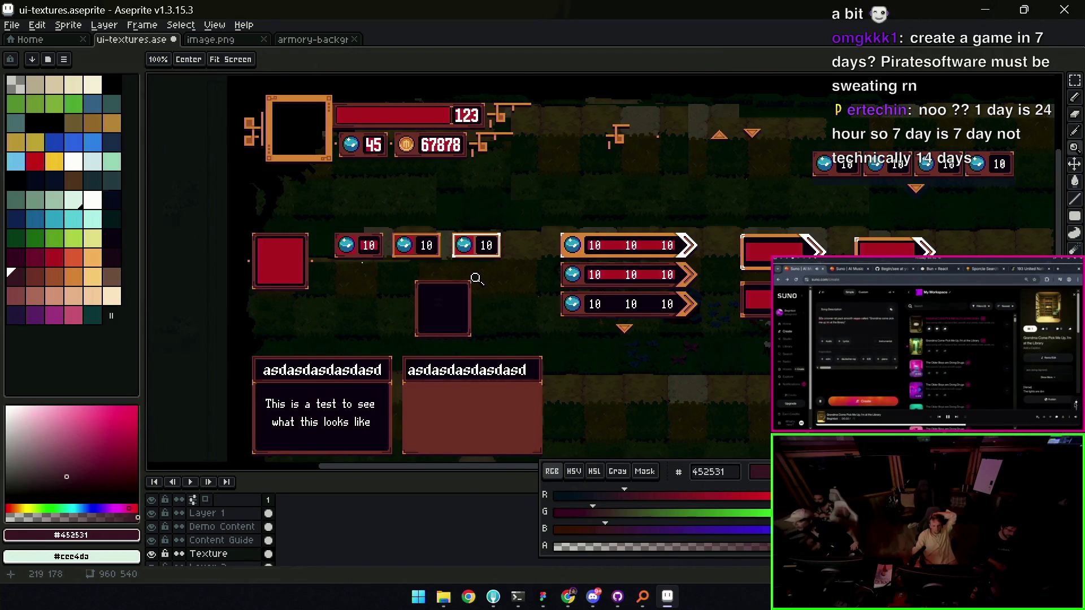
Shorten the tall dark box by raising its bottom portion twice
{"action": "left_click", "coordinate": [447, 291]}
{"action": "left_click", "coordinate": [451, 303]}
{"action": "key", "text": "v"}
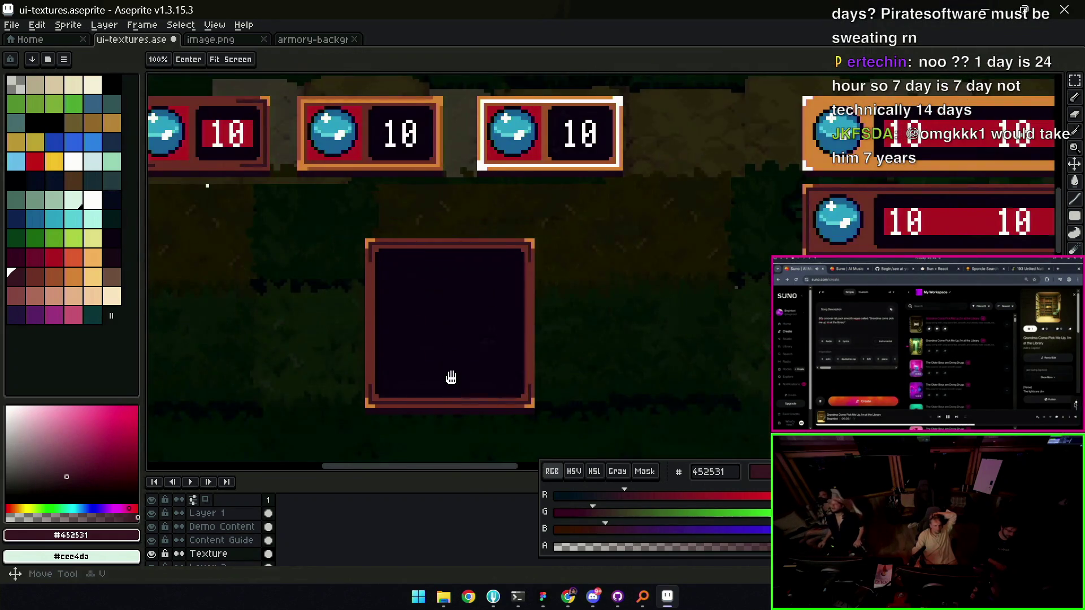
{"action": "left_click_drag", "start_coordinate": [450, 369], "coordinate": [459, 330]}
{"action": "key", "text": "m"}
{"action": "left_click_drag", "start_coordinate": [368, 378], "coordinate": [592, 277]}
{"action": "mouse_move", "coordinate": [498, 342]}
{"action": "left_mouse_down"}
{"action": "mouse_move", "coordinate": [503, 283]}
{"action": "mouse_move", "coordinate": [491, 278]}
{"action": "left_mouse_up"}
{"action": "left_click_drag", "start_coordinate": [355, 336], "coordinate": [574, 242]}
{"action": "left_click_drag", "start_coordinate": [493, 290], "coordinate": [491, 263]}
Move the whole dark box below the gem counters, nudge it into place, and deselect
{"action": "scroll", "coordinate": [566, 235], "scroll_direction": "down", "scroll_amount": 3}
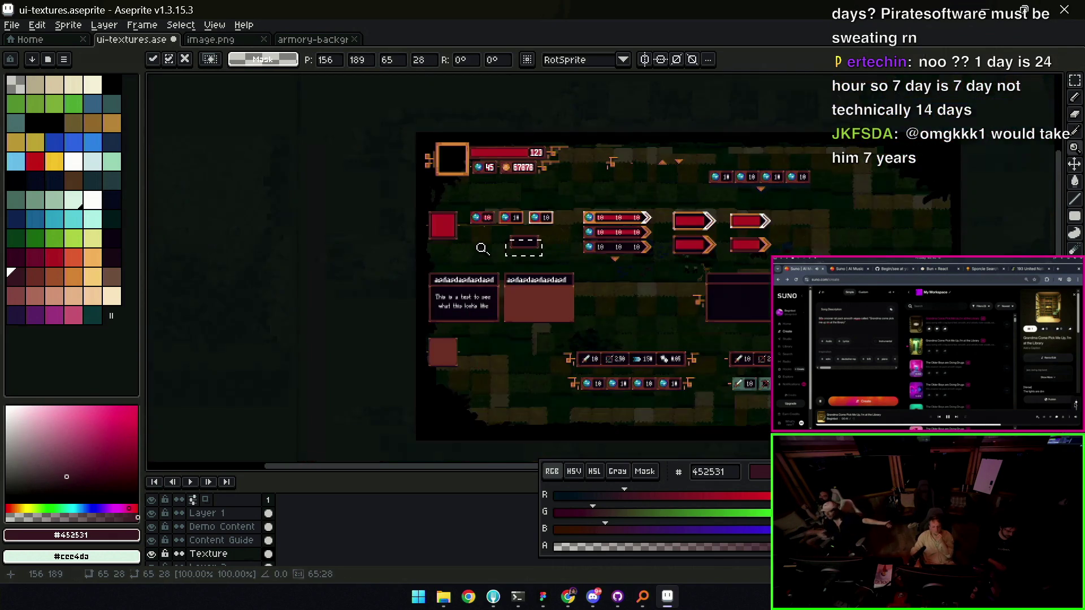
{"action": "key", "text": "z"}
{"action": "left_click", "coordinate": [566, 236]}
{"action": "key", "text": "m"}
{"action": "left_click_drag", "start_coordinate": [460, 201], "coordinate": [601, 279]}
{"action": "left_click_drag", "start_coordinate": [535, 242], "coordinate": [705, 264]}
{"action": "key", "text": "Return"}
{"action": "mouse_move", "coordinate": [636, 302]}
{"action": "left_mouse_down"}
{"action": "mouse_move", "coordinate": [737, 289]}
{"action": "mouse_move", "coordinate": [768, 267]}
{"action": "left_mouse_up"}
{"action": "mouse_move", "coordinate": [641, 225]}
{"action": "left_mouse_down"}
{"action": "mouse_move", "coordinate": [766, 294]}
{"action": "mouse_move", "coordinate": [467, 281]}
{"action": "mouse_move", "coordinate": [502, 261]}
{"action": "left_mouse_up"}
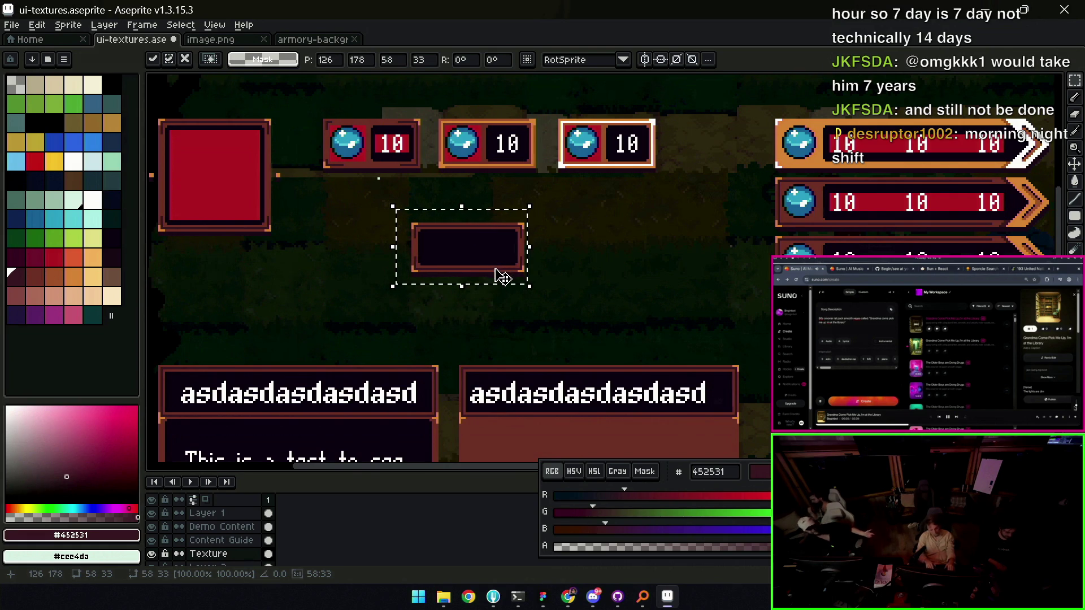
{"action": "key", "text": "ctrl+d"}
Outline an orange end block off the panel's right end and fill it orange
{"action": "key", "text": "z"}
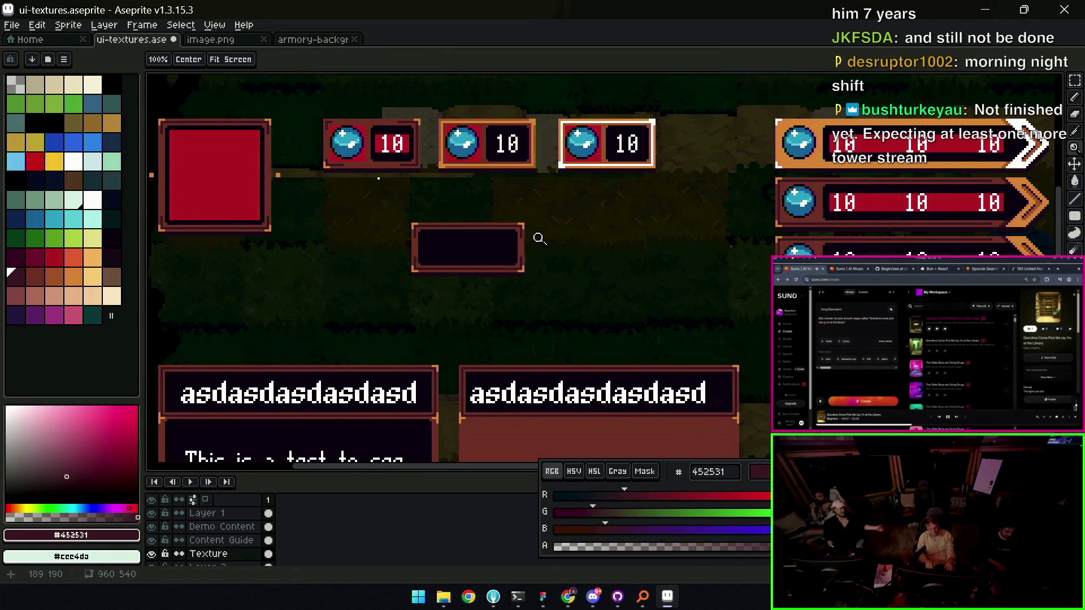
{"action": "left_click", "coordinate": [545, 235]}
{"action": "key", "text": "b"}
{"action": "left_click", "coordinate": [542, 212], "text": "alt"}
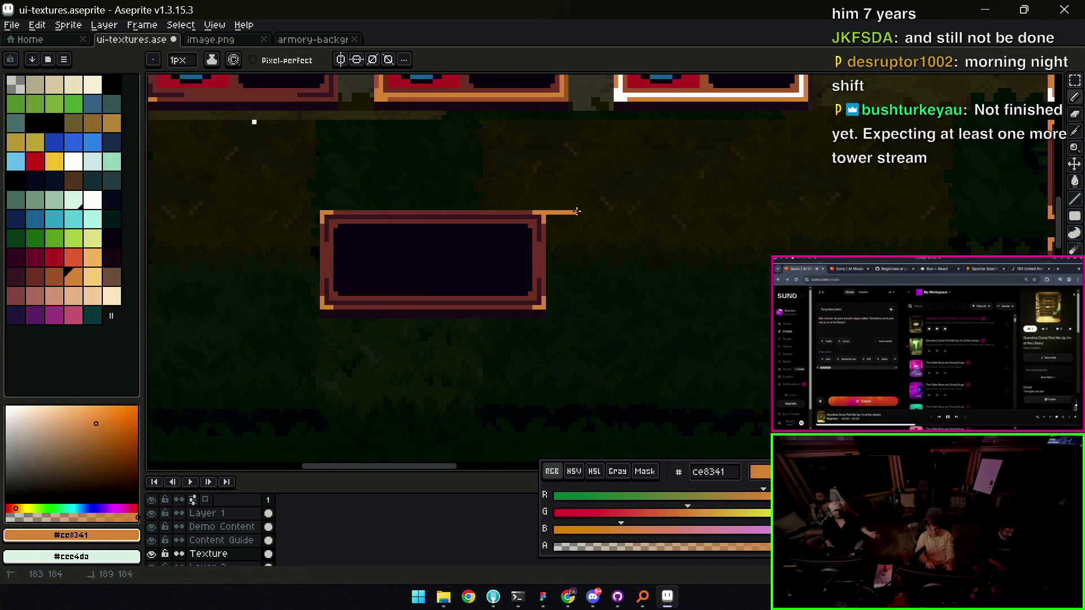
{"action": "left_click_drag", "start_coordinate": [603, 214], "coordinate": [602, 273]}
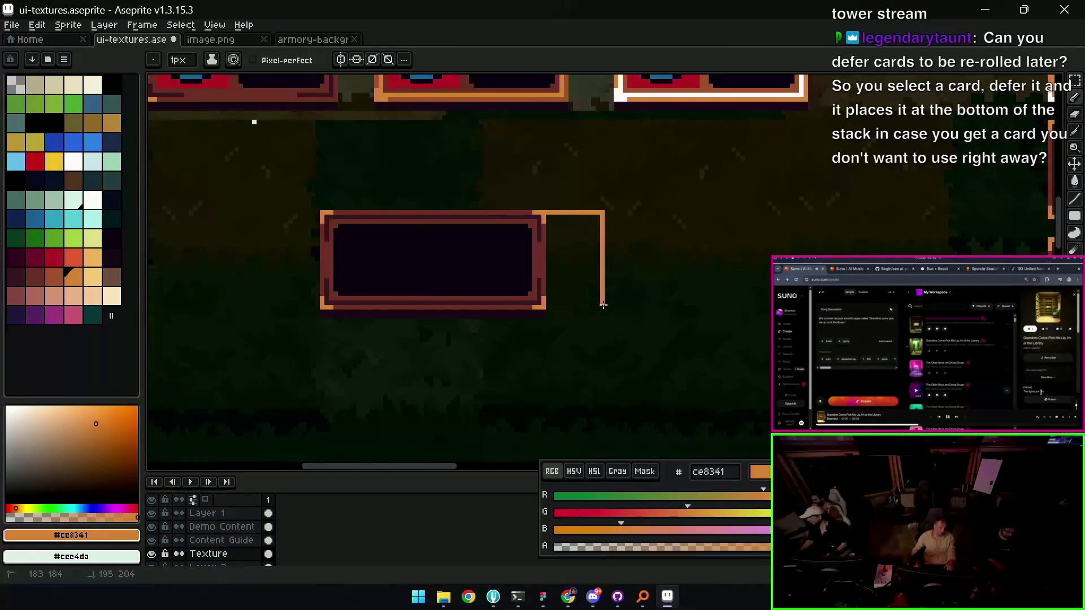
{"action": "left_click", "coordinate": [545, 309], "text": "shift"}
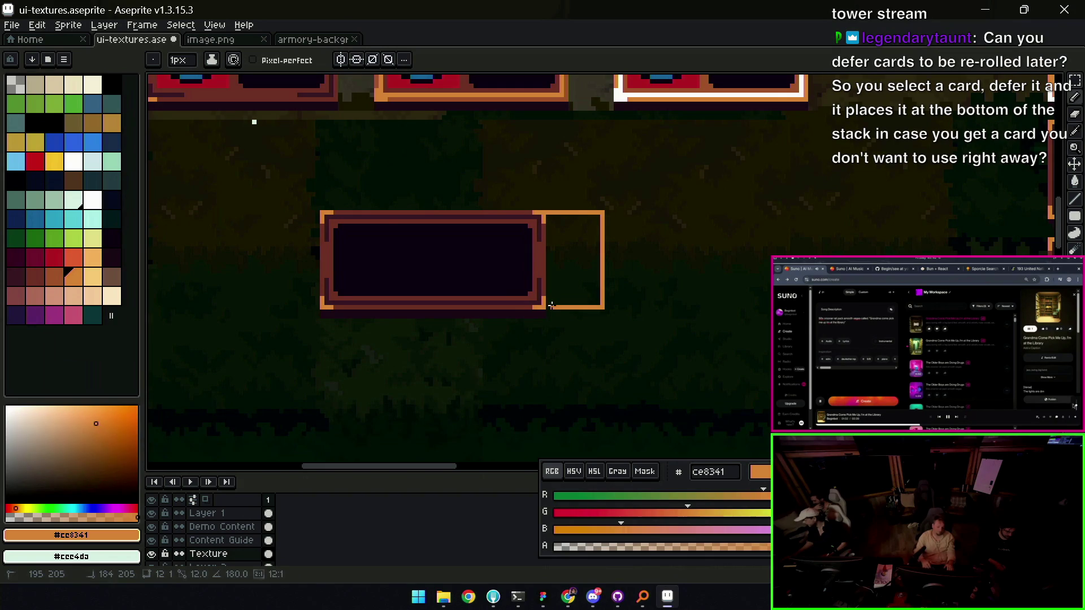
{"action": "key", "text": "g"}
{"action": "left_click", "coordinate": [561, 265]}
Sample the panel's brown border colour from the canvas
{"action": "key", "text": "z"}
{"action": "scroll", "coordinate": [582, 259], "scroll_direction": "down", "scroll_amount": 2}
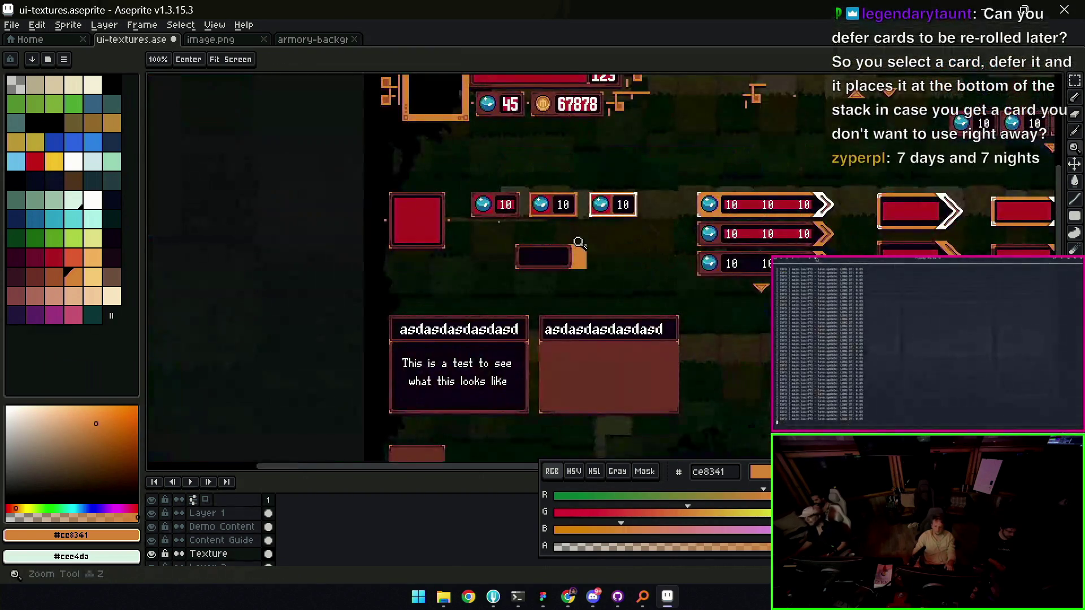
{"action": "scroll", "coordinate": [582, 258], "scroll_direction": "up", "scroll_amount": 2}
{"action": "key", "text": "i"}
{"action": "left_click", "coordinate": [564, 225]}
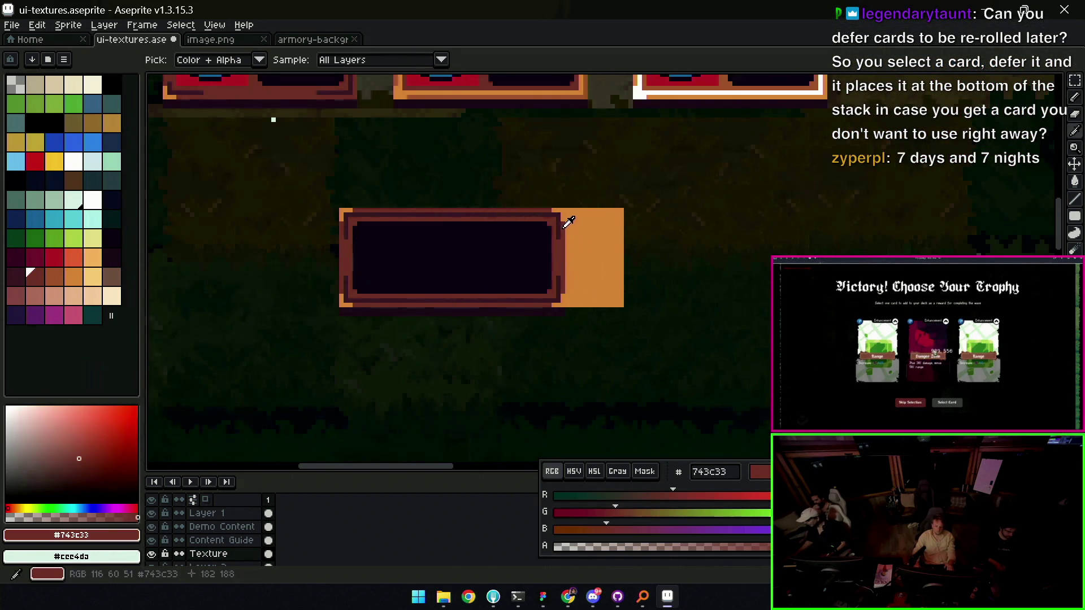
{"action": "key", "text": "b"}
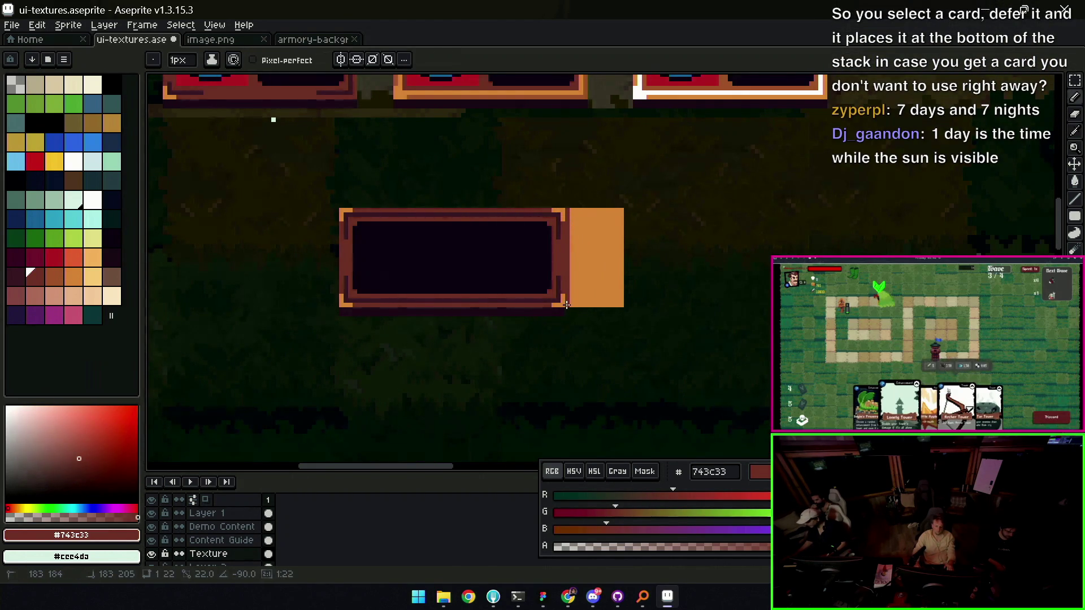
Choose darker orange #9d5a37 and add two dots to the end block's top row
{"action": "key", "text": "z"}
{"action": "scroll", "coordinate": [581, 259], "scroll_direction": "down", "scroll_amount": 2}
{"action": "scroll", "coordinate": [581, 240], "scroll_direction": "down", "scroll_amount": 2}
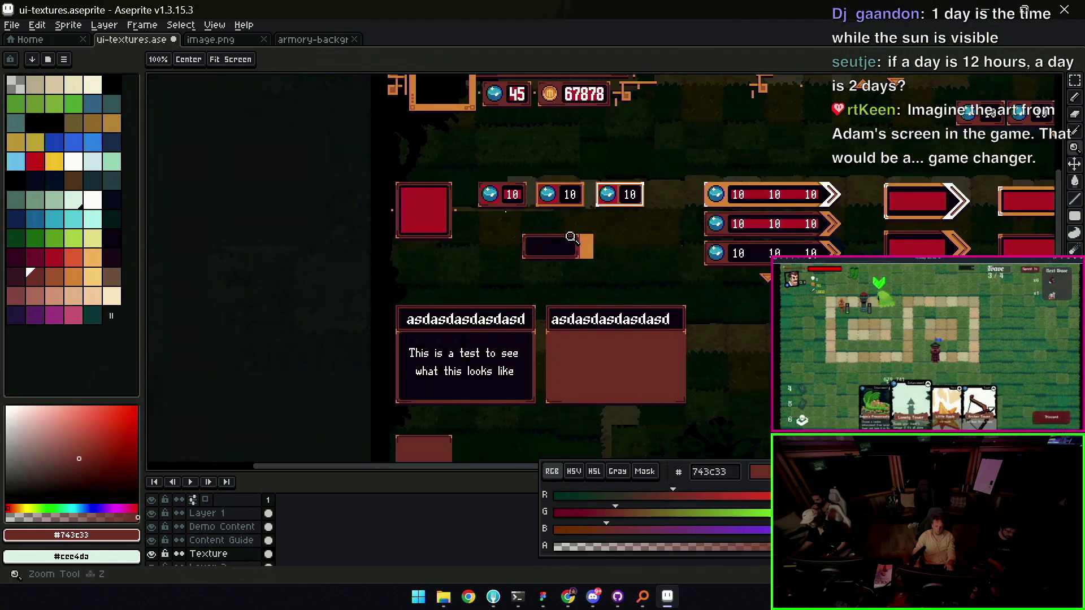
{"action": "scroll", "coordinate": [596, 252], "scroll_direction": "up", "scroll_amount": 4}
{"action": "key", "text": "i"}
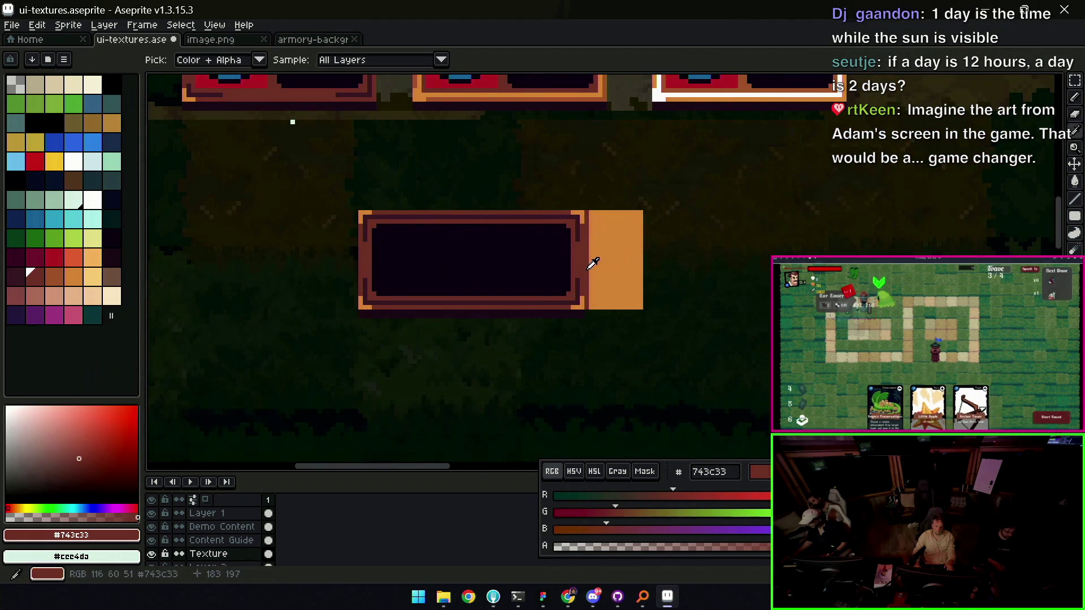
{"action": "left_click", "coordinate": [597, 261]}
{"action": "key", "text": "b"}
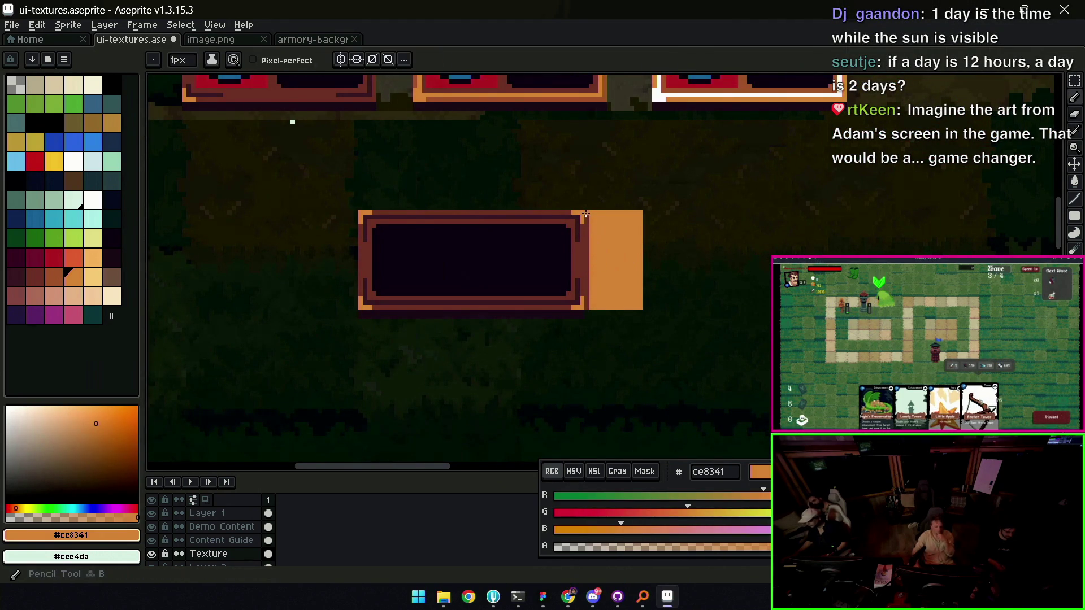
{"action": "left_click", "coordinate": [582, 226], "text": "alt"}
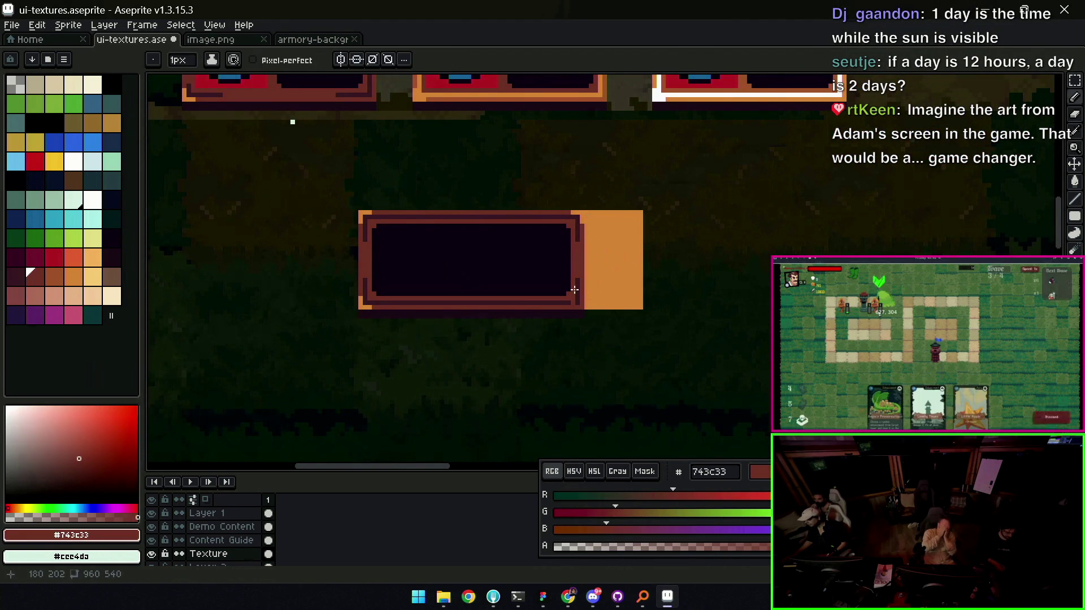
{"action": "left_click", "coordinate": [593, 215], "text": "alt"}
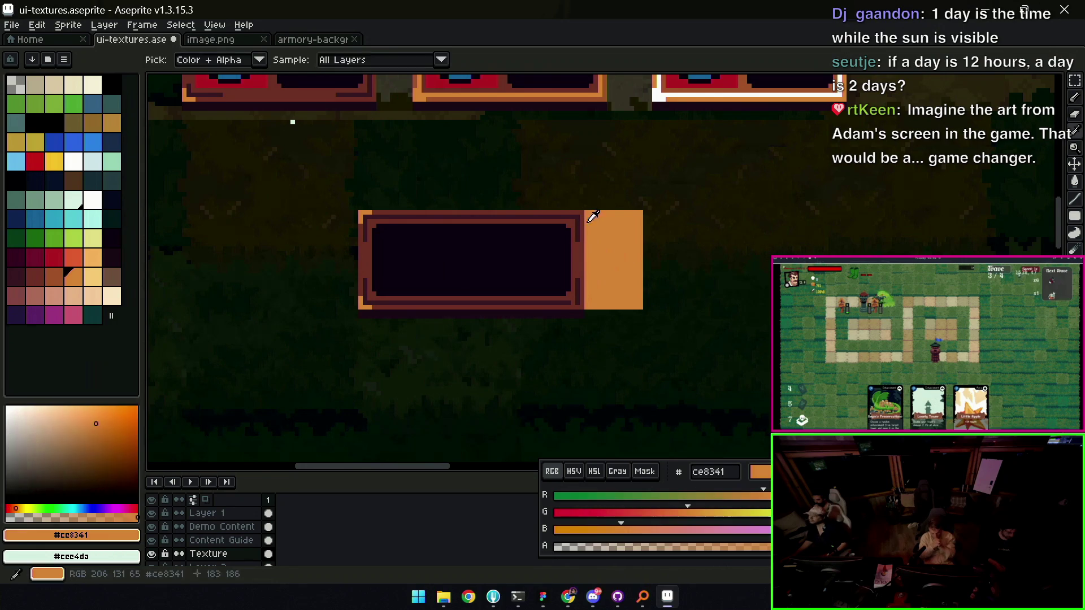
{"action": "left_click", "coordinate": [55, 276]}
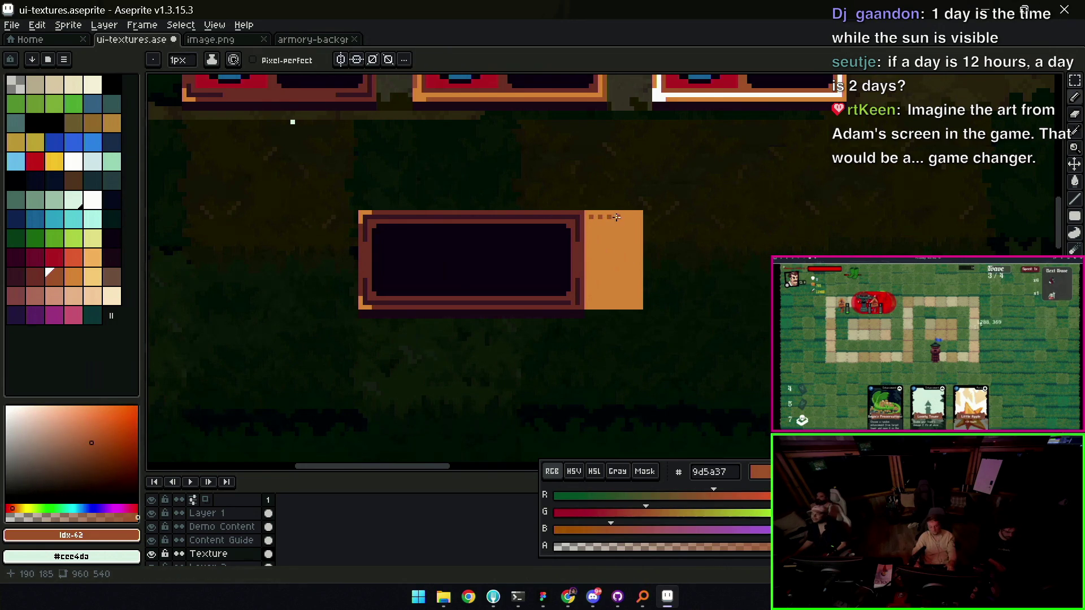
{"action": "left_click", "coordinate": [636, 217]}
{"action": "left_click", "coordinate": [627, 217]}
Copy the dot row down the end block several times to texture it
{"action": "key", "text": "m"}
{"action": "scroll", "coordinate": [613, 225], "scroll_direction": "up", "scroll_amount": 1}
{"action": "mouse_move", "coordinate": [537, 208]}
{"action": "left_mouse_down"}
{"action": "mouse_move", "coordinate": [601, 213]}
{"action": "mouse_move", "coordinate": [598, 202]}
{"action": "left_mouse_up"}
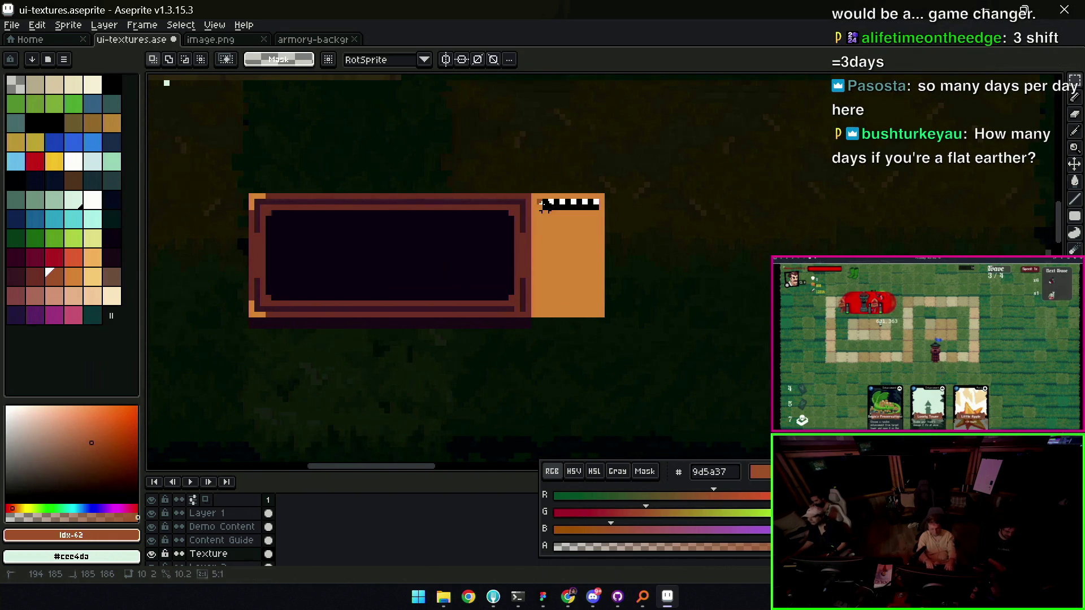
{"action": "left_click", "coordinate": [534, 201]}
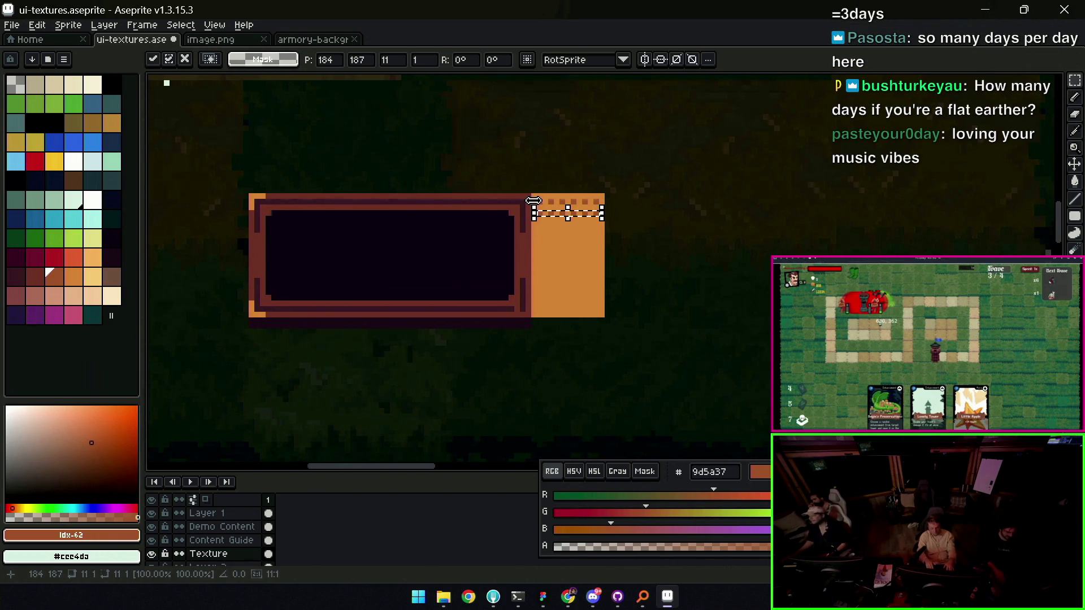
{"action": "key", "text": "Down"}
{"action": "key", "text": "Down"}
{"action": "key", "text": "Down"}
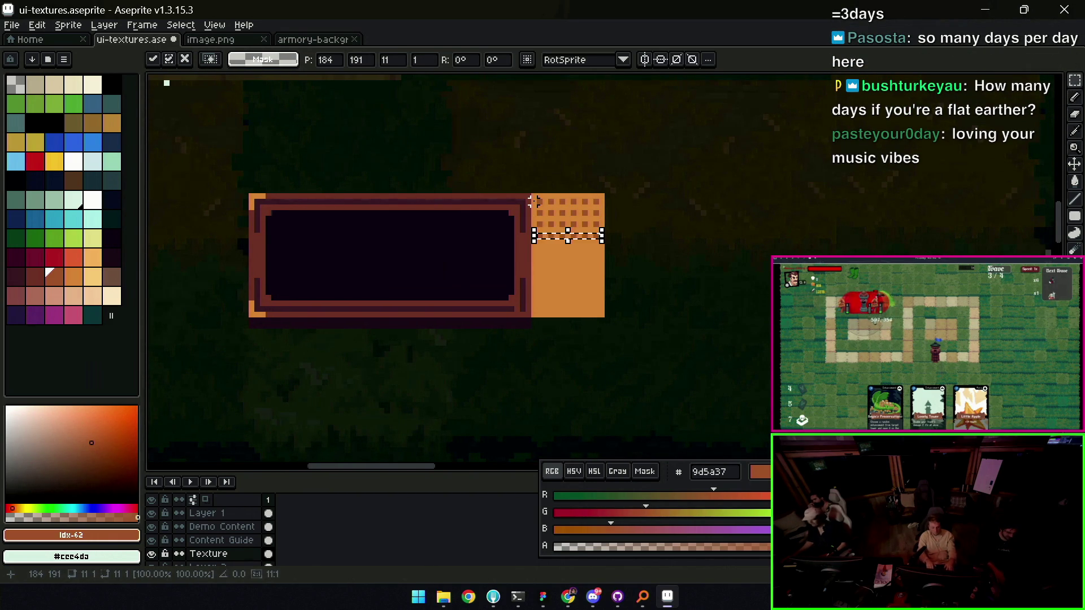
{"action": "key", "text": "Down"}
{"action": "key", "text": "Down"}
{"action": "key", "text": "Down"}
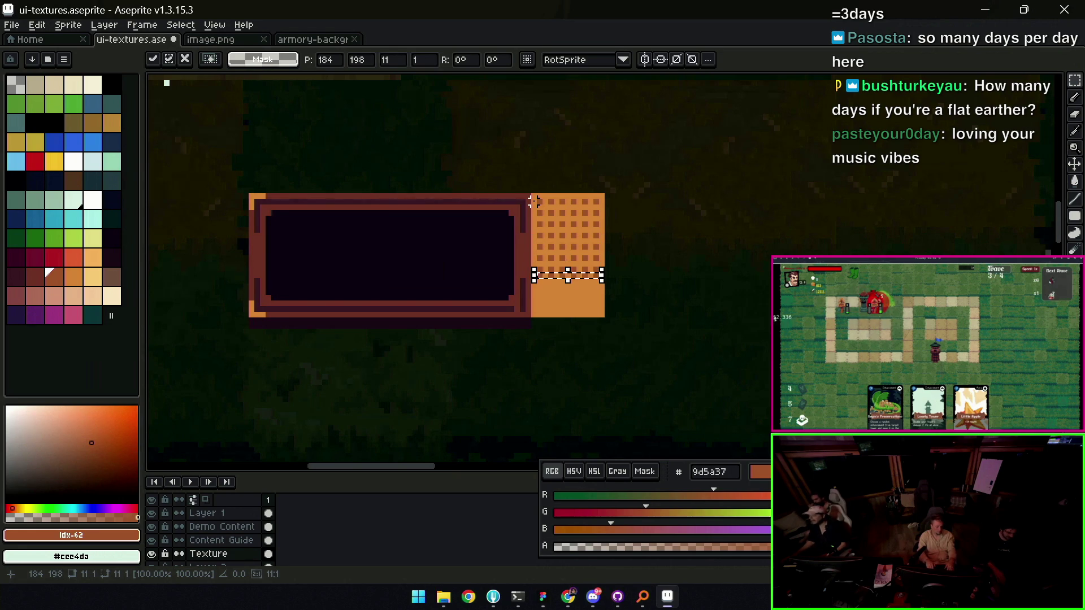
{"action": "key", "text": "Return"}
{"action": "key", "text": "Down"}
{"action": "key", "text": "Down"}
{"action": "key", "text": "Down"}
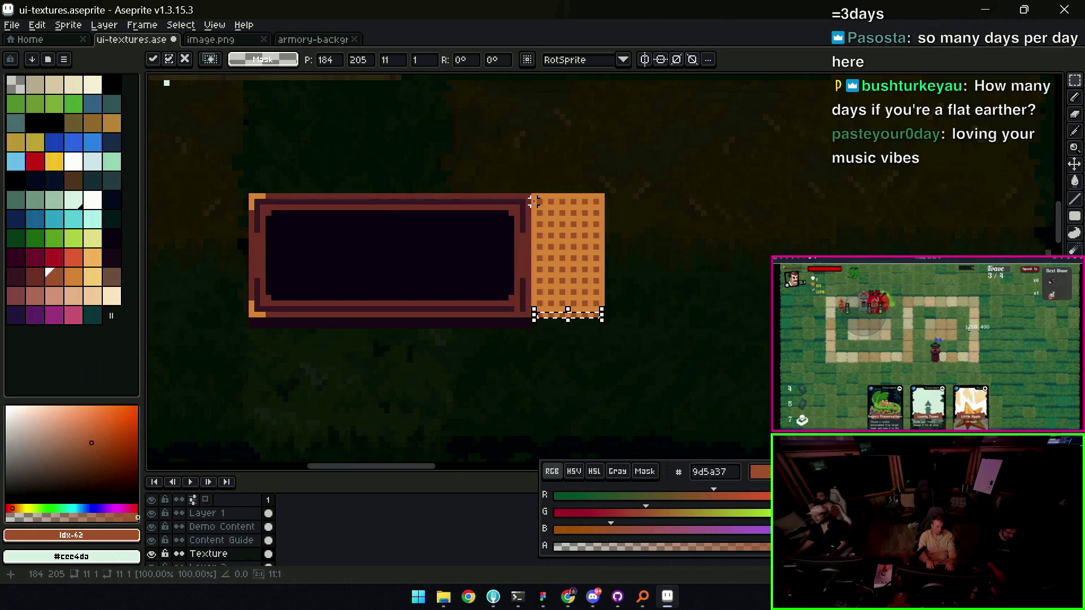
{"action": "key", "text": "Return"}
{"action": "key", "text": "Up"}
{"action": "key", "text": "Up"}
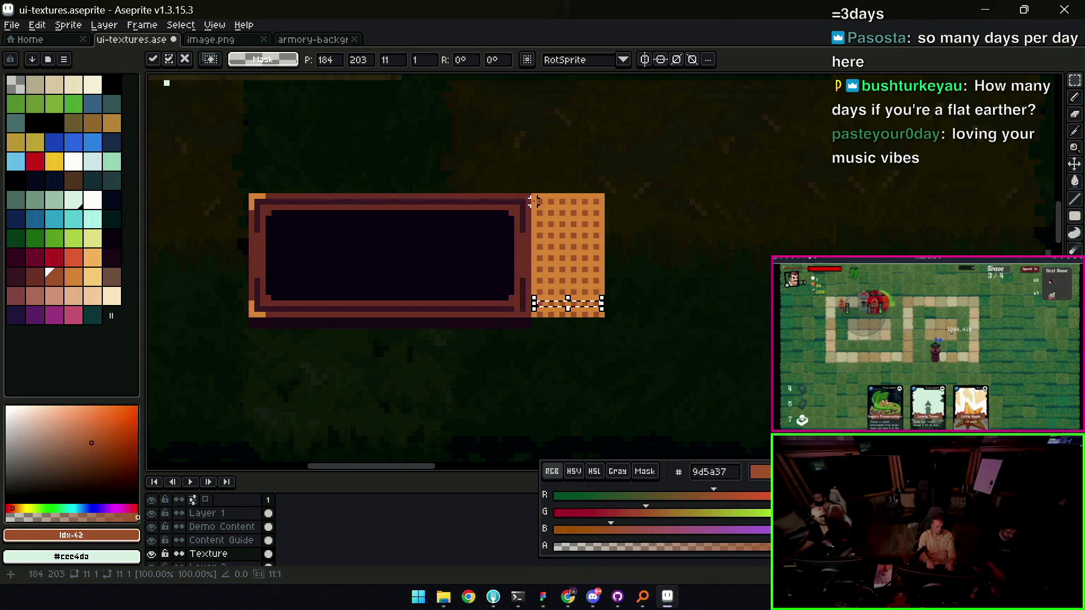
{"action": "key", "text": "Return"}
Zoom in and out to review the textured end block on the panel
{"action": "key", "text": "z"}
{"action": "scroll", "coordinate": [557, 226], "scroll_direction": "down", "scroll_amount": 2}
{"action": "scroll", "coordinate": [557, 226], "scroll_direction": "down", "scroll_amount": 3}
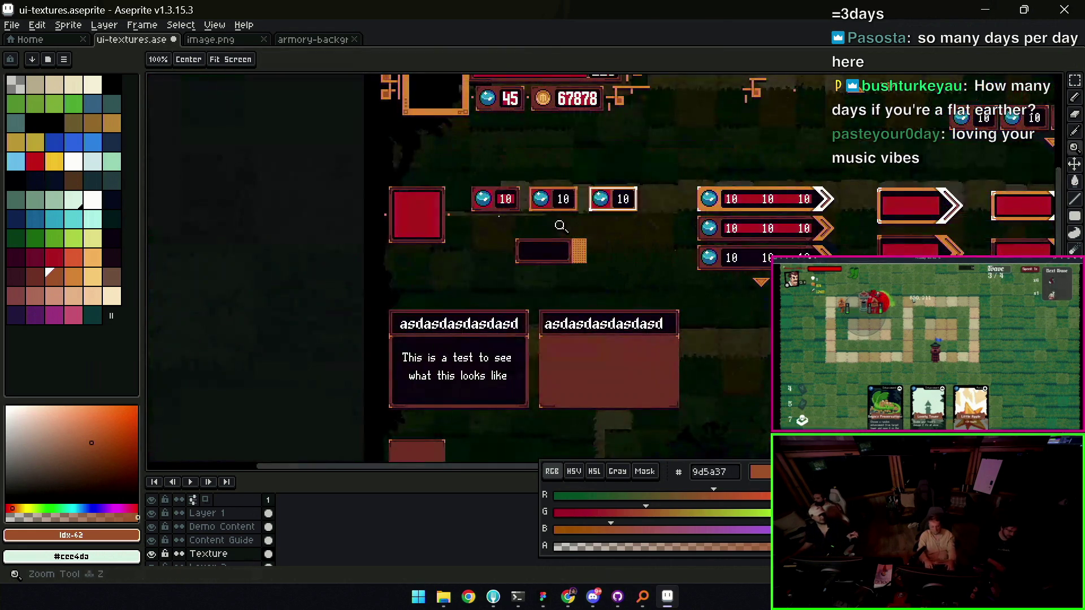
{"action": "key", "text": "v"}
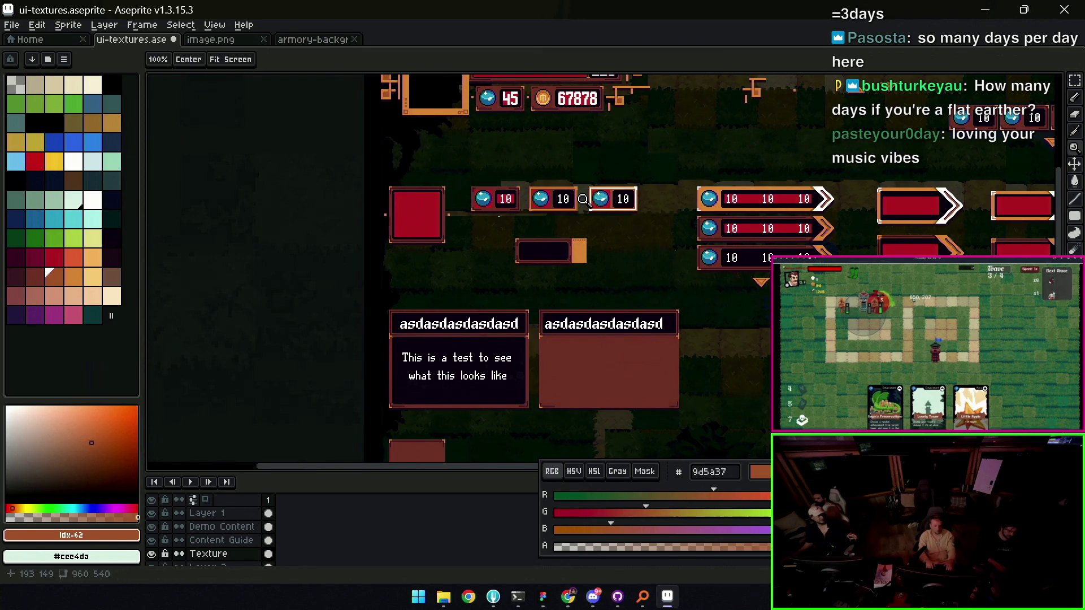
{"action": "key", "text": "z"}
{"action": "scroll", "coordinate": [576, 247], "scroll_direction": "up", "scroll_amount": 3}
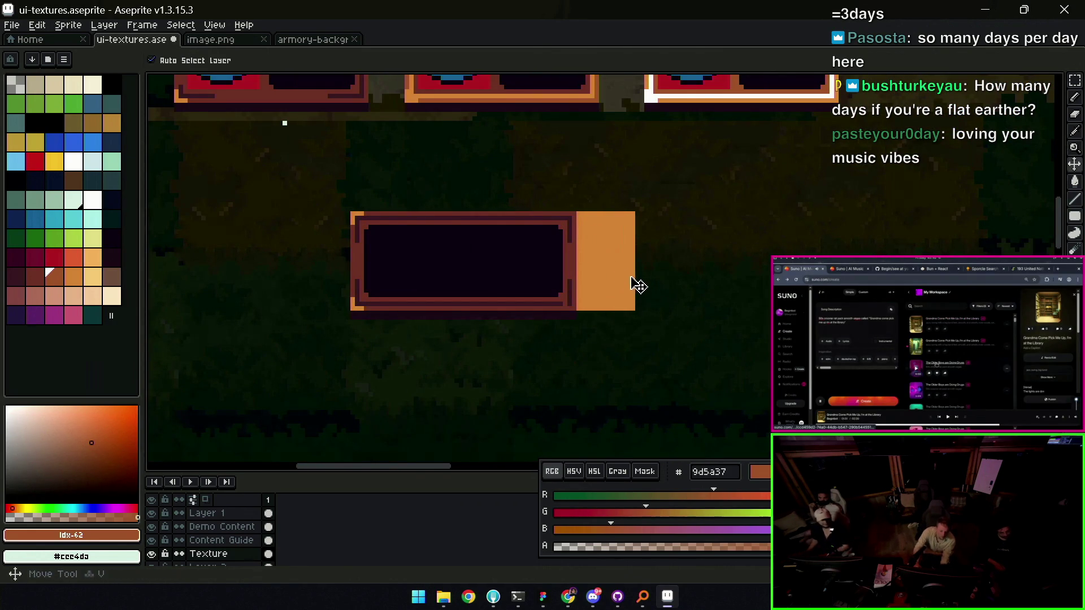
{"action": "scroll", "coordinate": [633, 285], "scroll_direction": "down", "scroll_amount": 4}
{"action": "scroll", "coordinate": [558, 254], "scroll_direction": "down", "scroll_amount": 1}
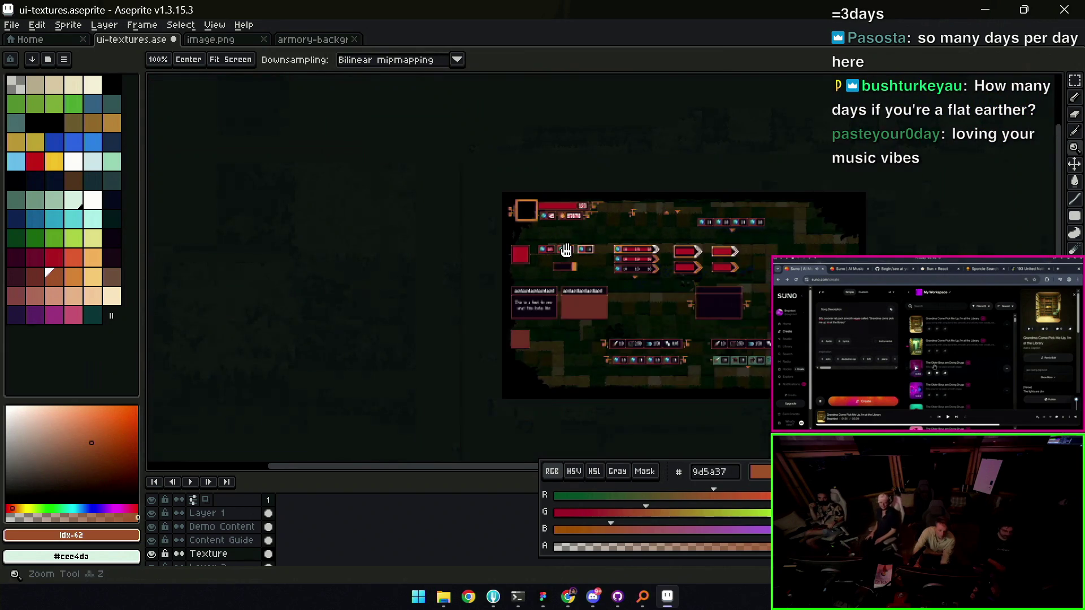
{"action": "scroll", "coordinate": [563, 255], "scroll_direction": "up", "scroll_amount": 1}
{"action": "scroll", "coordinate": [575, 259], "scroll_direction": "up", "scroll_amount": 1}
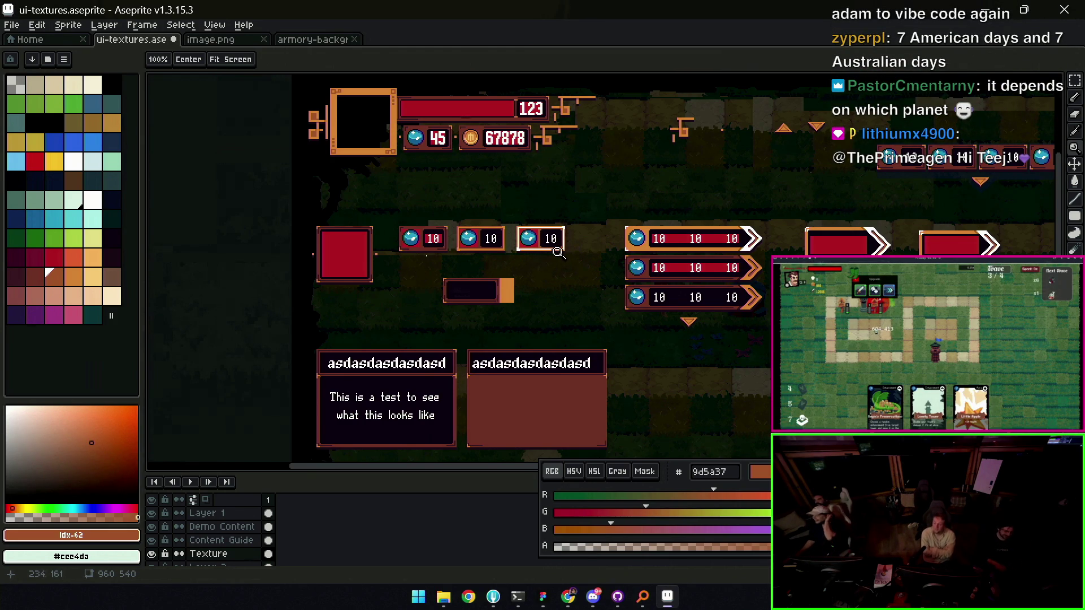
{"action": "left_click", "coordinate": [518, 277]}
Erase slants into the end block's top and bottom corners to form a point
{"action": "left_click", "coordinate": [557, 276]}
{"action": "key", "text": "v"}
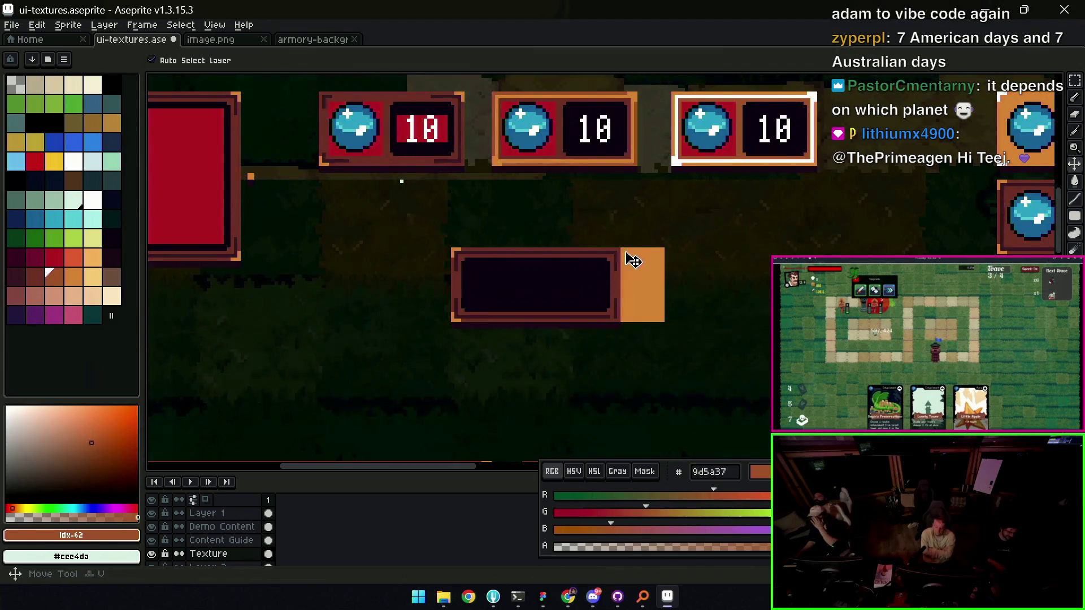
{"action": "key", "text": "e"}
{"action": "left_click_drag", "start_coordinate": [658, 245], "coordinate": [685, 305]}
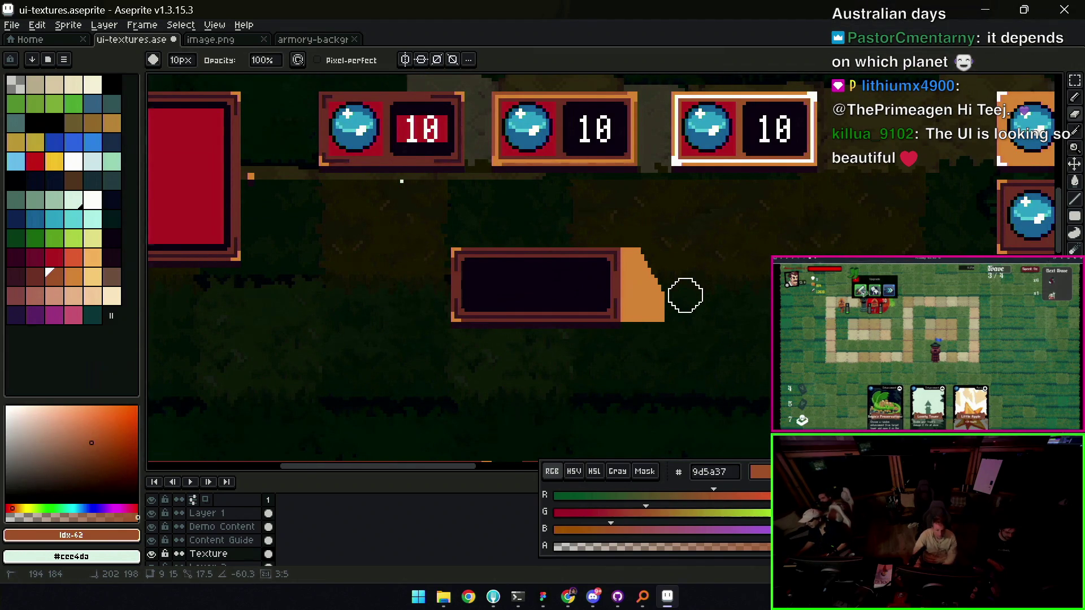
{"action": "left_click_drag", "start_coordinate": [659, 323], "coordinate": [685, 272]}
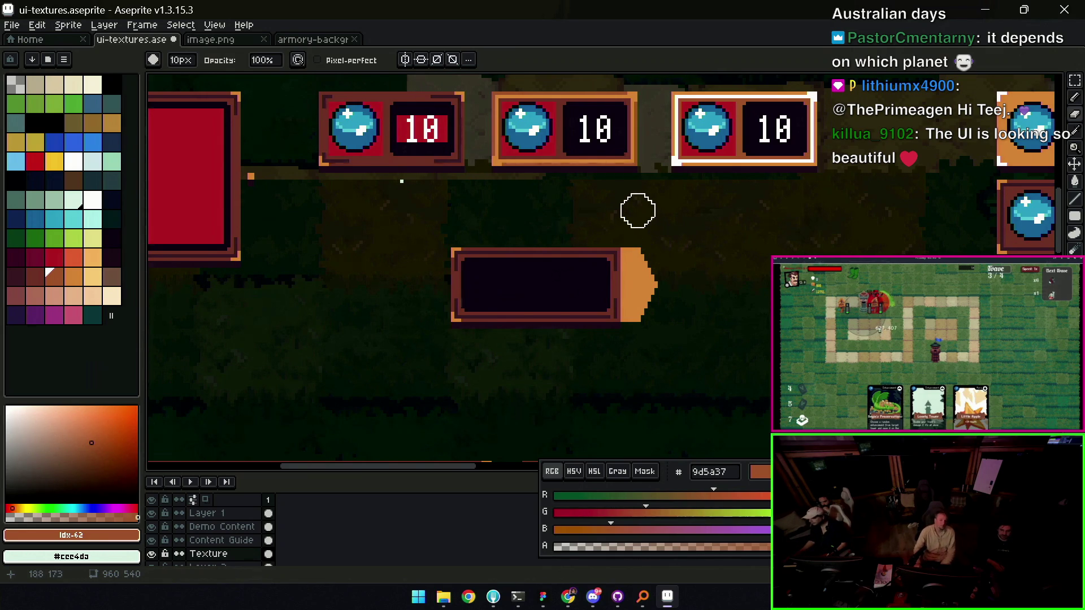
Copy the right arrow tip, flip it horizontally, and place it on the panel's left end
{"action": "key", "text": "m"}
{"action": "left_click_drag", "start_coordinate": [621, 232], "coordinate": [680, 334]}
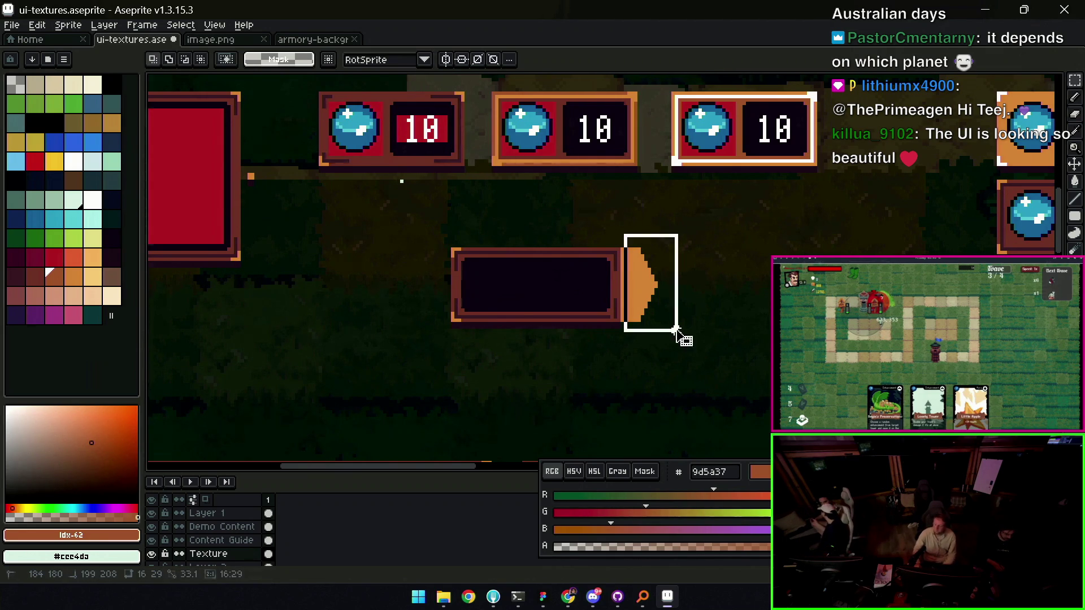
{"action": "left_click", "coordinate": [38, 25]}
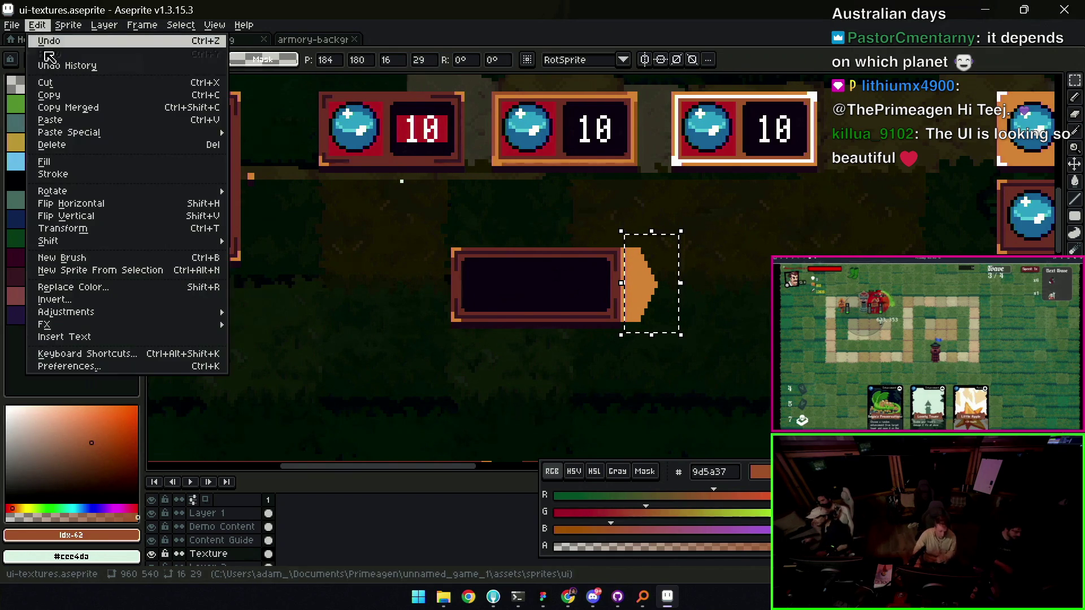
{"action": "left_click", "coordinate": [95, 204]}
{"action": "mouse_move", "coordinate": [649, 283]}
{"action": "left_mouse_down"}
{"action": "mouse_move", "coordinate": [412, 294]}
{"action": "mouse_move", "coordinate": [430, 291]}
{"action": "left_mouse_up"}
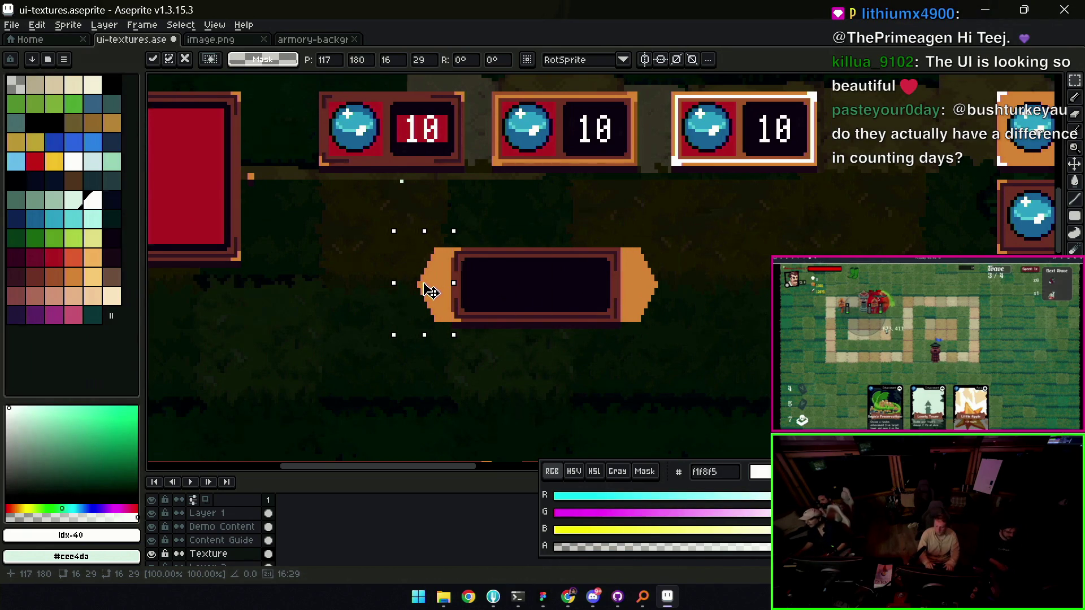
{"action": "key", "text": "ctrl+d"}
Pick border colour #743c33 and select the new left tip for touch-up
{"action": "key", "text": "b"}
{"action": "left_click", "coordinate": [462, 250], "text": "alt"}
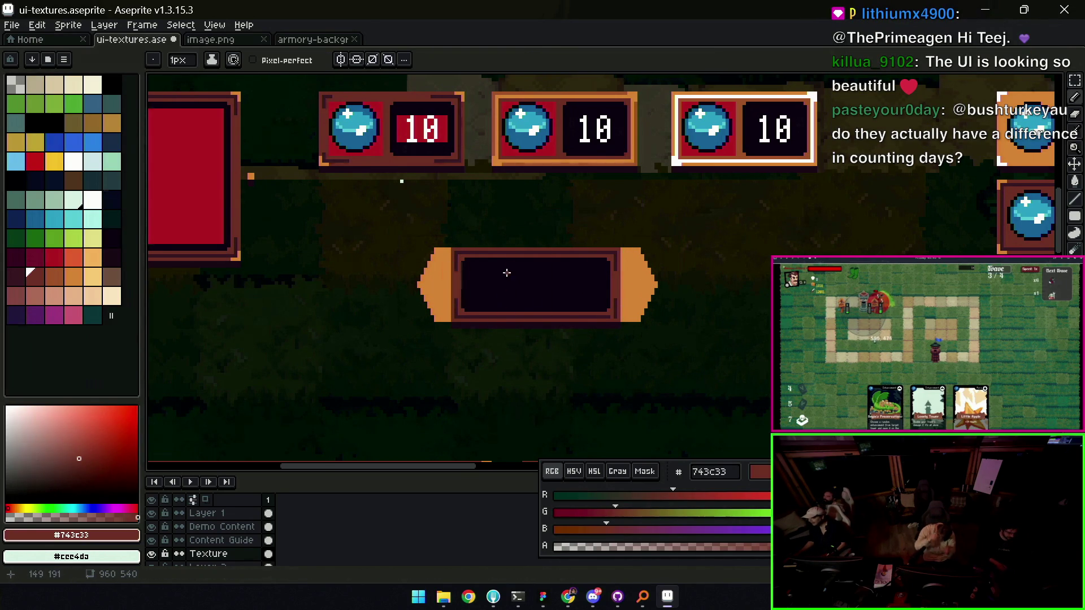
{"action": "key", "text": "m"}
{"action": "left_click_drag", "start_coordinate": [389, 232], "coordinate": [444, 327]}
{"action": "key", "text": "z"}
{"action": "scroll", "coordinate": [567, 204], "scroll_direction": "down", "scroll_amount": 3}
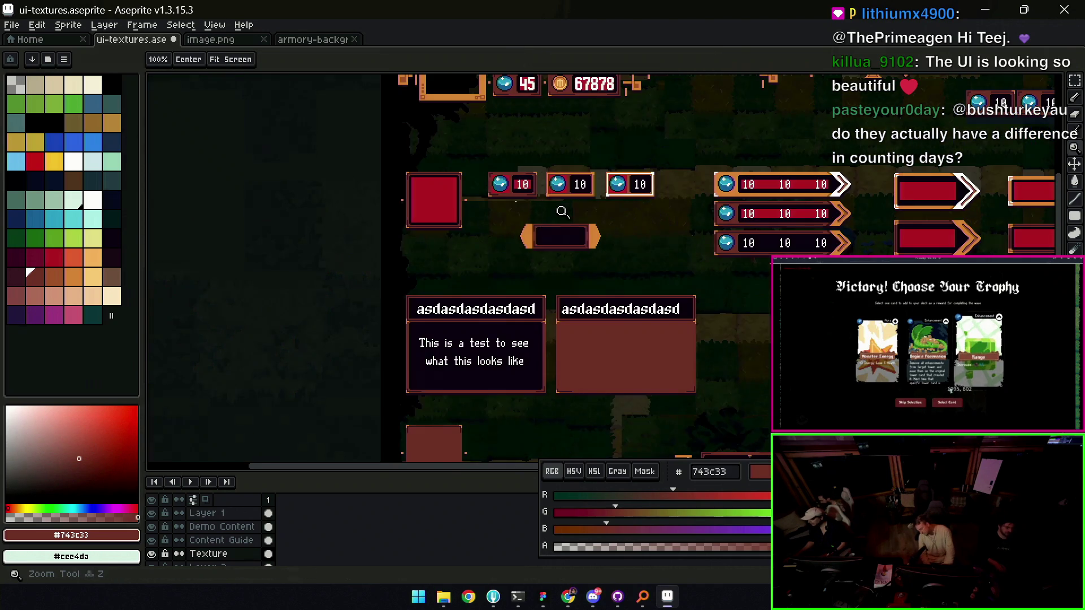
Select the small capped panel and delete it from the sheet
{"action": "scroll", "coordinate": [552, 249], "scroll_direction": "up", "scroll_amount": 2}
{"action": "scroll", "coordinate": [553, 249], "scroll_direction": "down", "scroll_amount": 3}
{"action": "scroll", "coordinate": [597, 274], "scroll_direction": "up", "scroll_amount": 2}
{"action": "key", "text": "m"}
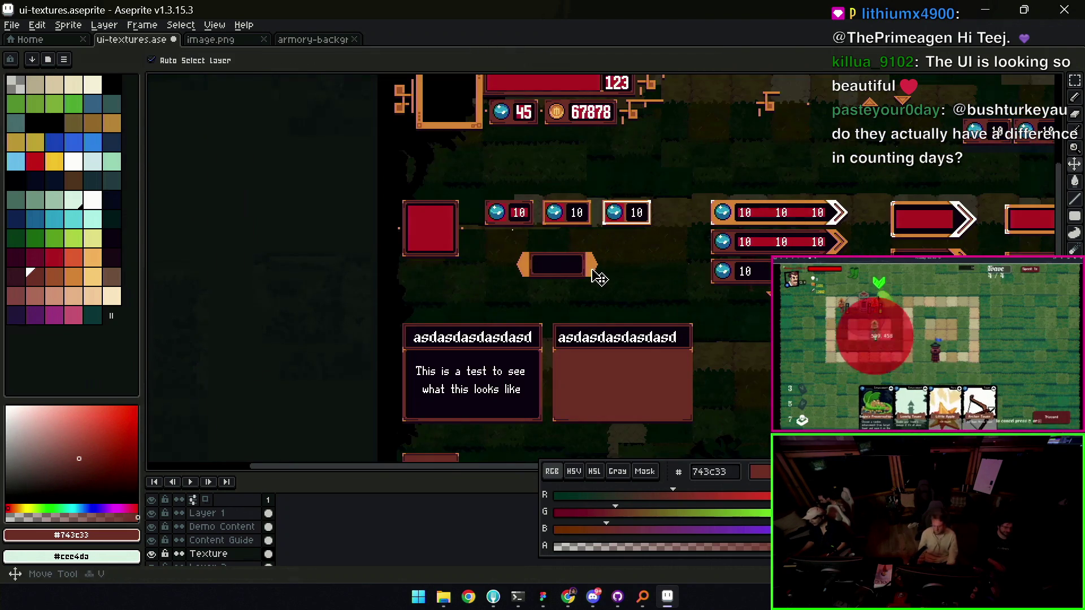
{"action": "mouse_move", "coordinate": [521, 284]}
{"action": "left_mouse_down"}
{"action": "mouse_move", "coordinate": [613, 236]}
{"action": "mouse_move", "coordinate": [520, 314]}
{"action": "mouse_move", "coordinate": [470, 247]}
{"action": "left_mouse_up"}
{"action": "key", "text": "Delete"}
Hide the Shadow layer to reveal the grassy game map
{"action": "key", "text": "h"}
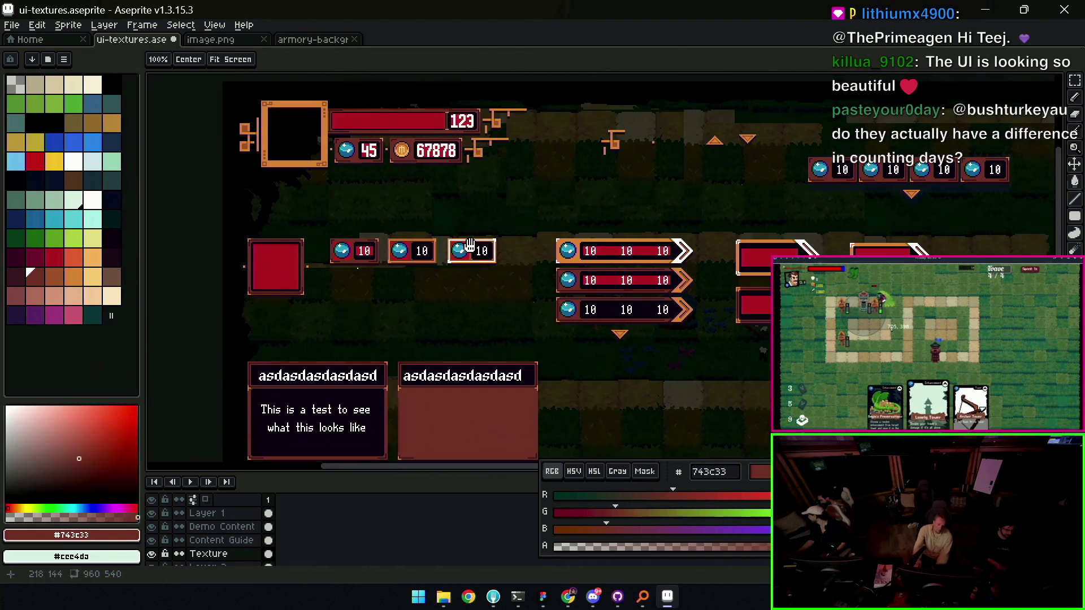
{"action": "key", "text": "m"}
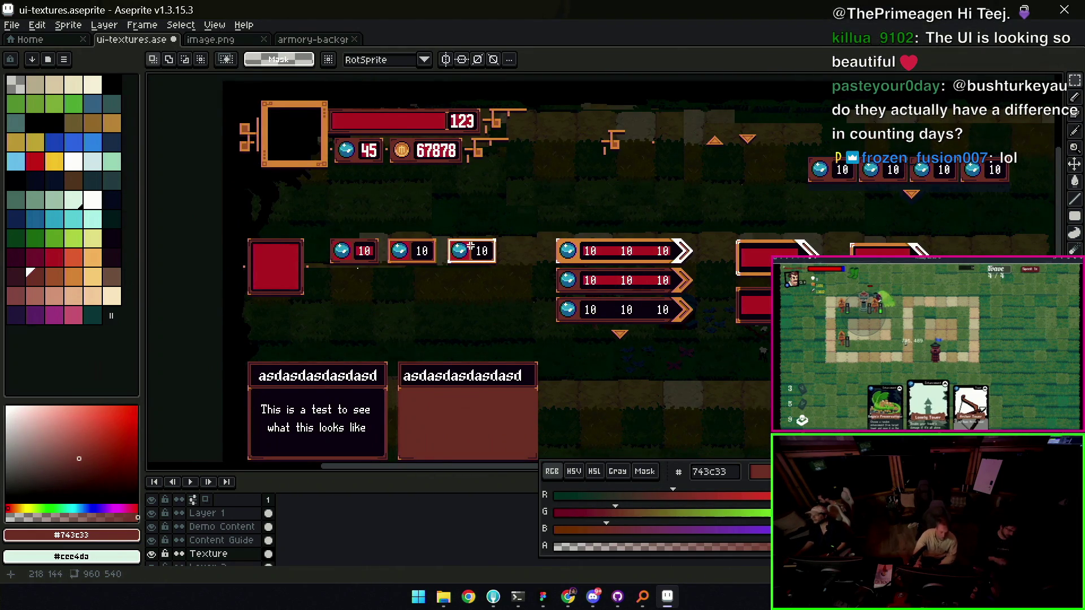
{"action": "left_click_drag", "start_coordinate": [614, 230], "coordinate": [575, 231]}
{"action": "key", "text": "z"}
{"action": "scroll", "coordinate": [702, 247], "scroll_direction": "up", "scroll_amount": 4}
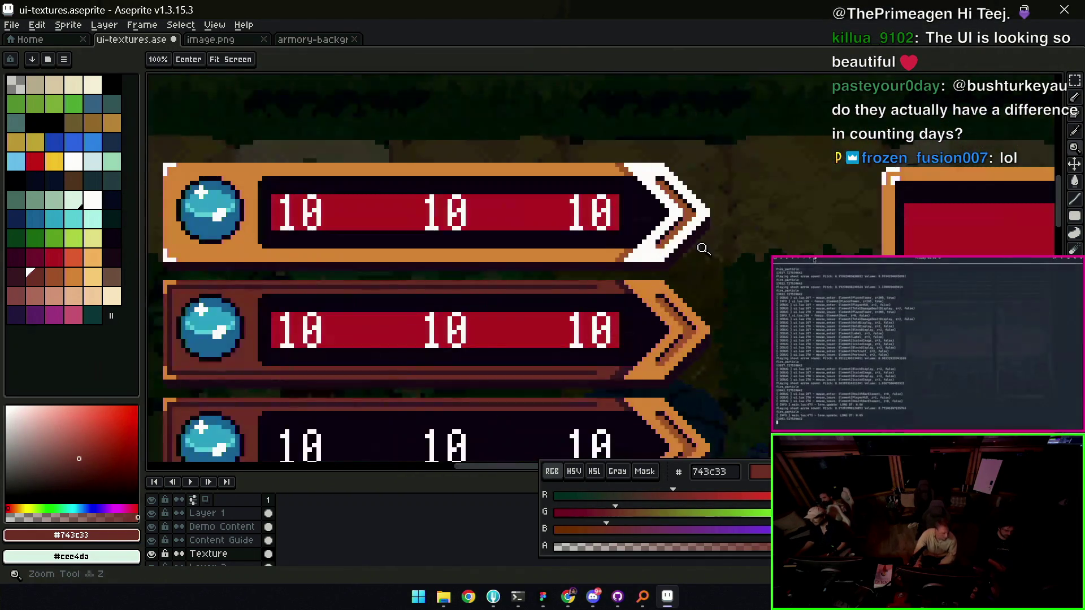
{"action": "scroll", "coordinate": [654, 242], "scroll_direction": "down", "scroll_amount": 4}
{"action": "scroll", "coordinate": [158, 536], "scroll_direction": "down", "scroll_amount": 5}
{"action": "left_click", "coordinate": [152, 533]}
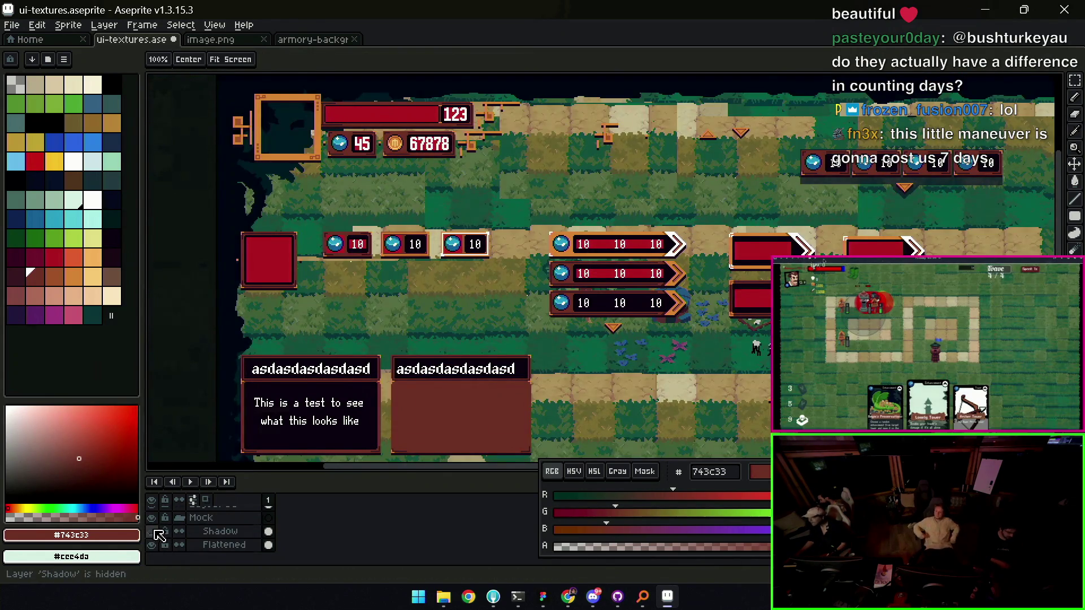
Zoom in on the large arrow buttons and select the Texture layer
{"action": "scroll", "coordinate": [582, 231], "scroll_direction": "down", "scroll_amount": 3}
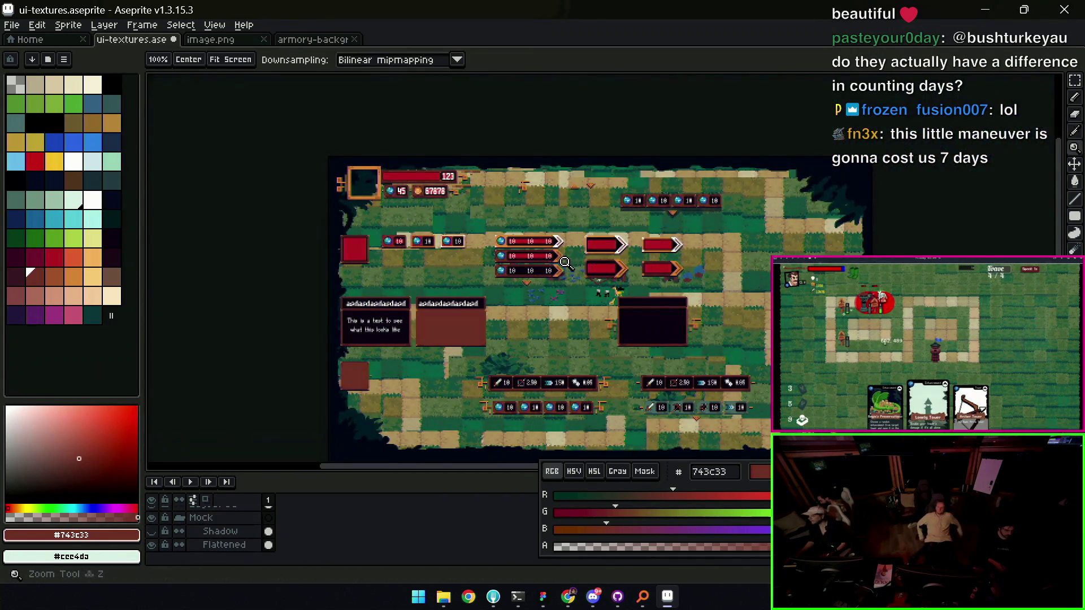
{"action": "scroll", "coordinate": [585, 248], "scroll_direction": "up", "scroll_amount": 2}
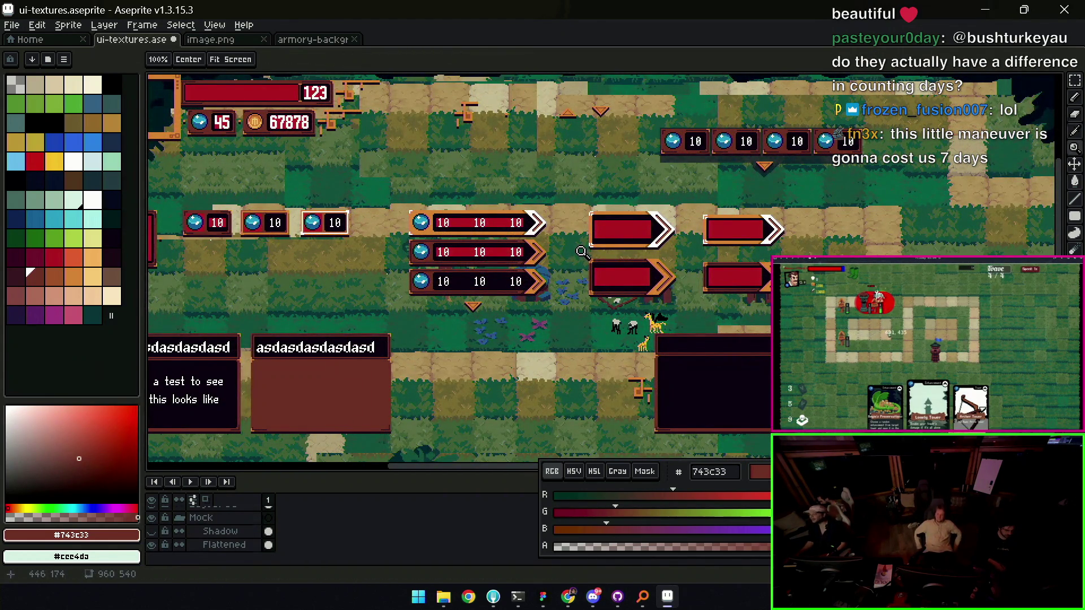
{"action": "left_click_drag", "start_coordinate": [765, 216], "coordinate": [645, 247]}
{"action": "key", "text": "z"}
{"action": "left_click", "coordinate": [614, 262]}
{"action": "key", "text": "v"}
{"action": "left_click", "coordinate": [619, 300], "text": "alt"}
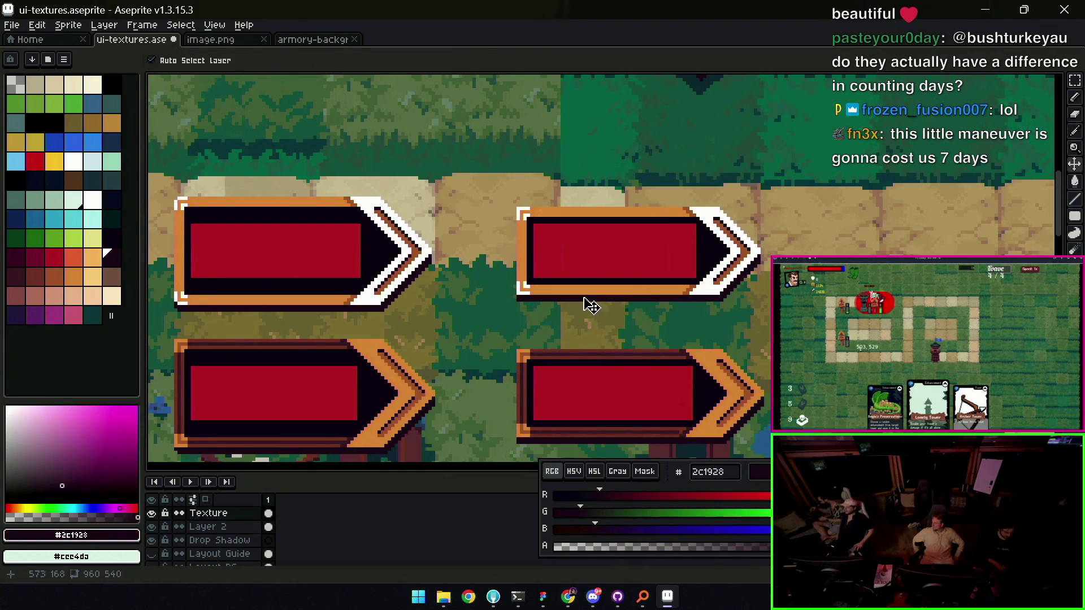
{"action": "key", "text": "m"}
{"action": "left_click_drag", "start_coordinate": [501, 318], "coordinate": [789, 177]}
{"action": "key", "text": "Up"}
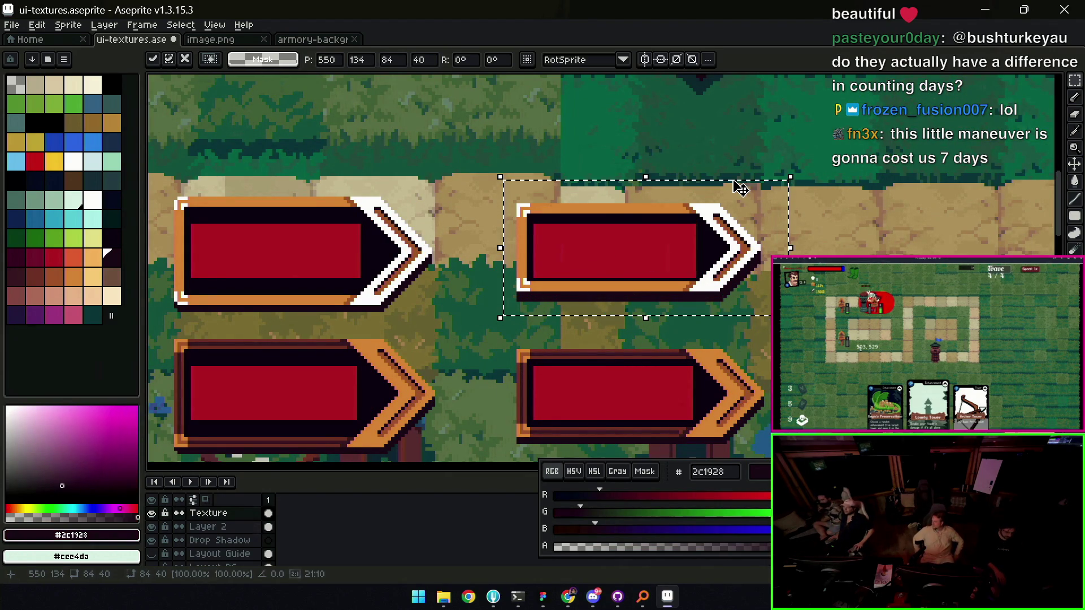
{"action": "key", "text": "Up"}
{"action": "key", "text": "ctrl+z"}
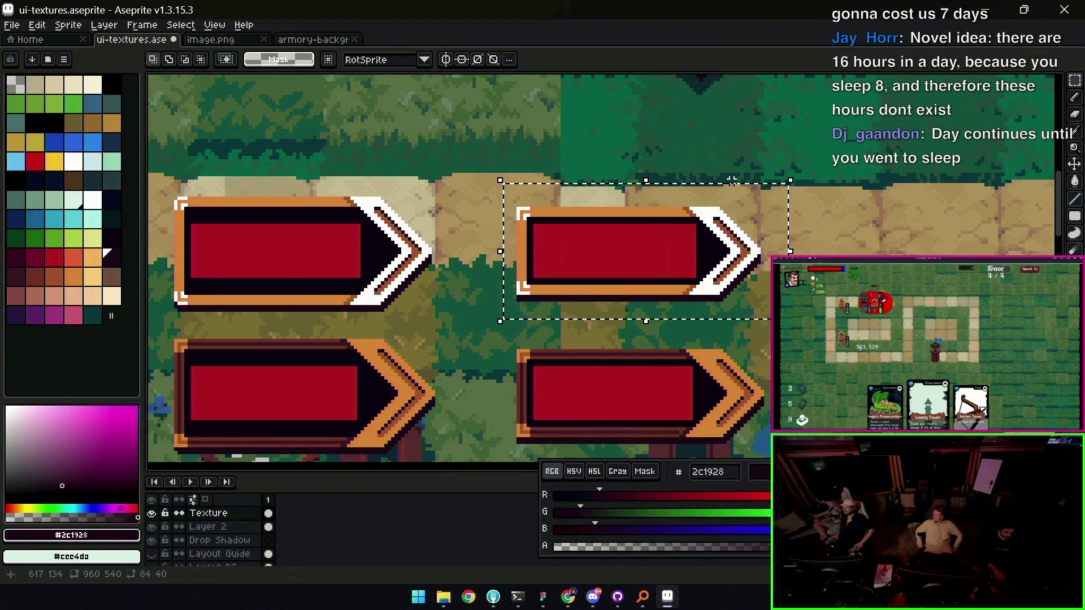
{"action": "mouse_move", "coordinate": [504, 324]}
{"action": "left_mouse_down"}
{"action": "mouse_move", "coordinate": [685, 189]}
{"action": "mouse_move", "coordinate": [789, 156]}
{"action": "left_mouse_up"}
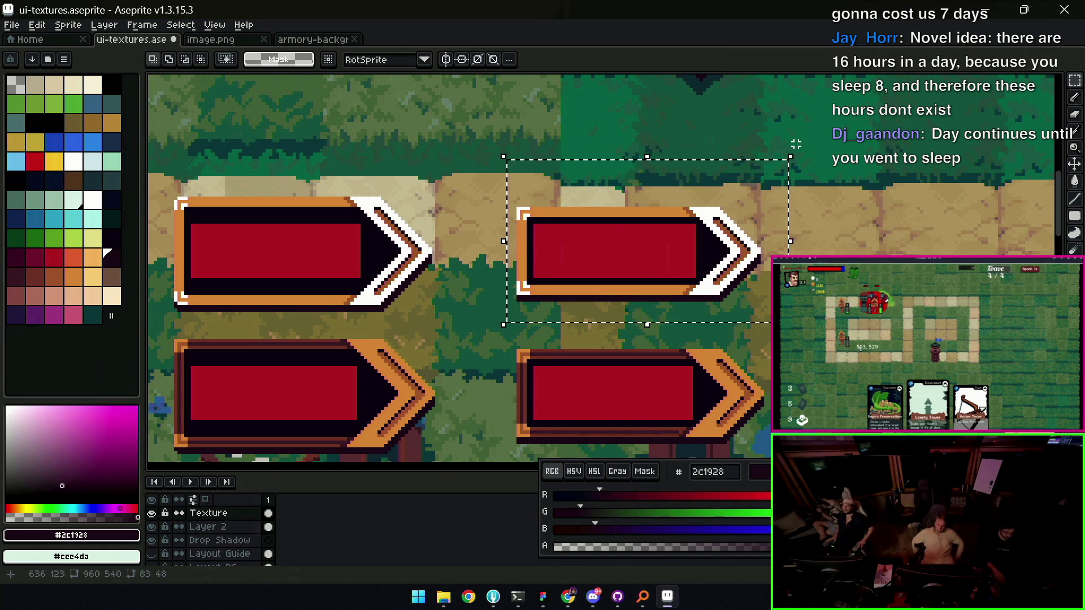
{"action": "key", "text": "Up"}
{"action": "key", "text": "Up"}
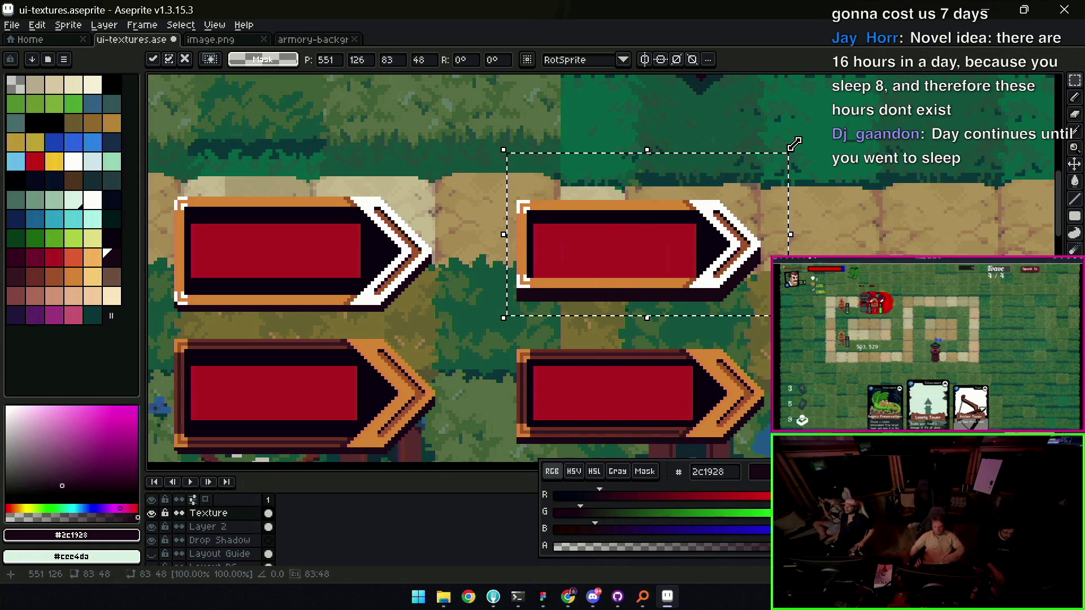
{"action": "key", "text": "Up"}
{"action": "key", "text": "Up"}
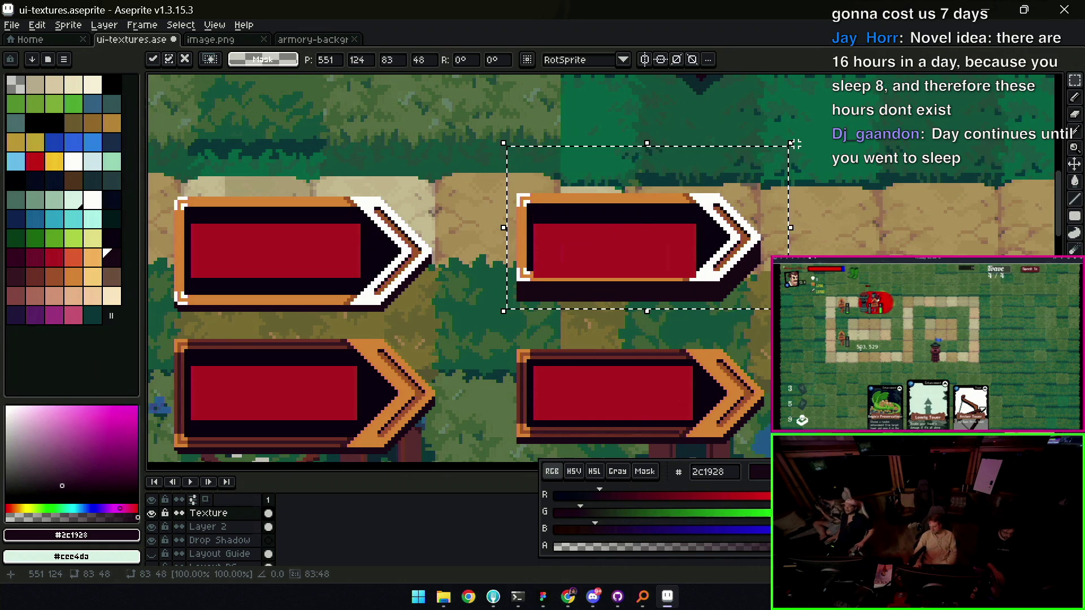
{"action": "key", "text": "Return"}
{"action": "key", "text": "ctrl+d"}
{"action": "key", "text": "ctrl+z"}
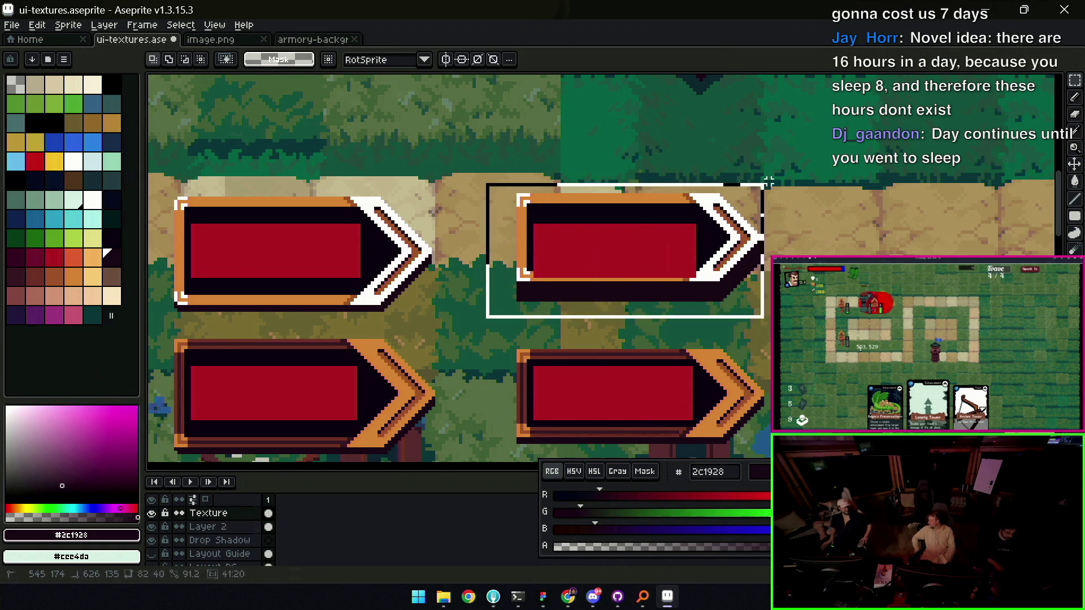
{"action": "key", "text": "z"}
{"action": "scroll", "coordinate": [678, 223], "scroll_direction": "down", "scroll_amount": 5}
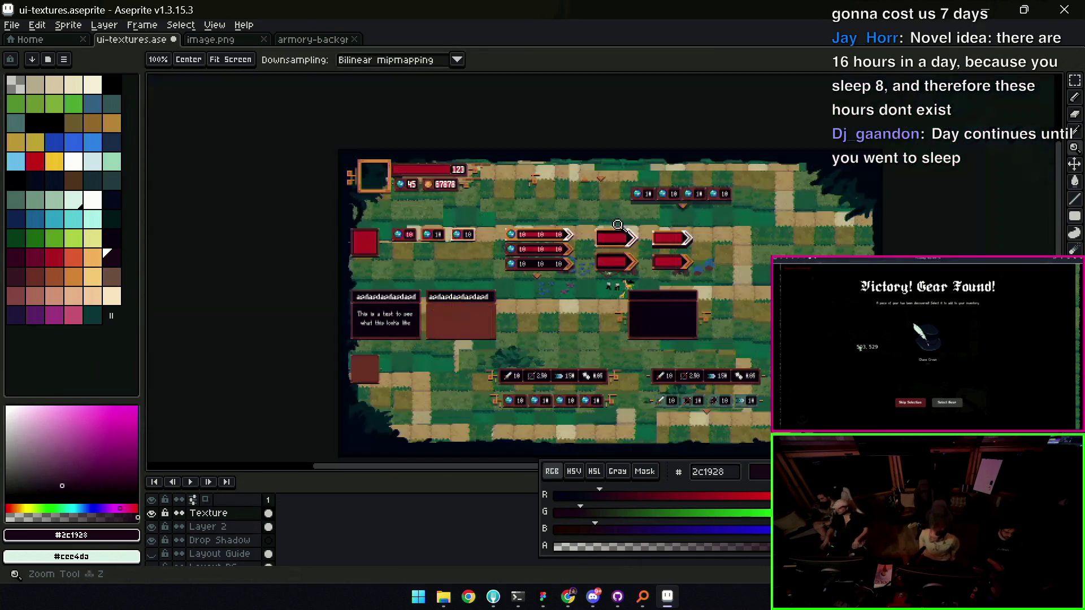
Save ui-textures.aseprite with Ctrl+S
{"action": "scroll", "coordinate": [666, 220], "scroll_direction": "up", "scroll_amount": 3}
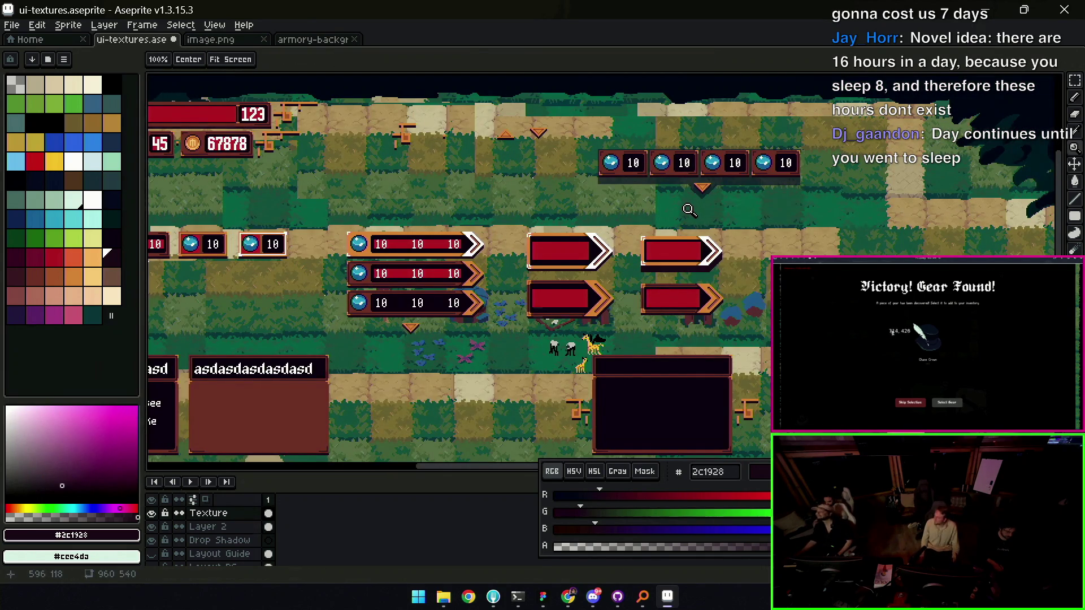
{"action": "key", "text": "v"}
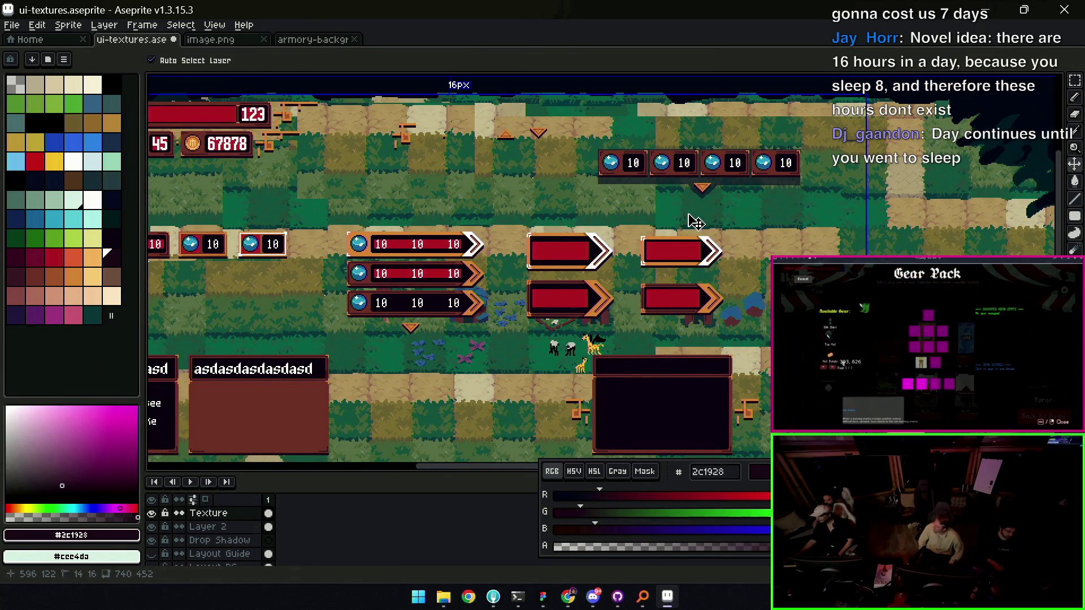
{"action": "key", "text": "ctrl+s"}
{"action": "key", "text": "z"}
{"action": "scroll", "coordinate": [686, 218], "scroll_direction": "up", "scroll_amount": 2}
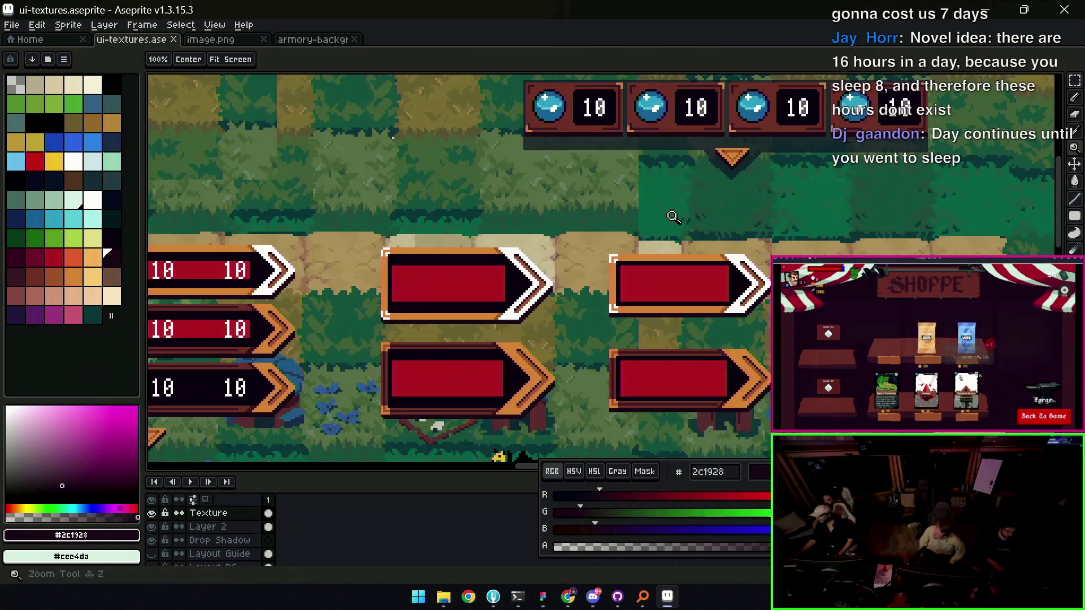
{"action": "scroll", "coordinate": [676, 218], "scroll_direction": "down", "scroll_amount": 5}
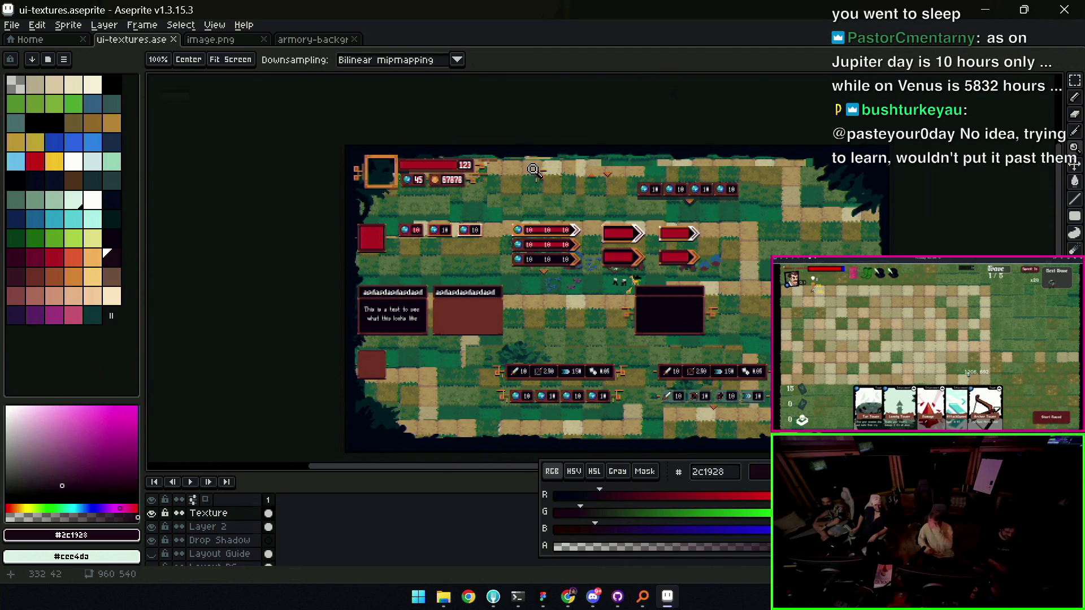
Review the sheet's lower part and stat bars, saving once more
{"action": "scroll", "coordinate": [551, 258], "scroll_direction": "up", "scroll_amount": 2}
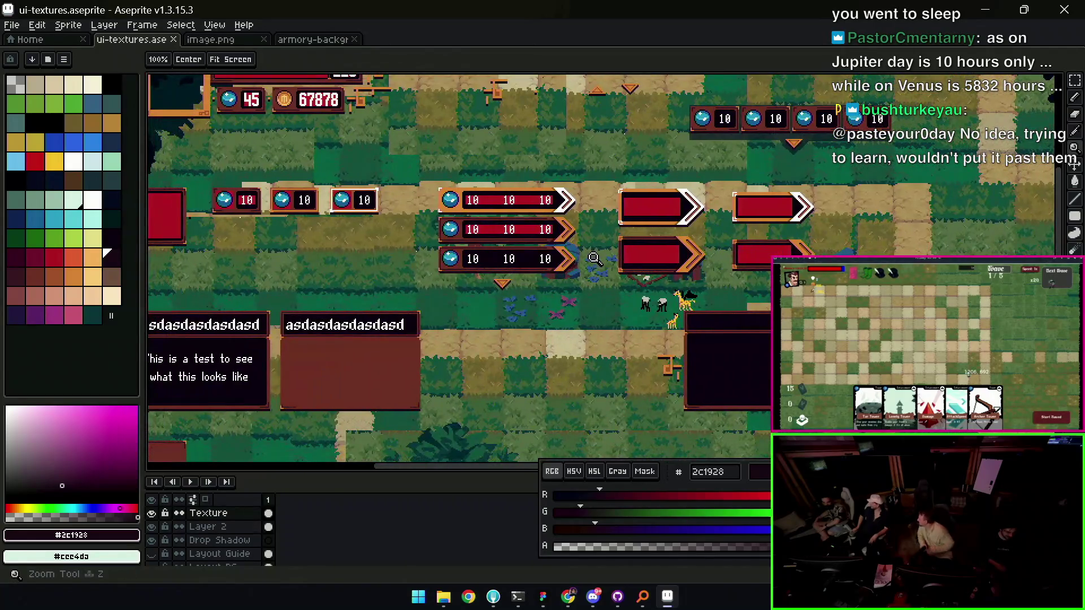
{"action": "scroll", "coordinate": [564, 261], "scroll_direction": "down", "scroll_amount": 2}
{"action": "scroll", "coordinate": [542, 282], "scroll_direction": "up", "scroll_amount": 1}
{"action": "left_click_drag", "start_coordinate": [523, 299], "coordinate": [452, 387]}
{"action": "key", "text": "ctrl+s"}
{"action": "scroll", "coordinate": [504, 322], "scroll_direction": "down", "scroll_amount": 5}
{"action": "scroll", "coordinate": [504, 322], "scroll_direction": "right", "scroll_amount": 3}
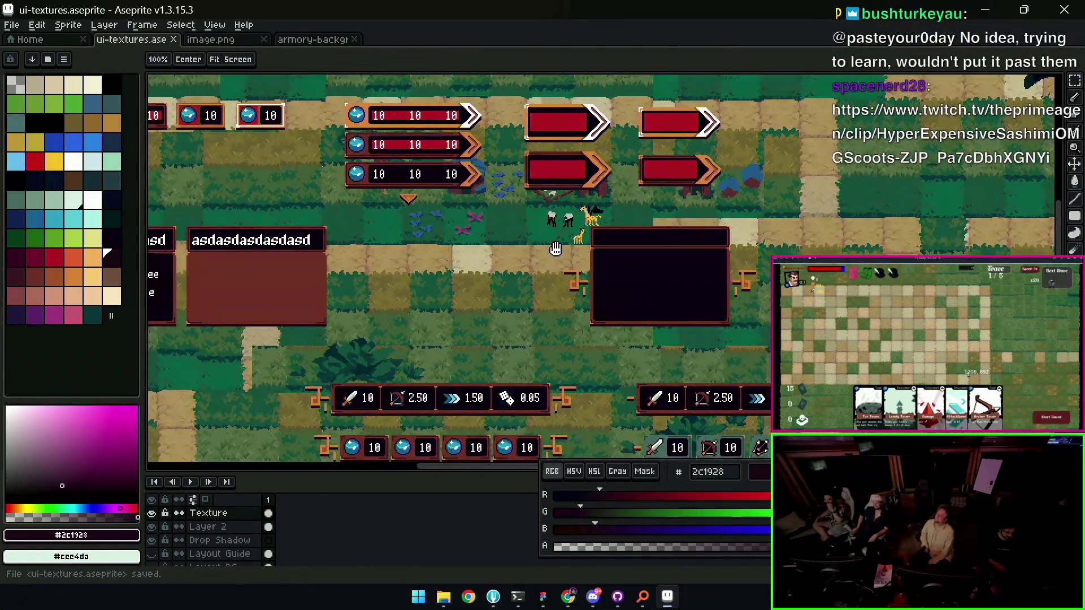
{"action": "left_click_drag", "start_coordinate": [545, 234], "coordinate": [533, 180]}
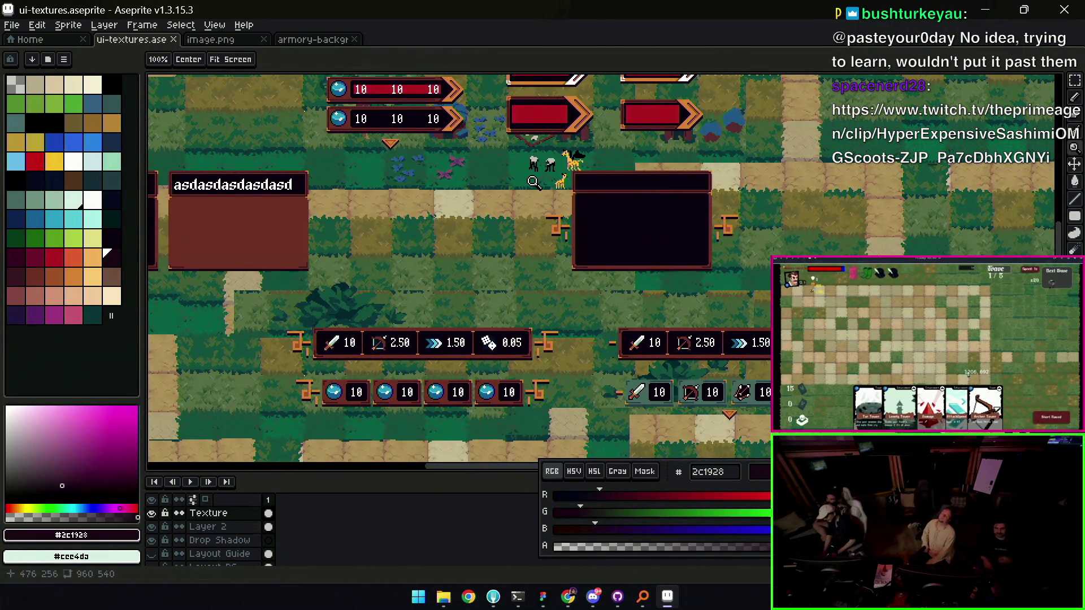
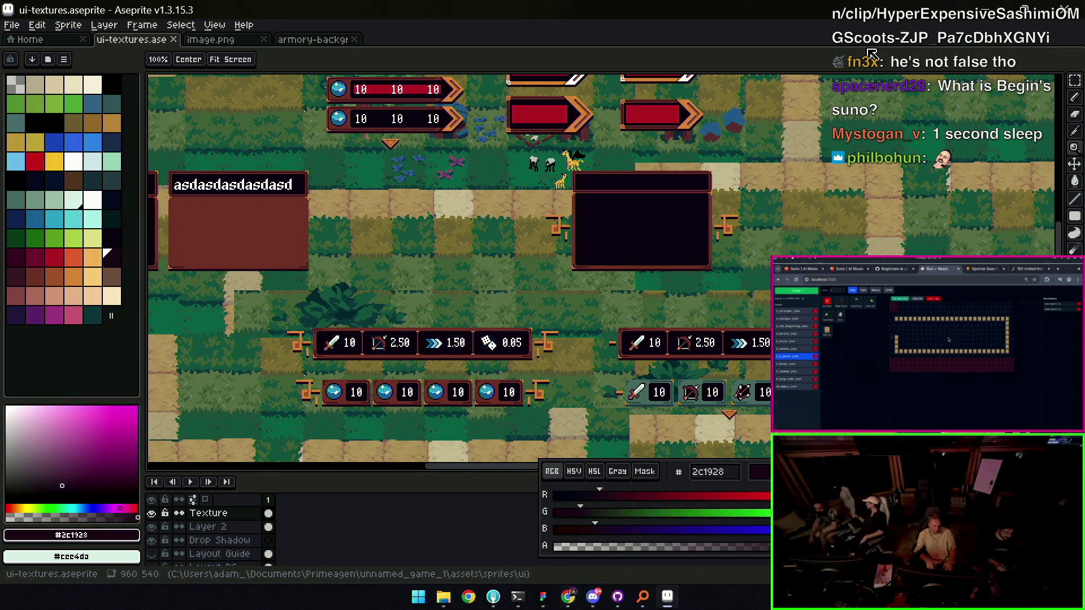
Pan to the two small orange triangle markers and lasso-select both
{"action": "scroll", "coordinate": [531, 266], "scroll_direction": "up", "scroll_amount": 3}
{"action": "scroll", "coordinate": [559, 303], "scroll_direction": "down", "scroll_amount": 2}
{"action": "scroll", "coordinate": [561, 298], "scroll_direction": "up", "scroll_amount": 2}
{"action": "mouse_move", "coordinate": [561, 299]}
{"action": "left_mouse_down"}
{"action": "mouse_move", "coordinate": [679, 332]}
{"action": "mouse_move", "coordinate": [674, 386]}
{"action": "left_mouse_up"}
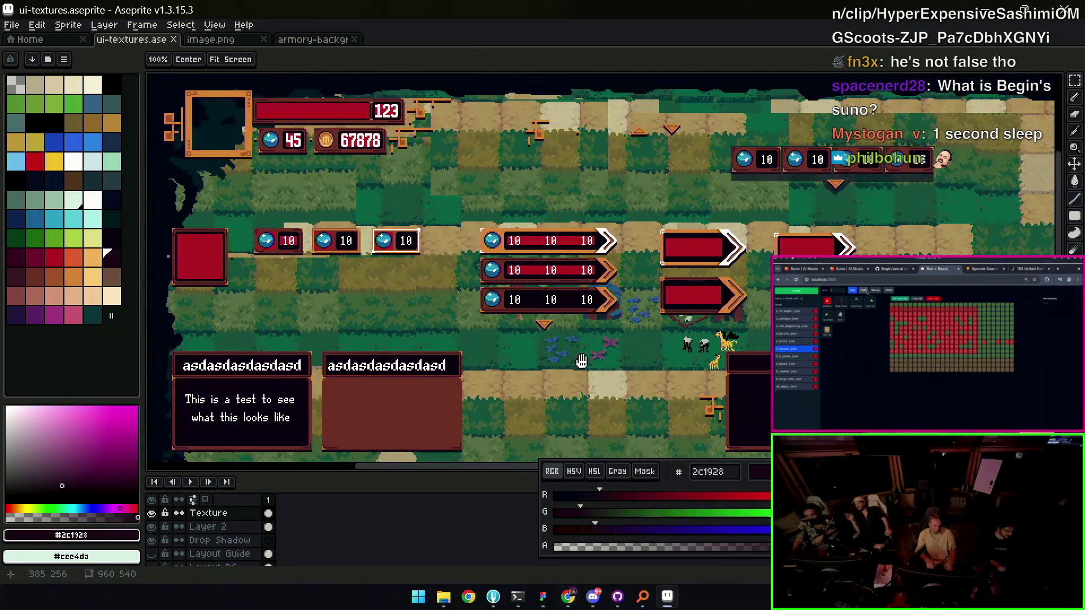
{"action": "mouse_move", "coordinate": [581, 362]}
{"action": "left_mouse_down"}
{"action": "mouse_move", "coordinate": [562, 355]}
{"action": "mouse_move", "coordinate": [548, 395]}
{"action": "left_mouse_up"}
{"action": "left_click_drag", "start_coordinate": [613, 189], "coordinate": [592, 251]}
{"action": "scroll", "coordinate": [597, 236], "scroll_direction": "up", "scroll_amount": 2}
{"action": "key", "text": "q"}
{"action": "left_click_drag", "start_coordinate": [577, 172], "coordinate": [649, 176]}
Choose the dark colour #452531 from the palette as the drawing colour
{"action": "key", "text": "i"}
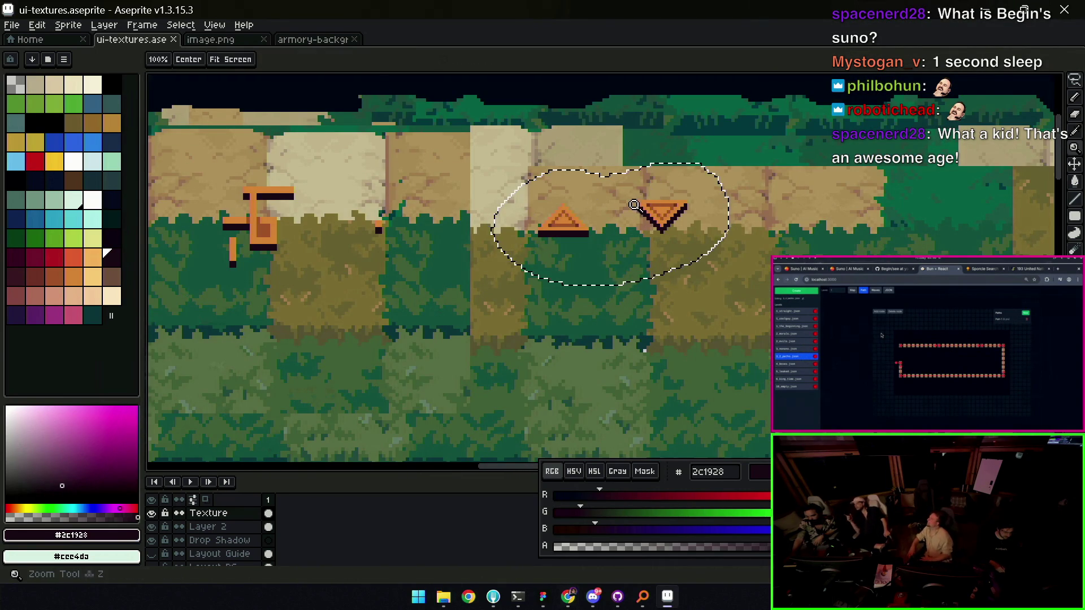
{"action": "scroll", "coordinate": [649, 187], "scroll_direction": "up", "scroll_amount": 1}
{"action": "left_click", "coordinate": [655, 215]}
{"action": "key", "text": "w"}
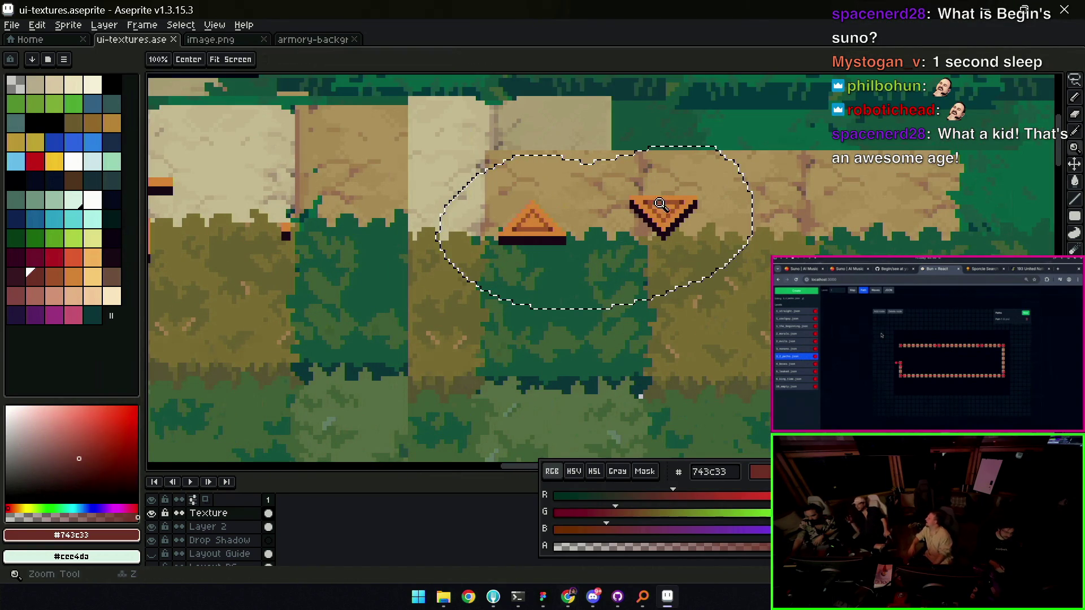
{"action": "scroll", "coordinate": [659, 215], "scroll_direction": "up", "scroll_amount": 1}
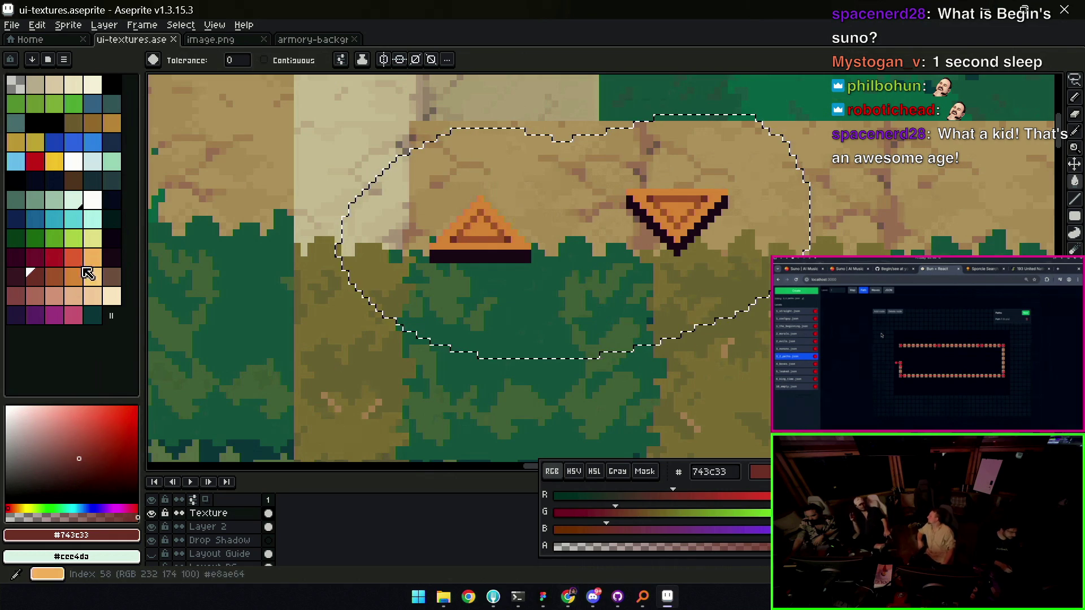
{"action": "left_click", "coordinate": [83, 260]}
{"action": "left_click", "coordinate": [15, 275]}
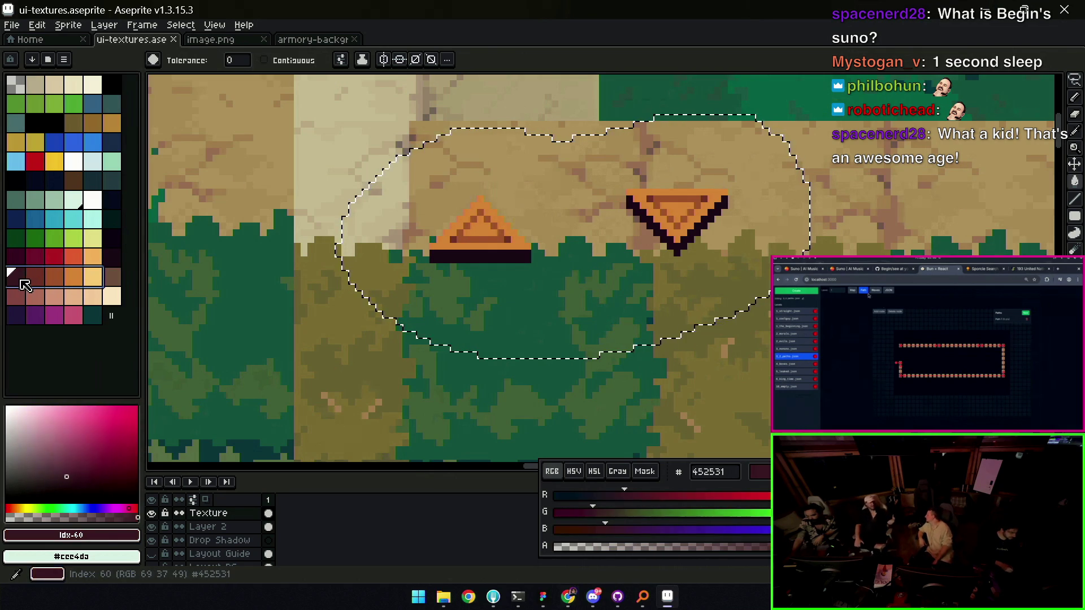
Repaint the inverted and upright triangles in #452531 with the Pencil
{"action": "key", "text": "b"}
{"action": "mouse_move", "coordinate": [630, 195]}
{"action": "left_mouse_down"}
{"action": "mouse_move", "coordinate": [664, 209]}
{"action": "mouse_move", "coordinate": [712, 197]}
{"action": "mouse_move", "coordinate": [622, 229]}
{"action": "left_mouse_up"}
{"action": "mouse_move", "coordinate": [498, 215]}
{"action": "left_mouse_down"}
{"action": "mouse_move", "coordinate": [452, 248]}
{"action": "mouse_move", "coordinate": [480, 232]}
{"action": "mouse_move", "coordinate": [519, 243]}
{"action": "left_mouse_up"}
{"action": "key", "text": "z"}
{"action": "scroll", "coordinate": [611, 251], "scroll_direction": "down", "scroll_amount": 5}
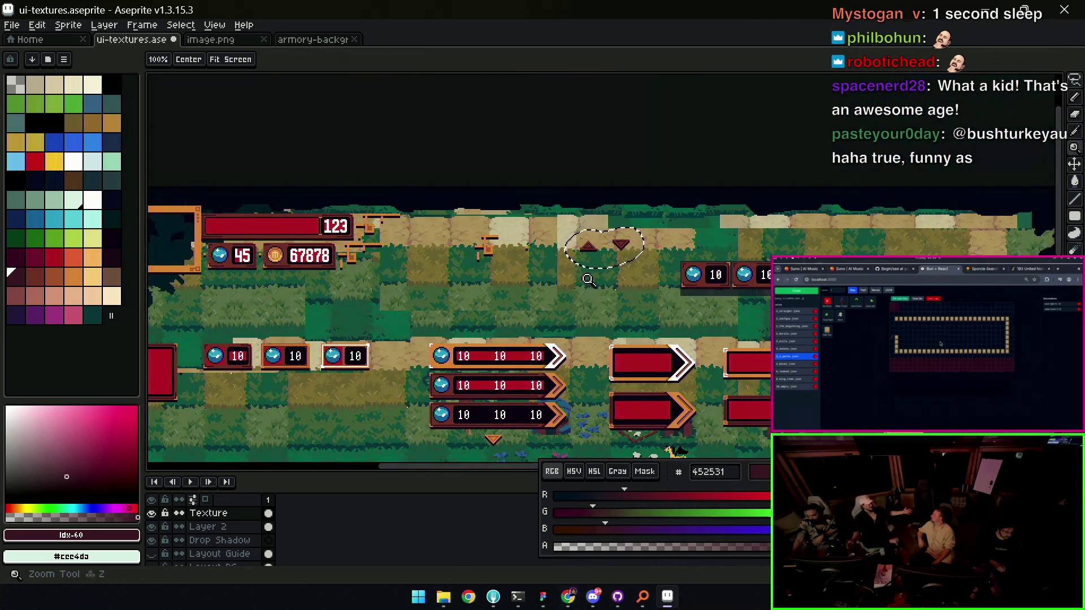
{"action": "scroll", "coordinate": [586, 278], "scroll_direction": "down", "scroll_amount": 5}
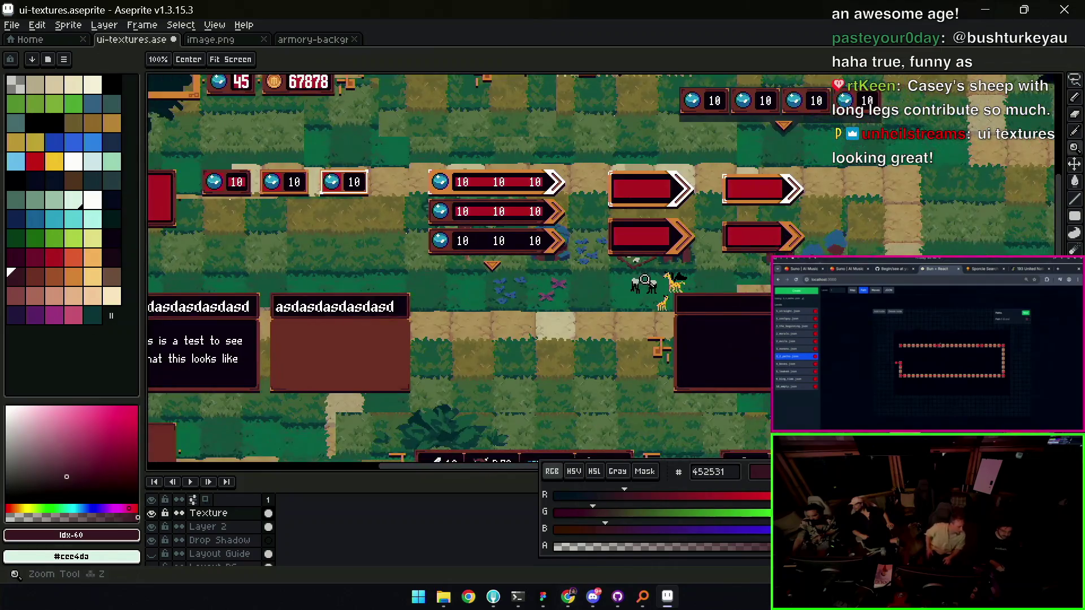
{"action": "scroll", "coordinate": [638, 280], "scroll_direction": "up", "scroll_amount": 4}
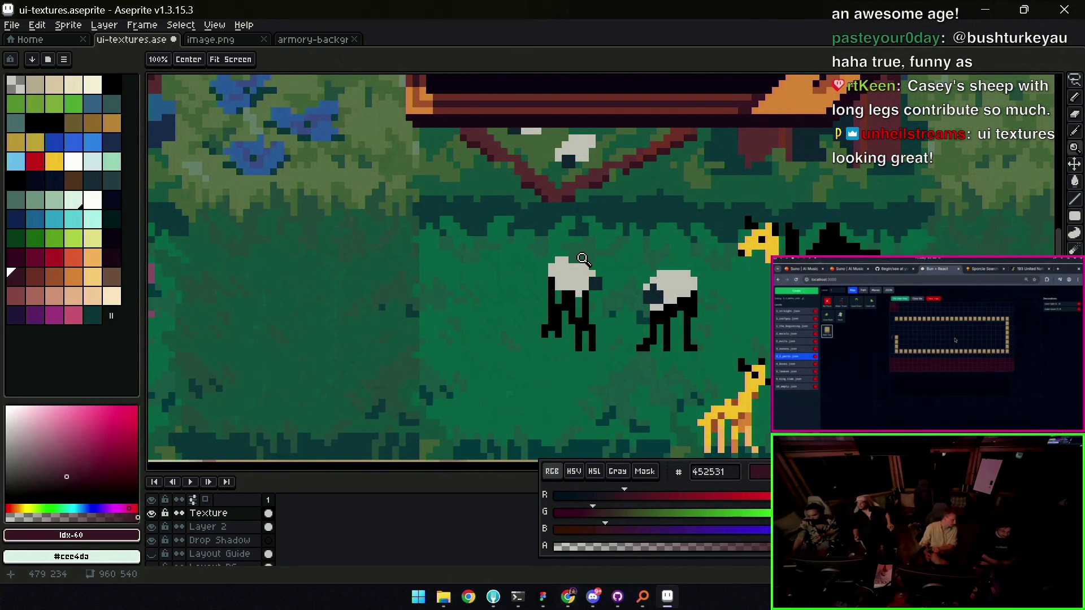
{"action": "scroll", "coordinate": [554, 276], "scroll_direction": "down", "scroll_amount": 1}
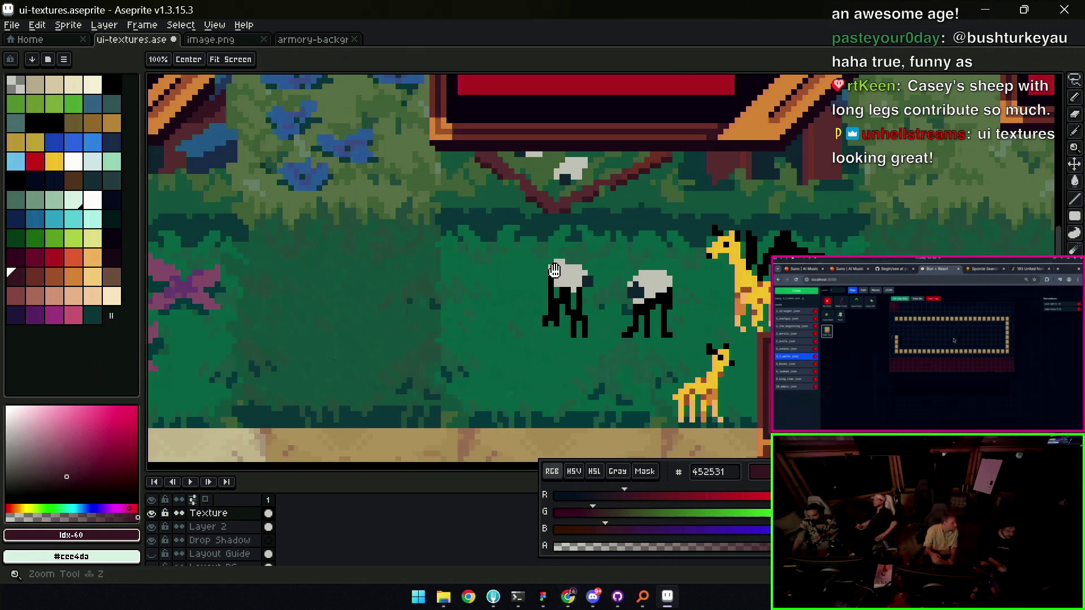
{"action": "key", "text": "v"}
{"action": "left_click", "coordinate": [553, 276]}
{"action": "key", "text": "z"}
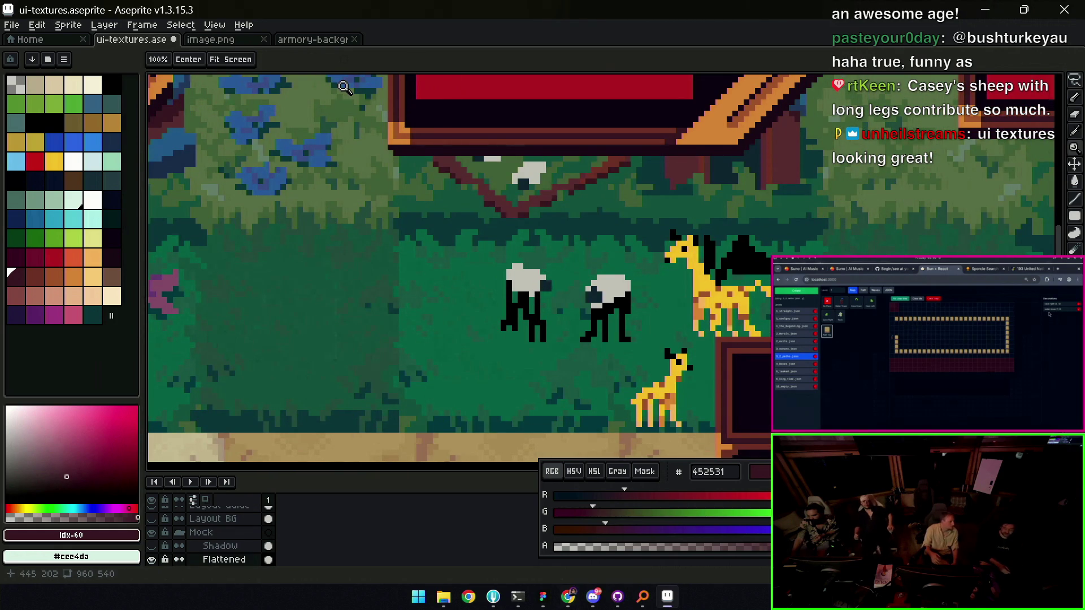
{"action": "left_click", "coordinate": [11, 25]}
{"action": "left_click", "coordinate": [142, 47]}
{"action": "key", "text": "v"}
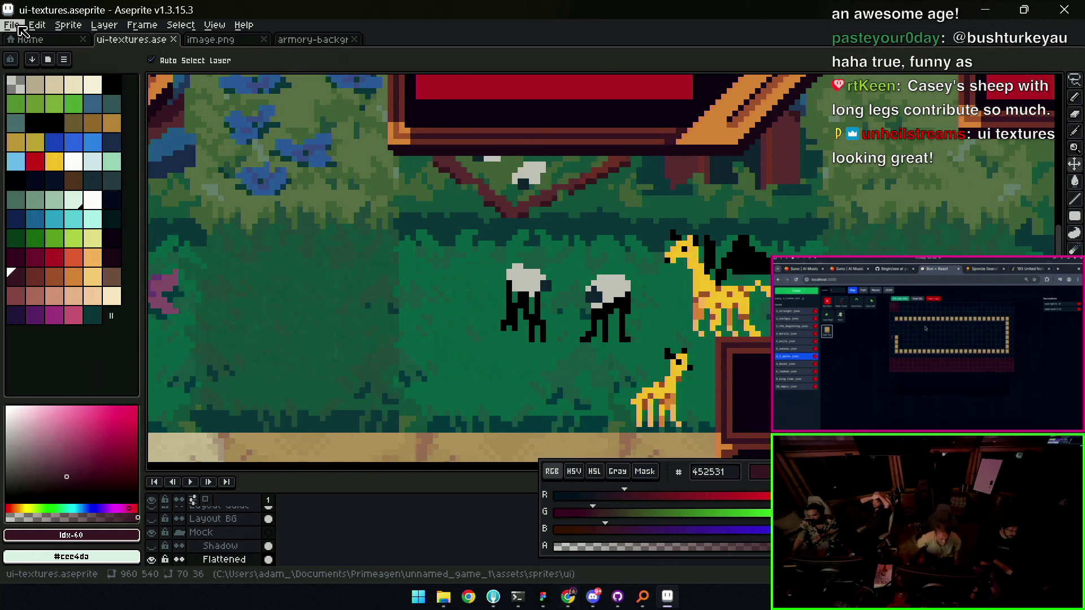
Open the 36x Tile Mockup sprite from recent files, then close it again
{"action": "left_click", "coordinate": [11, 25]}
{"action": "mouse_move", "coordinate": [43, 68]}
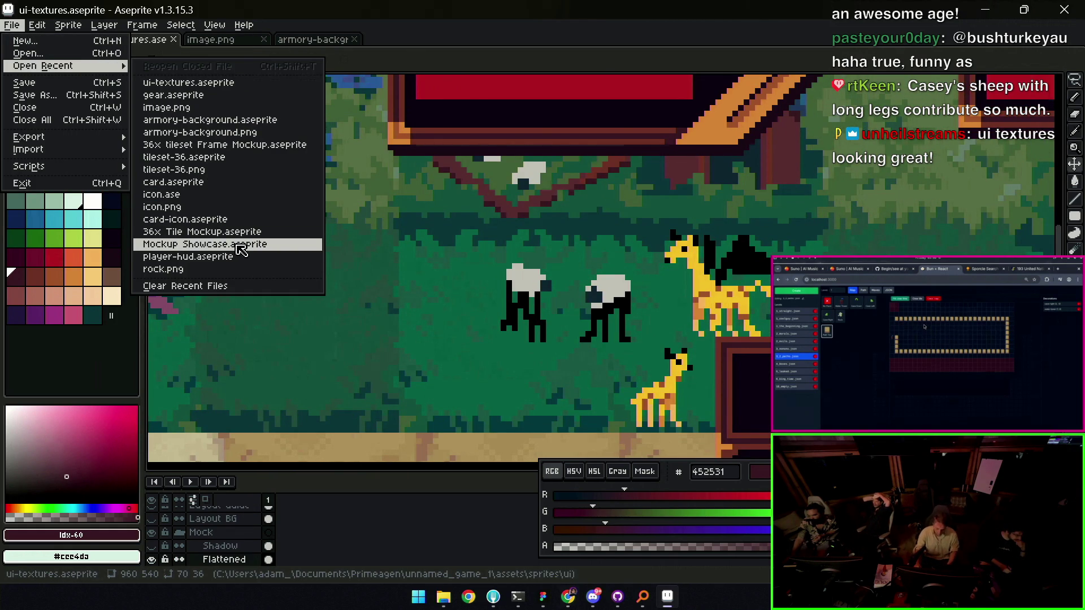
{"action": "left_click", "coordinate": [241, 233]}
{"action": "key", "text": "z"}
{"action": "scroll", "coordinate": [405, 206], "scroll_direction": "down", "scroll_amount": 2}
{"action": "left_click", "coordinate": [445, 39]}
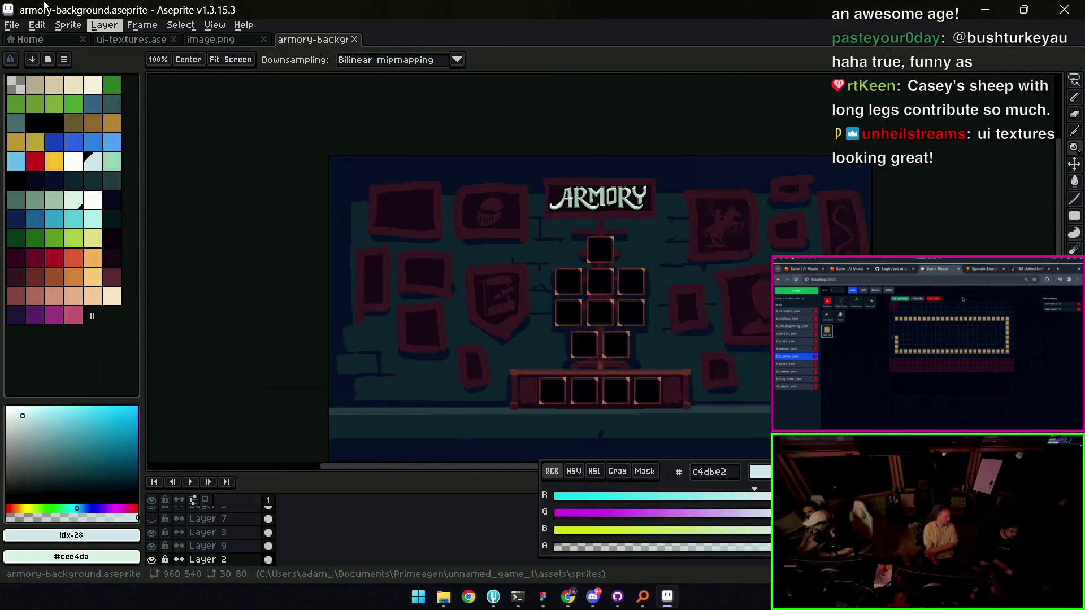
Browse into the tiles folder and open tileset-36.aseprite
{"action": "left_click", "coordinate": [12, 26]}
{"action": "left_click", "coordinate": [26, 54]}
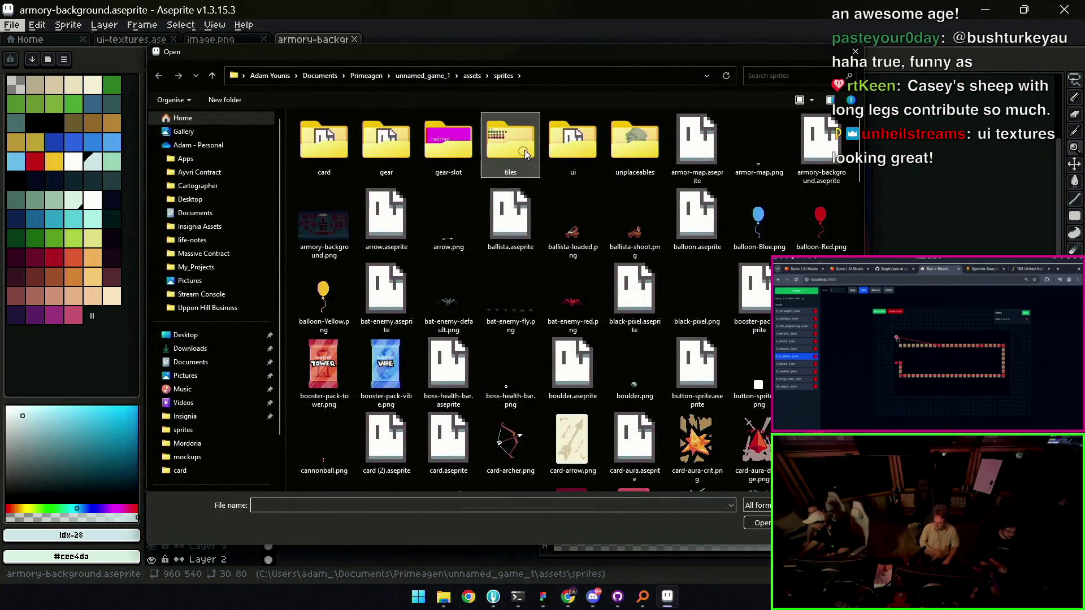
{"action": "double_click", "coordinate": [525, 154]}
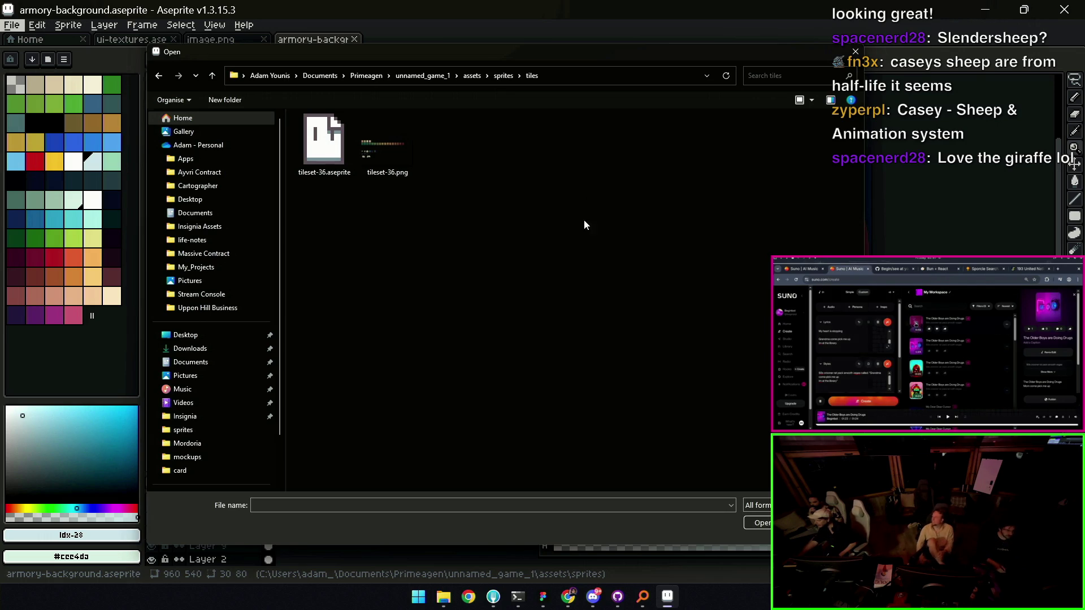
{"action": "double_click", "coordinate": [326, 151]}
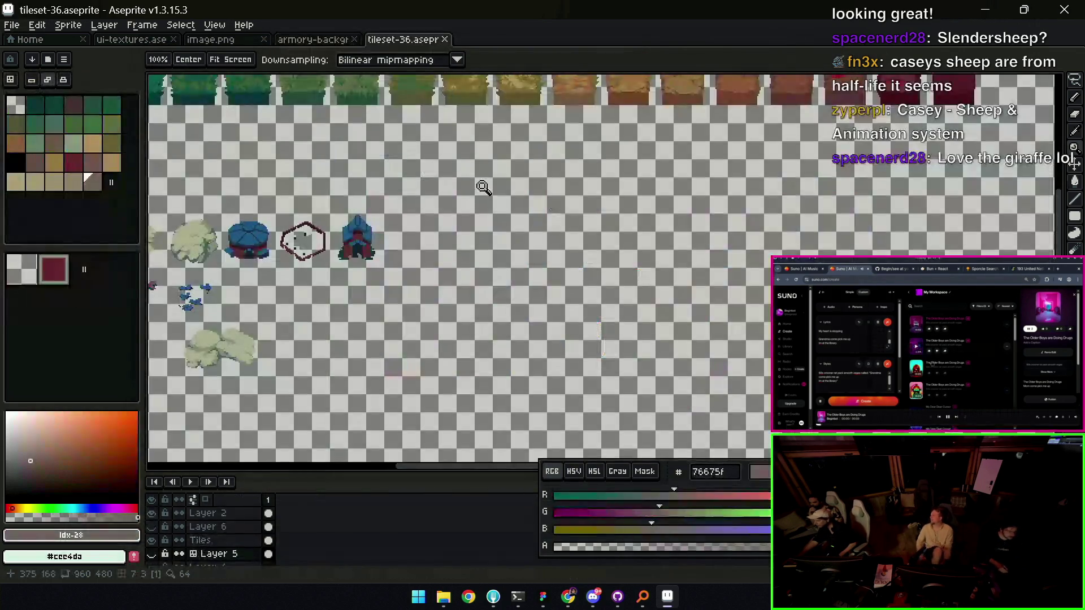
Pan the tileset, then cycle through armory-background and image.png back to ui-textures
{"action": "scroll", "coordinate": [528, 218], "scroll_direction": "up", "scroll_amount": 3}
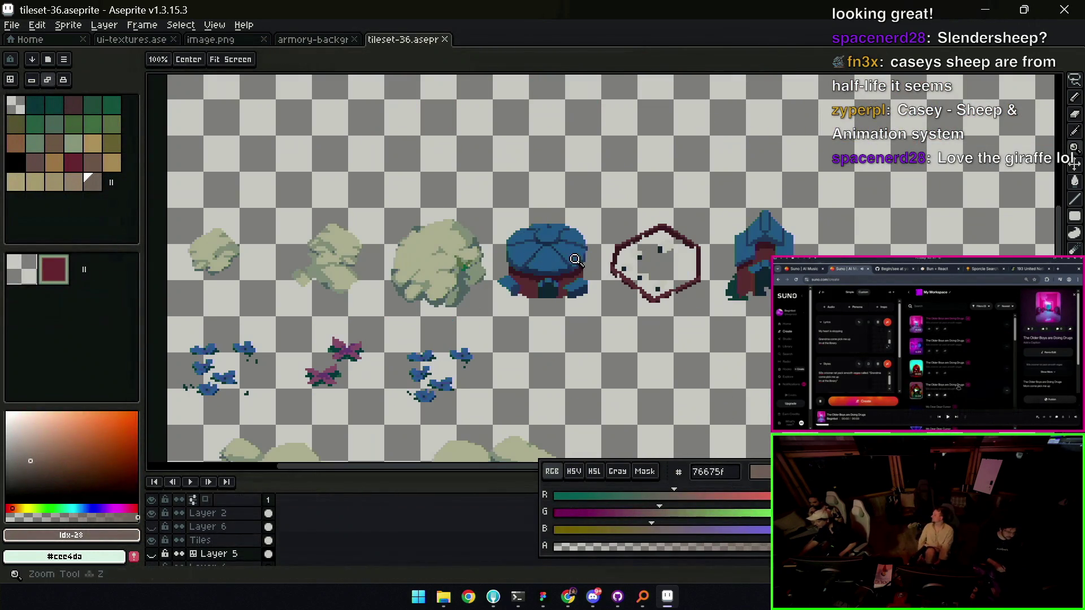
{"action": "left_click_drag", "start_coordinate": [606, 254], "coordinate": [553, 225]}
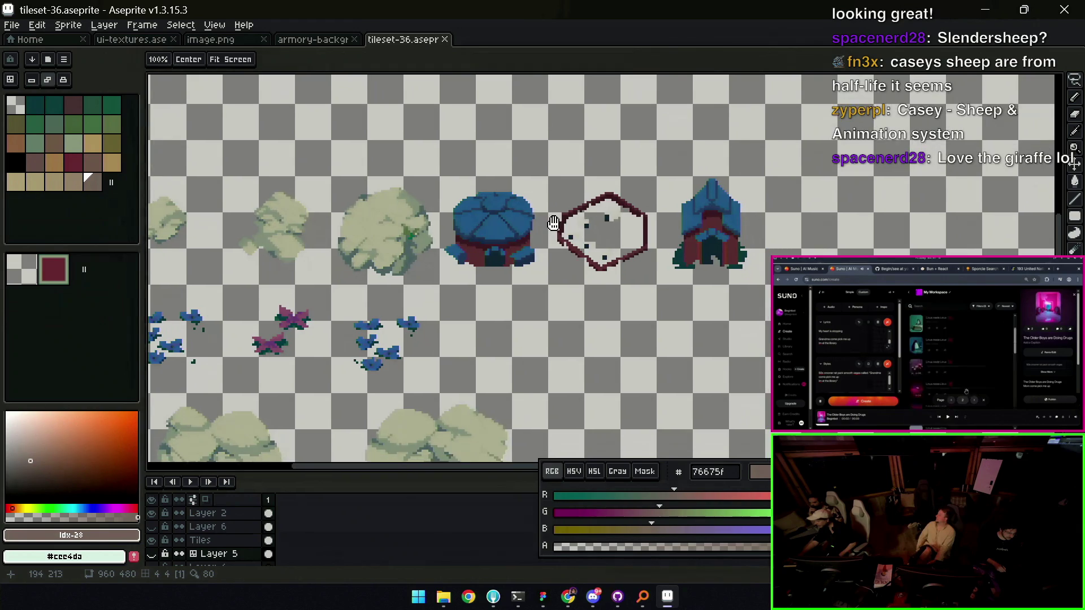
{"action": "scroll", "coordinate": [554, 226], "scroll_direction": "down", "scroll_amount": 3}
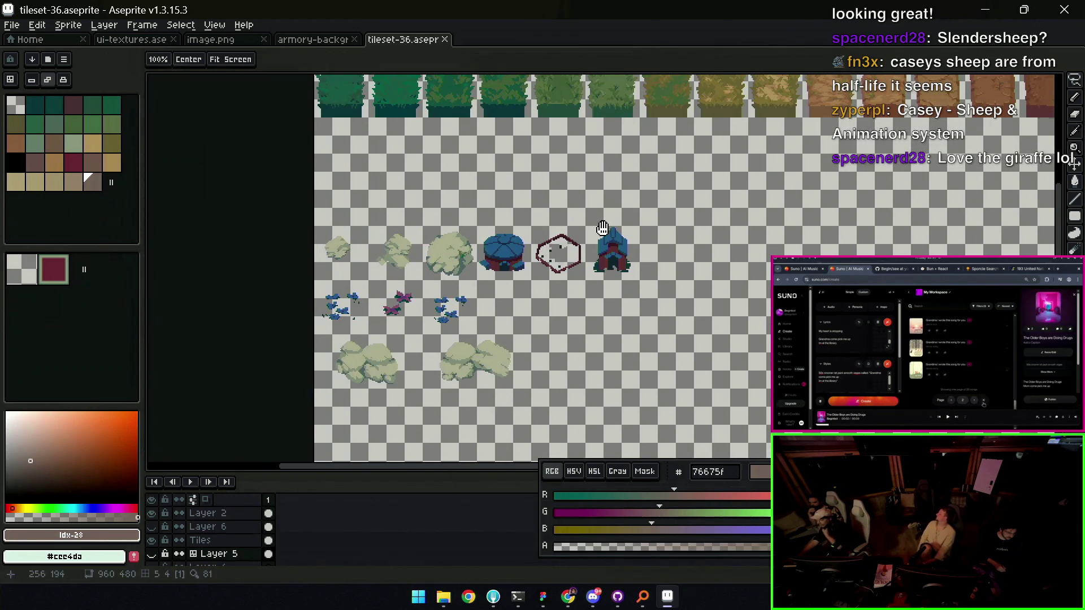
{"action": "scroll", "coordinate": [602, 227], "scroll_direction": "down", "scroll_amount": 1}
{"action": "left_click", "coordinate": [291, 40]}
{"action": "left_click", "coordinate": [241, 40]}
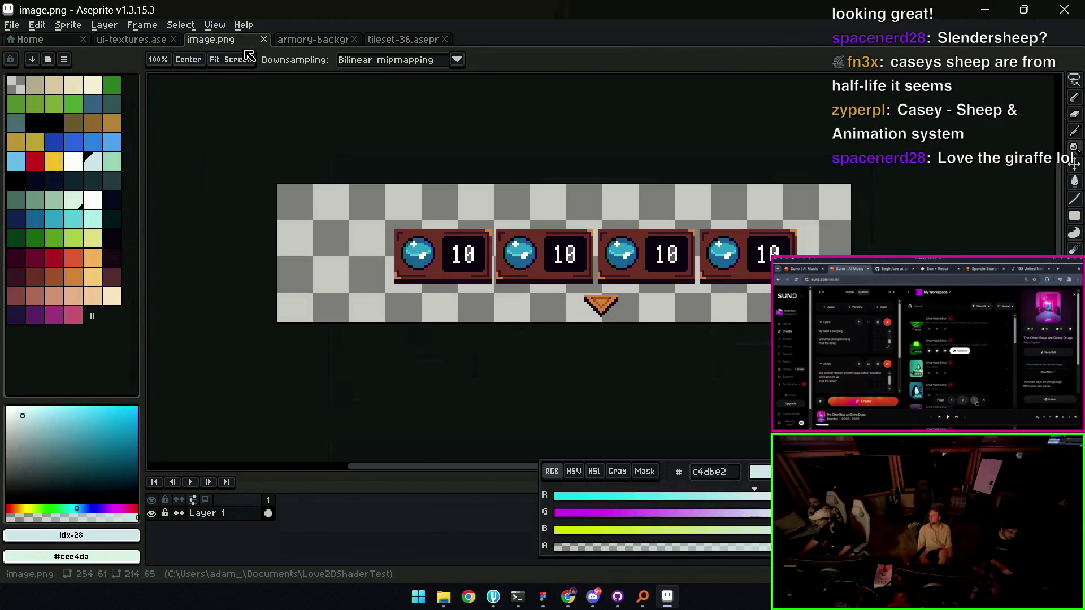
{"action": "left_click", "coordinate": [131, 39]}
Zoom onto the sheep, retouch a pixel on the left sheep's leg, and lasso both sheep
{"action": "key", "text": "z"}
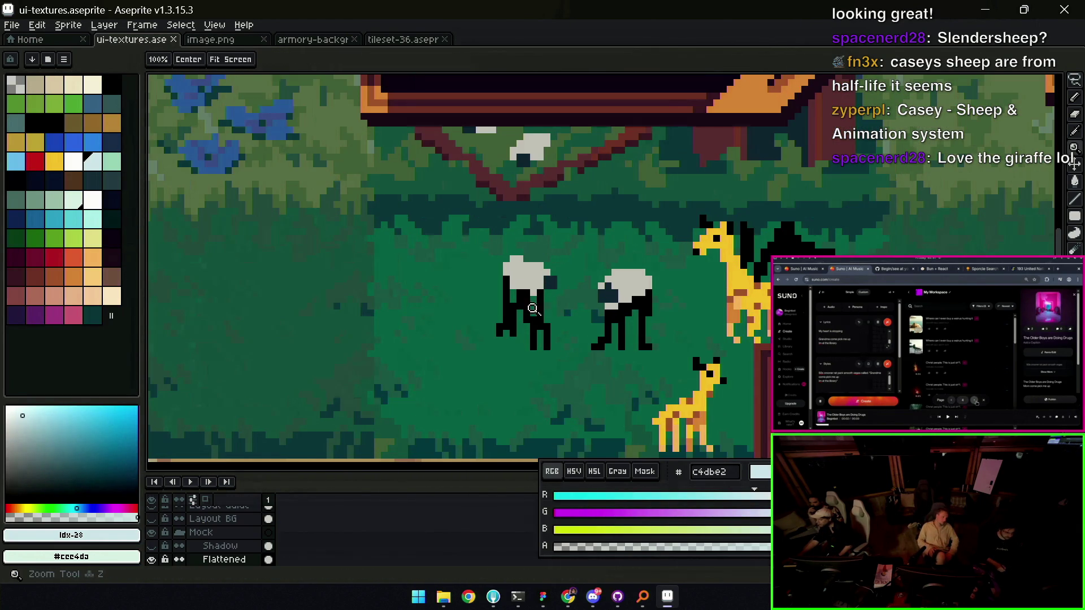
{"action": "left_click", "coordinate": [544, 307]}
{"action": "key", "text": "e"}
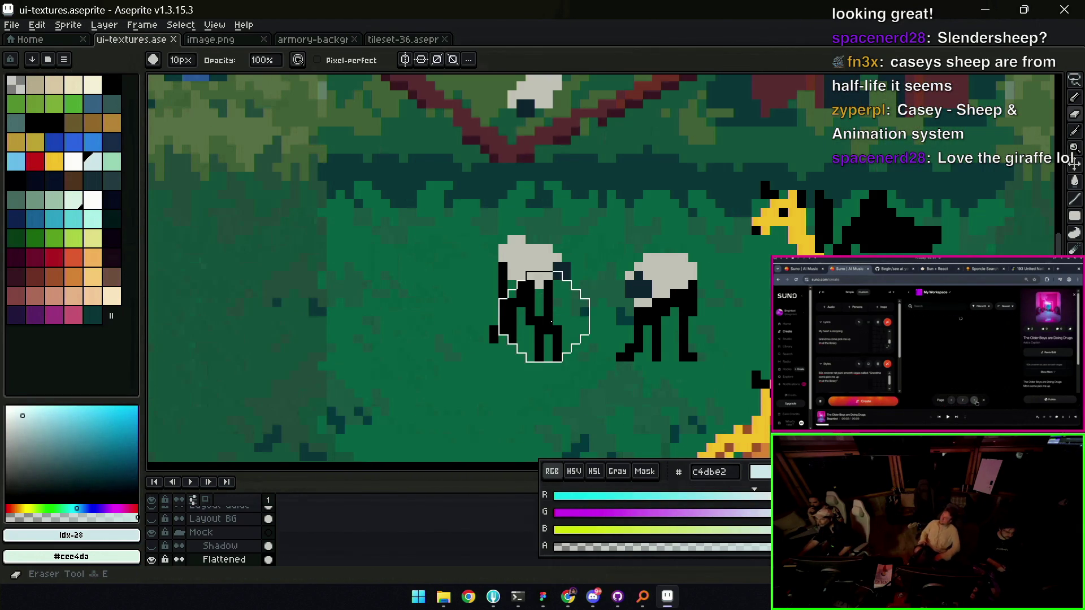
{"action": "key", "text": "b"}
{"action": "left_click", "coordinate": [540, 321]}
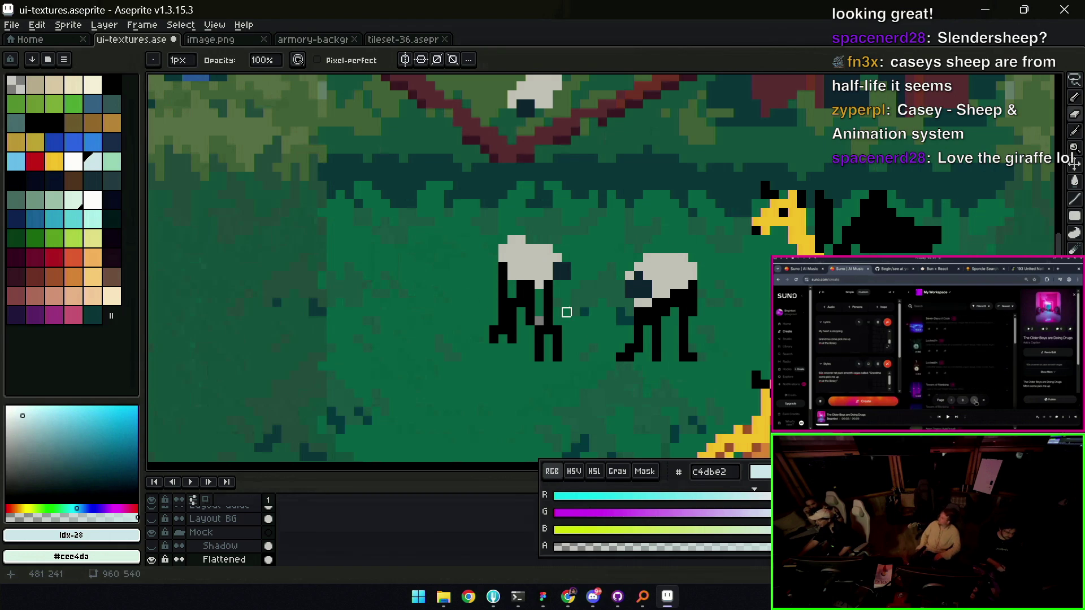
{"action": "key", "text": "q"}
{"action": "mouse_move", "coordinate": [561, 230]}
{"action": "left_mouse_down"}
{"action": "mouse_move", "coordinate": [491, 231]}
{"action": "mouse_move", "coordinate": [626, 384]}
{"action": "mouse_move", "coordinate": [678, 226]}
{"action": "left_mouse_up"}
In tileset-36, show the empty tiles with the numbered grid and make Layer 5 visible
{"action": "left_click", "coordinate": [346, 44]}
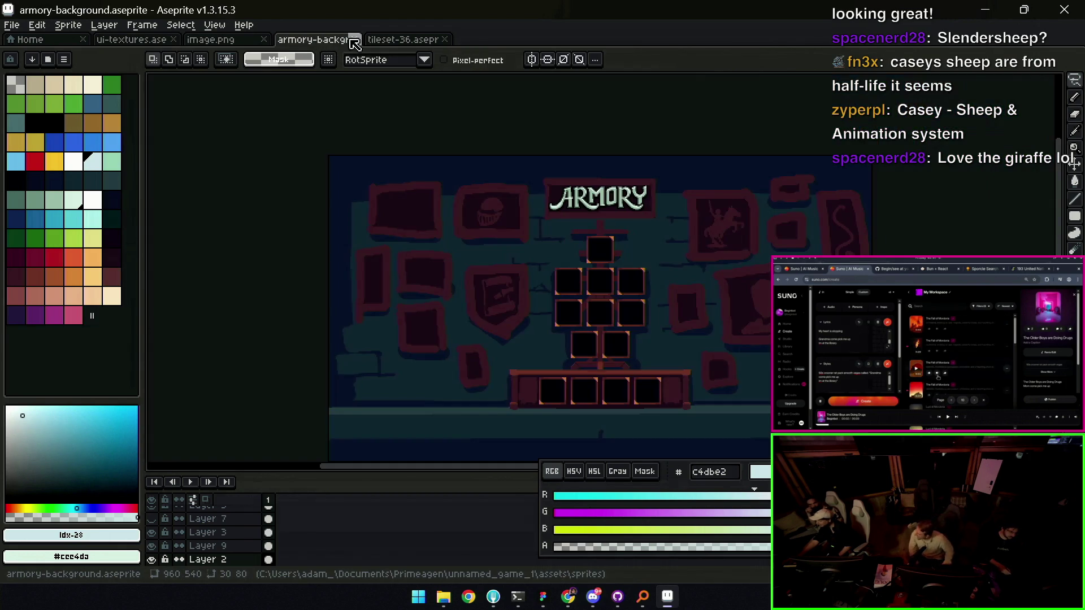
{"action": "left_click", "coordinate": [402, 39]}
{"action": "scroll", "coordinate": [497, 280], "scroll_direction": "up", "scroll_amount": 2}
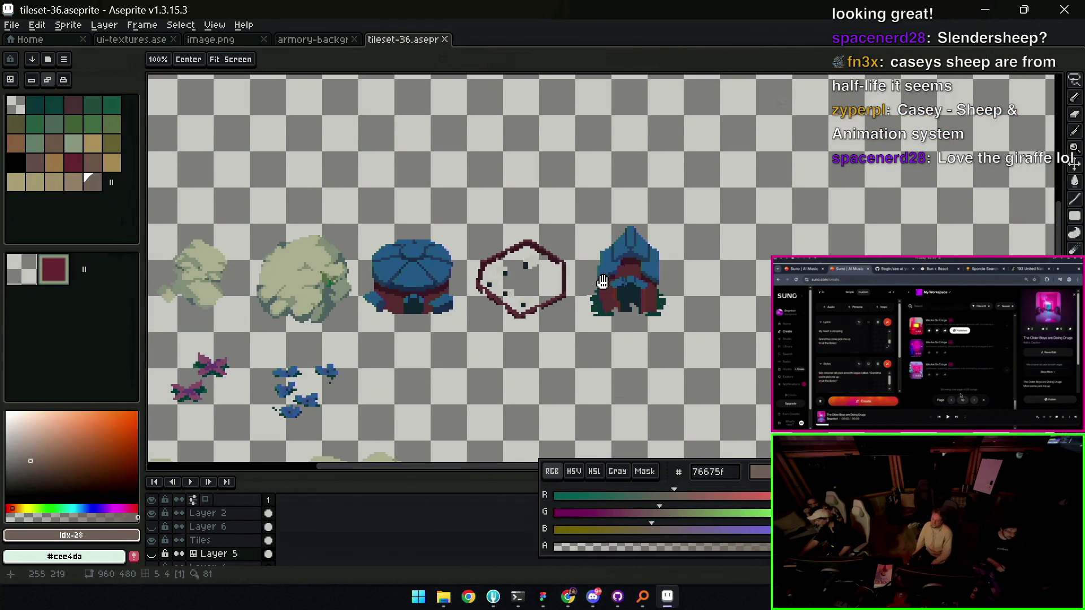
{"action": "left_click_drag", "start_coordinate": [609, 286], "coordinate": [501, 268]}
{"action": "key", "text": "v"}
{"action": "key", "text": "Tab"}
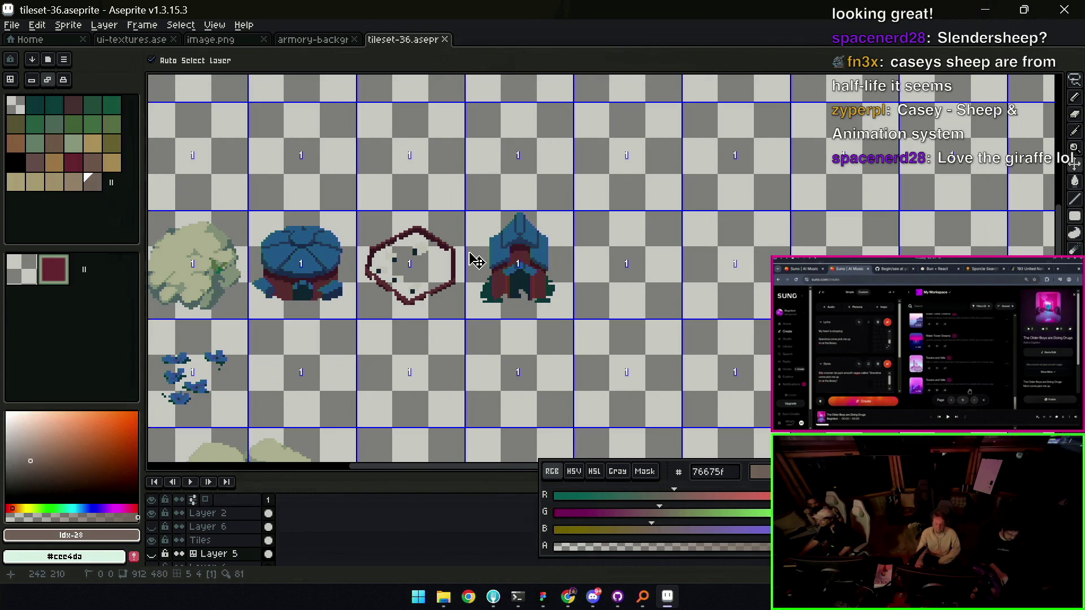
{"action": "key", "text": "z"}
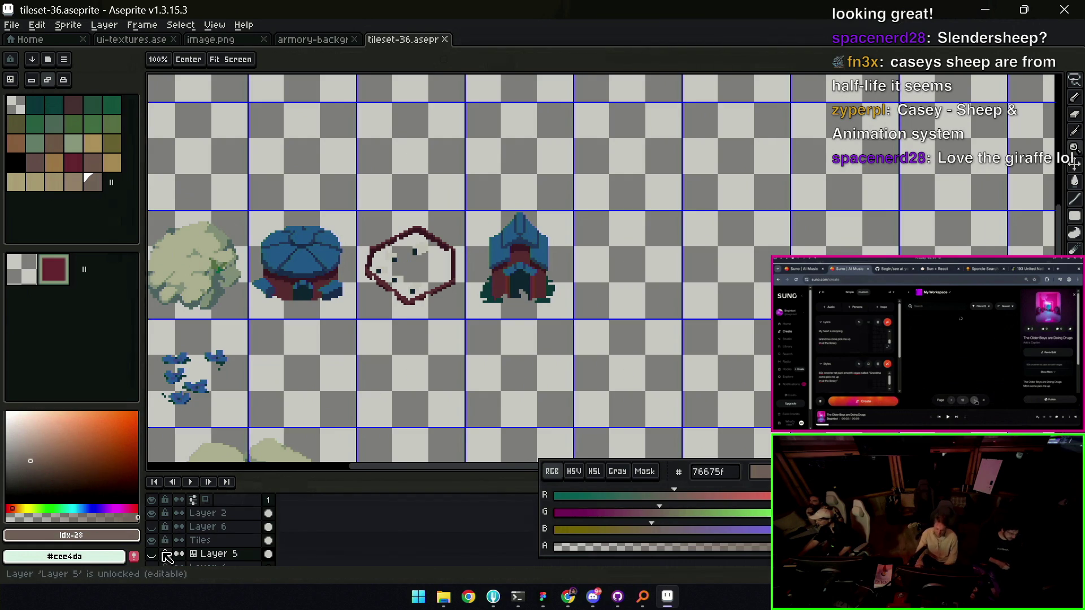
{"action": "left_click", "coordinate": [152, 554]}
Paste the copied sheep into an empty tile of the tileset
{"action": "key", "text": "v"}
{"action": "left_click_drag", "start_coordinate": [1021, 333], "coordinate": [729, 253]}
{"action": "key", "text": "w"}
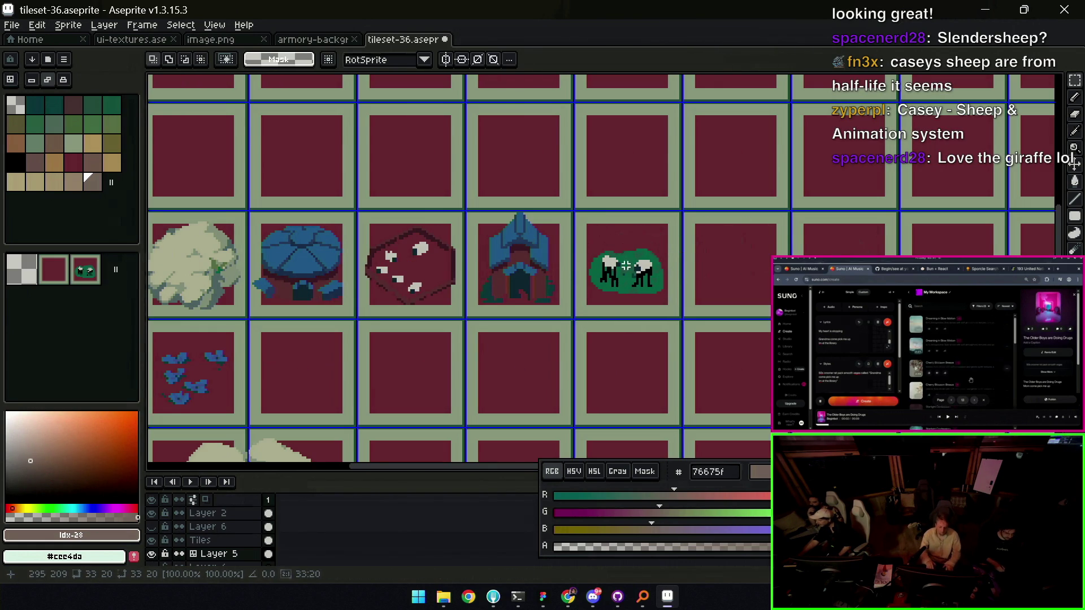
{"action": "scroll", "coordinate": [627, 274], "scroll_direction": "up", "scroll_amount": 4}
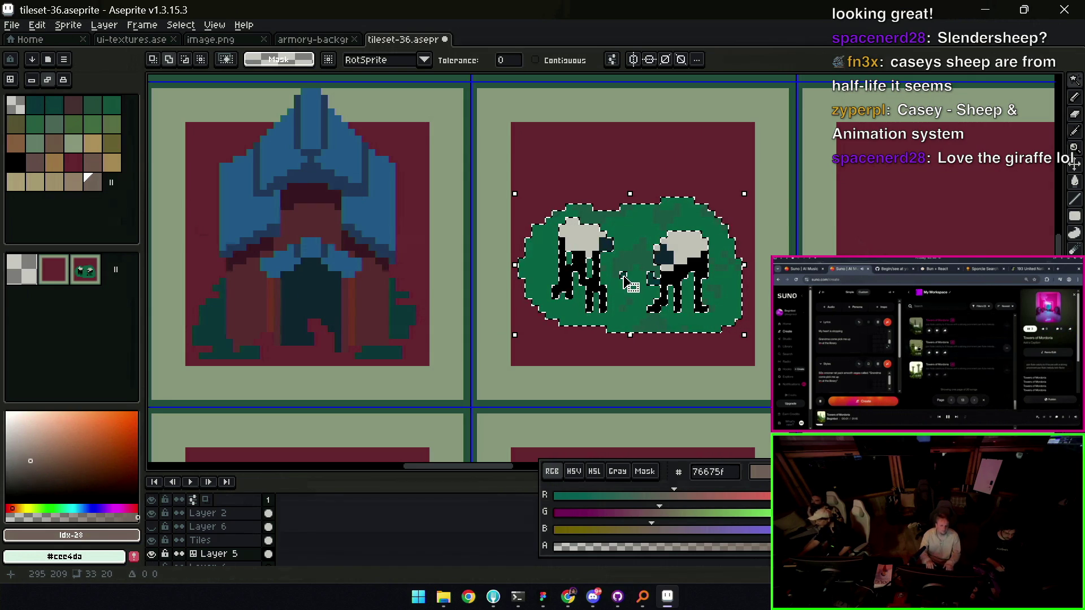
Fill a stray pixel dark teal and clear the green bush behind the sheep
{"action": "key", "text": "b"}
{"action": "scroll", "coordinate": [630, 283], "scroll_direction": "up", "scroll_amount": 2}
{"action": "left_click", "coordinate": [599, 266]}
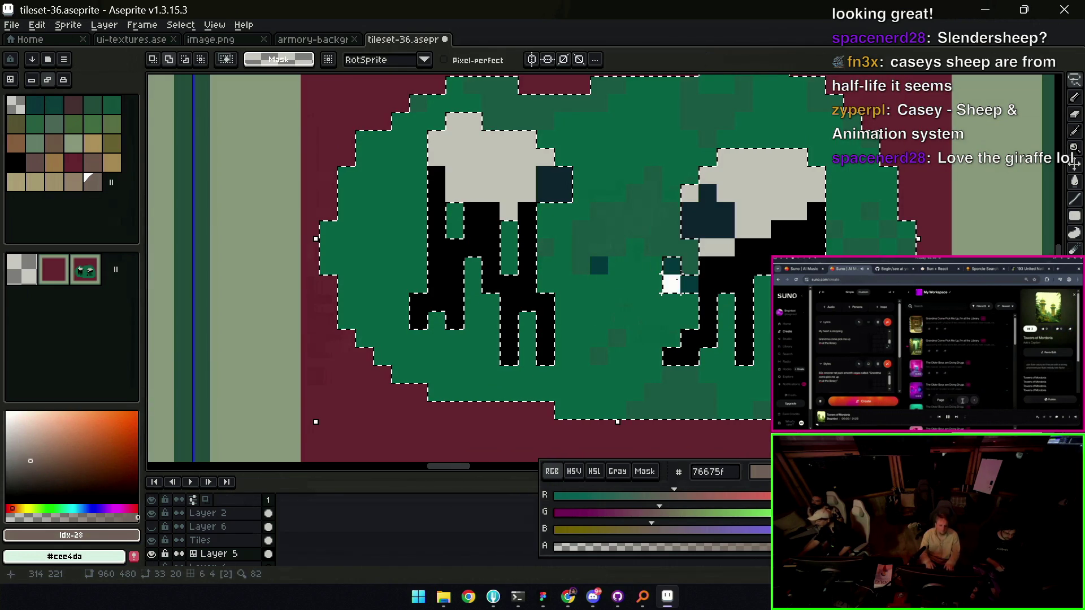
{"action": "key", "text": "z"}
{"action": "scroll", "coordinate": [666, 283], "scroll_direction": "down", "scroll_amount": 2}
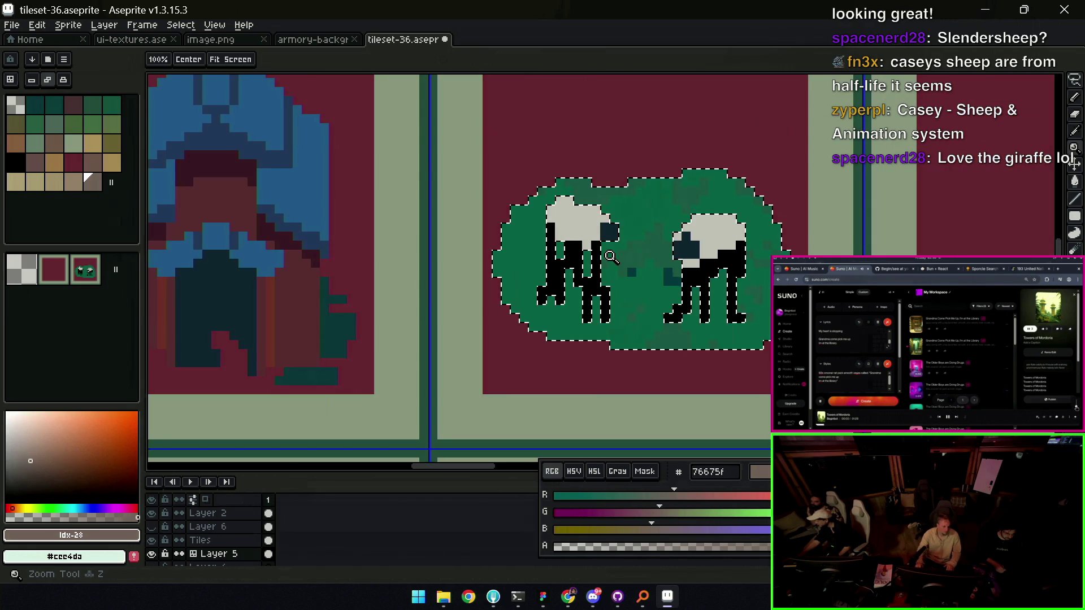
{"action": "key", "text": "Delete"}
Delete the stray black strokes over the sheep and pick the maroon background colour
{"action": "key", "text": "q"}
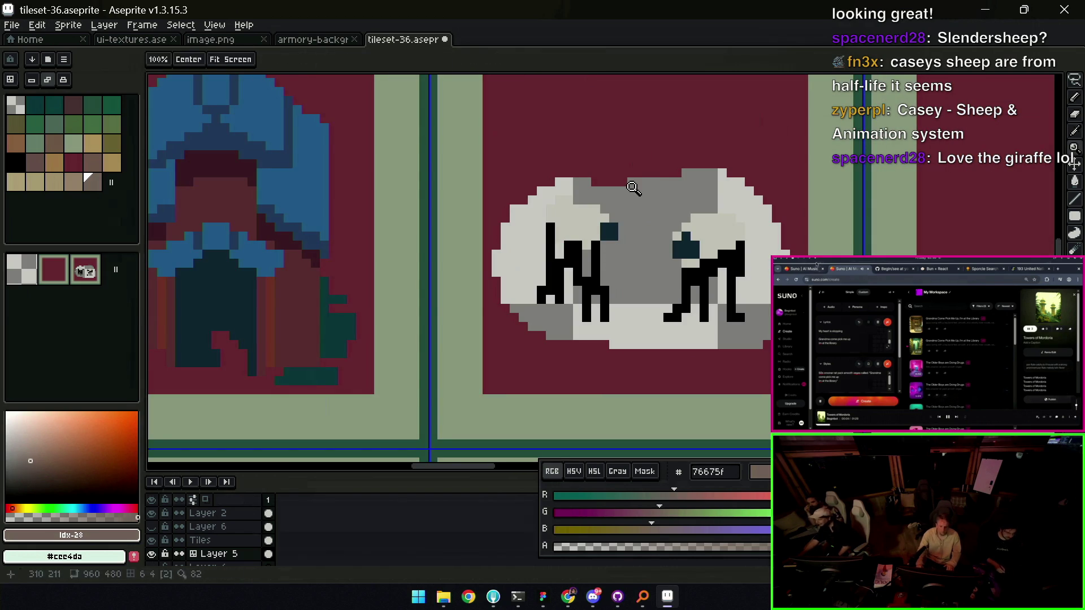
{"action": "left_click_drag", "start_coordinate": [600, 200], "coordinate": [523, 263]}
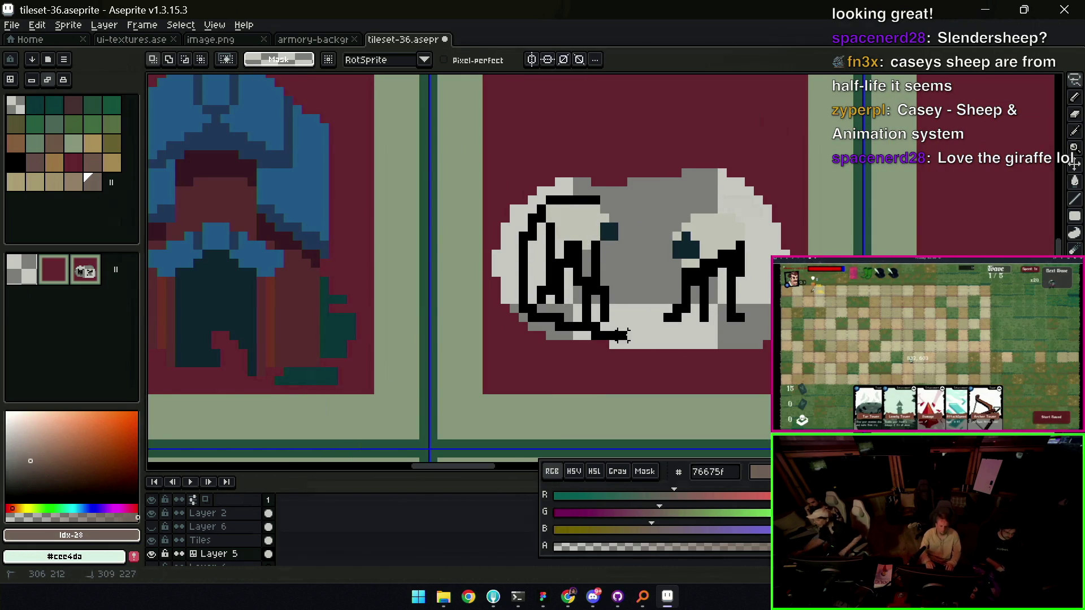
{"action": "left_click_drag", "start_coordinate": [757, 299], "coordinate": [757, 300]}
{"action": "key", "text": "Delete"}
{"action": "key", "text": "z"}
{"action": "left_click", "coordinate": [770, 174], "text": "alt"}
{"action": "scroll", "coordinate": [662, 242], "scroll_direction": "down", "scroll_amount": 2}
{"action": "scroll", "coordinate": [661, 242], "scroll_direction": "down", "scroll_amount": 1}
{"action": "key", "text": "ctrl+v"}
Paint out the right sheep's stray foot pixels in the maroon background colour
{"action": "key", "text": "v"}
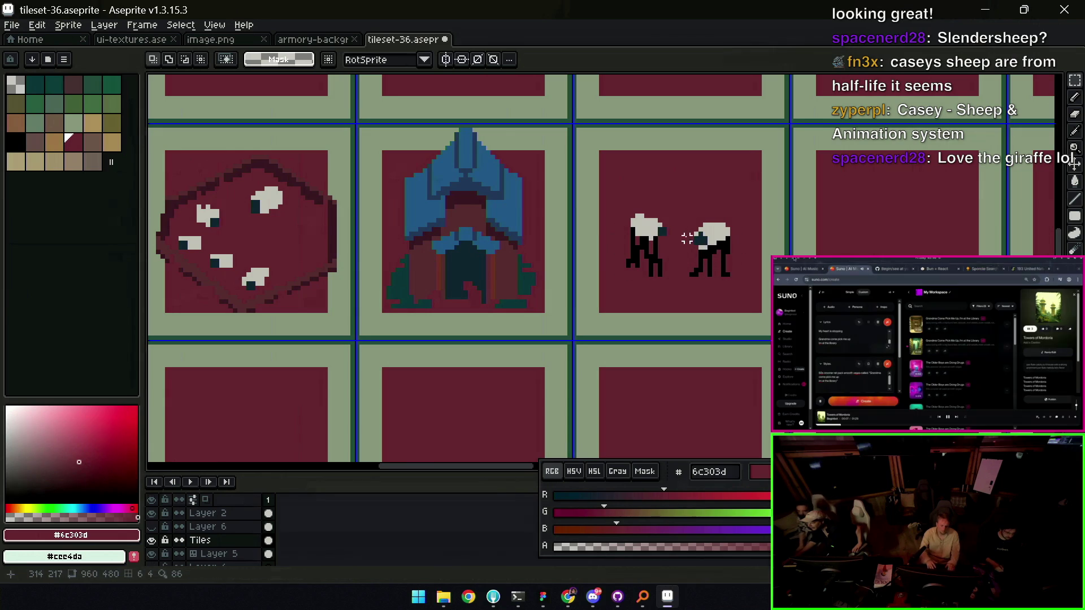
{"action": "key", "text": "z"}
{"action": "scroll", "coordinate": [656, 223], "scroll_direction": "down", "scroll_amount": 2}
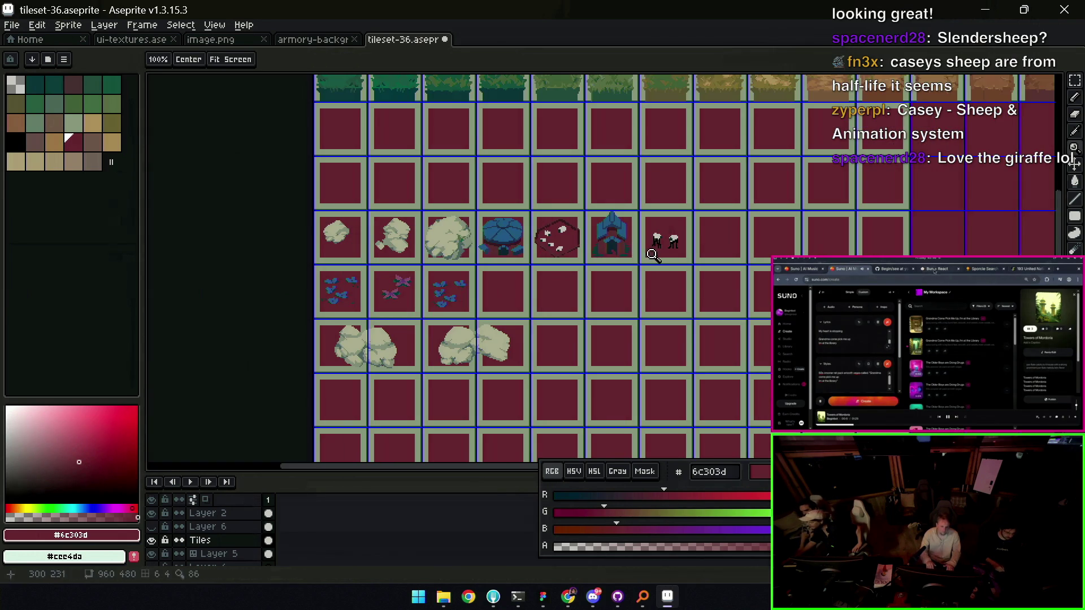
{"action": "scroll", "coordinate": [682, 234], "scroll_direction": "up", "scroll_amount": 4}
{"action": "key", "text": "b"}
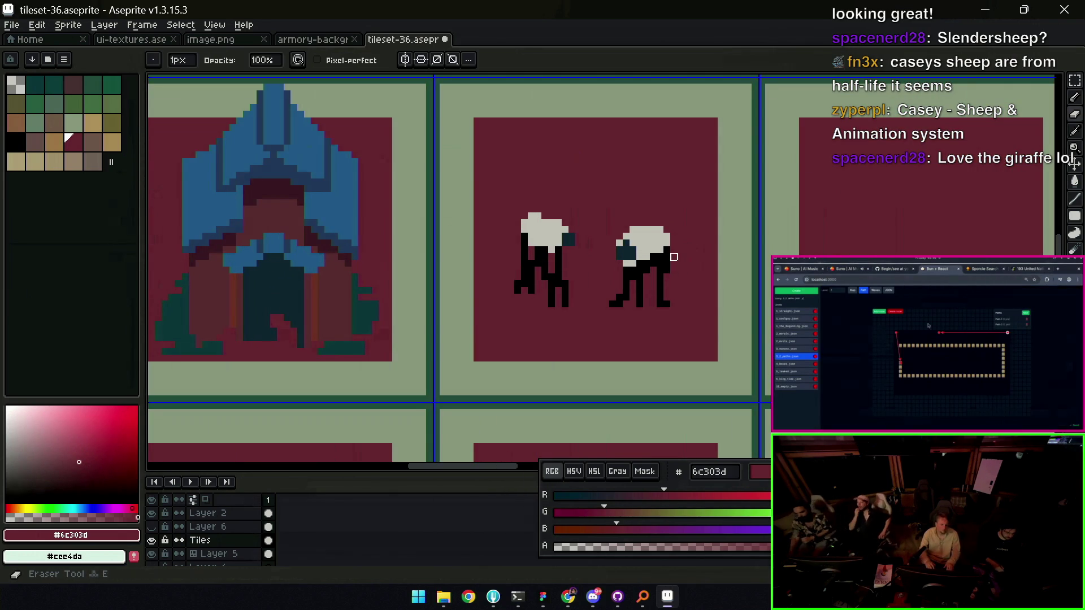
{"action": "key", "text": "z"}
{"action": "scroll", "coordinate": [661, 237], "scroll_direction": "down", "scroll_amount": 2}
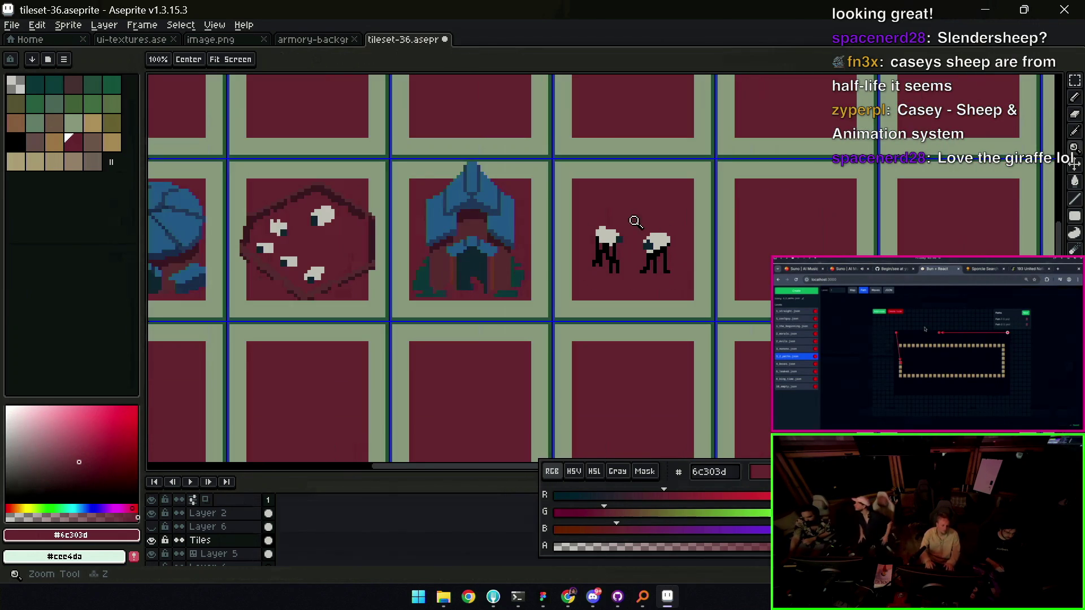
{"action": "scroll", "coordinate": [659, 233], "scroll_direction": "up", "scroll_amount": 1}
{"action": "scroll", "coordinate": [659, 233], "scroll_direction": "up", "scroll_amount": 1}
{"action": "key", "text": "b"}
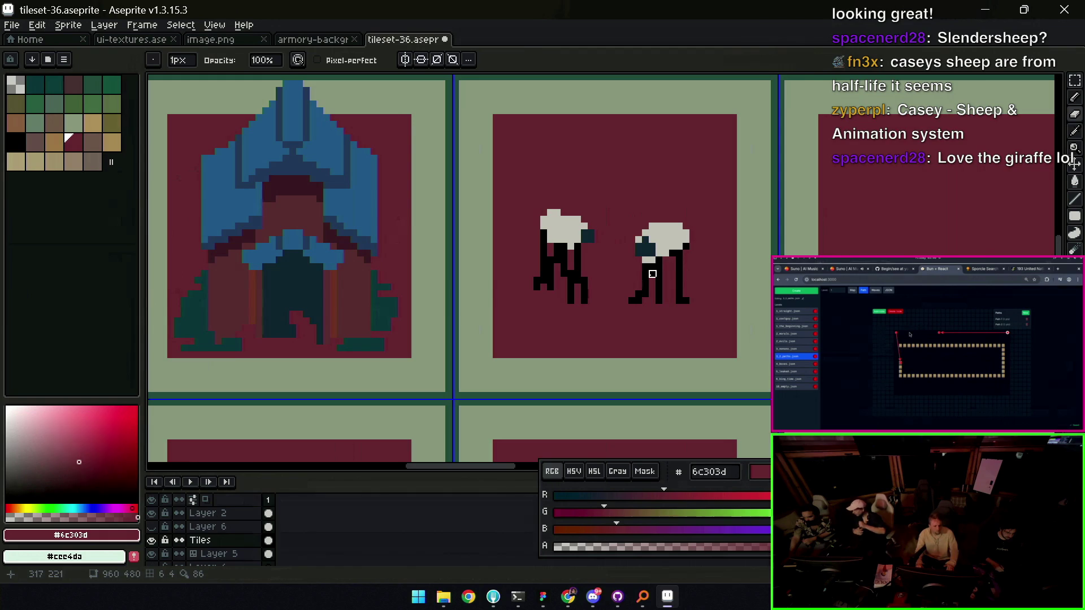
{"action": "left_click_drag", "start_coordinate": [637, 298], "coordinate": [632, 301]}
Shrink the brush and eyedrop black, then the sheep's grey, as drawing colours
{"action": "left_click", "coordinate": [643, 300], "text": "alt"}
{"action": "key", "text": "shift+g"}
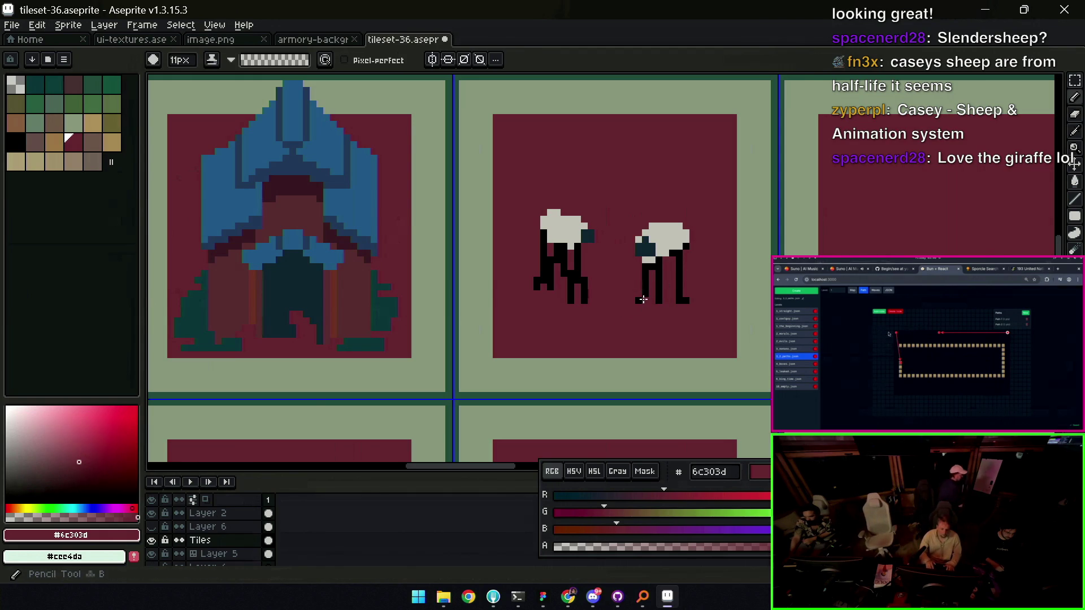
{"action": "key", "text": "alt"}
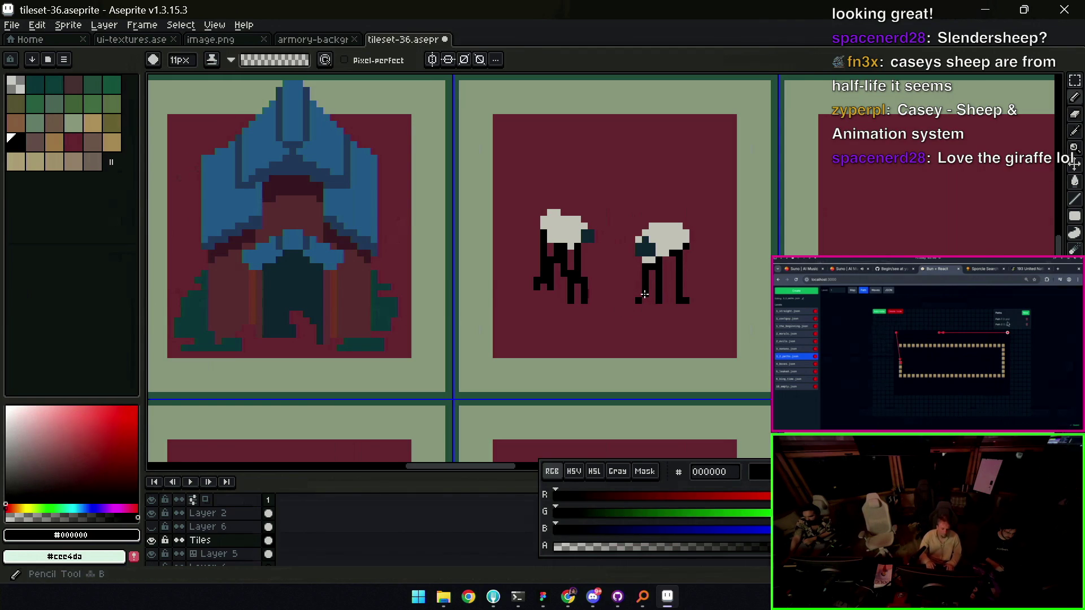
{"action": "key", "text": "alt"}
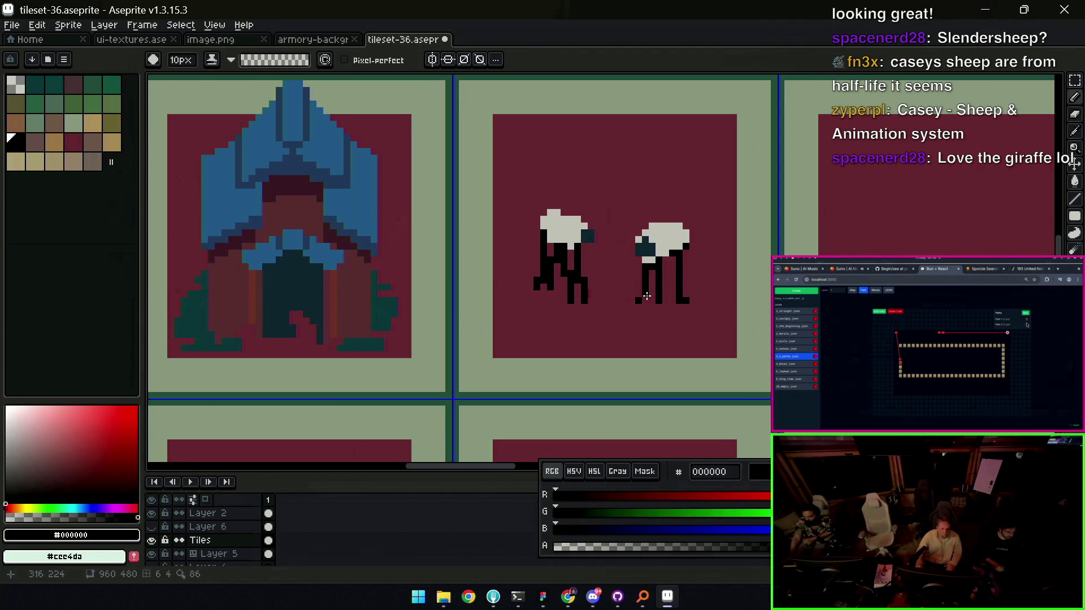
{"action": "key", "text": "b"}
{"action": "key", "text": "minus"}
{"action": "key", "text": "minus"}
{"action": "key", "text": "minus"}
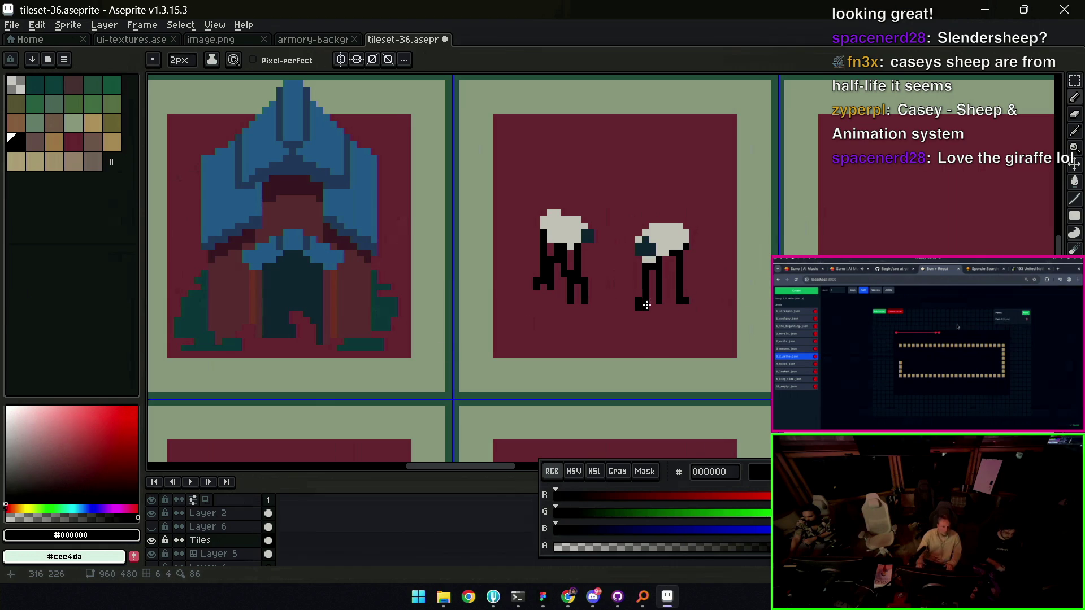
{"action": "left_click", "coordinate": [673, 246], "text": "alt"}
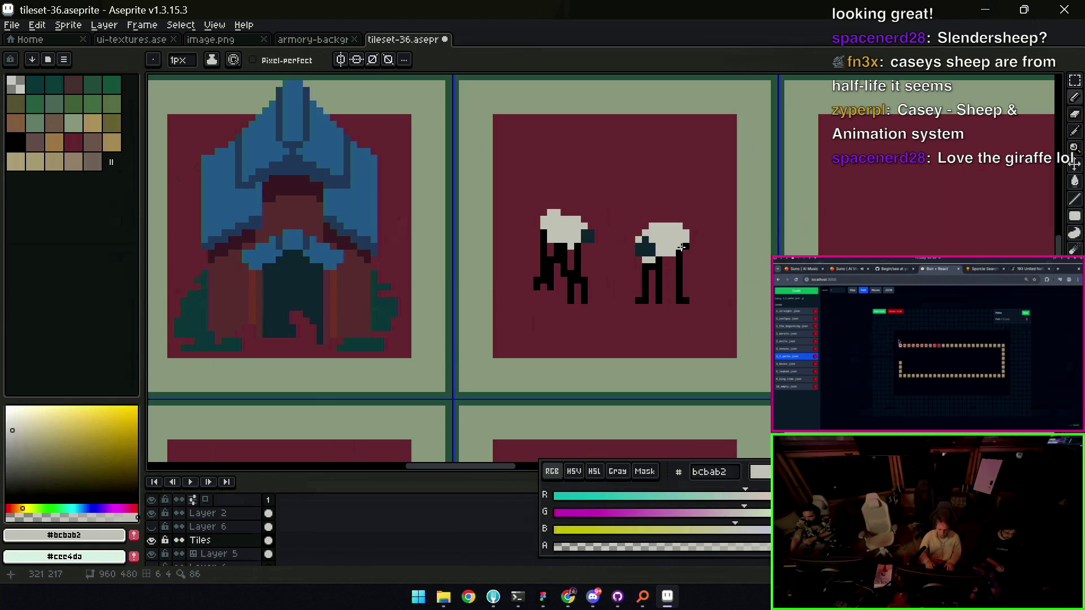
Zoom in to inspect the finished sheep tile, then back out to the tile grid
{"action": "key", "text": "z"}
{"action": "right_click", "coordinate": [672, 240]}
{"action": "right_click", "coordinate": [635, 217]}
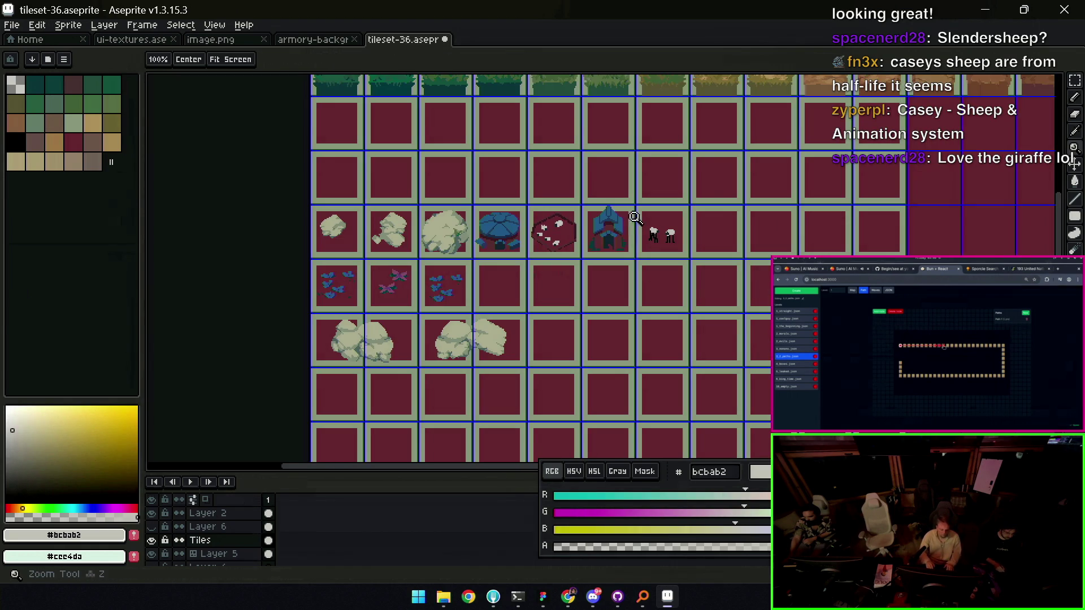
{"action": "left_click", "coordinate": [675, 213]}
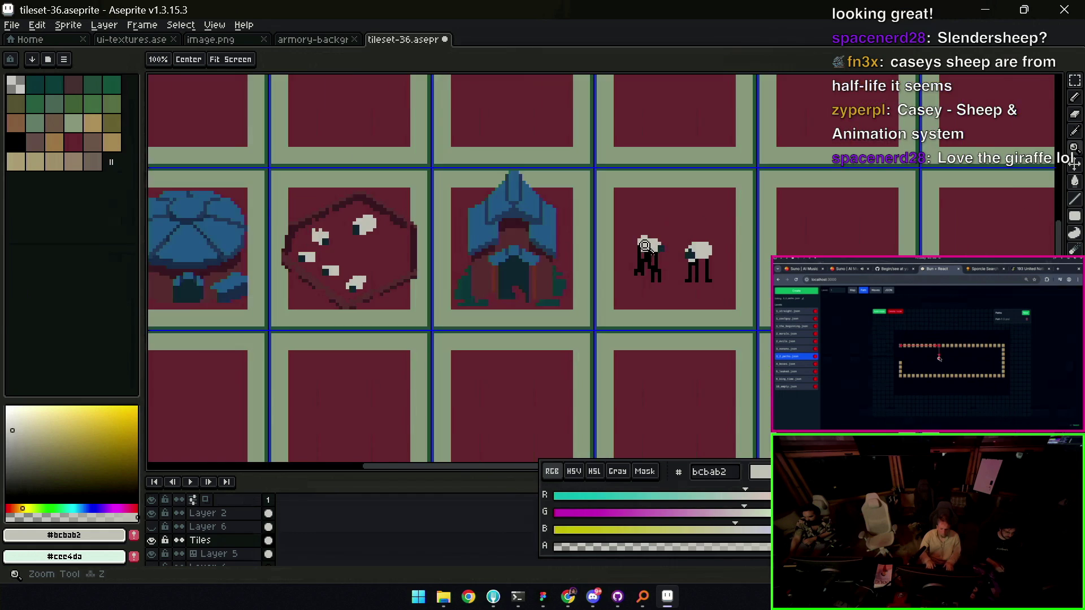
{"action": "left_click", "coordinate": [681, 250]}
{"action": "right_click", "coordinate": [684, 251]}
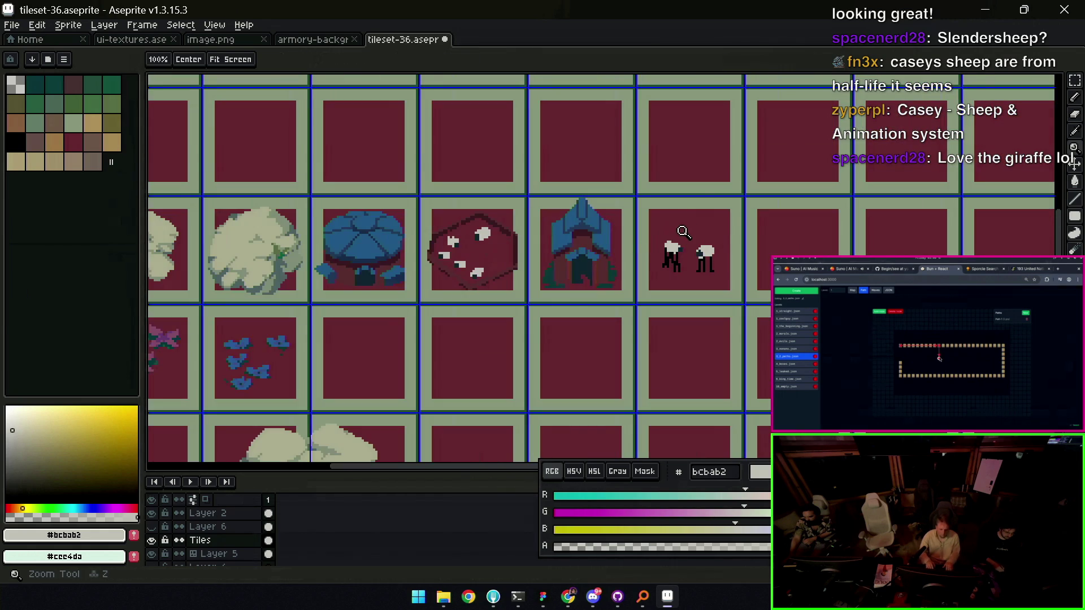
{"action": "right_click", "coordinate": [674, 229]}
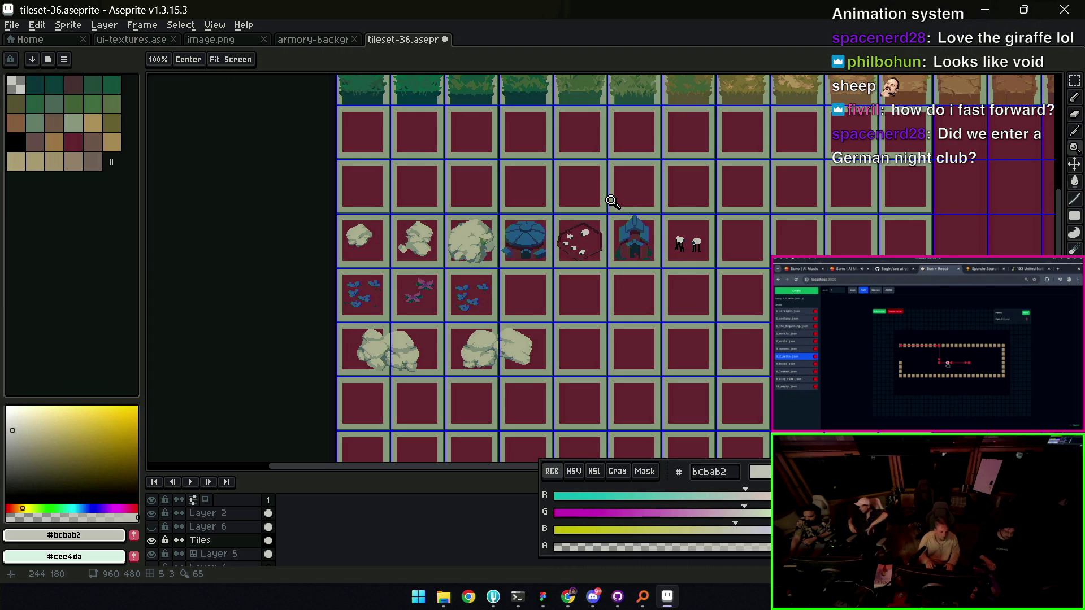
Bring armory-background.aseprite to the front, showing the ARMORY sign
{"action": "scroll", "coordinate": [575, 204], "scroll_direction": "right", "scroll_amount": 2}
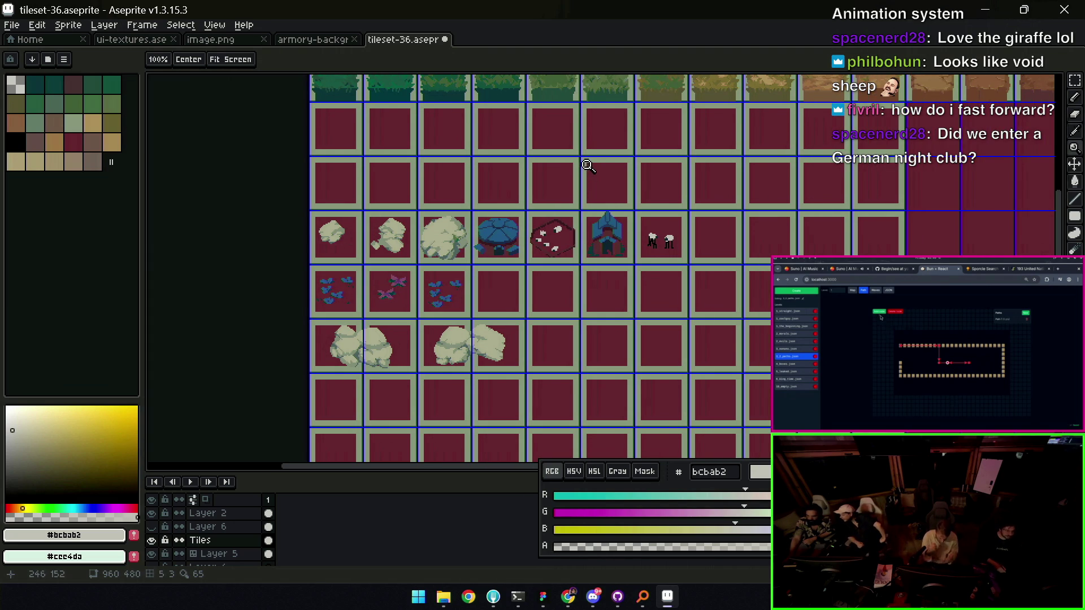
{"action": "scroll", "coordinate": [600, 192], "scroll_direction": "up", "scroll_amount": 1}
{"action": "left_click", "coordinate": [313, 40]}
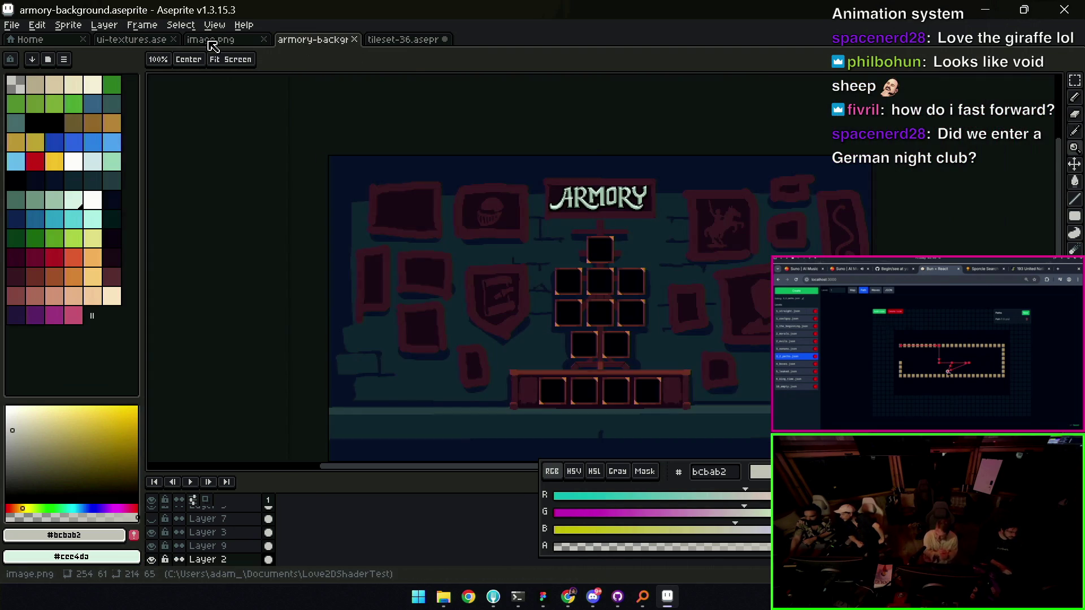
Go to the ui-textures file and deselect the two sheep
{"action": "left_click", "coordinate": [212, 40]}
{"action": "left_click", "coordinate": [168, 42]}
{"action": "key", "text": "v"}
{"action": "scroll", "coordinate": [562, 187], "scroll_direction": "right", "scroll_amount": 3}
{"action": "scroll", "coordinate": [562, 186], "scroll_direction": "down", "scroll_amount": 1}
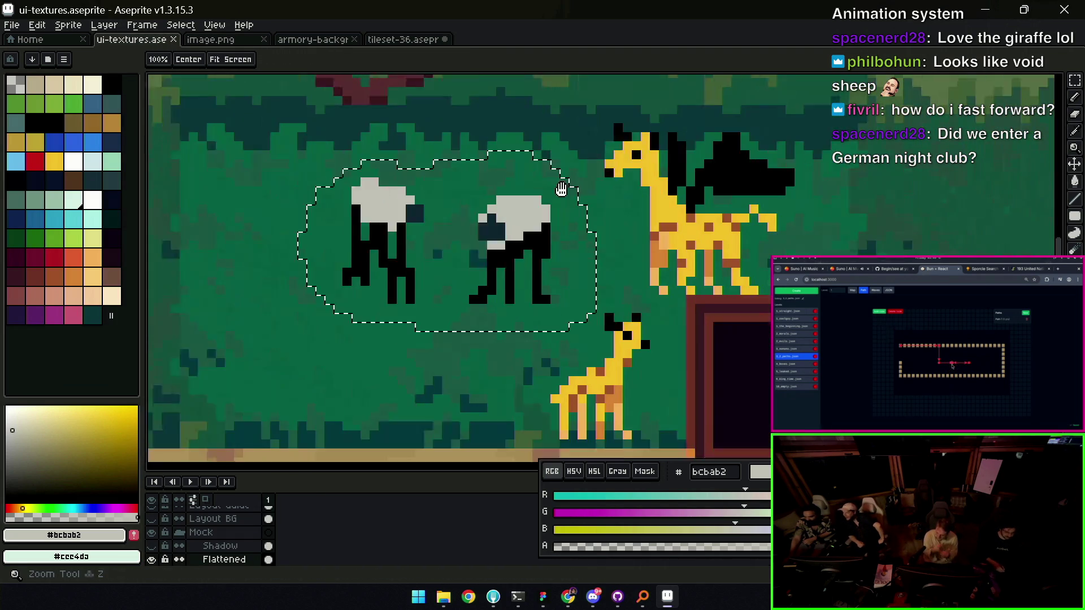
{"action": "key", "text": "ctrl+d"}
Lasso-select the winged giraffe in ui-textures and copy it
{"action": "key", "text": "q"}
{"action": "mouse_move", "coordinate": [534, 141]}
{"action": "left_mouse_down"}
{"action": "mouse_move", "coordinate": [544, 106]}
{"action": "mouse_move", "coordinate": [715, 124]}
{"action": "left_mouse_up"}
{"action": "left_click_drag", "start_coordinate": [723, 218], "coordinate": [698, 267]}
{"action": "left_click_drag", "start_coordinate": [633, 286], "coordinate": [542, 198]}
{"action": "key", "text": "ctrl+x"}
{"action": "key", "text": "ctrl+v"}
{"action": "key", "text": "Return"}
Paste the winged giraffe into the empty tileset tile beside the sheep
{"action": "left_click", "coordinate": [402, 39]}
{"action": "key", "text": "z"}
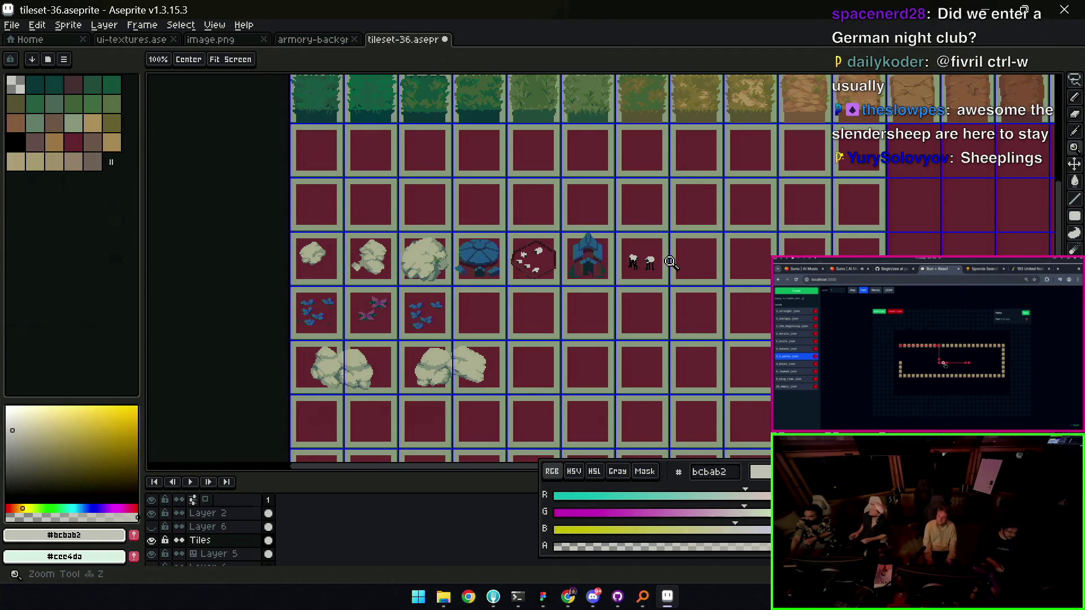
{"action": "scroll", "coordinate": [671, 263], "scroll_direction": "up", "scroll_amount": 3}
{"action": "scroll", "coordinate": [460, 272], "scroll_direction": "right", "scroll_amount": 2}
{"action": "key", "text": "ctrl+v"}
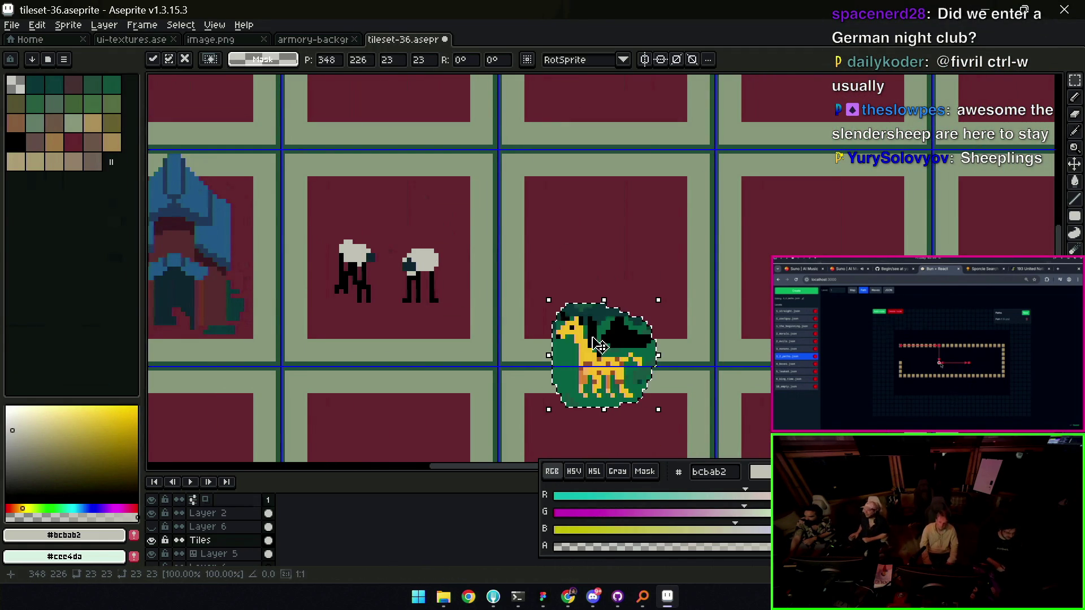
{"action": "left_click_drag", "start_coordinate": [594, 341], "coordinate": [590, 236]}
{"action": "key", "text": "Return"}
Magic Wand the green background and dark treetop behind the giraffe and delete them
{"action": "key", "text": "w"}
{"action": "scroll", "coordinate": [621, 254], "scroll_direction": "up", "scroll_amount": 2}
{"action": "left_click", "coordinate": [637, 255]}
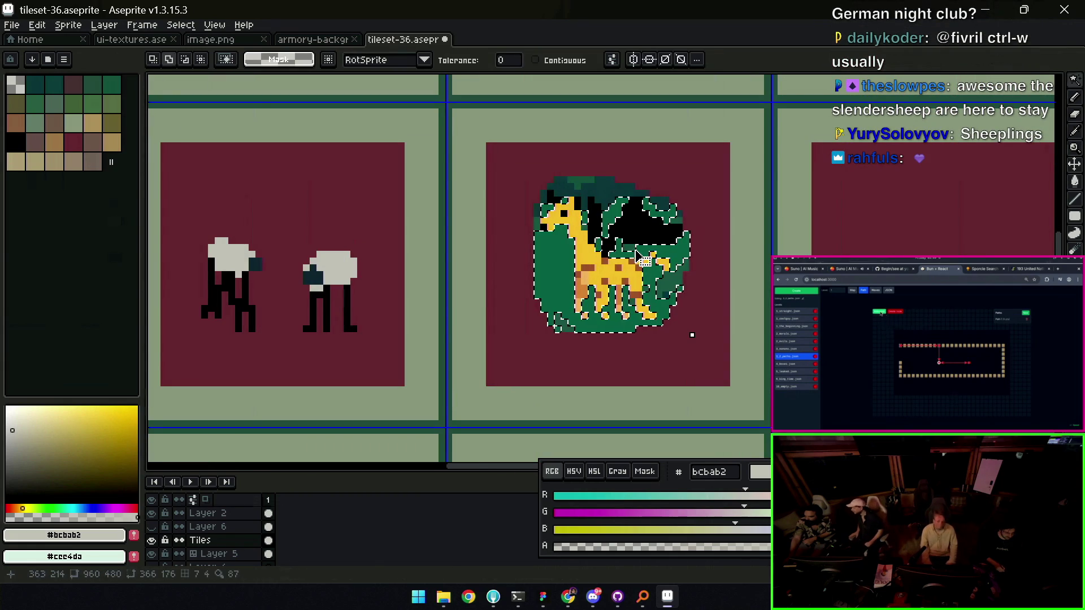
{"action": "left_click", "coordinate": [578, 182], "text": "shift"}
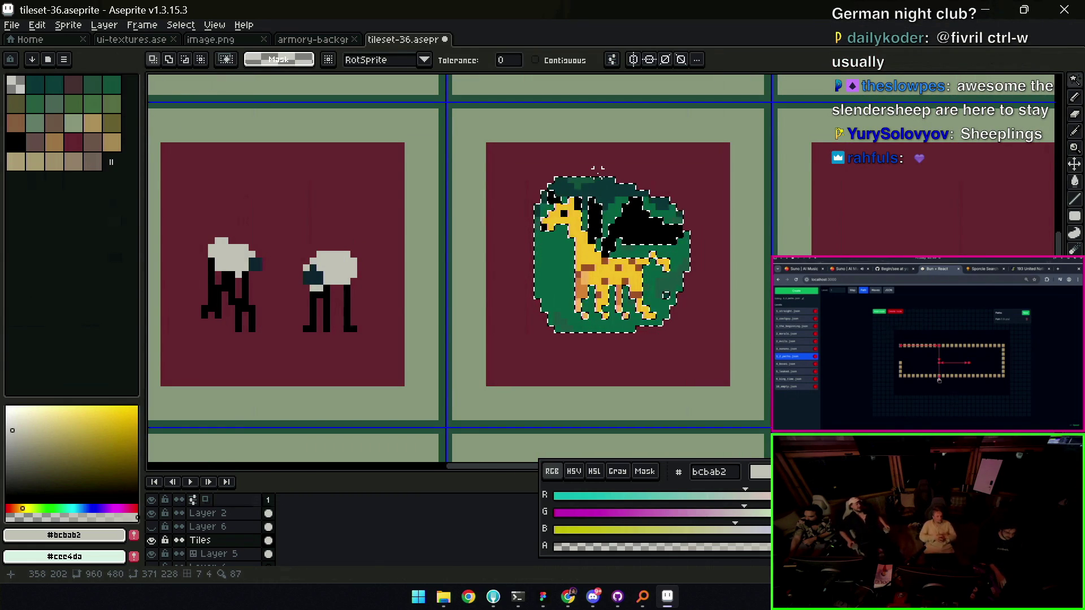
{"action": "key", "text": "Delete"}
Shift the winged giraffe up and to the right within the tile
{"action": "key", "text": "e"}
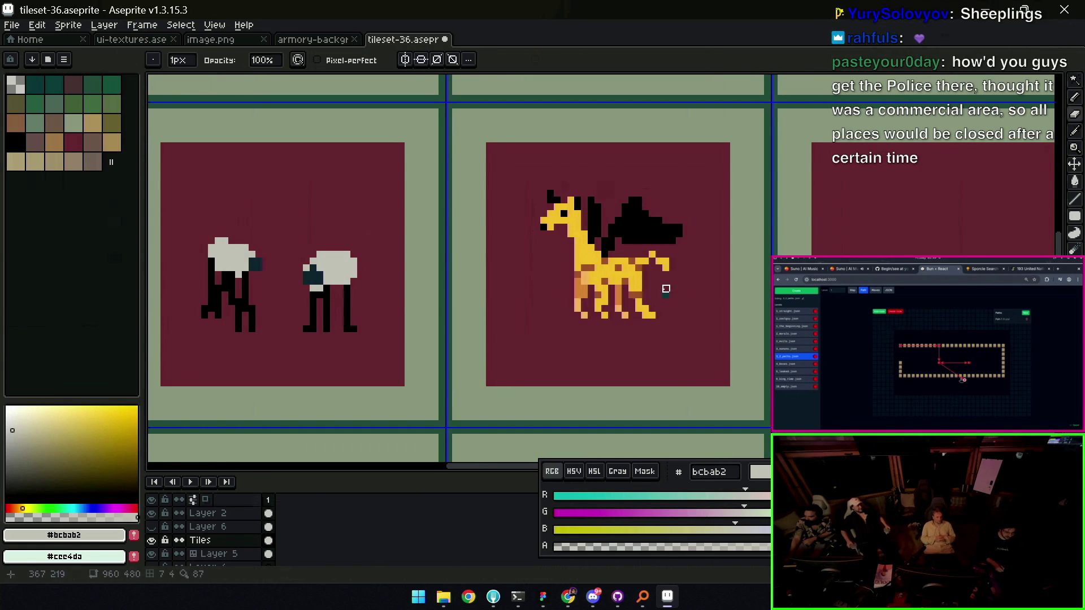
{"action": "key", "text": "q"}
{"action": "left_click_drag", "start_coordinate": [591, 167], "coordinate": [588, 169]}
{"action": "left_click_drag", "start_coordinate": [624, 262], "coordinate": [659, 239]}
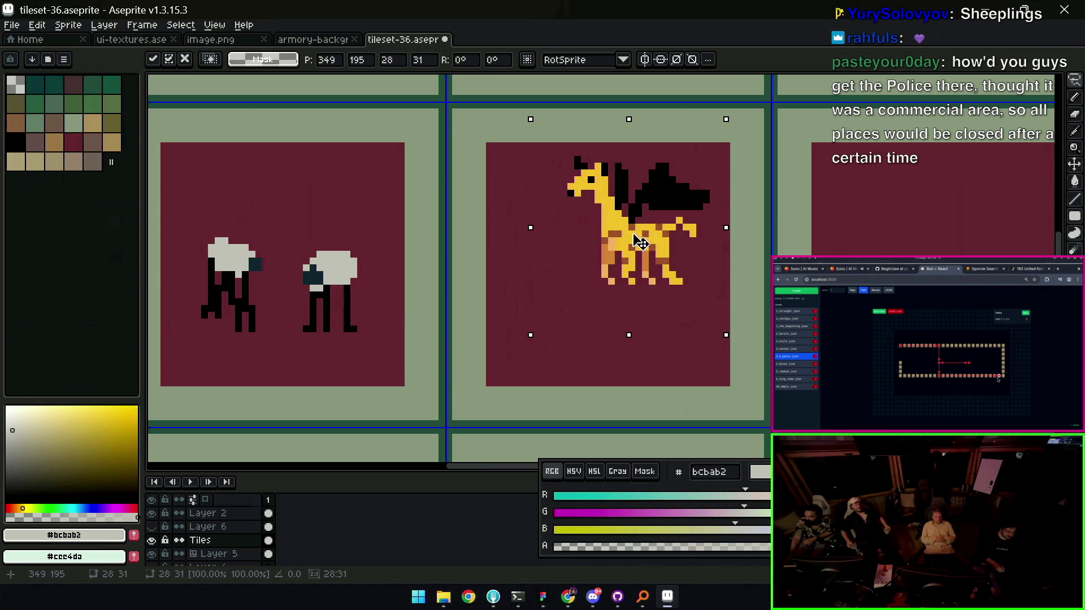
{"action": "key", "text": "Return"}
Lasso-select the small giraffe with its tree in ui-textures
{"action": "left_click", "coordinate": [312, 39]}
{"action": "left_click", "coordinate": [218, 39]}
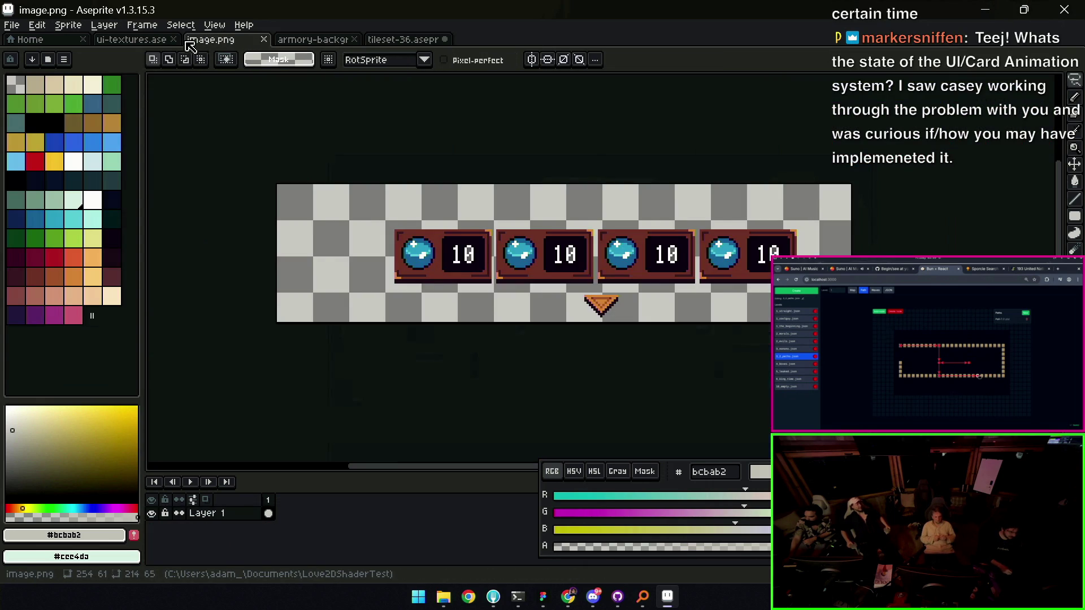
{"action": "left_click", "coordinate": [131, 39]}
{"action": "key", "text": "q"}
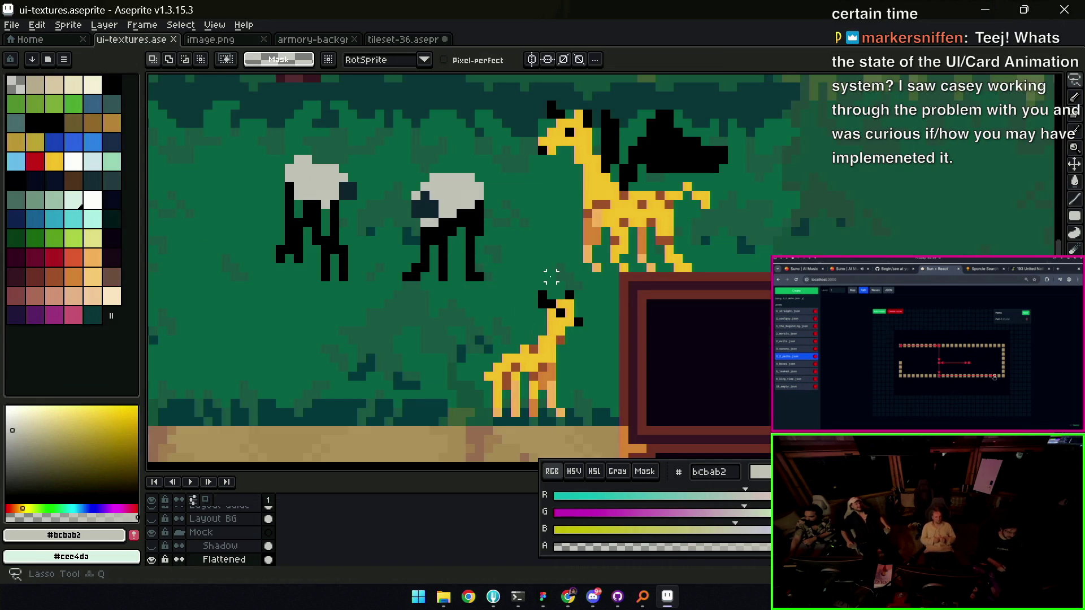
{"action": "left_click_drag", "start_coordinate": [545, 277], "coordinate": [477, 393]}
{"action": "left_click_drag", "start_coordinate": [588, 358], "coordinate": [574, 288]}
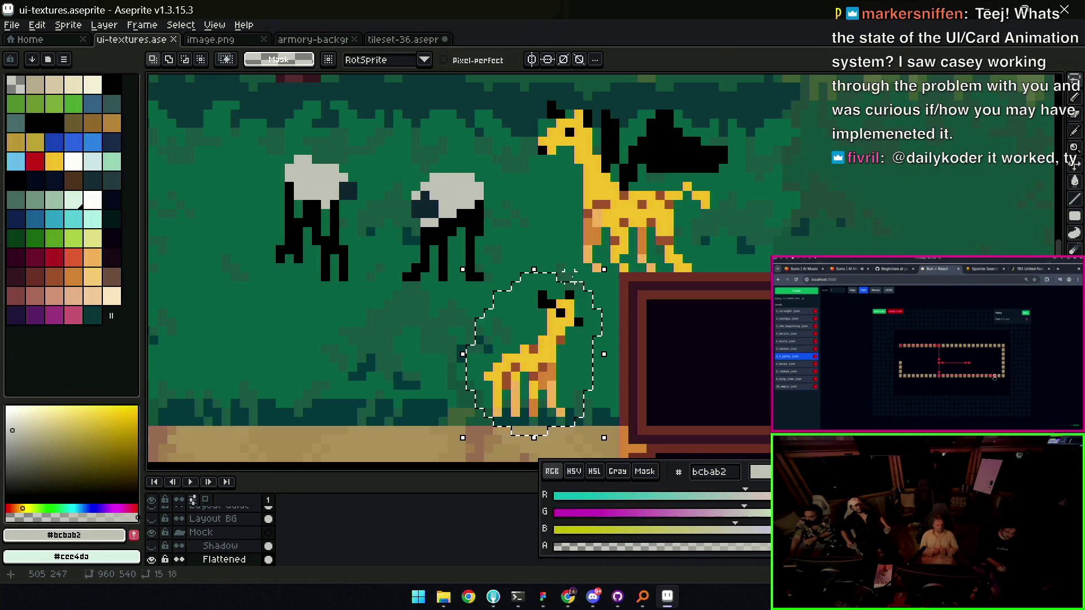
Paste the small giraffe beside the large one and select its tree backdrop
{"action": "left_click", "coordinate": [423, 39]}
{"action": "key", "text": "ctrl+v"}
{"action": "left_click_drag", "start_coordinate": [588, 240], "coordinate": [529, 282]}
{"action": "key", "text": "Return"}
{"action": "key", "text": "w"}
{"action": "left_click", "coordinate": [530, 281]}
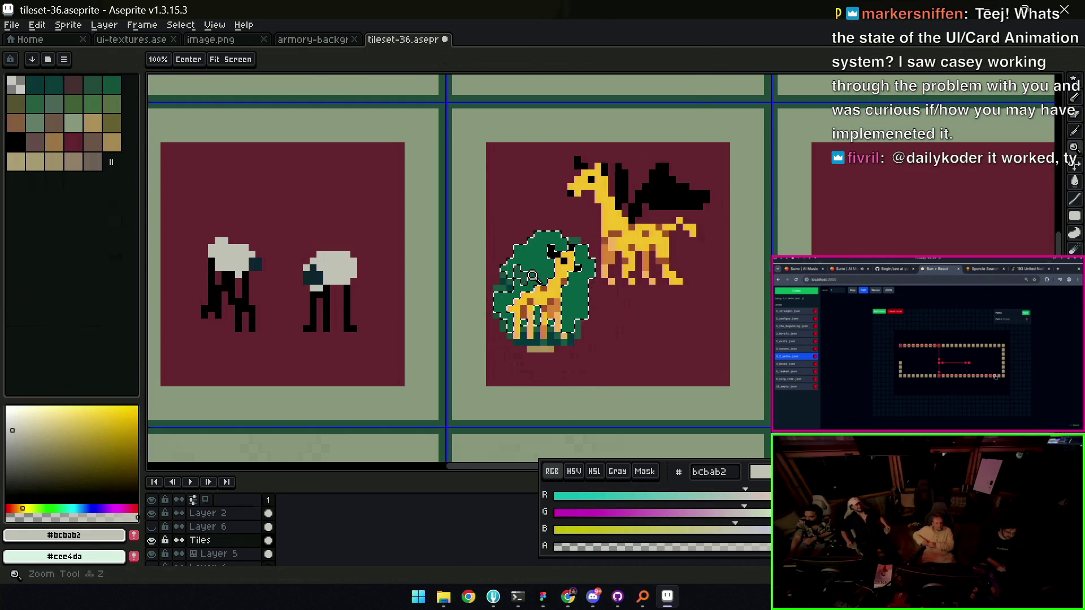
Delete the tree behind the small giraffe and erase stray green and tan pixels
{"action": "scroll", "coordinate": [524, 281], "scroll_direction": "up", "scroll_amount": 3}
{"action": "key", "text": "ctrl+z"}
{"action": "key", "text": "Delete"}
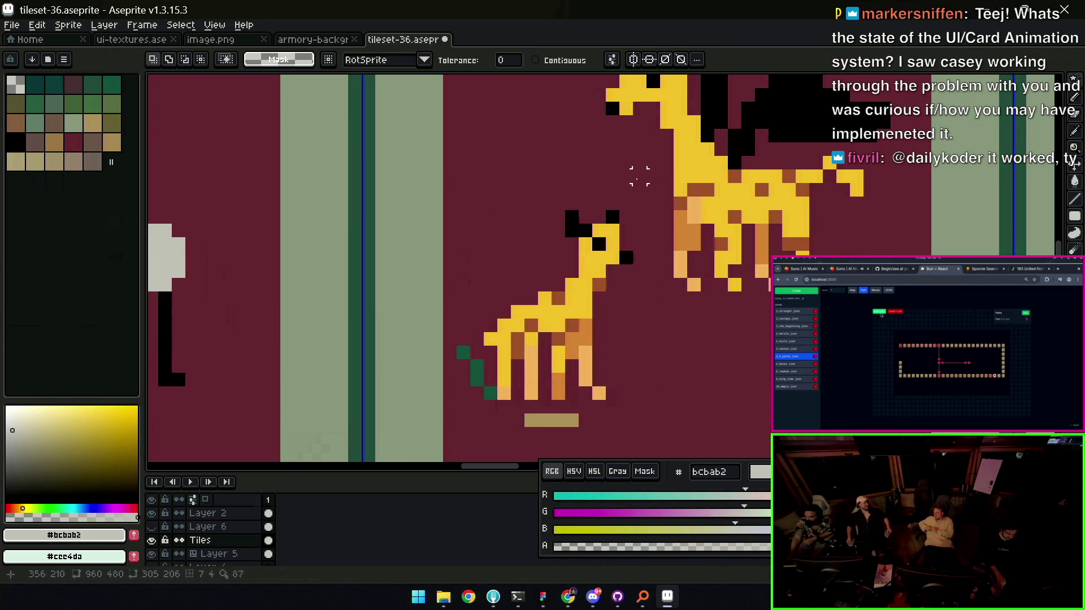
{"action": "key", "text": "e"}
{"action": "left_click_drag", "start_coordinate": [450, 352], "coordinate": [477, 380]}
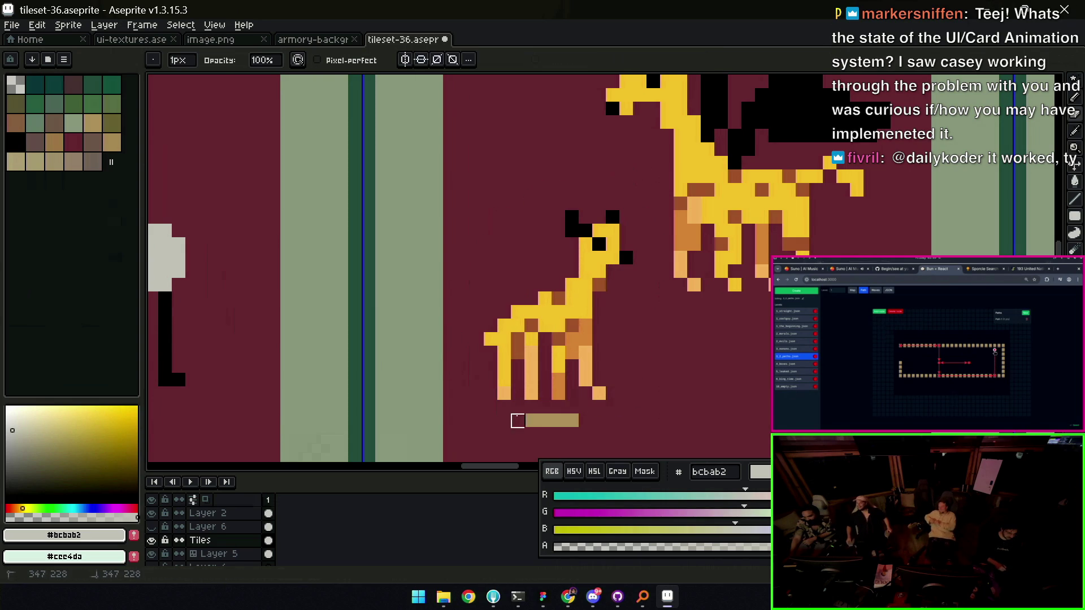
{"action": "left_click_drag", "start_coordinate": [518, 421], "coordinate": [585, 421]}
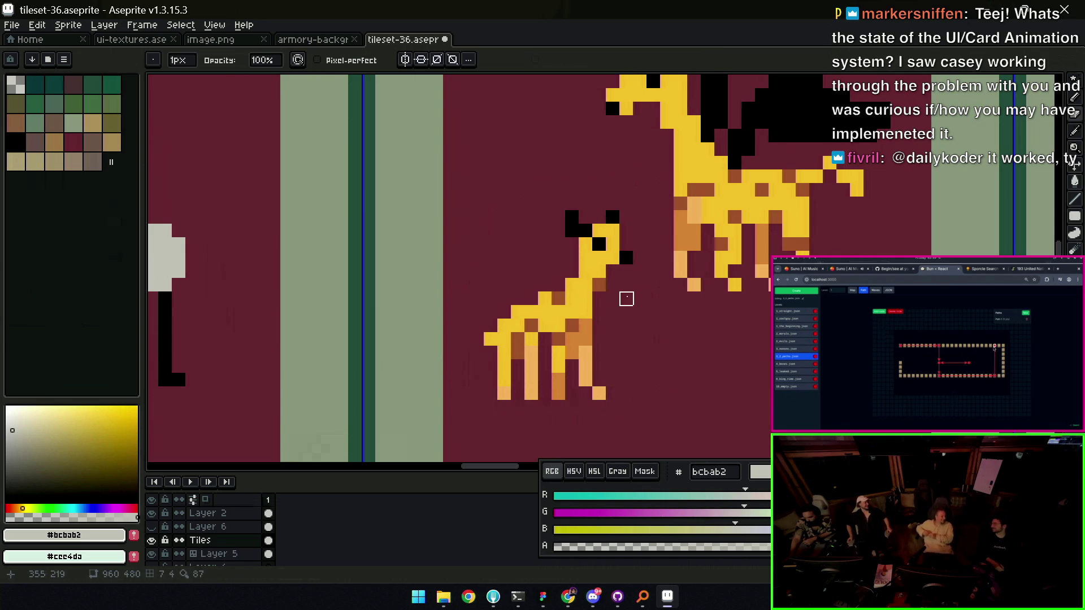
Check the giraffe tile at several zoom levels and save tileset-36.aseprite
{"action": "key", "text": "z"}
{"action": "scroll", "coordinate": [590, 293], "scroll_direction": "down", "scroll_amount": 3}
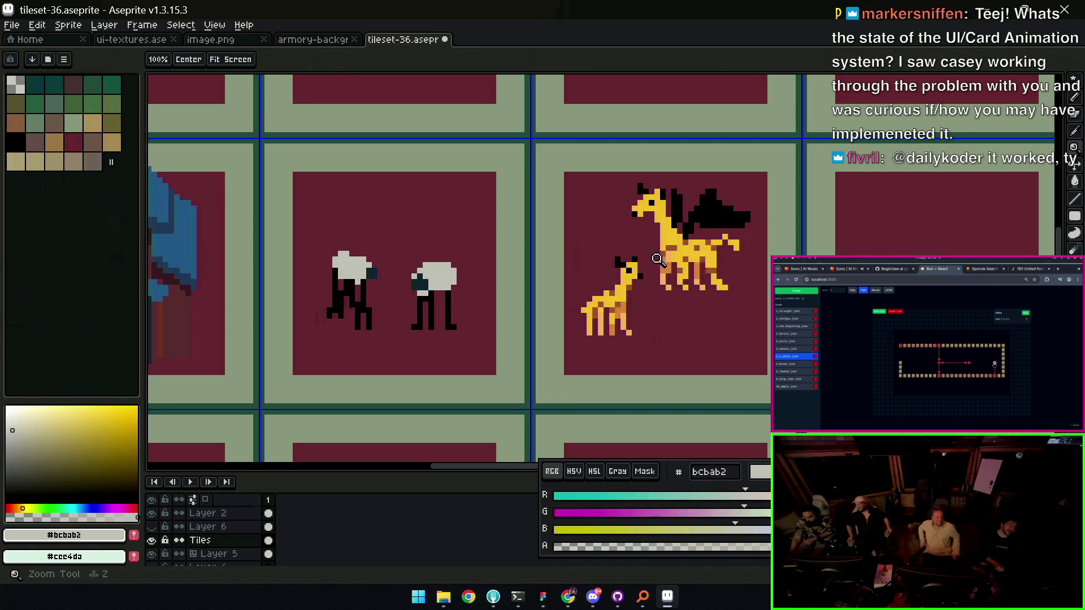
{"action": "scroll", "coordinate": [661, 261], "scroll_direction": "down", "scroll_amount": 3}
{"action": "scroll", "coordinate": [690, 261], "scroll_direction": "up", "scroll_amount": 3}
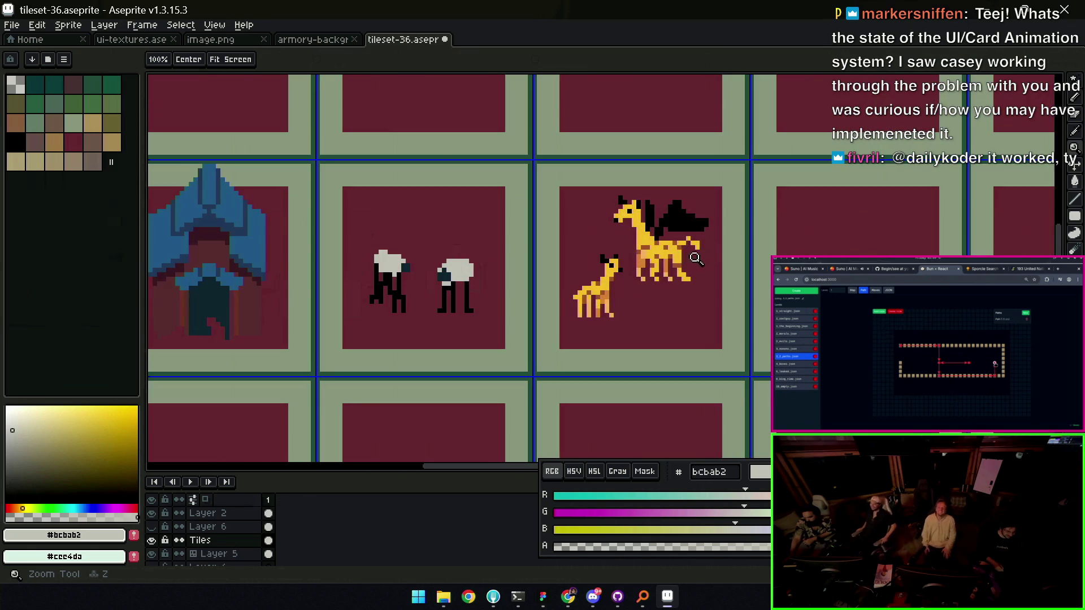
{"action": "scroll", "coordinate": [690, 261], "scroll_direction": "down", "scroll_amount": 3}
{"action": "scroll", "coordinate": [669, 266], "scroll_direction": "up", "scroll_amount": 4}
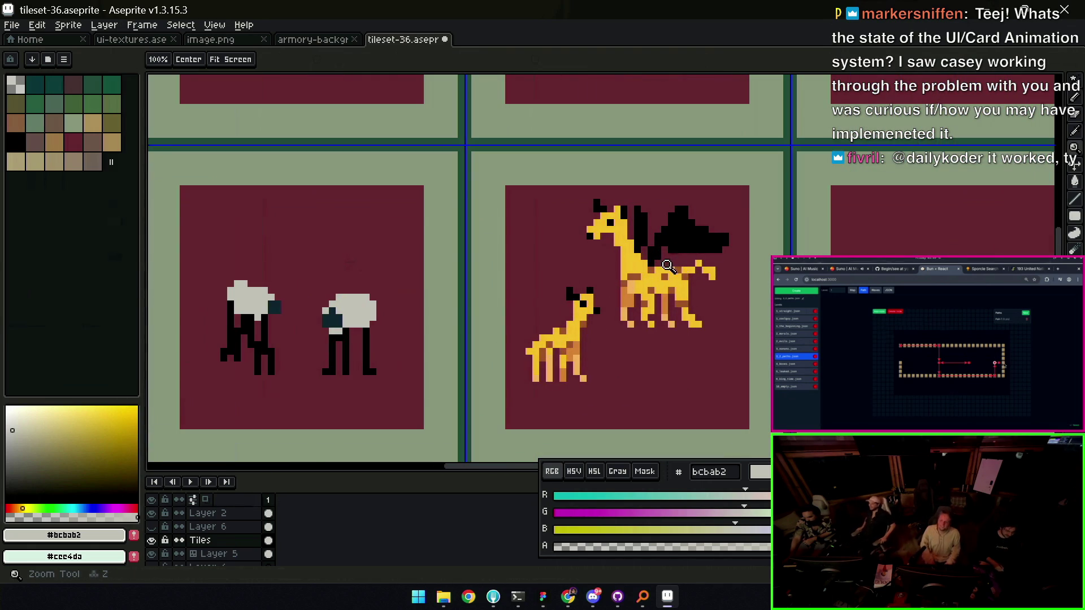
{"action": "key", "text": "v"}
{"action": "left_click", "coordinate": [659, 242], "text": "alt"}
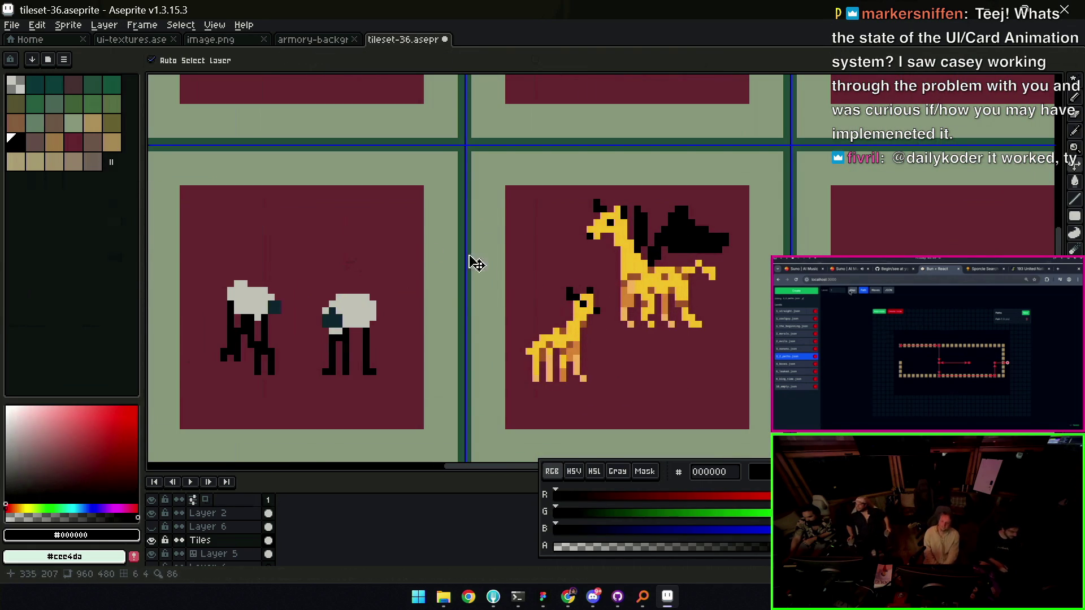
{"action": "key", "text": "z"}
{"action": "scroll", "coordinate": [646, 259], "scroll_direction": "down", "scroll_amount": 3}
{"action": "key", "text": "ctrl+s"}
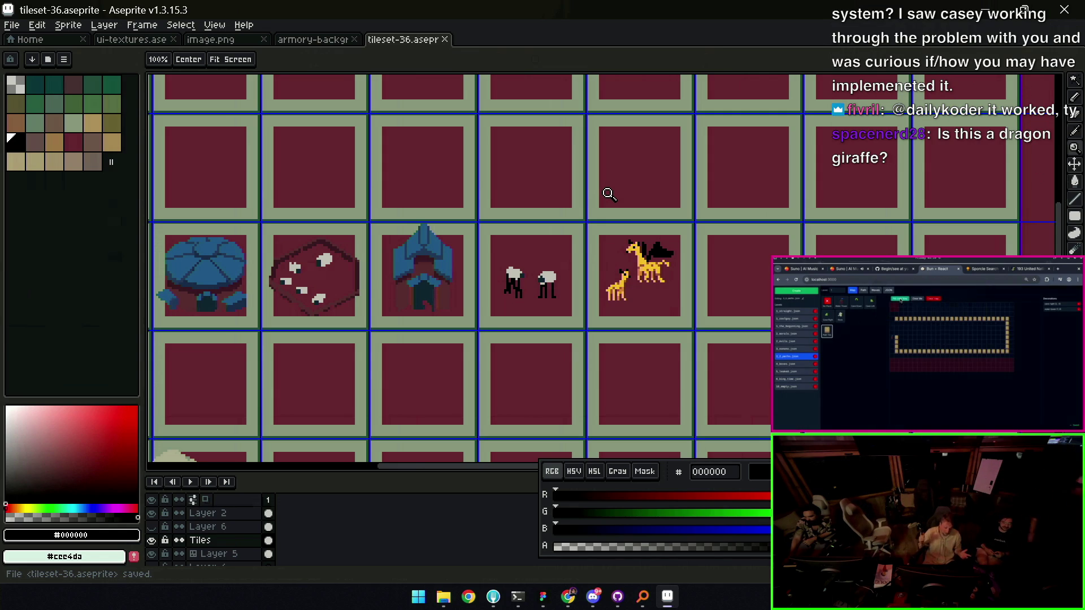
{"action": "scroll", "coordinate": [627, 237], "scroll_direction": "down", "scroll_amount": 1}
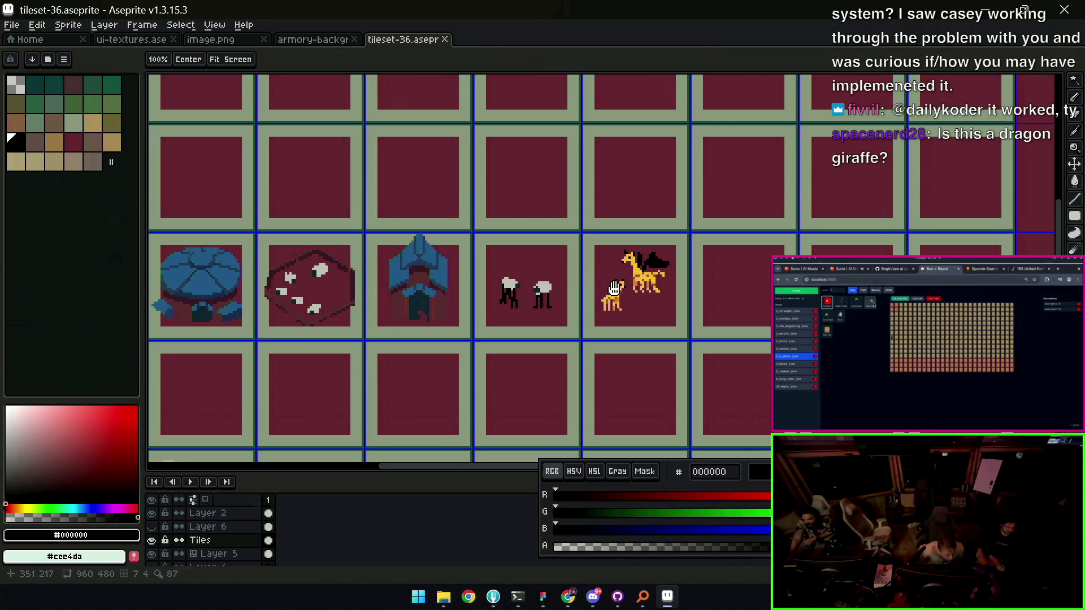
Nudge the giraffe sprites slightly down in their tile
{"action": "scroll", "coordinate": [650, 271], "scroll_direction": "up", "scroll_amount": 1}
{"action": "key", "text": "v"}
{"action": "key", "text": "m"}
{"action": "left_click_drag", "start_coordinate": [577, 237], "coordinate": [679, 347]}
{"action": "left_click_drag", "start_coordinate": [649, 274], "coordinate": [654, 289]}
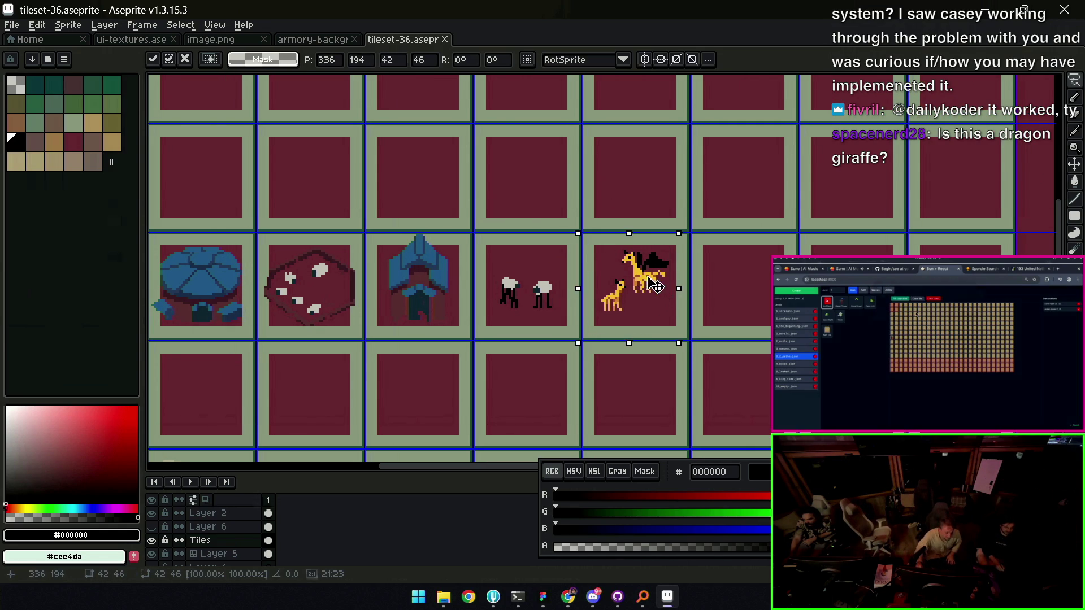
{"action": "key", "text": "Return"}
Move the two small sprites and giraffes two tile rows down, then return to Cursor
{"action": "key", "text": "z"}
{"action": "scroll", "coordinate": [645, 260], "scroll_direction": "down", "scroll_amount": 3}
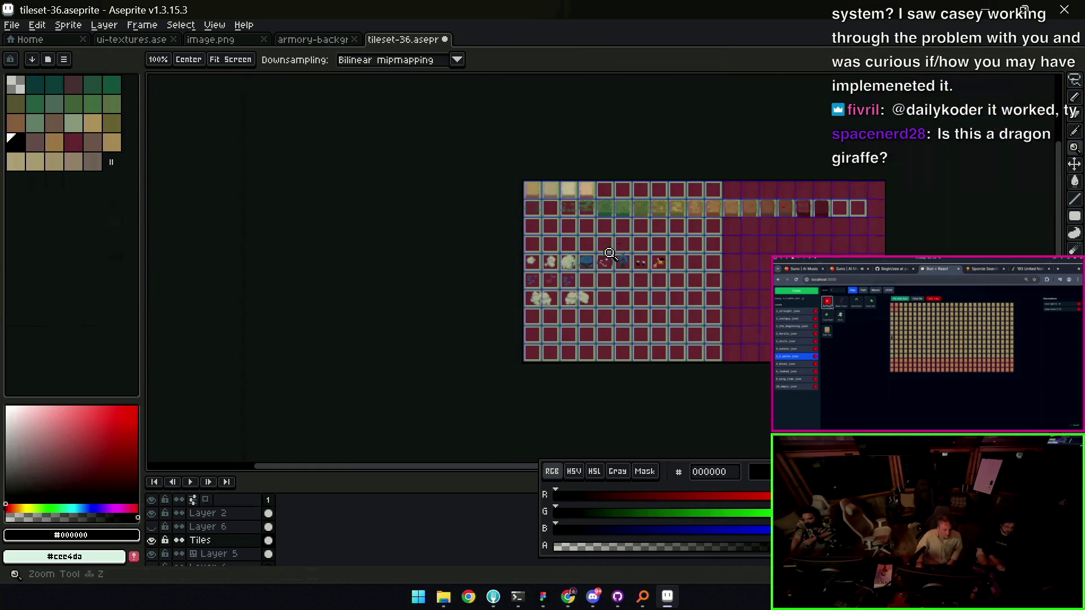
{"action": "left_click", "coordinate": [643, 255]}
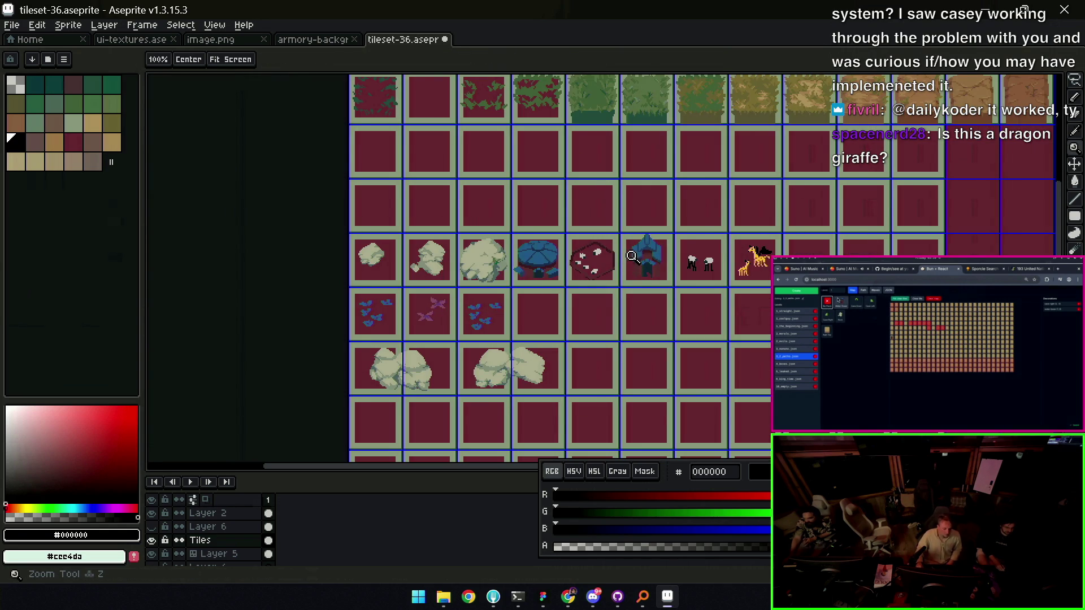
{"action": "key", "text": "m"}
{"action": "left_click_drag", "start_coordinate": [675, 229], "coordinate": [803, 302]}
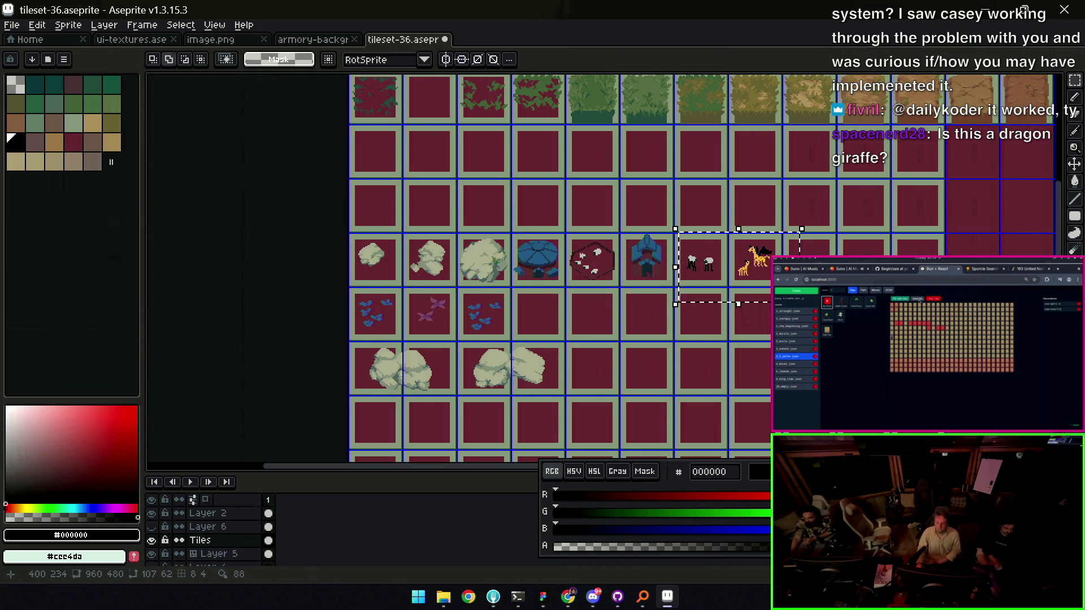
{"action": "mouse_move", "coordinate": [723, 266]}
{"action": "left_mouse_down"}
{"action": "mouse_move", "coordinate": [723, 376]}
{"action": "mouse_move", "coordinate": [561, 430]}
{"action": "mouse_move", "coordinate": [398, 430]}
{"action": "left_mouse_up"}
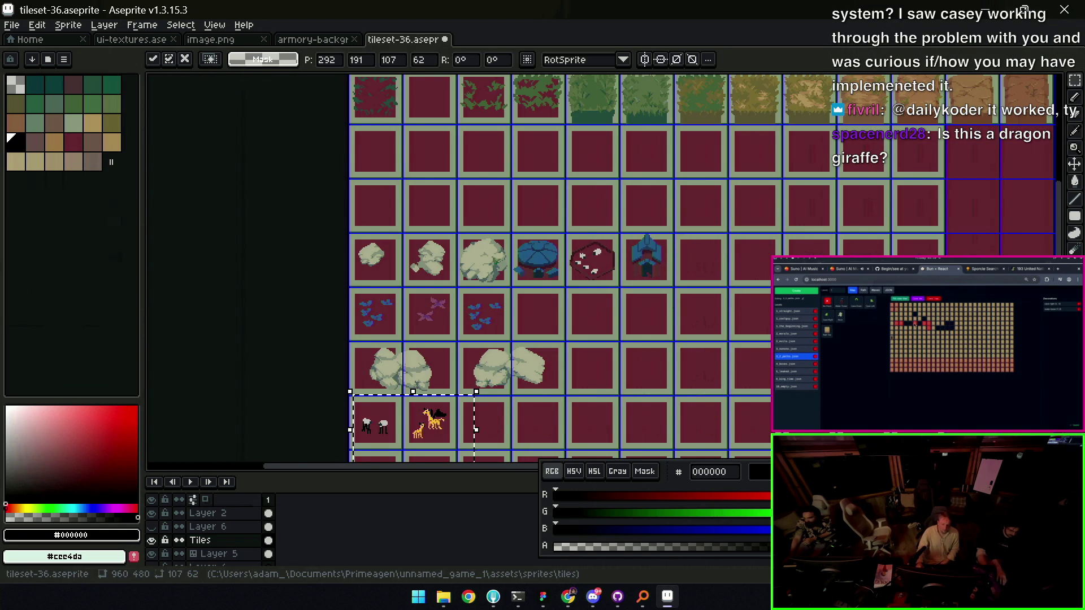
{"action": "key", "text": "alt+Tab"}
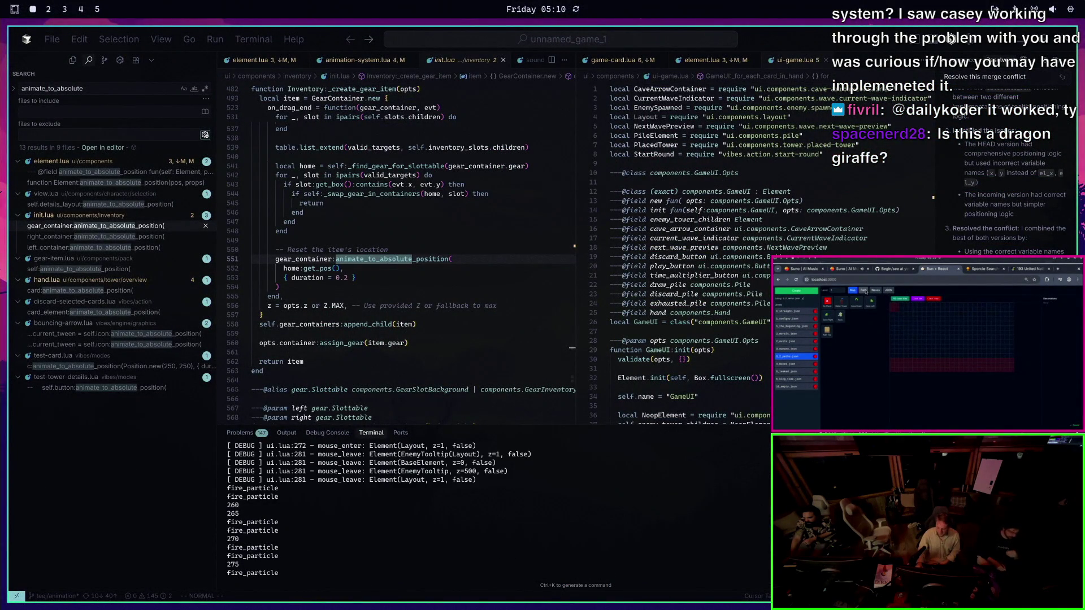
Open animation-system.lua at line 35, then comment out and save lines 34–45
{"action": "scroll", "coordinate": [638, 531], "scroll_direction": "up", "scroll_amount": 2}
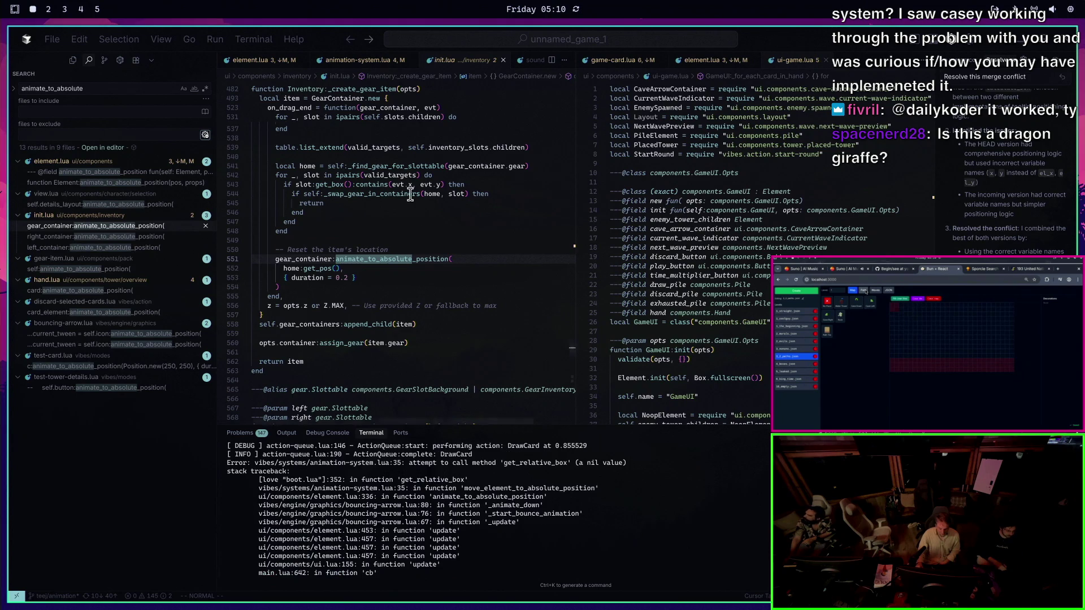
{"action": "key", "text": "ctrl+p"}
{"action": "type", "text": "animation-system.lua:35"}
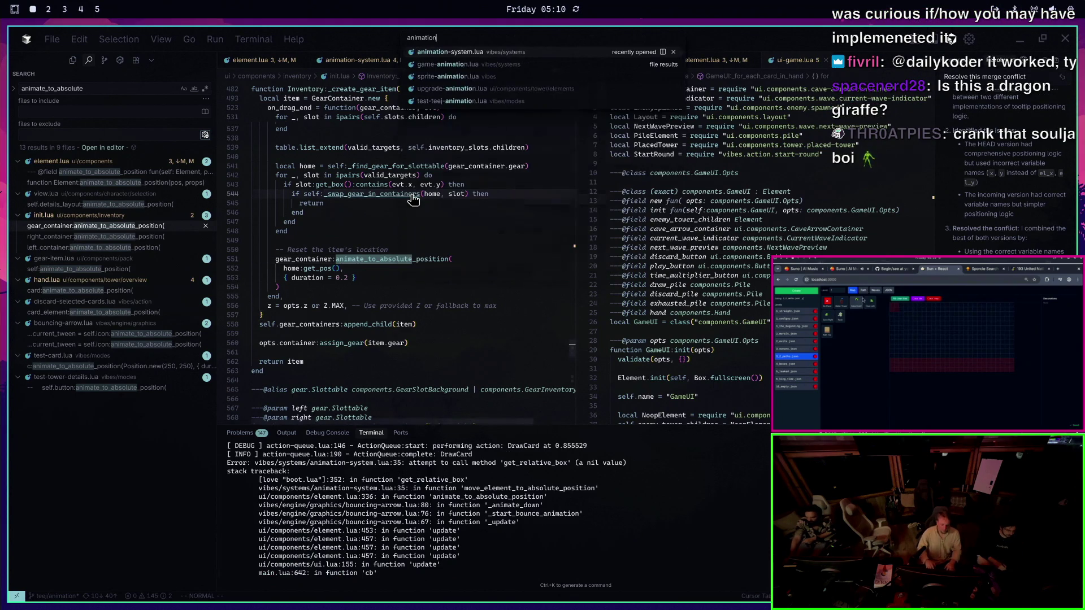
{"action": "key", "text": "Return"}
{"action": "key", "text": "k"}
{"action": "key", "text": "shift+v"}
{"action": "type", "text": "%gc:w"}
{"action": "key", "text": "Return"}
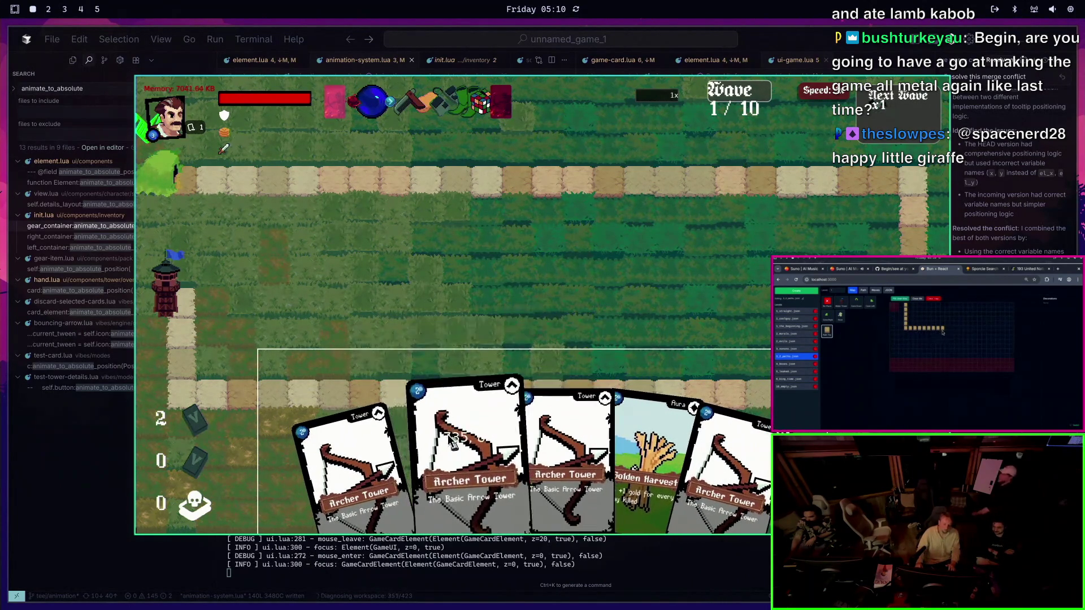
Place an Archer Tower, try playing Golden Harvest, and finish the wave
{"action": "left_click", "coordinate": [473, 463]}
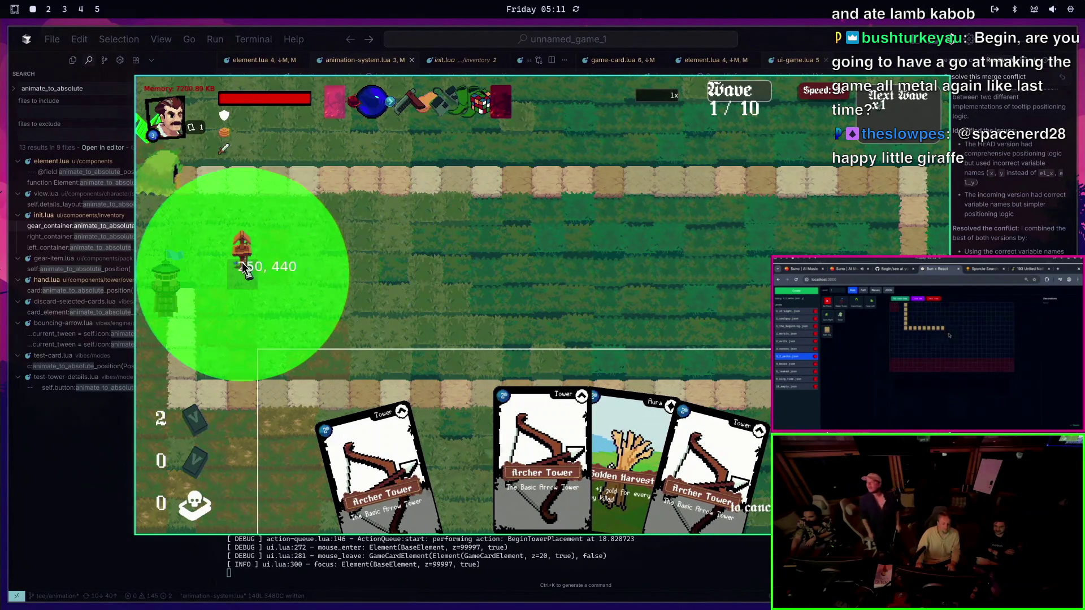
{"action": "left_click", "coordinate": [242, 255]}
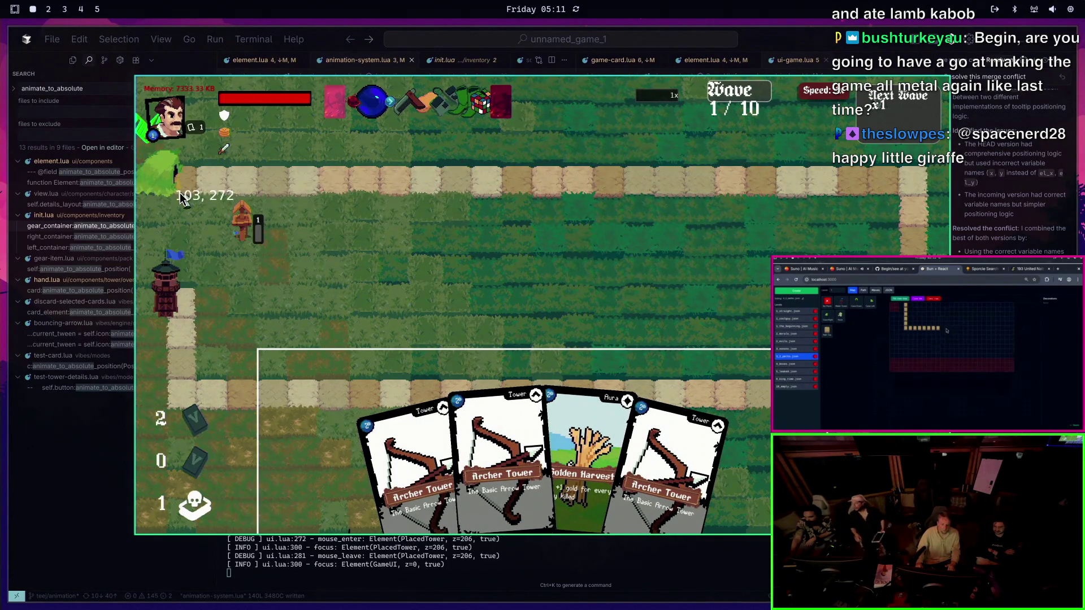
{"action": "left_click", "coordinate": [581, 459]}
{"action": "left_click", "coordinate": [551, 233]}
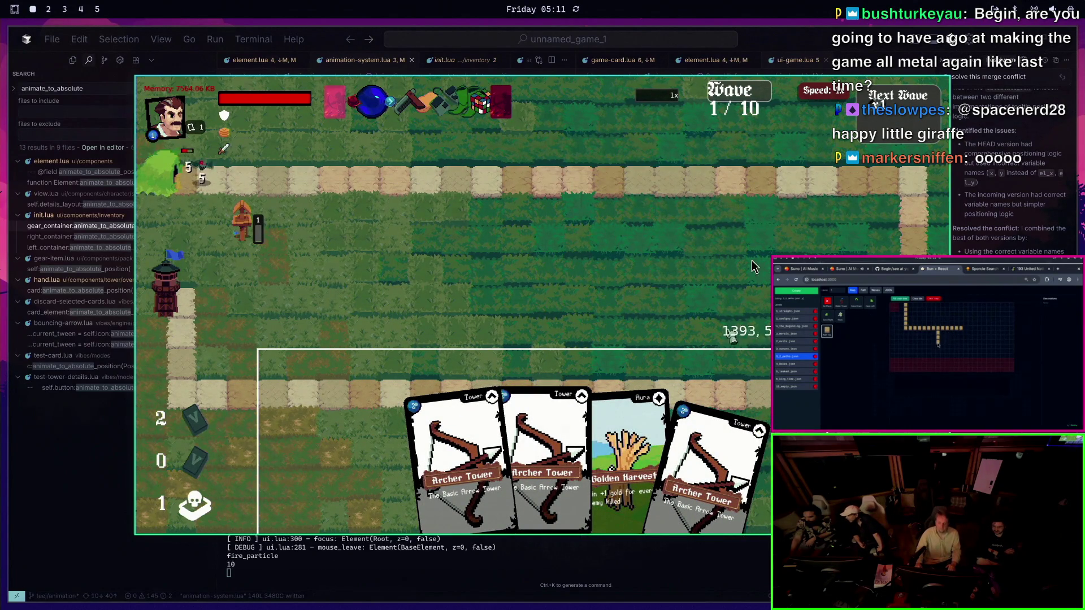
{"action": "left_click", "coordinate": [870, 97]}
Pick the Archer Tower and Tar Tower trophy cards, resume, then close the game
{"action": "left_click", "coordinate": [404, 317]}
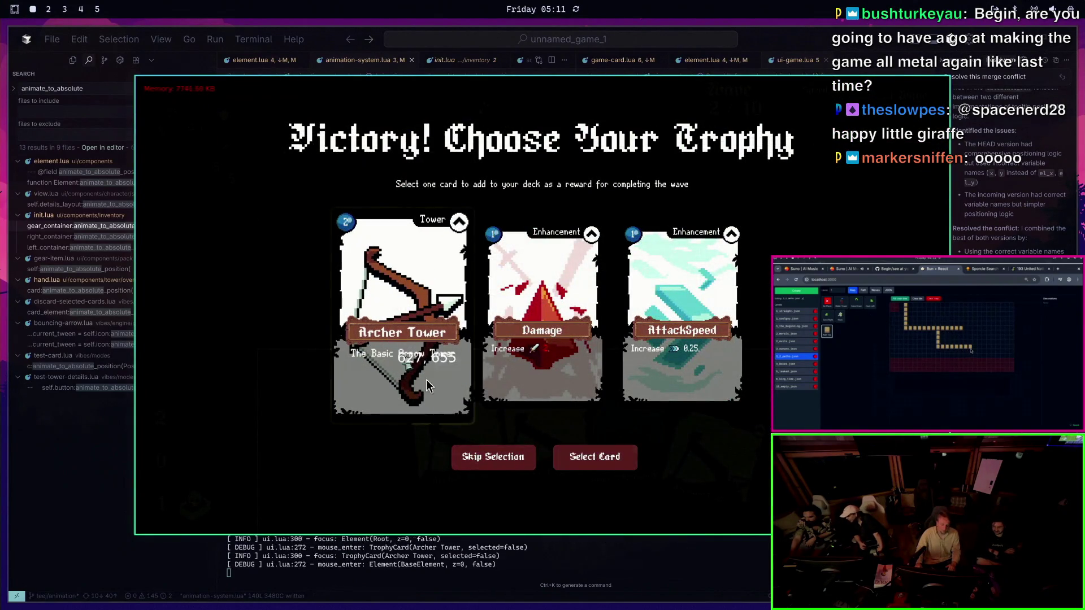
{"action": "left_click", "coordinate": [588, 458]}
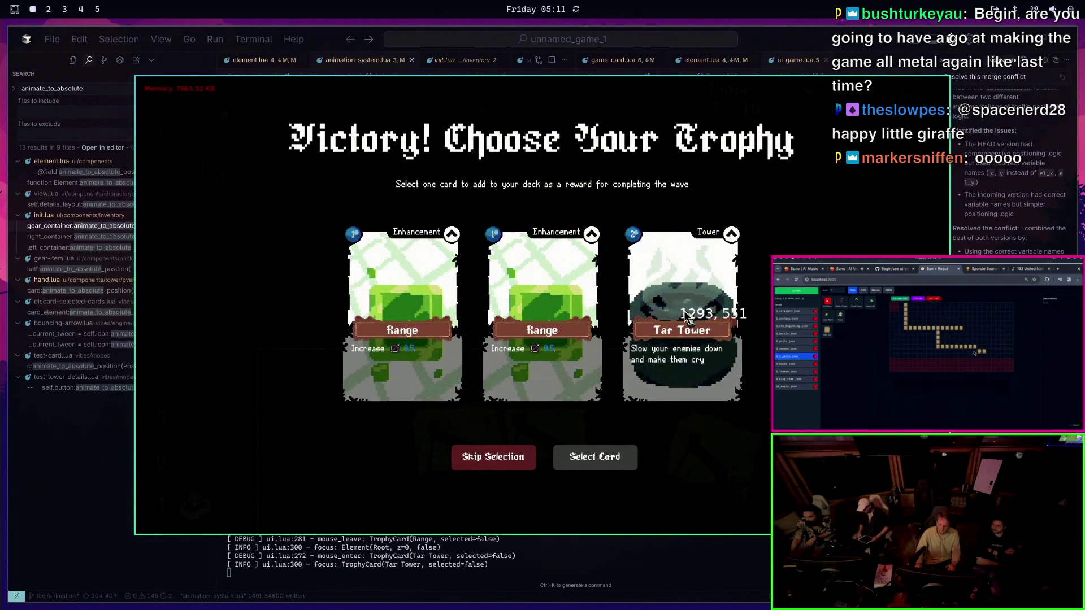
{"action": "left_click", "coordinate": [681, 317]}
{"action": "left_click", "coordinate": [595, 457]}
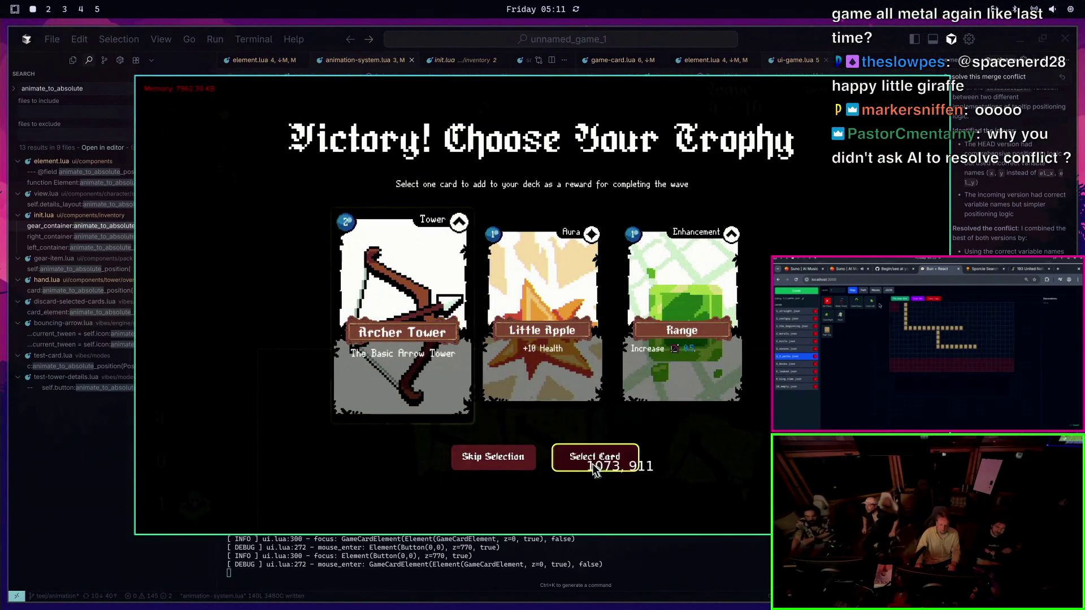
{"action": "left_click", "coordinate": [599, 459]}
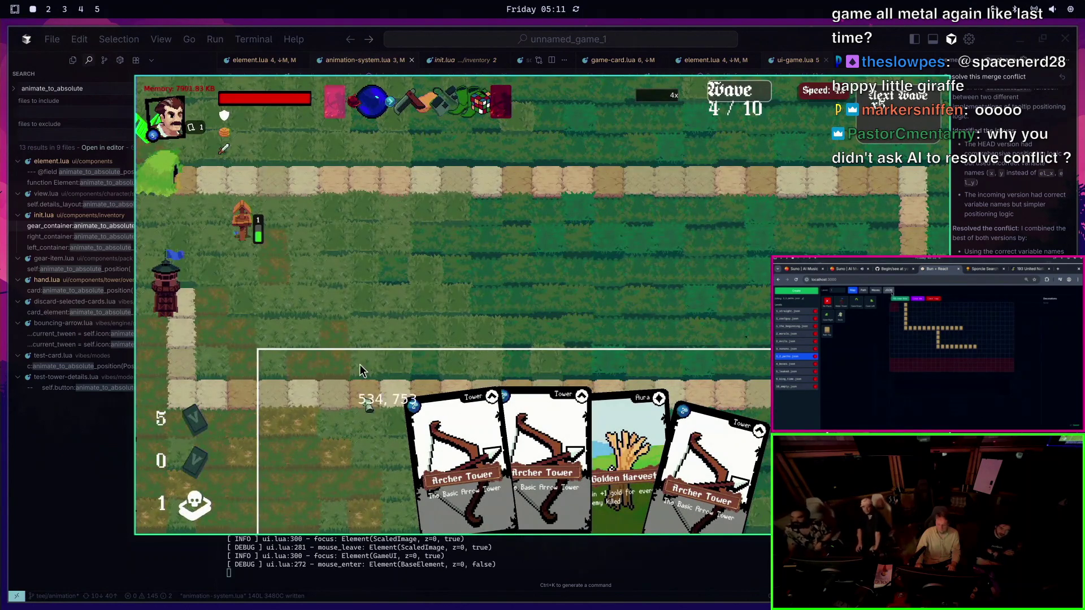
{"action": "mouse_move", "coordinate": [457, 470]}
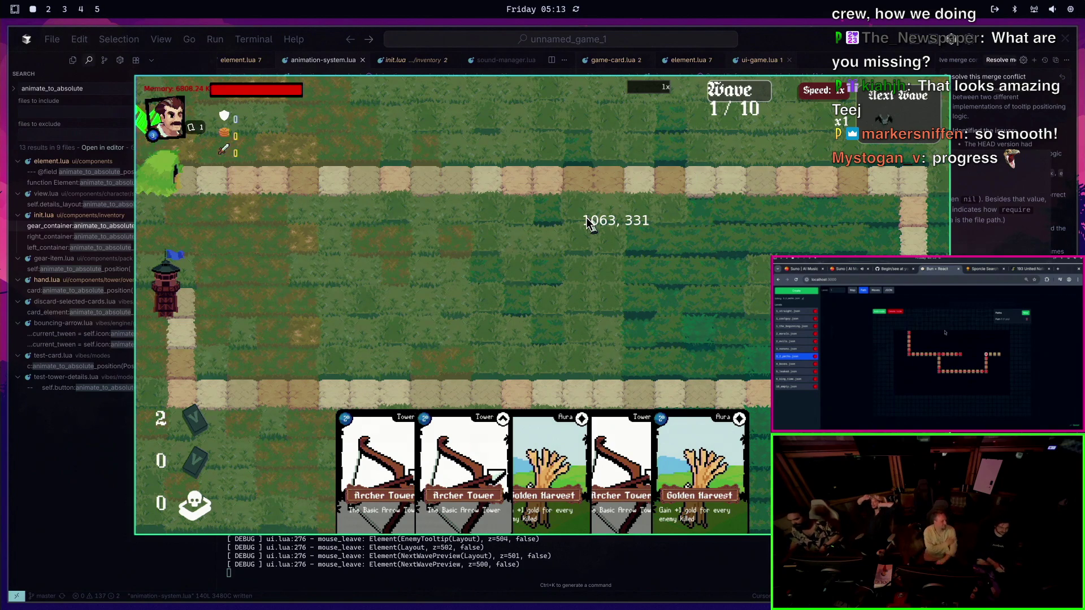
{"action": "key", "text": "Escape"}
Run git checkout - to return to teej/animation, then launch love . --test-game
{"action": "type", "text": "git checkoiut -"}
{"action": "key", "text": "Return"}
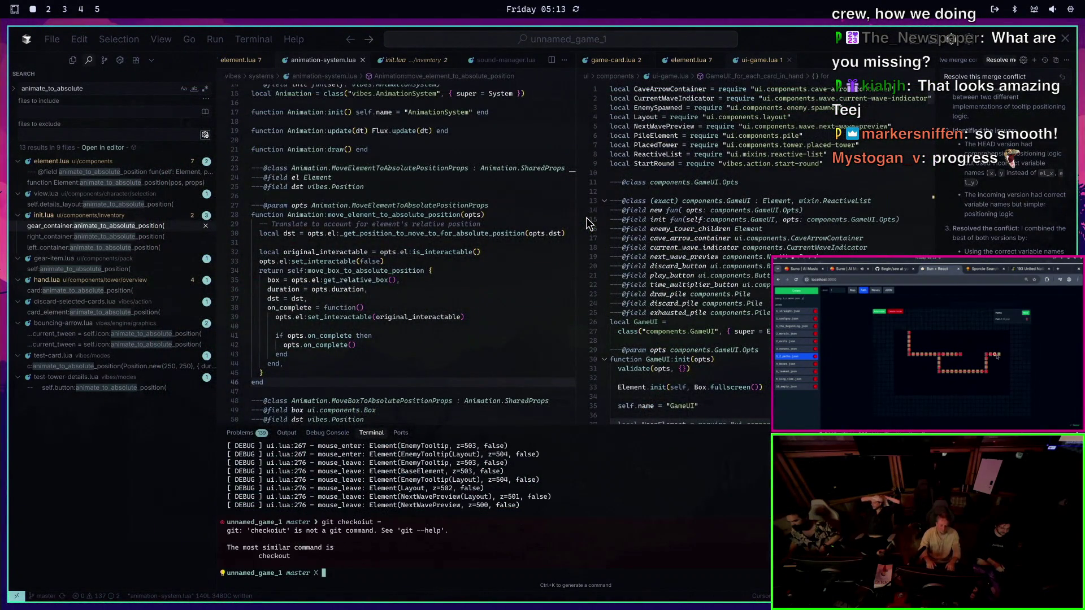
{"action": "type", "text": "koiut -"}
{"action": "key", "text": "Return"}
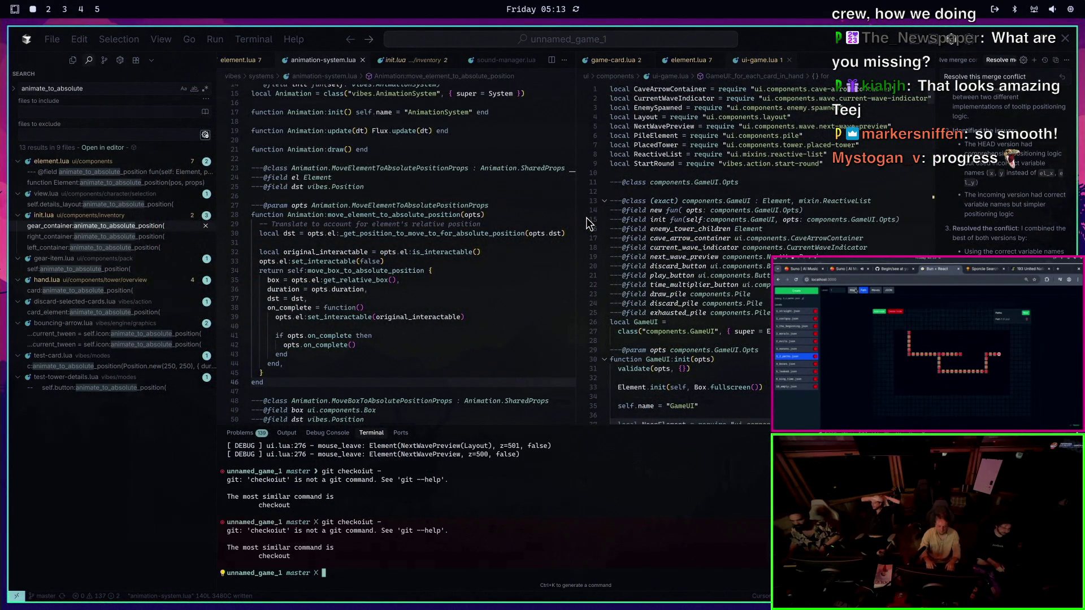
{"action": "key", "text": "BackSpace"}
{"action": "key", "text": "BackSpace"}
{"action": "key", "text": "BackSpace"}
{"action": "type", "text": "out -"}
{"action": "key", "text": "Return"}
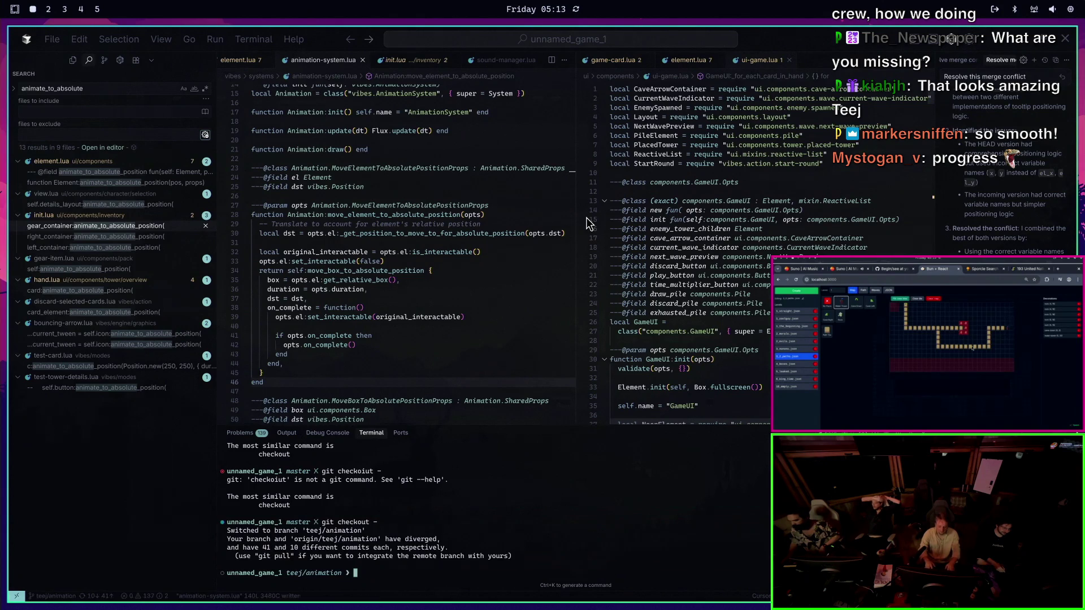
{"action": "type", "text": "love . --test-ga"}
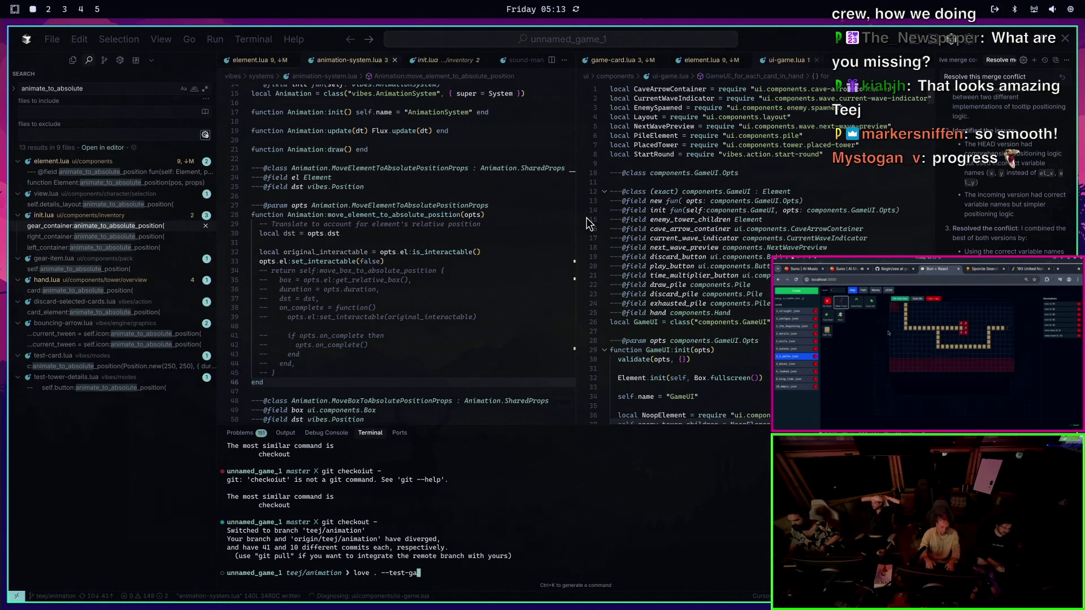
{"action": "type", "text": "me"}
{"action": "key", "text": "Return"}
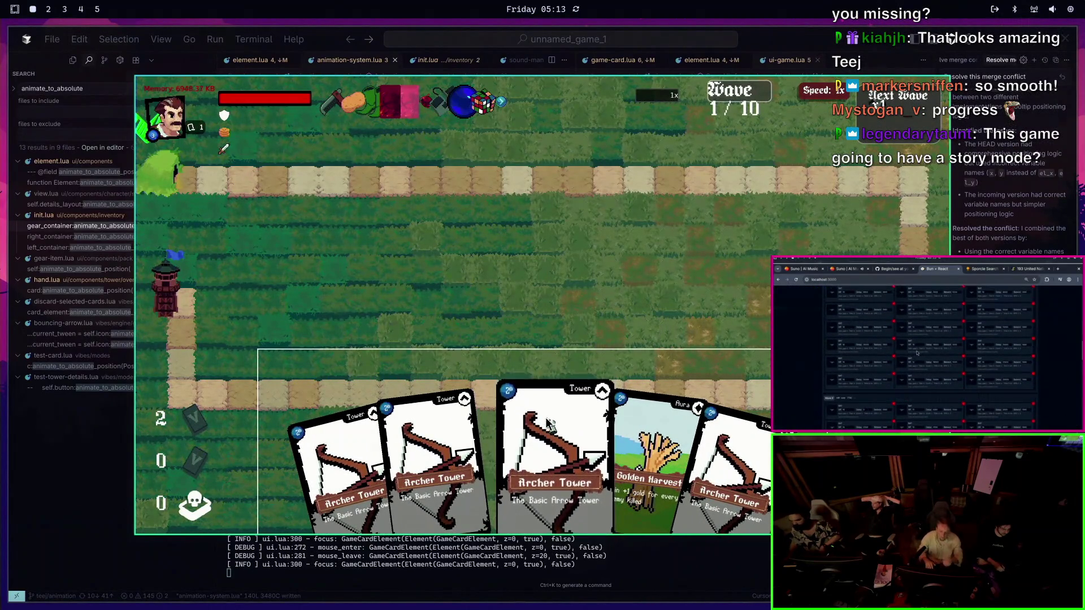
Close the game, look through base-card.lua, then switch to element.lua
{"action": "key", "text": "Escape"}
{"action": "key", "text": "ctrl+p"}
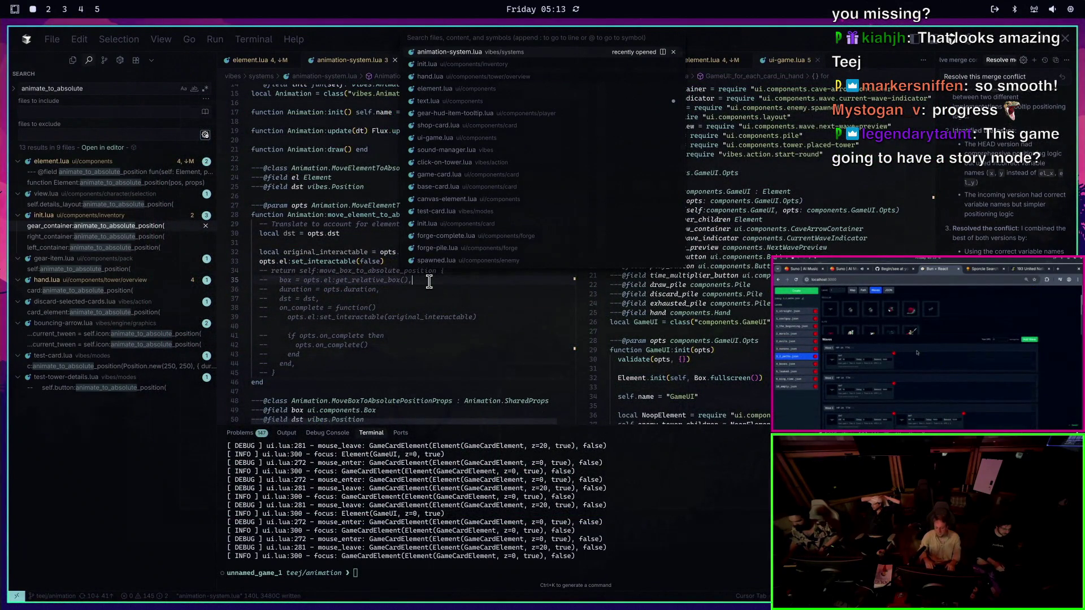
{"action": "type", "text": "basec"}
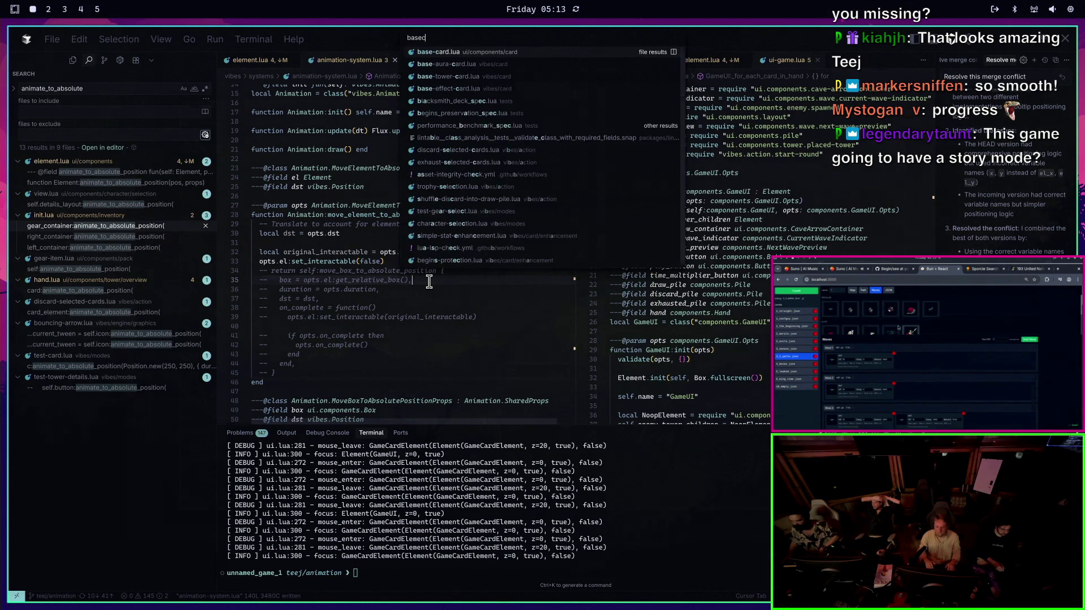
{"action": "key", "text": "Return"}
{"action": "type", "text": "used"}
{"action": "key", "text": "Return"}
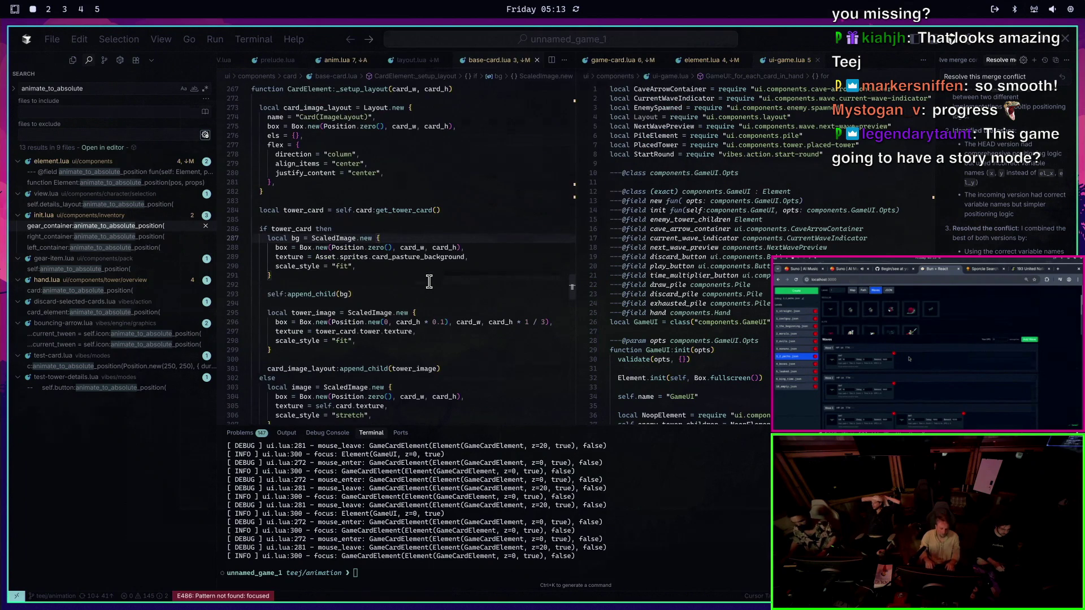
{"action": "key", "text": "ctrl+p"}
{"action": "key", "text": "Return"}
Change the focused rate on line 199 of element.lua from 4.0 to 1.0 and save
{"action": "type", "text": "/focused"}
{"action": "key", "text": "Return"}
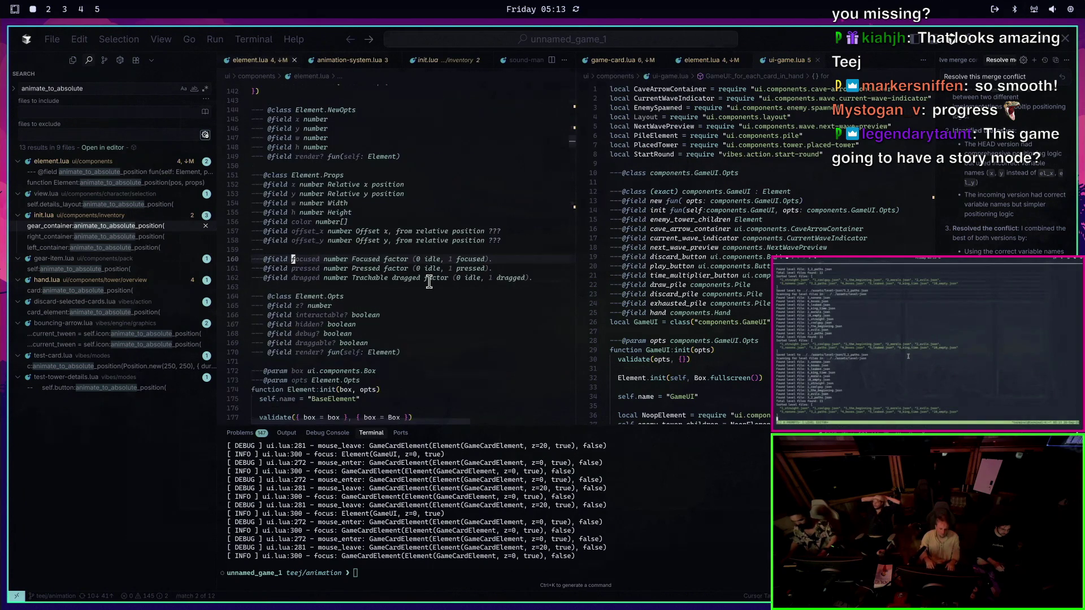
{"action": "key", "text": "n"}
{"action": "key", "text": "n"}
{"action": "key", "text": "n"}
{"action": "key", "text": "6"}
{"action": "key", "text": "k"}
{"action": "key", "text": "j"}
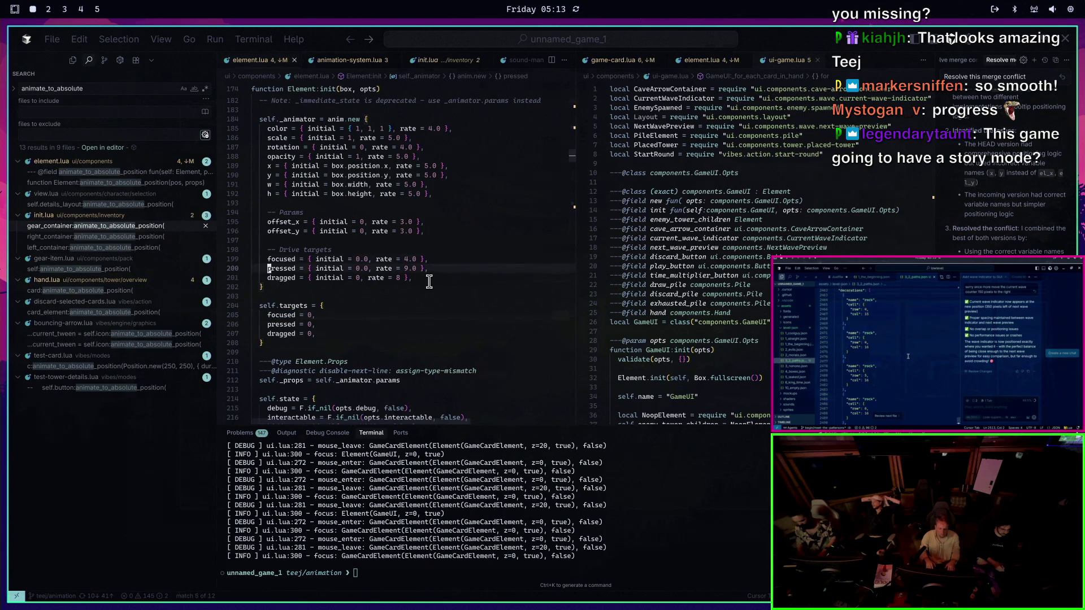
{"action": "key", "text": "k"}
{"action": "key", "text": "dollar"}
{"action": "key", "text": "j"}
{"action": "key", "text": "Escape"}
{"action": "type", "text": "k"}
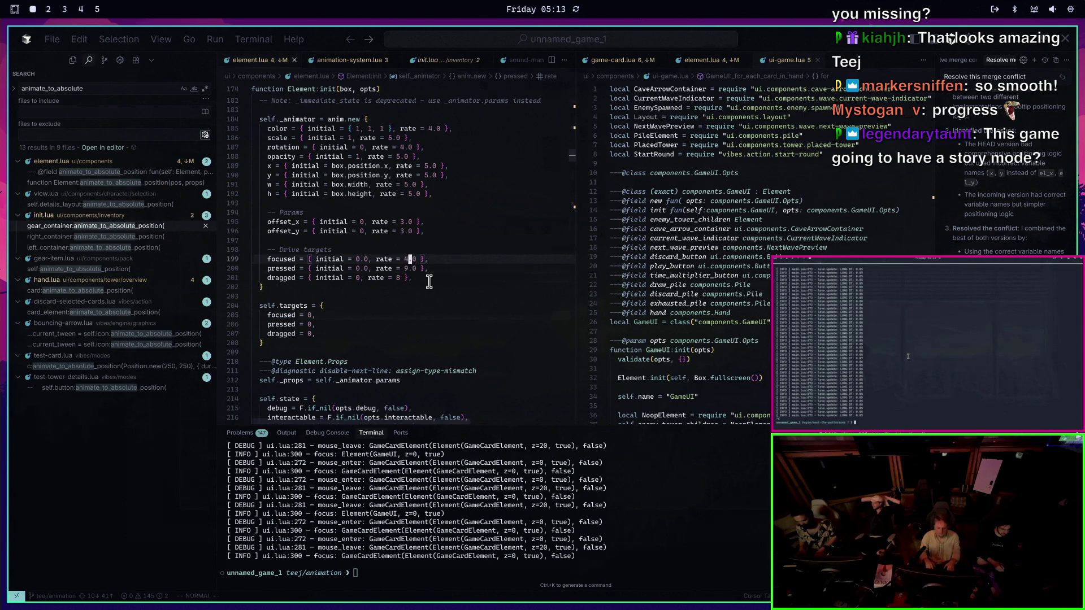
{"action": "type", "text": "r1:w"}
{"action": "key", "text": "Return"}
Relaunch the game with love . --test-game from the terminal
{"action": "key", "text": "ctrl+grave"}
{"action": "key", "text": "Up"}
{"action": "key", "text": "Return"}
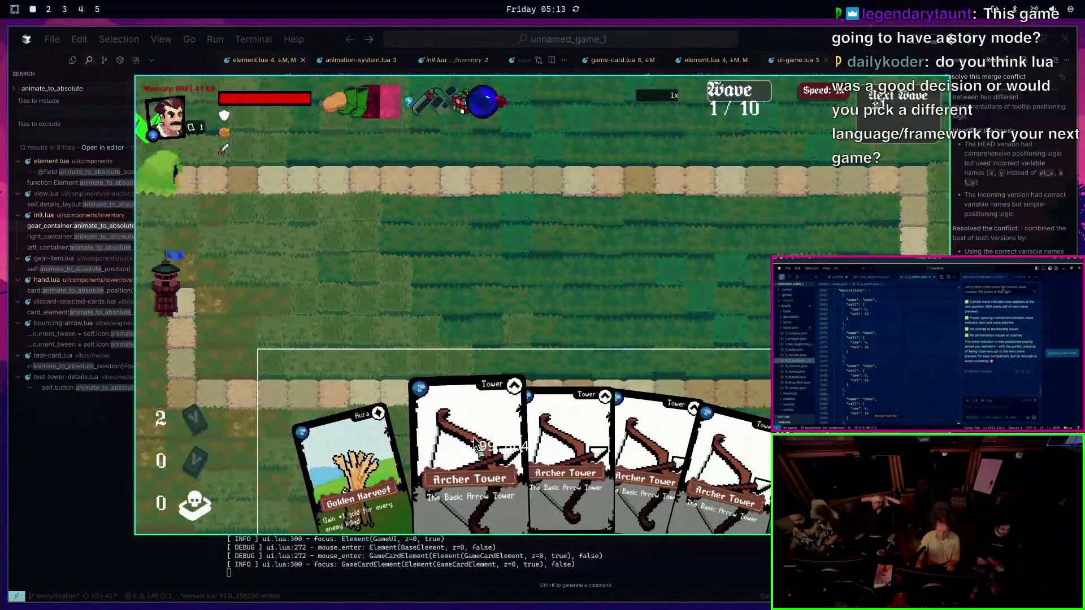
Drag Archer Tower cards onto the map, then quit the game
{"action": "mouse_move", "coordinate": [483, 291]}
{"action": "left_mouse_down"}
{"action": "mouse_move", "coordinate": [541, 373]}
{"action": "mouse_move", "coordinate": [471, 277]}
{"action": "mouse_move", "coordinate": [221, 216]}
{"action": "mouse_move", "coordinate": [257, 272]}
{"action": "left_mouse_up"}
{"action": "mouse_move", "coordinate": [497, 446]}
{"action": "left_mouse_down"}
{"action": "mouse_move", "coordinate": [471, 268]}
{"action": "mouse_move", "coordinate": [500, 279]}
{"action": "left_mouse_up"}
{"action": "key", "text": "Escape"}
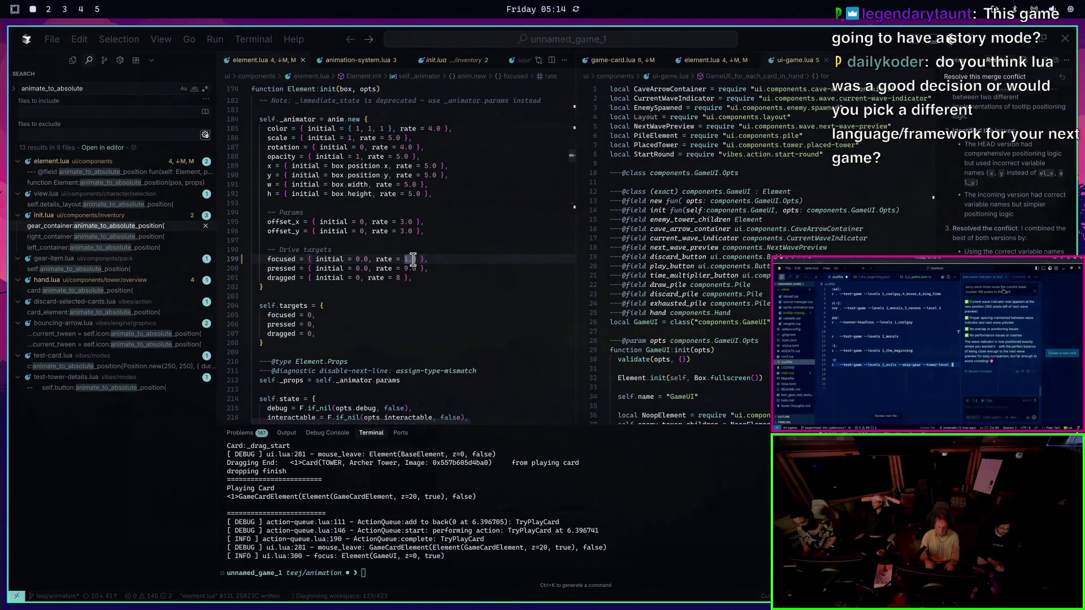
Set the focused rate to 3.0, save, and retest the game
{"action": "key", "text": "r"}
{"action": "key", "text": "3"}
{"action": "key", "text": "Up"}
{"action": "key", "text": "Return"}
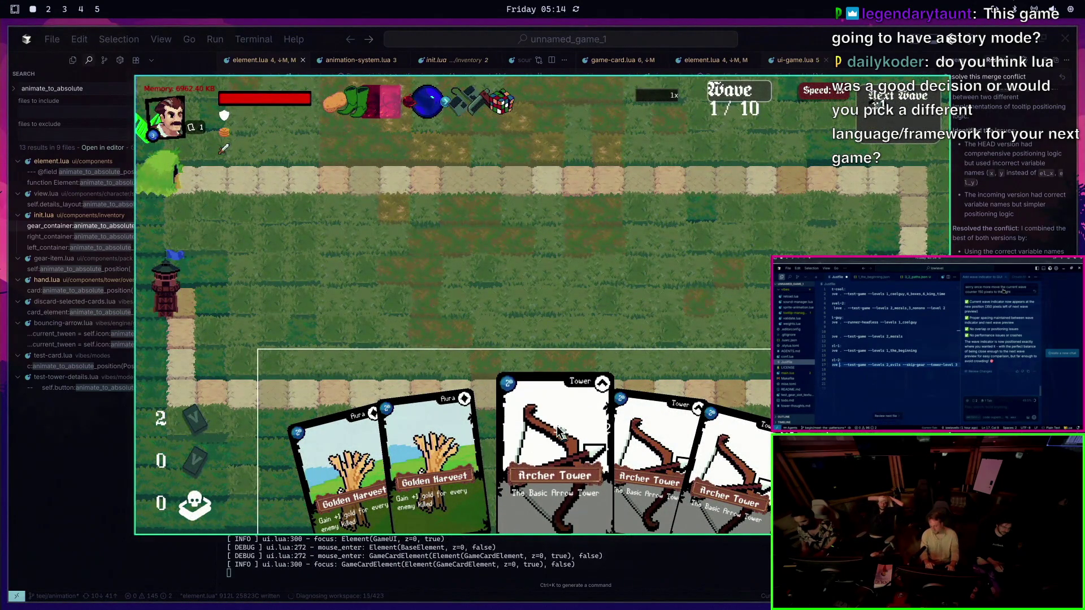
{"action": "key", "text": "Escape"}
Open game-card.lua via the quick file finder
{"action": "key", "text": "ctrl+p"}
{"action": "type", "text": "game-card"}
{"action": "key", "text": "Return"}
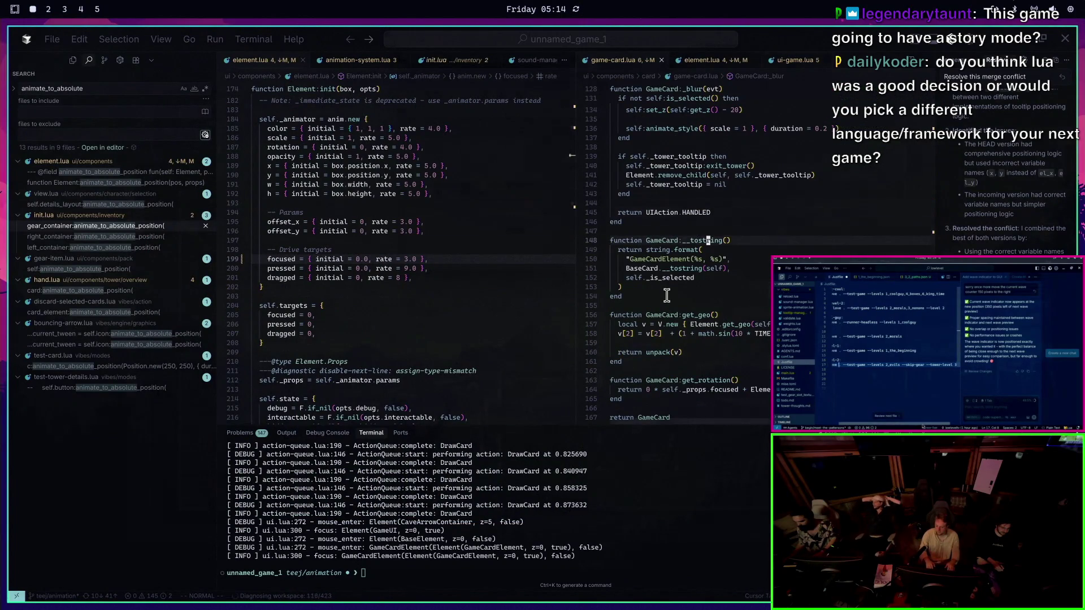
{"action": "key", "text": "1"}
{"action": "key", "text": "0"}
{"action": "key", "text": "j"}
{"action": "key", "text": "f"}
{"action": "key", "text": "asterisk"}
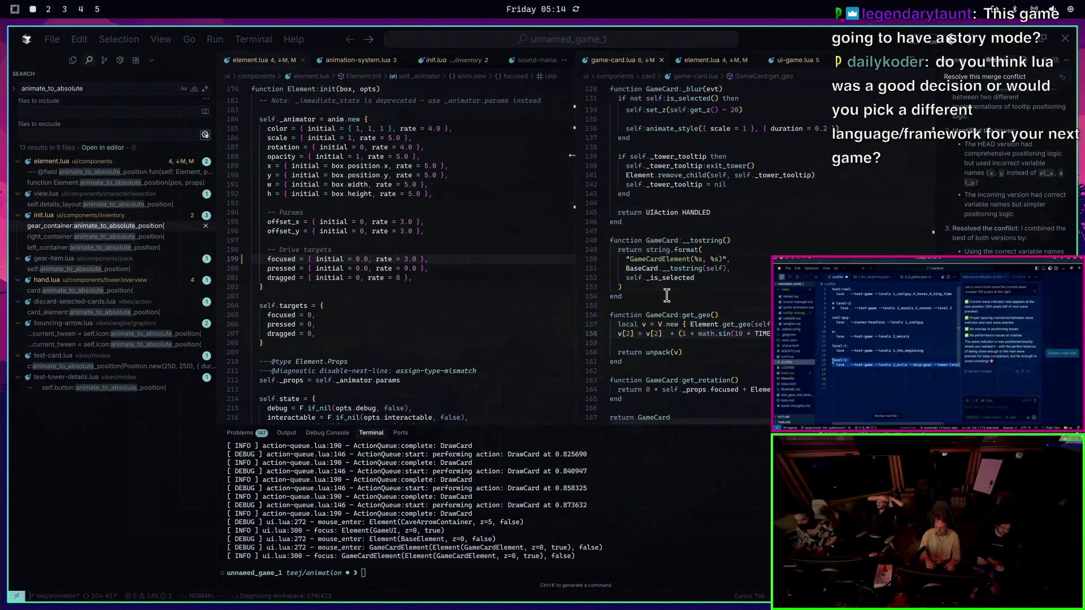
{"action": "key", "text": "shift+b"}
{"action": "key", "text": "shift+b"}
{"action": "key", "text": "shift+b"}
{"action": "key", "text": "k"}
{"action": "key", "text": "b"}
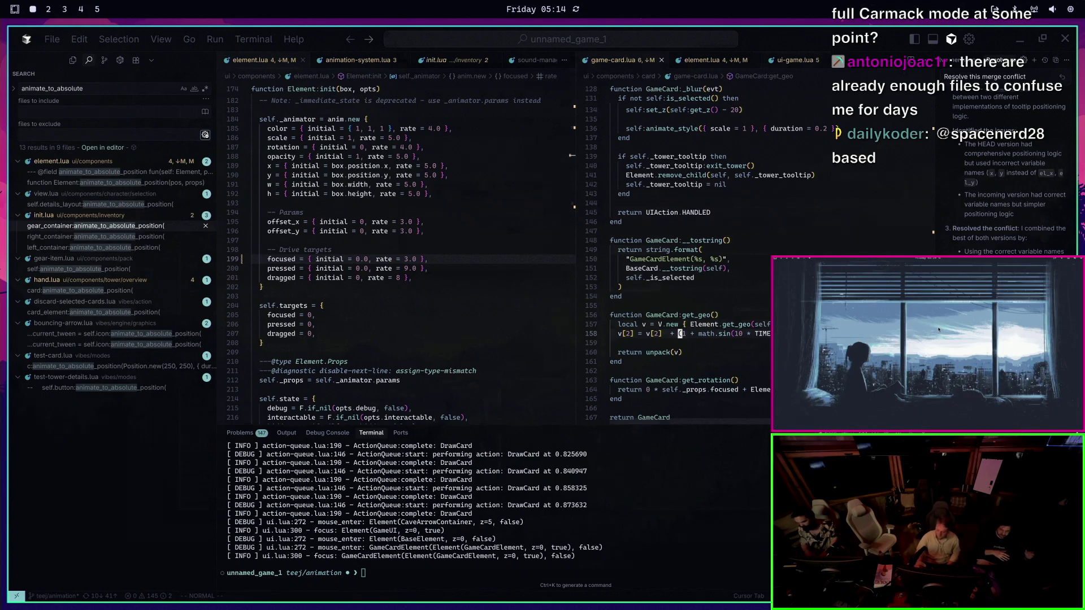
{"action": "left_click", "coordinate": [745, 325]}
Add a local y_focused_offset line based on self._props.focused above the v[2] line
{"action": "key", "text": "j"}
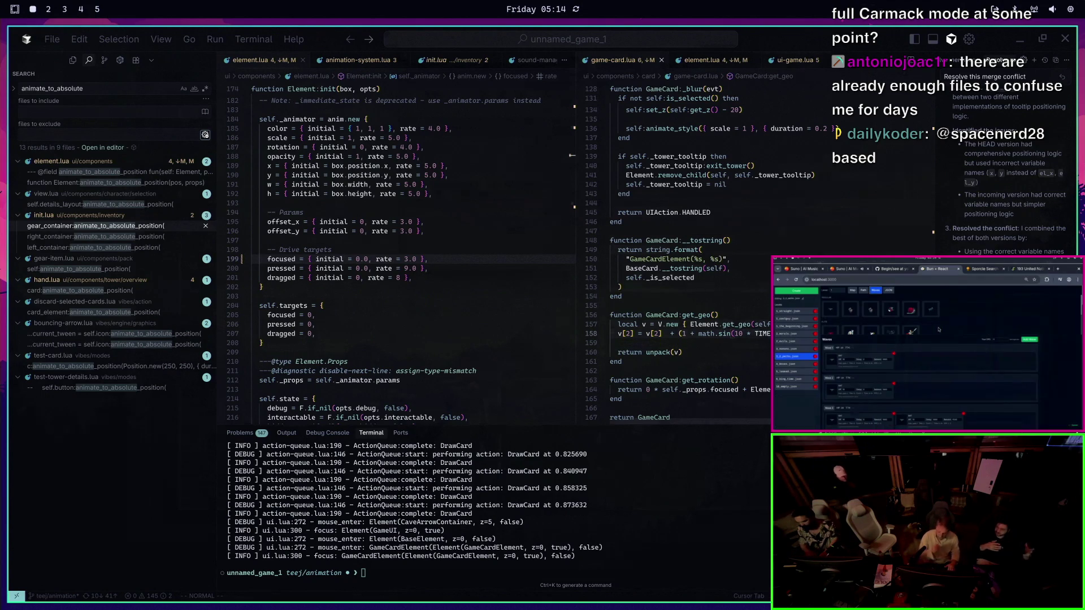
{"action": "key", "text": "shift+o"}
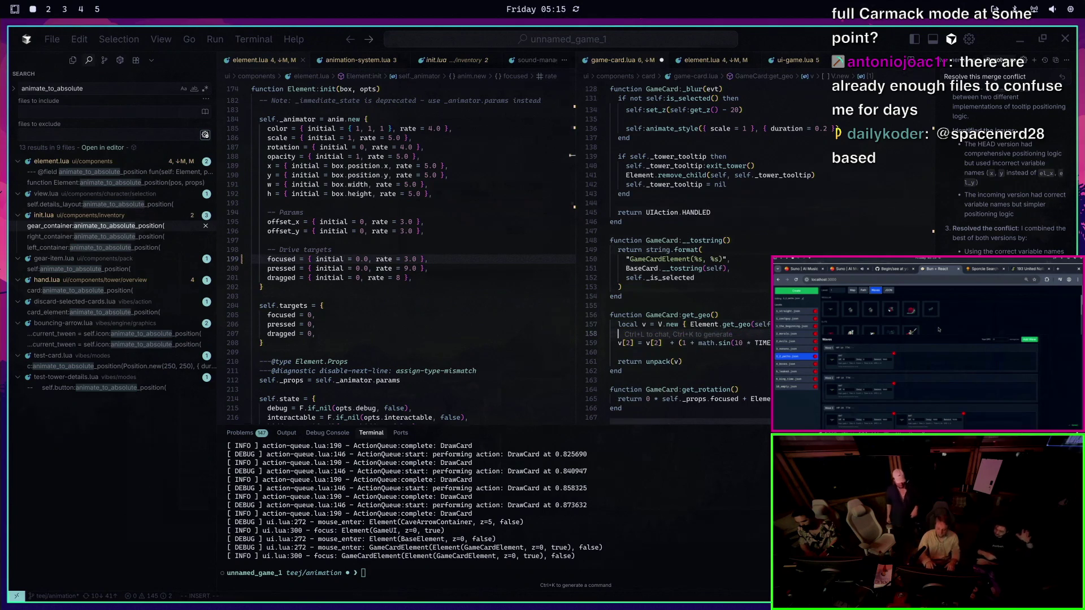
{"action": "type", "text": "error \"yaya\""}
{"action": "key", "text": "Return"}
{"action": "key", "text": "Return"}
{"action": "key", "text": "shift+o"}
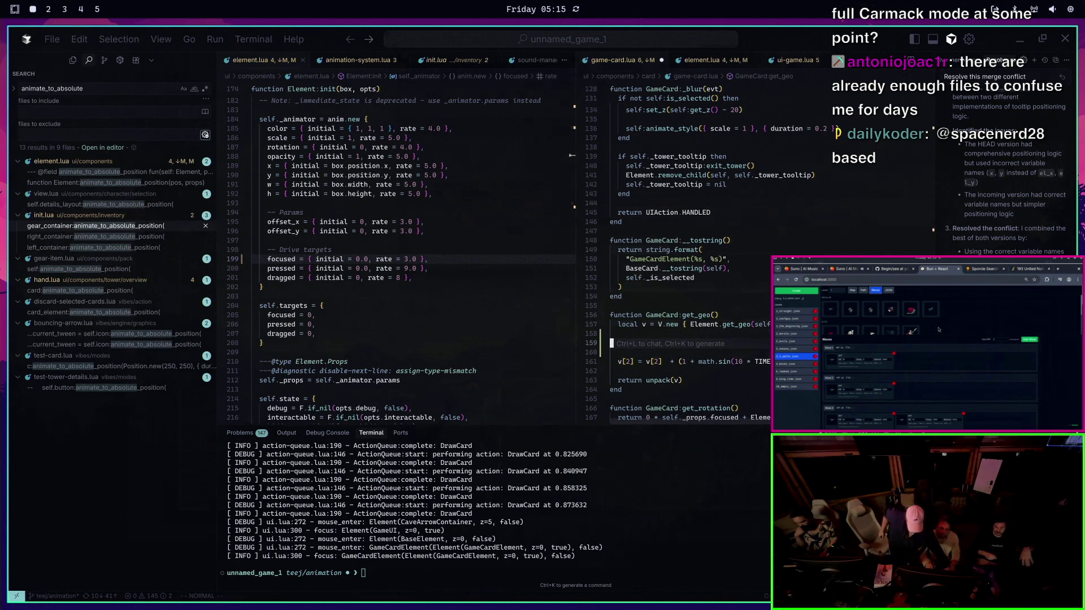
{"action": "type", "text": "local"}
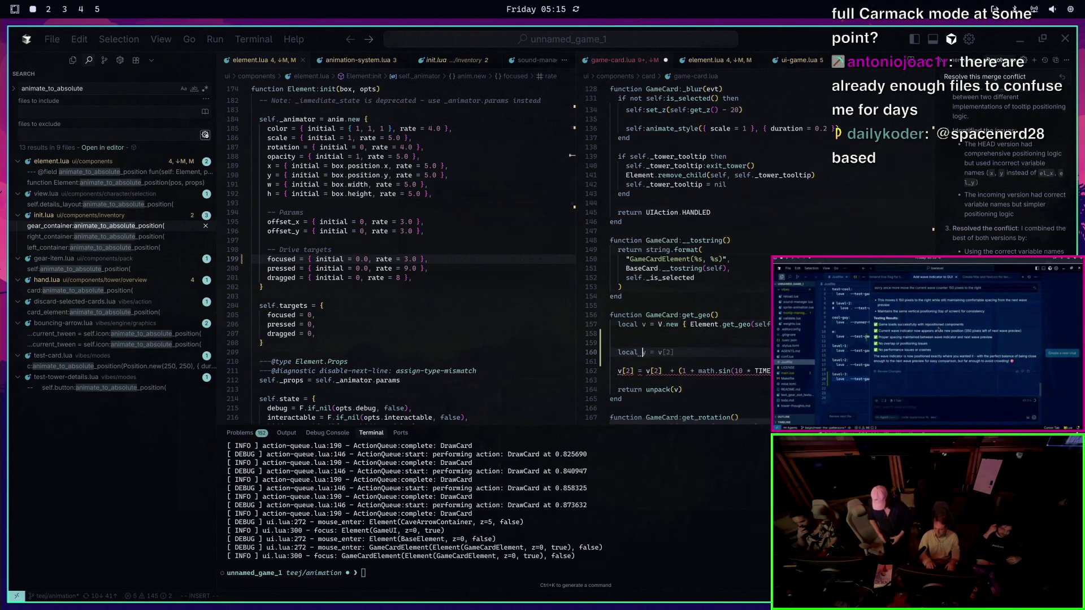
{"action": "type", "text": " y_focused_offset ="}
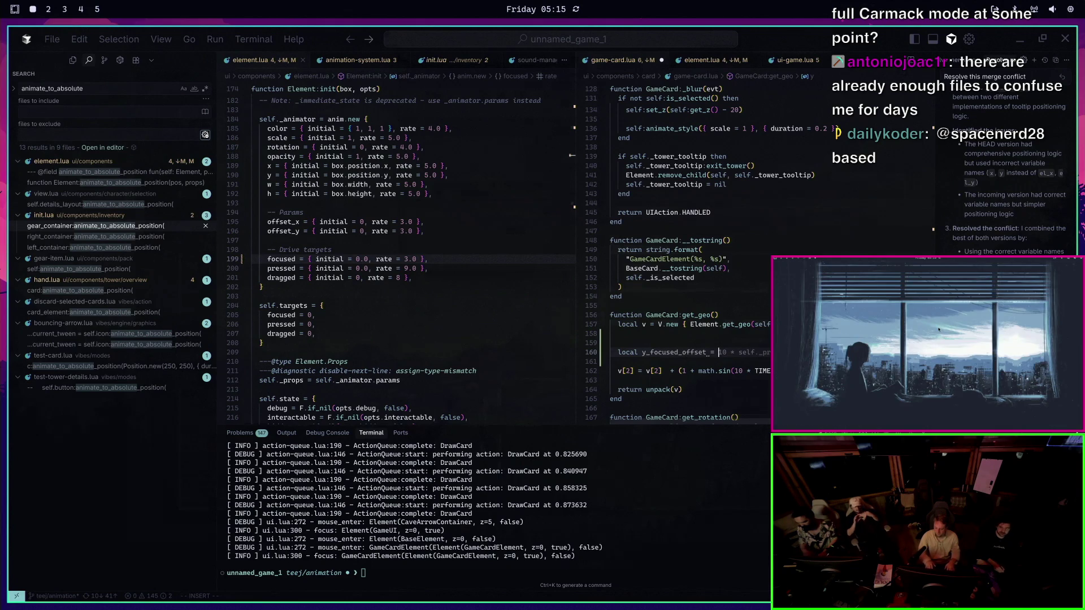
{"action": "key", "text": "Tab"}
{"action": "key", "text": "Escape"}
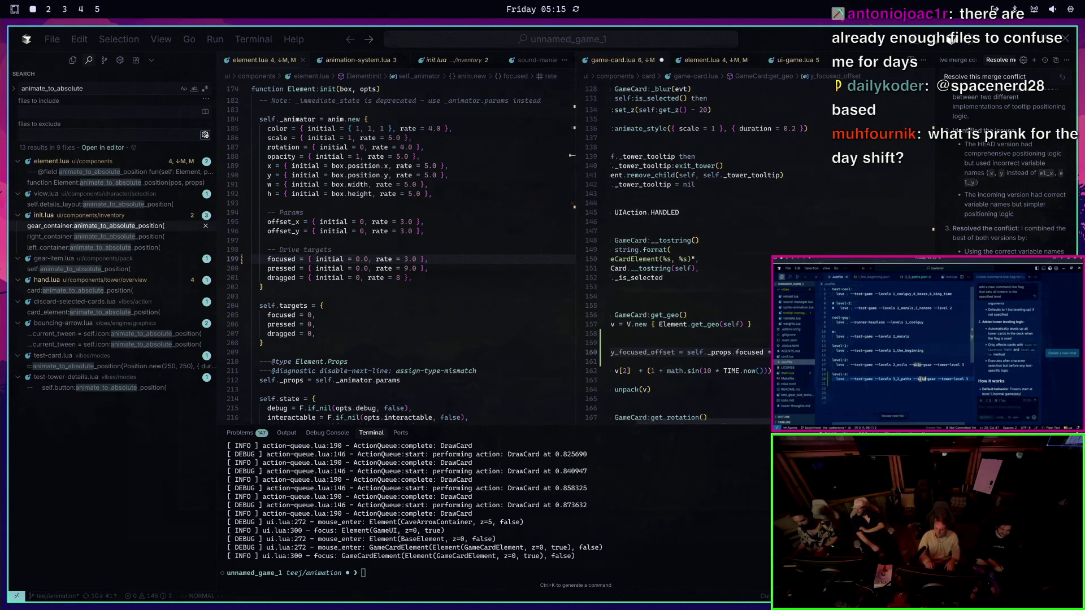
Replace the sine bob in v[2] with y_focused_offset and save to relaunch the game
{"action": "key", "text": "Escape"}
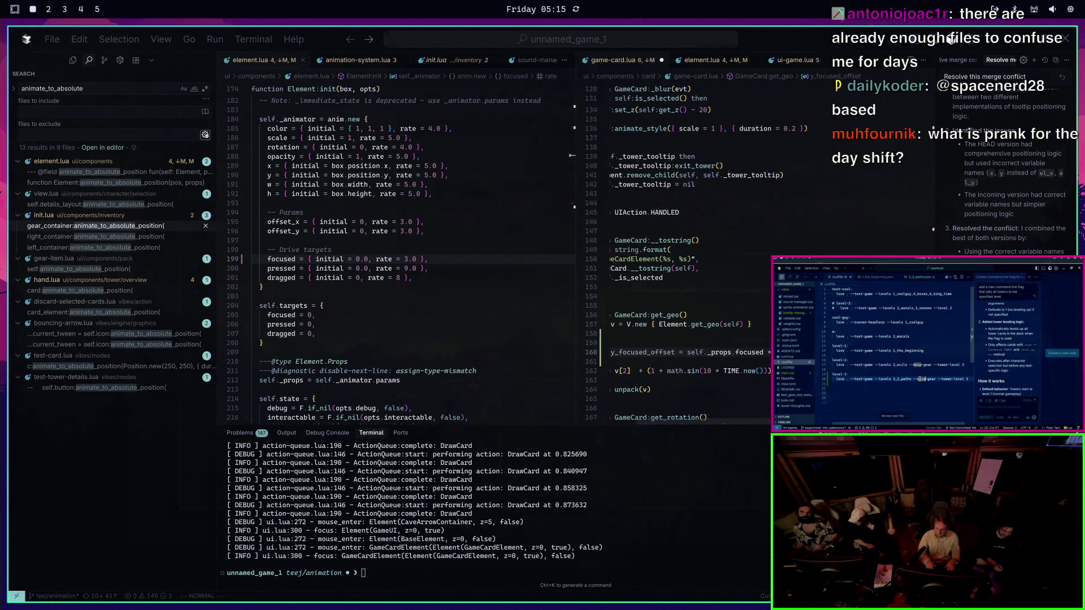
{"action": "key", "text": "0"}
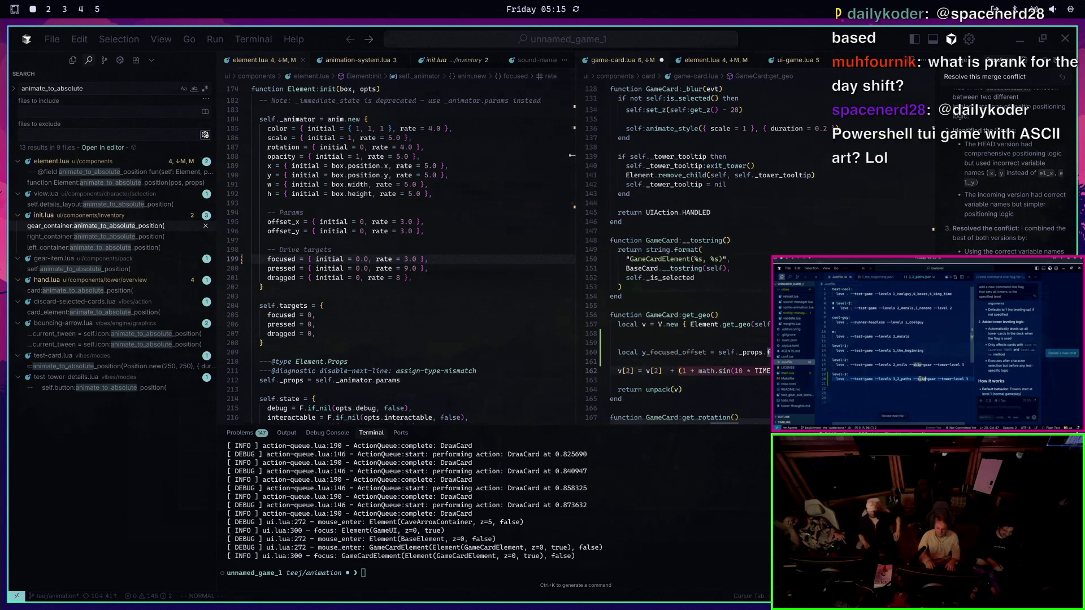
{"action": "key", "text": "Tab"}
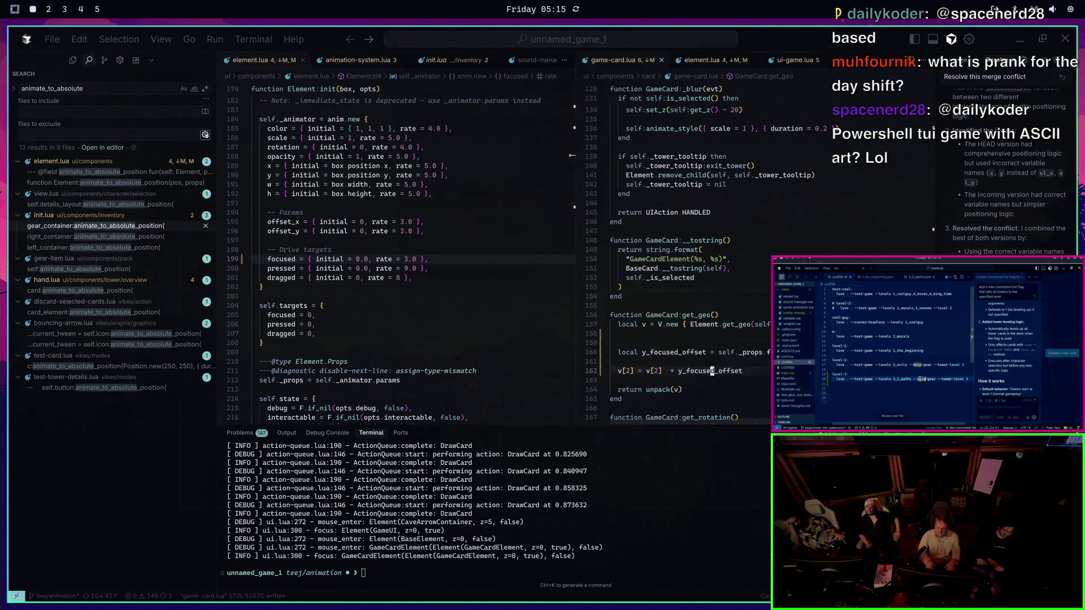
{"action": "key", "text": "j"}
{"action": "key", "text": "ctrl+s"}
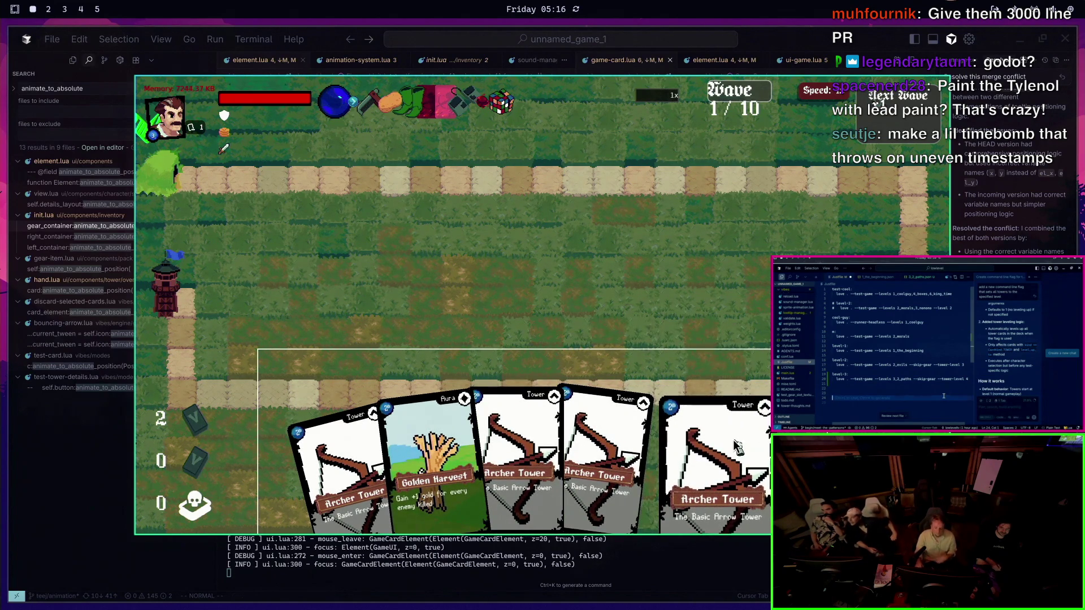
Quit the game and relaunch it with love . --test-game from the recalled command
{"action": "key", "text": "Escape"}
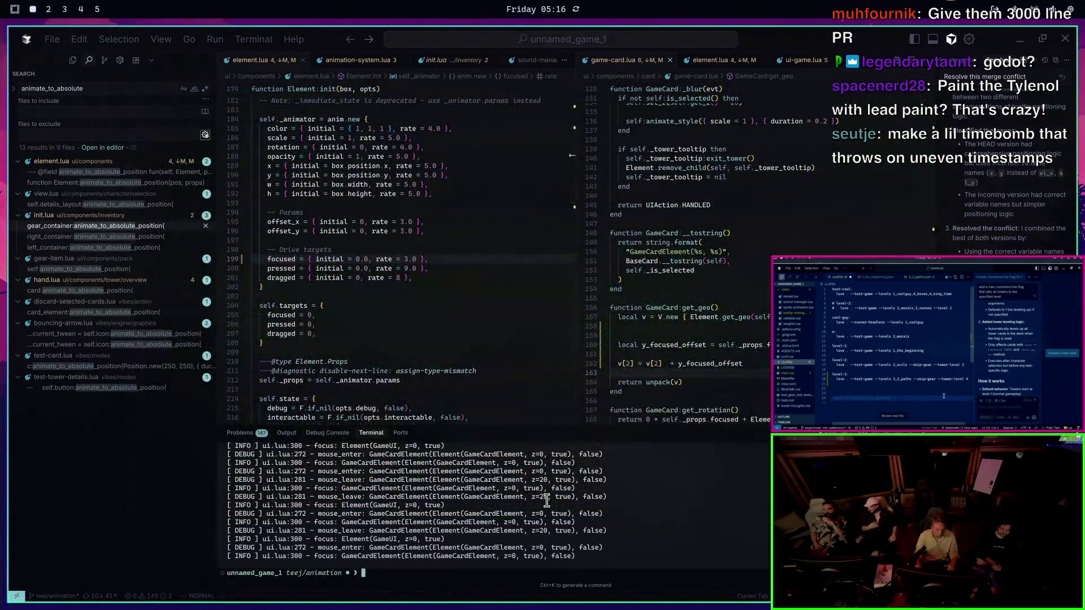
{"action": "left_click", "coordinate": [399, 297]}
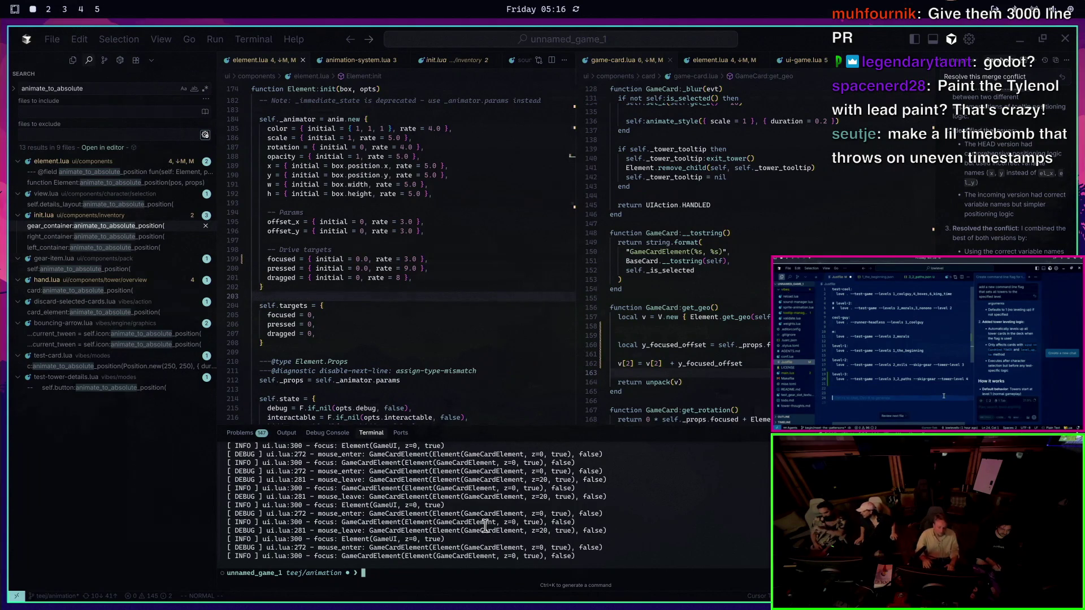
{"action": "key", "text": "Up"}
{"action": "key", "text": "Return"}
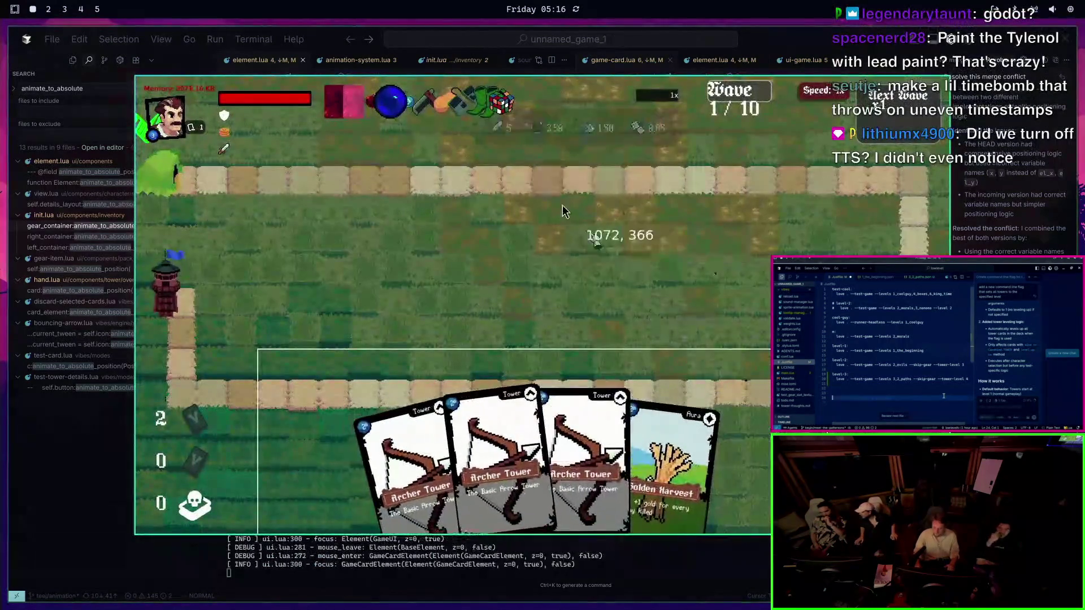
Place an Archer Tower on the path, run the wave at speed, pick a trophy, and place another tower
{"action": "key", "text": "1"}
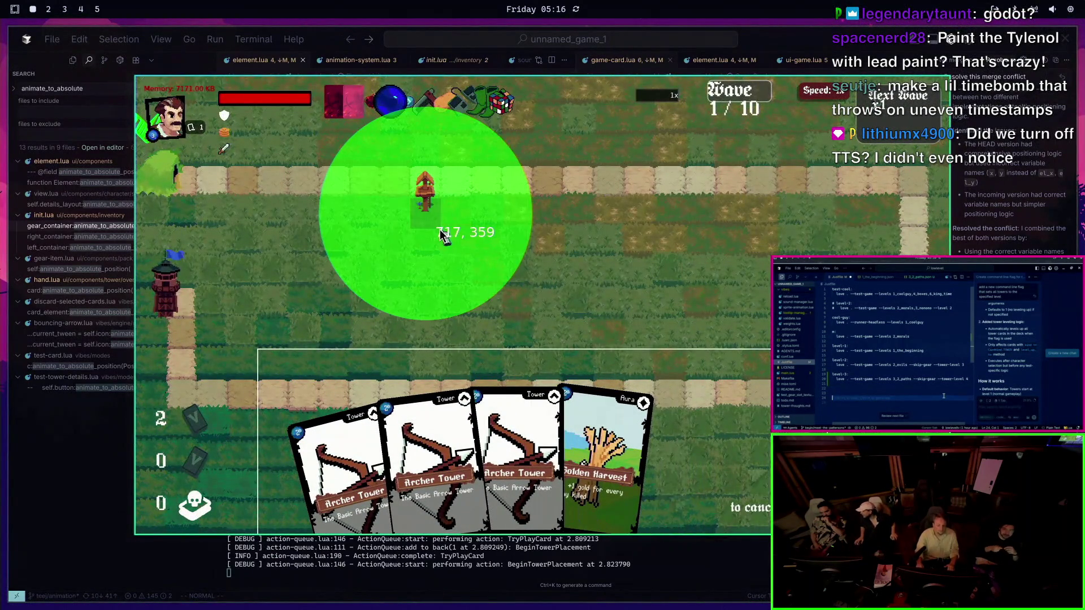
{"action": "left_click", "coordinate": [444, 236]}
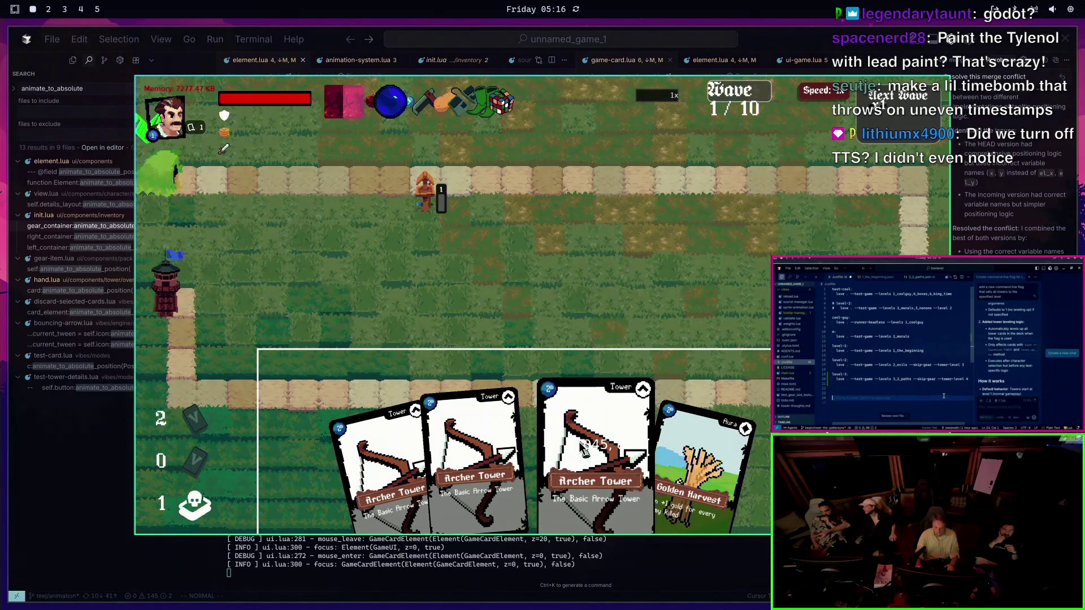
{"action": "left_click", "coordinate": [899, 99]}
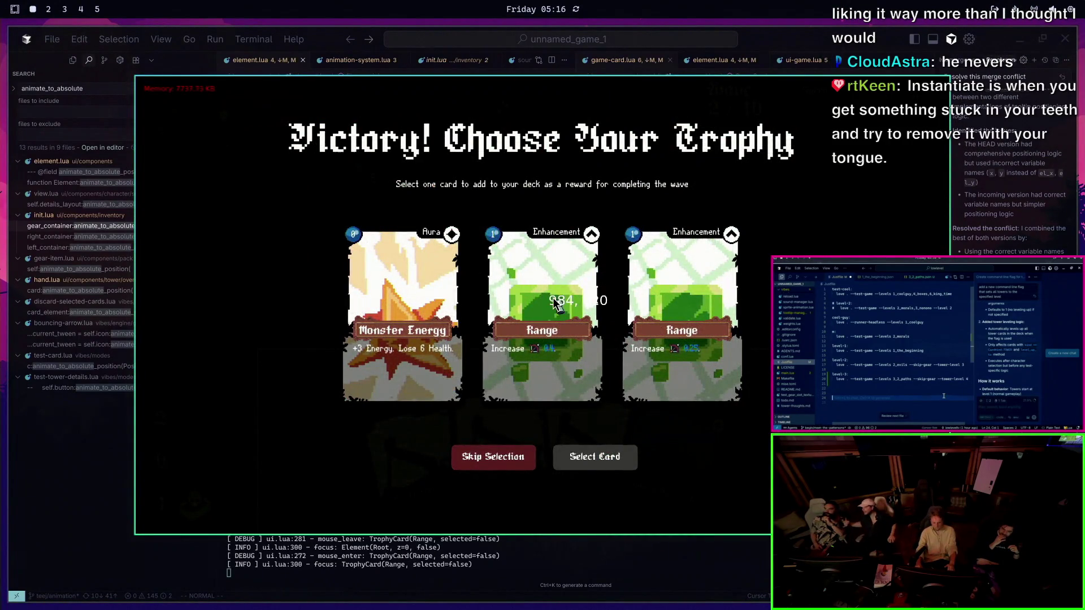
{"action": "left_click", "coordinate": [551, 305]}
{"action": "left_click", "coordinate": [595, 452]}
{"action": "mouse_move", "coordinate": [561, 446]}
{"action": "left_mouse_down"}
{"action": "mouse_move", "coordinate": [564, 264]}
{"action": "mouse_move", "coordinate": [472, 211]}
{"action": "left_mouse_up"}
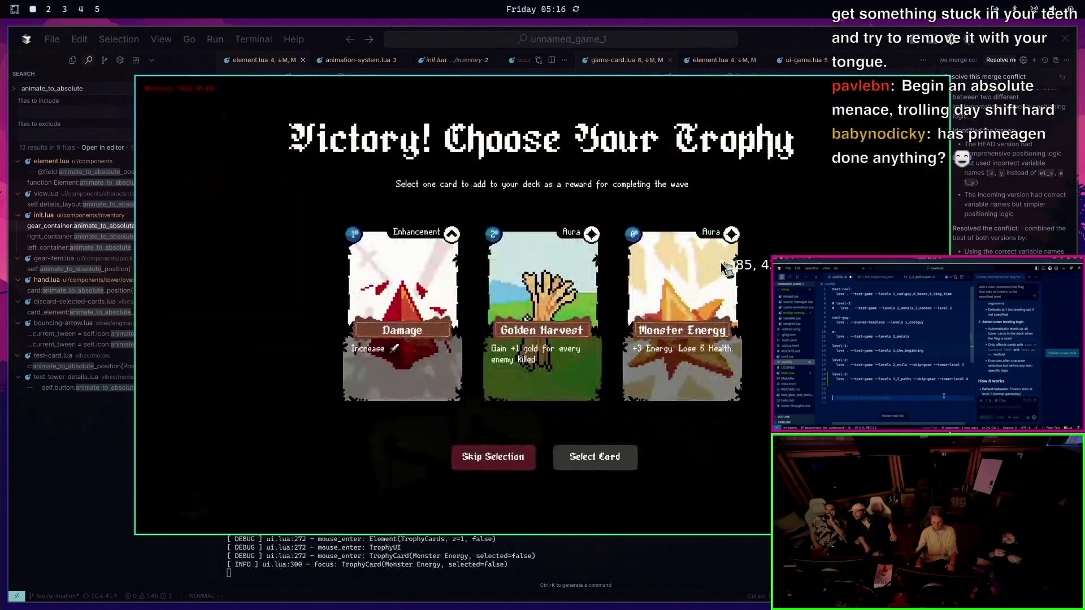
Take Golden Harvest as the trophy, place a third Archer Tower, and start the next round
{"action": "left_click", "coordinate": [528, 351]}
{"action": "left_click", "coordinate": [498, 457]}
{"action": "mouse_move", "coordinate": [472, 452]}
{"action": "left_mouse_down"}
{"action": "mouse_move", "coordinate": [559, 208]}
{"action": "mouse_move", "coordinate": [577, 204]}
{"action": "left_mouse_up"}
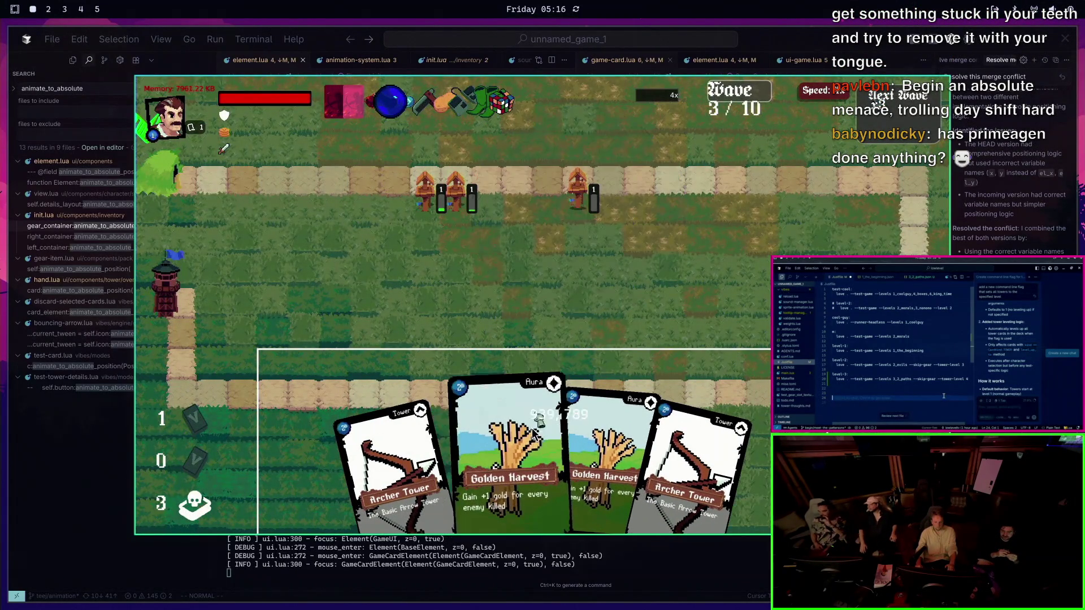
{"action": "left_click", "coordinate": [831, 483]}
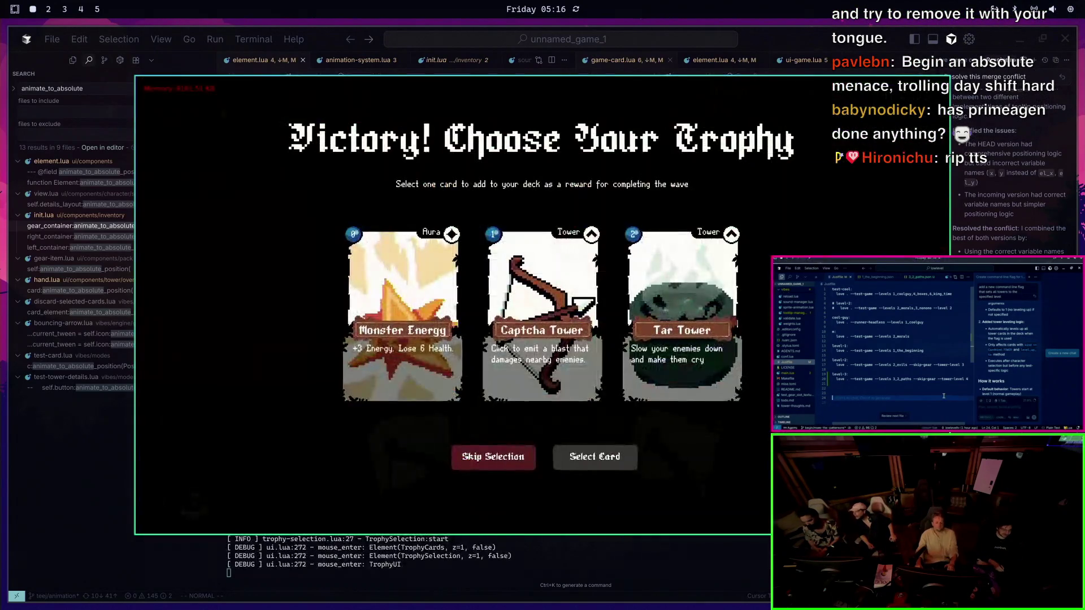
Skip the trophy choices, play both Golden Harvest cards, then quit the game
{"action": "left_click", "coordinate": [539, 401]}
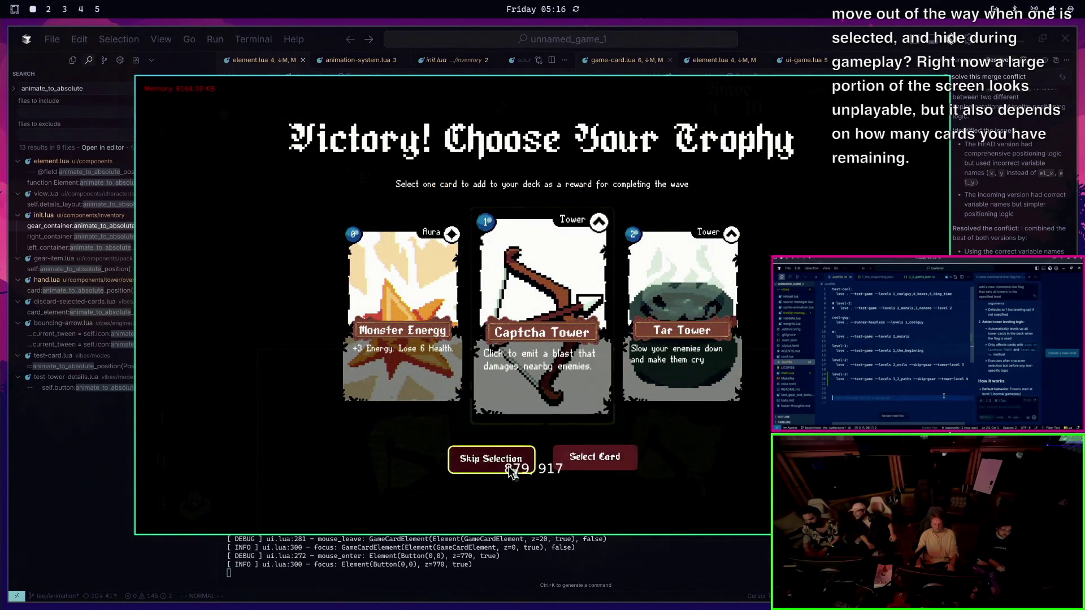
{"action": "left_click", "coordinate": [508, 466]}
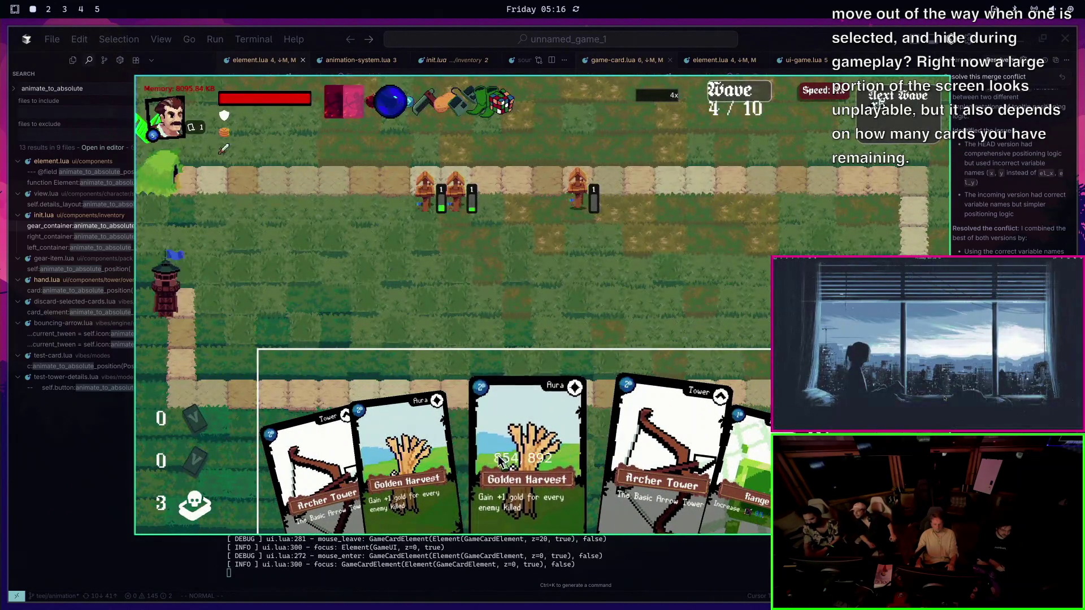
{"action": "left_click", "coordinate": [499, 461]}
{"action": "left_click", "coordinate": [486, 450]}
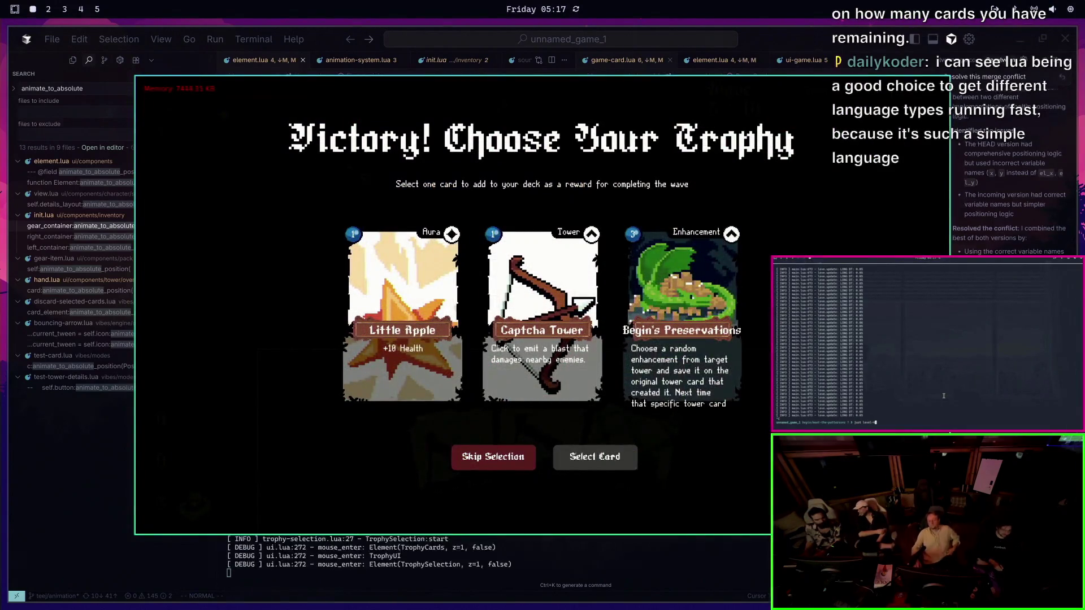
{"action": "left_click", "coordinate": [506, 457]}
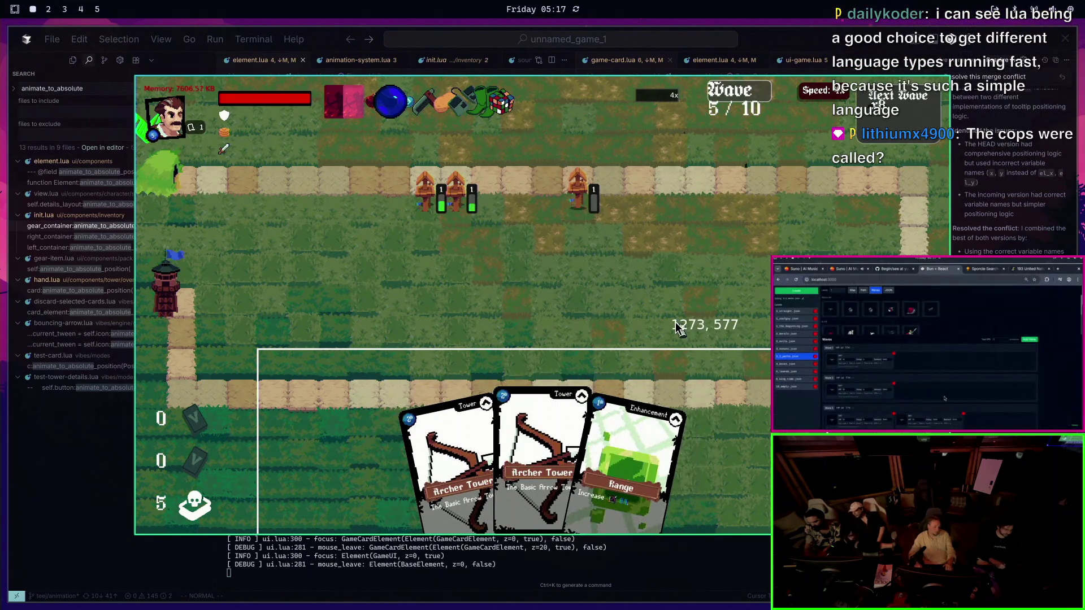
{"action": "key", "text": "Escape"}
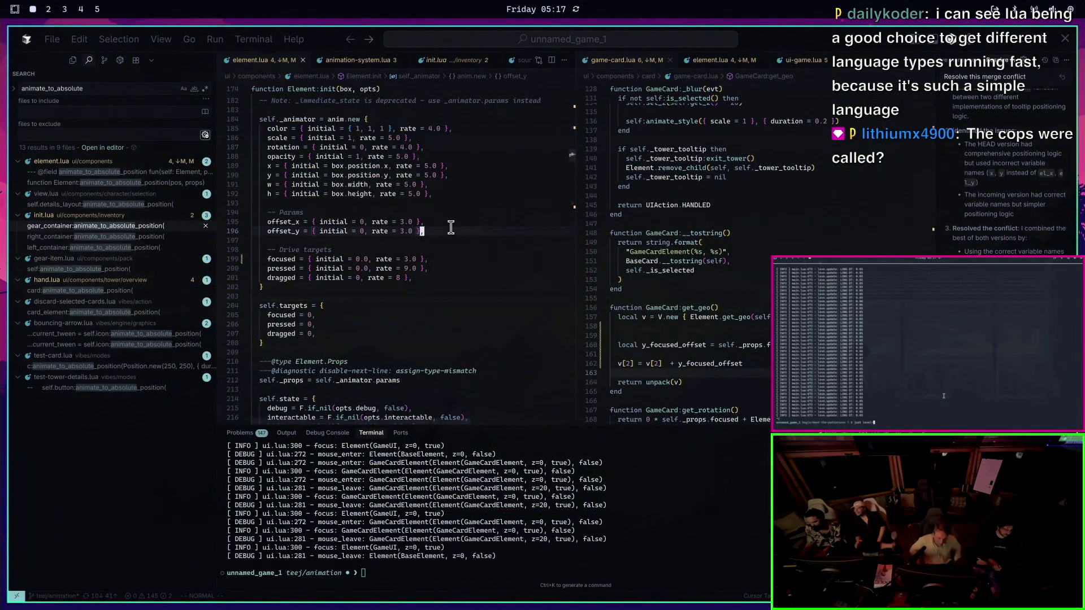
Rerun the recalled 'love . --test-game' command from the terminal
{"action": "key", "text": "Return"}
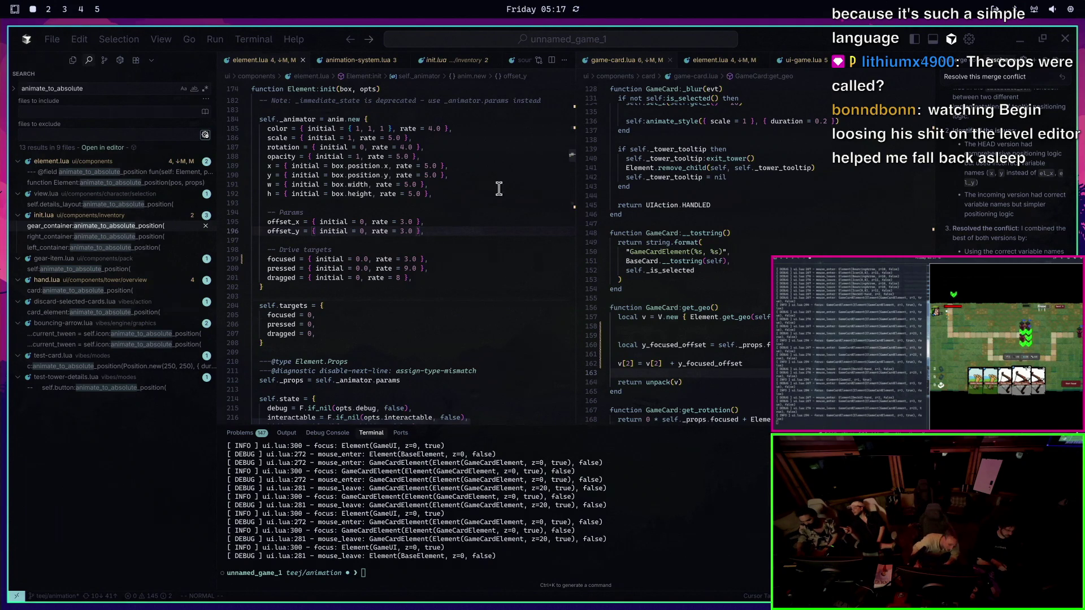
{"action": "left_click", "coordinate": [572, 477]}
{"action": "key", "text": "Up"}
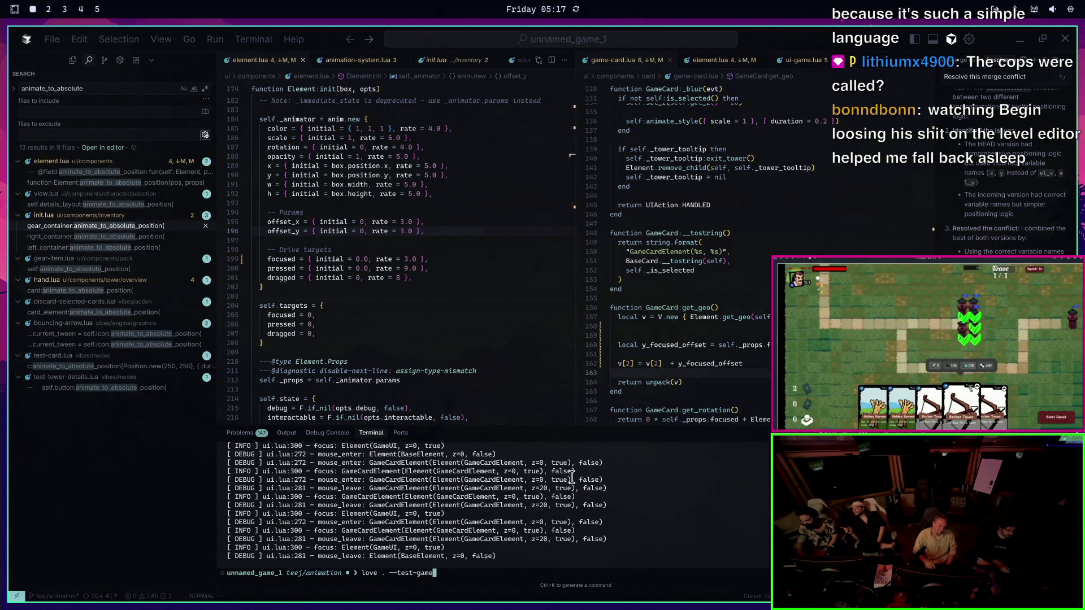
{"action": "key", "text": "Return"}
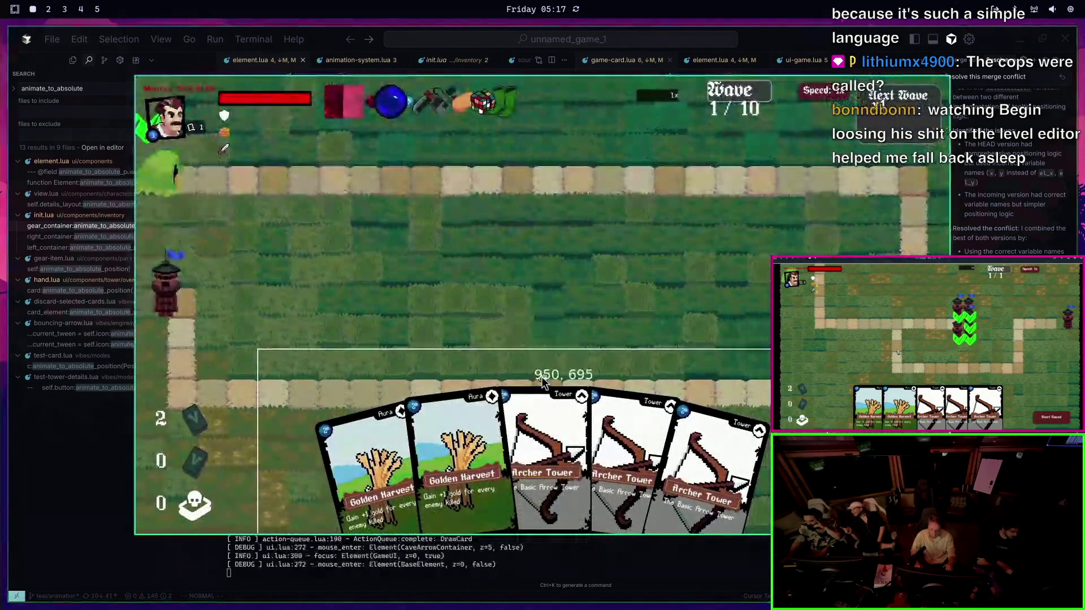
Drag an Archer Tower onto the map, try dragging Golden Harvest and other cards, then quit
{"action": "mouse_move", "coordinate": [542, 401]}
{"action": "left_mouse_down"}
{"action": "mouse_move", "coordinate": [331, 210]}
{"action": "mouse_move", "coordinate": [251, 250]}
{"action": "left_mouse_up"}
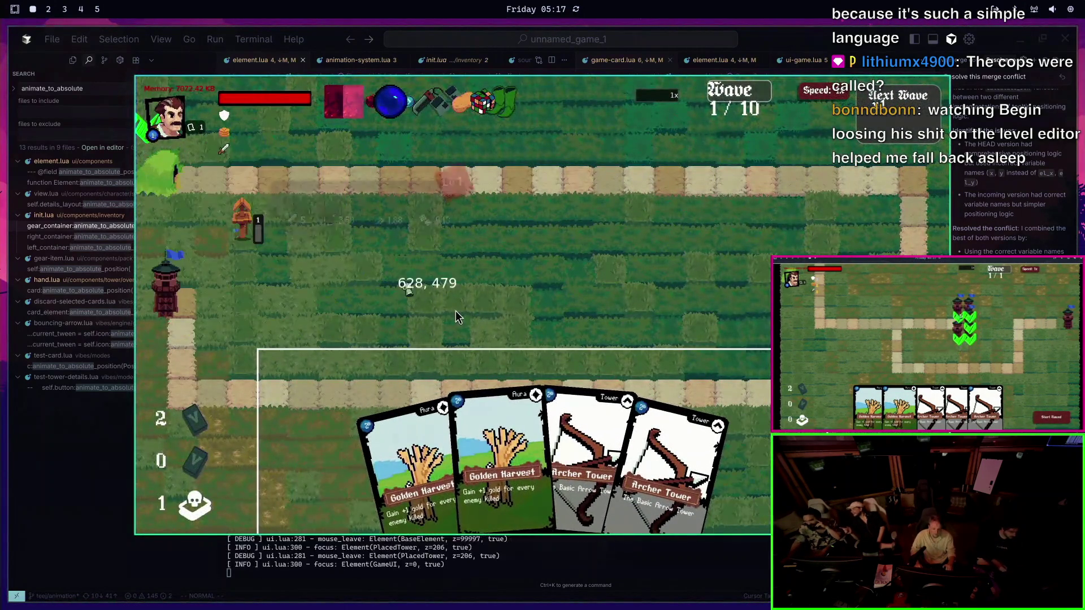
{"action": "mouse_move", "coordinate": [502, 429]}
{"action": "left_mouse_down"}
{"action": "mouse_move", "coordinate": [512, 240]}
{"action": "mouse_move", "coordinate": [527, 346]}
{"action": "left_mouse_up"}
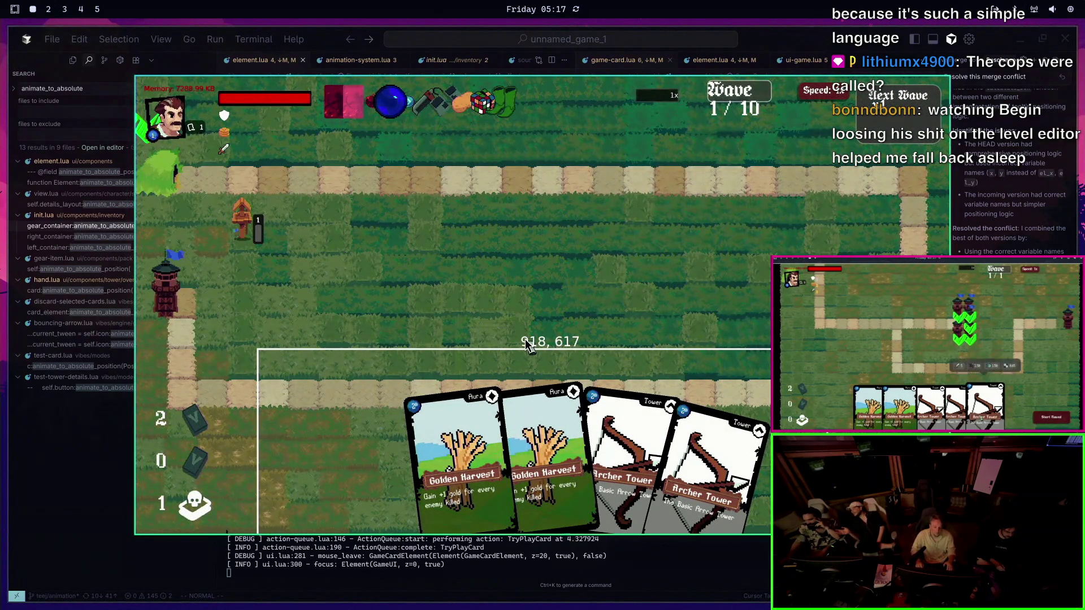
{"action": "mouse_move", "coordinate": [584, 458]}
{"action": "left_mouse_down"}
{"action": "mouse_move", "coordinate": [554, 175]}
{"action": "mouse_move", "coordinate": [571, 243]}
{"action": "mouse_move", "coordinate": [598, 135]}
{"action": "left_mouse_up"}
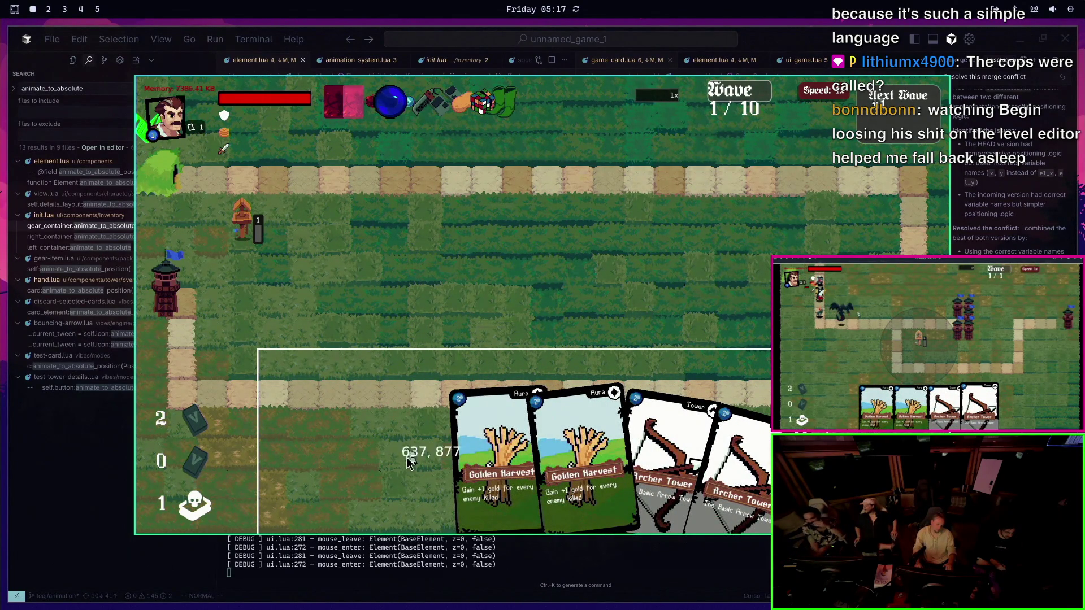
{"action": "left_click_drag", "start_coordinate": [706, 469], "coordinate": [780, 232]}
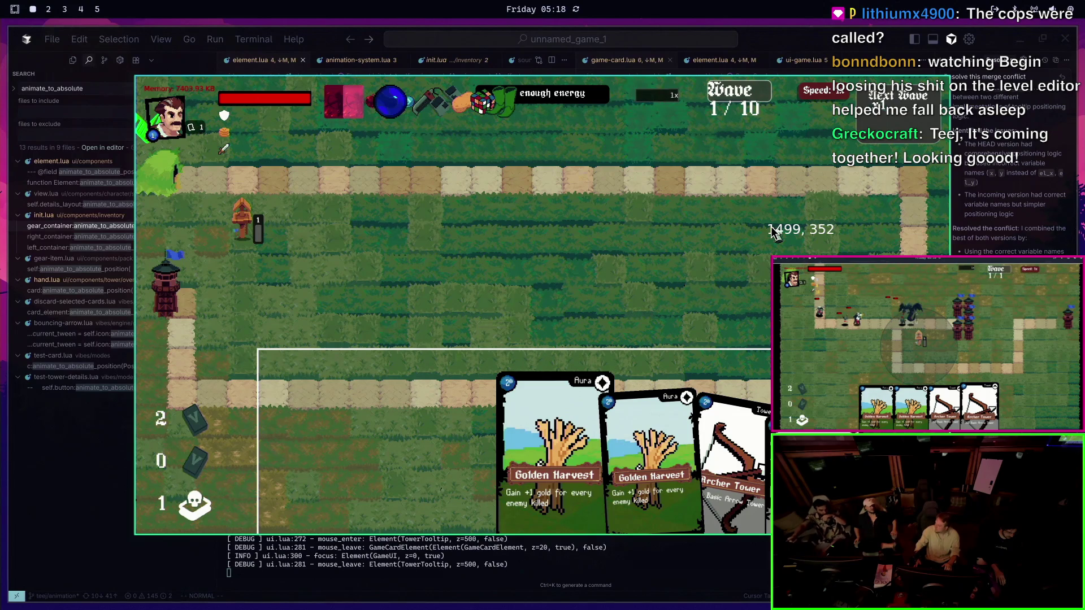
{"action": "key", "text": "Escape"}
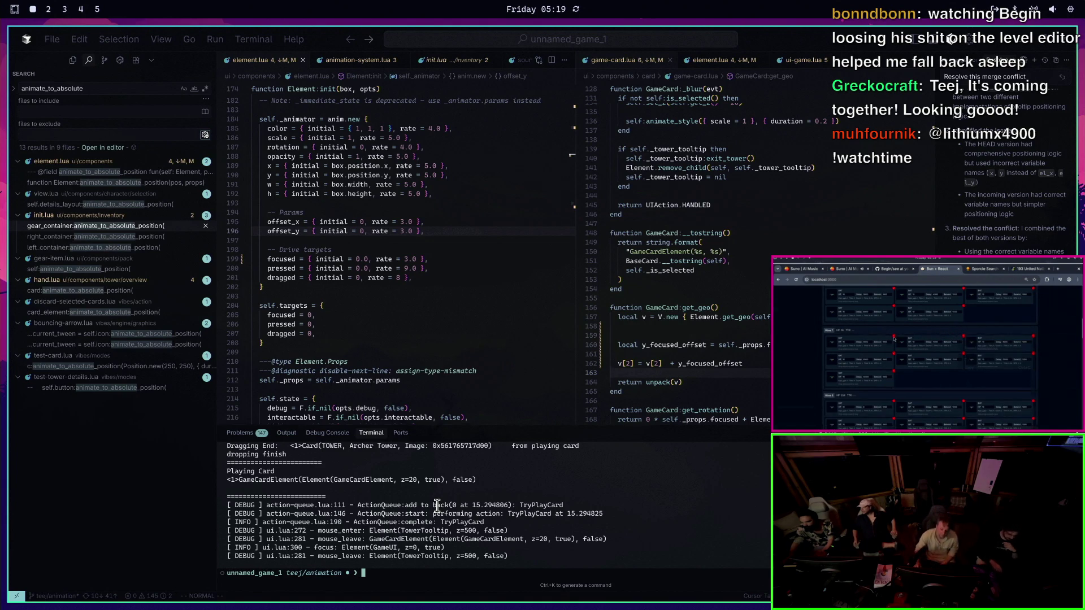
Return to element.lua, relaunch the test game from the terminal, and quit it
{"action": "left_click", "coordinate": [447, 280]}
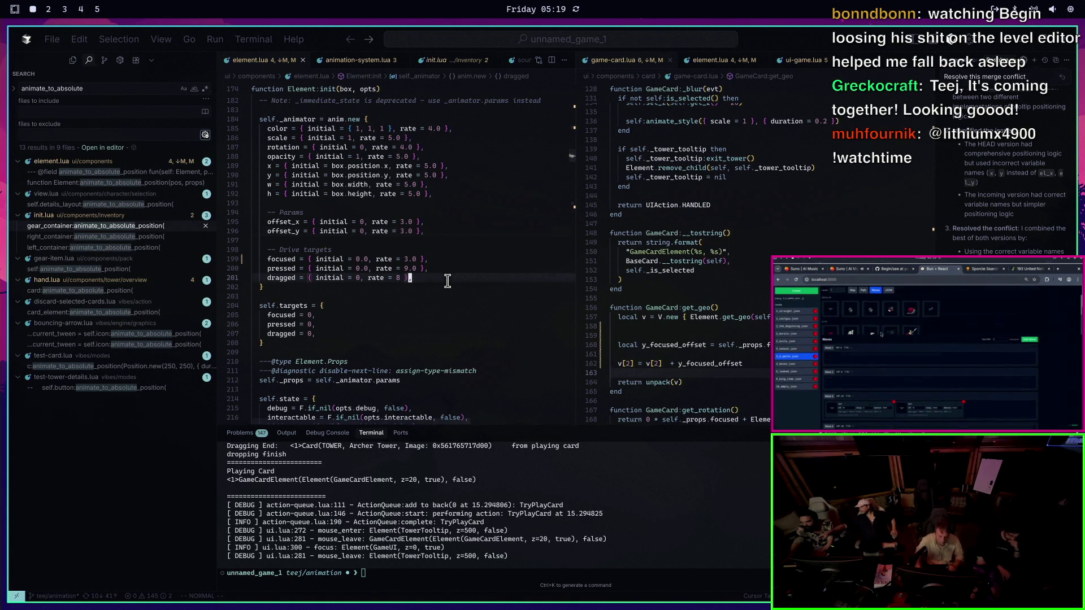
{"action": "left_click", "coordinate": [468, 487]}
{"action": "key", "text": "Up"}
{"action": "key", "text": "Return"}
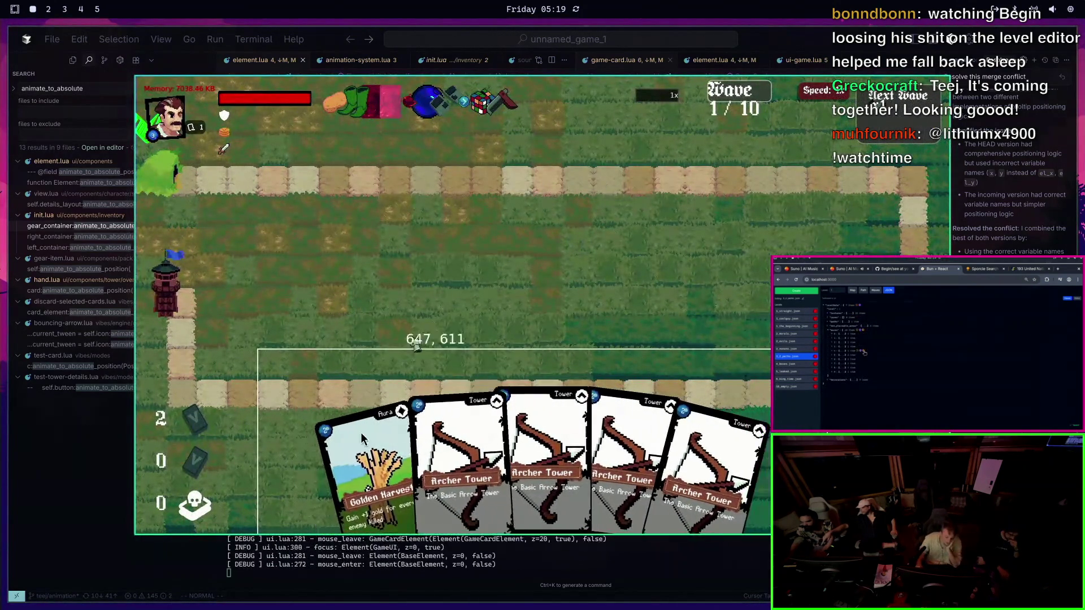
{"action": "key", "text": "Escape"}
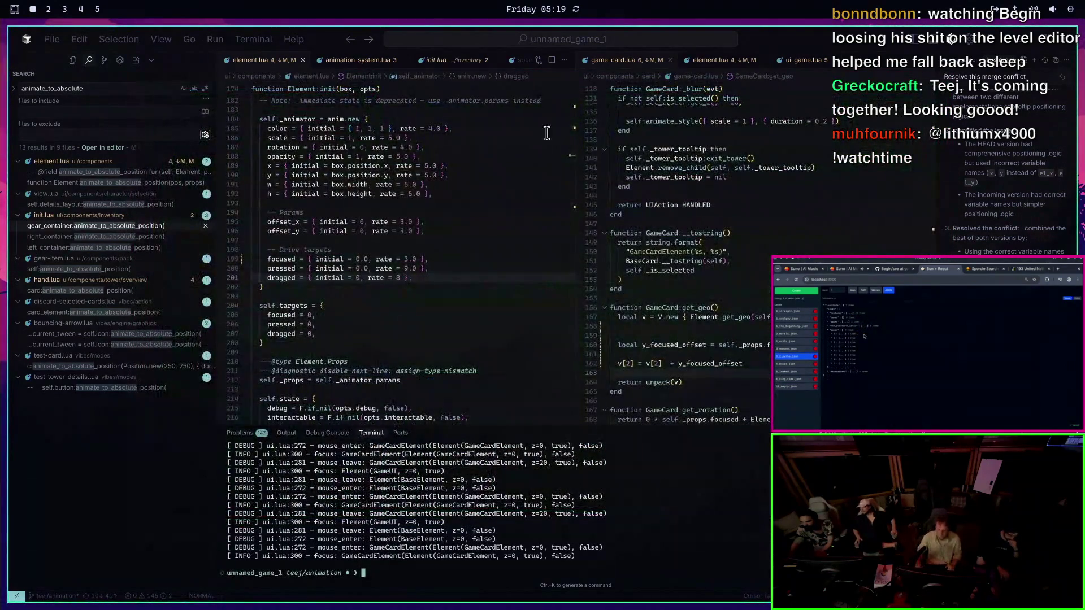
Save game-card.lua with :w, then relaunch the test game and quit again
{"action": "left_click", "coordinate": [667, 344]}
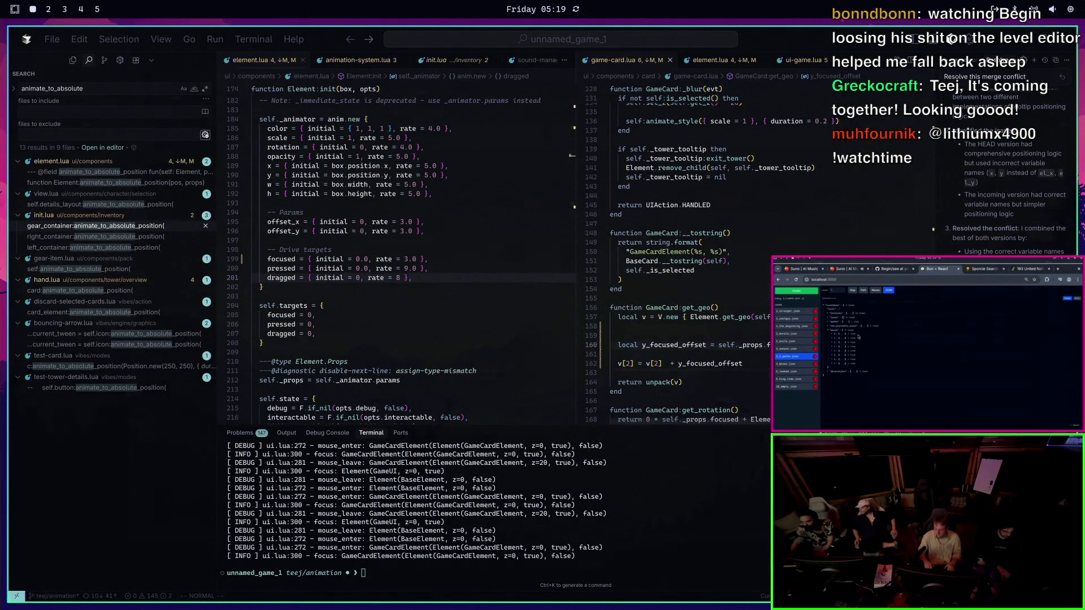
{"action": "type", "text": ":w"}
{"action": "key", "text": "Return"}
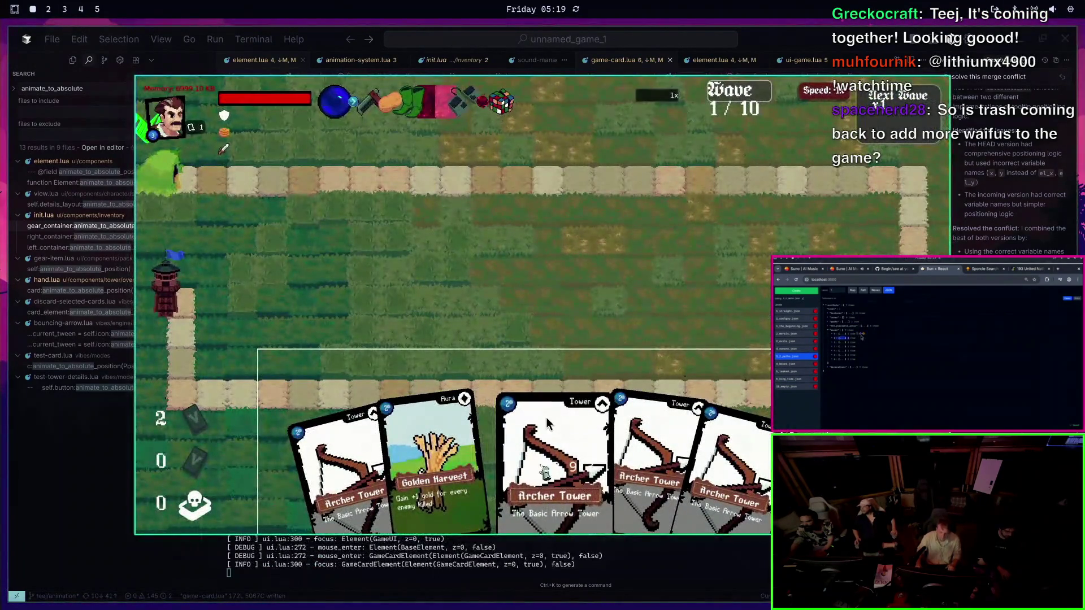
{"action": "key", "text": "Escape"}
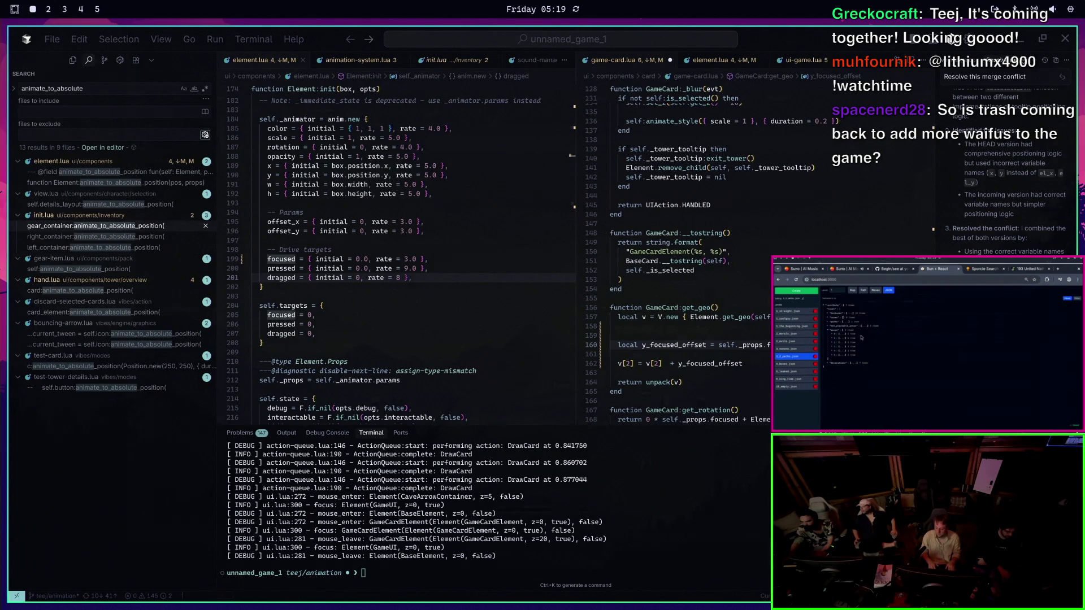
{"action": "key", "text": "Up"}
{"action": "key", "text": "Return"}
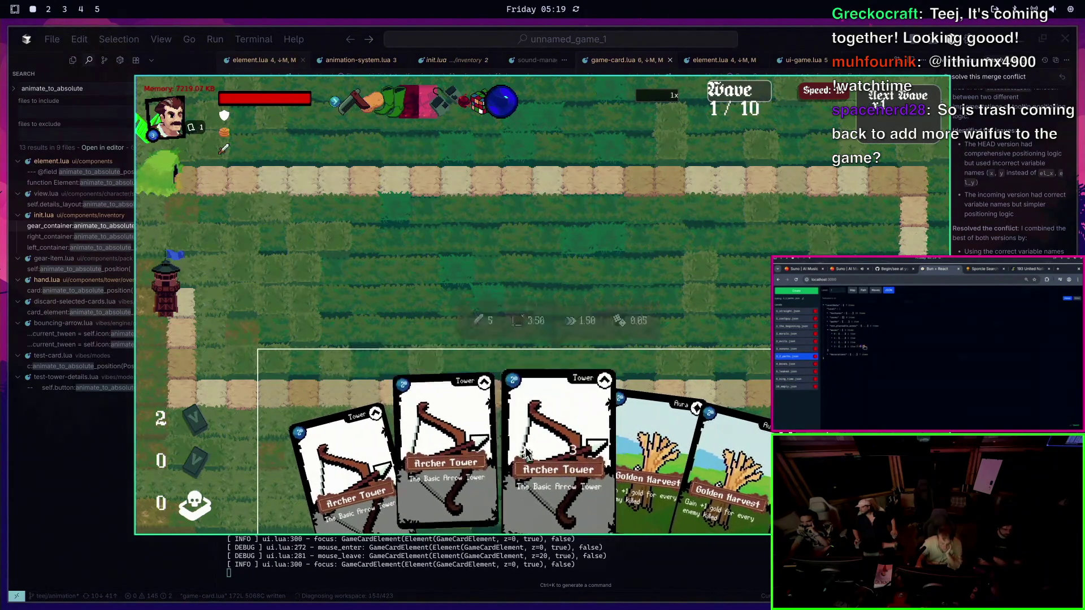
{"action": "key", "text": "Escape"}
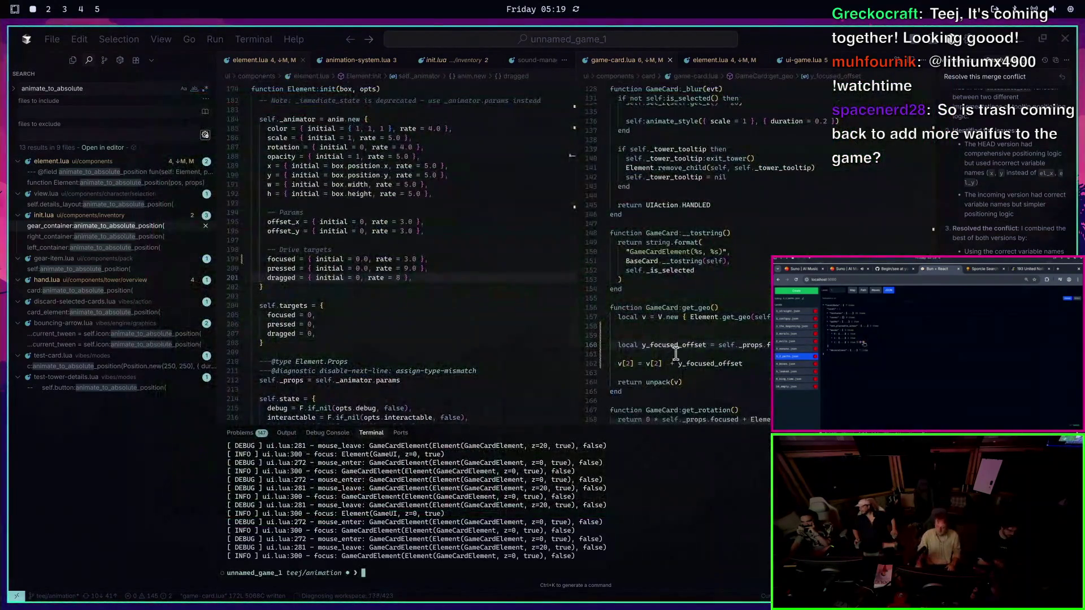
Highlight y_focused_offset and rate uses in element.lua, then search for where targets is used
{"action": "left_click", "coordinate": [698, 343]}
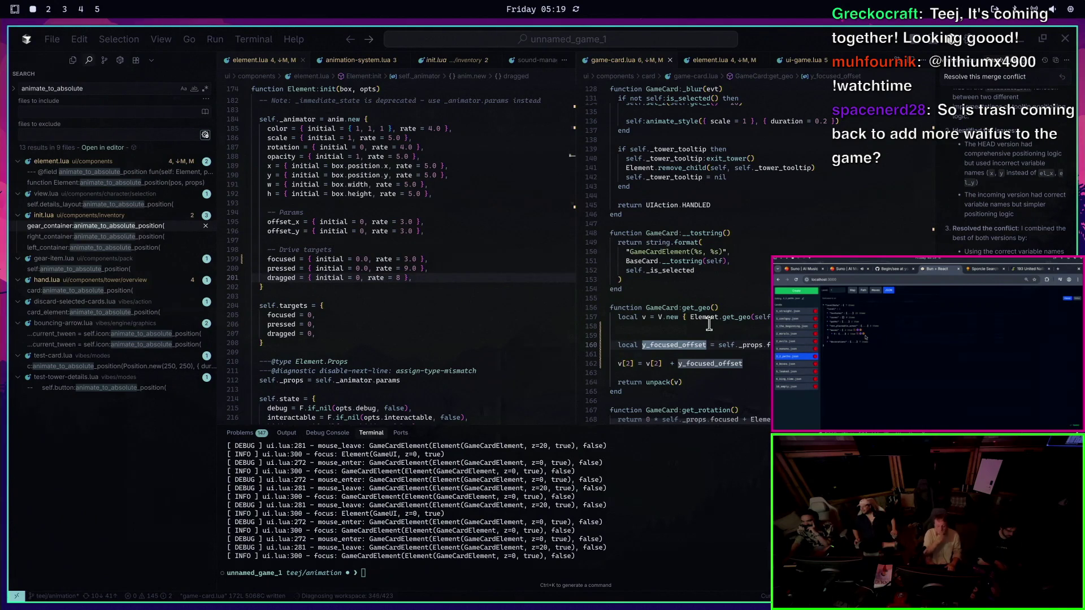
{"action": "left_click", "coordinate": [377, 223]}
{"action": "scroll", "coordinate": [376, 226], "scroll_direction": "down", "scroll_amount": 4}
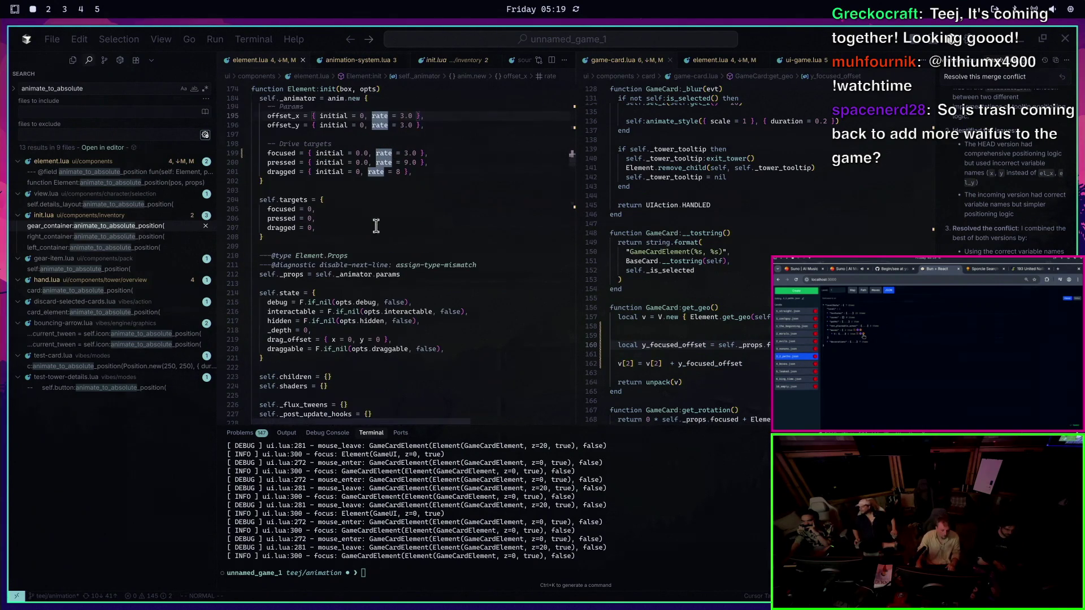
{"action": "scroll", "coordinate": [395, 218], "scroll_direction": "up", "scroll_amount": 2}
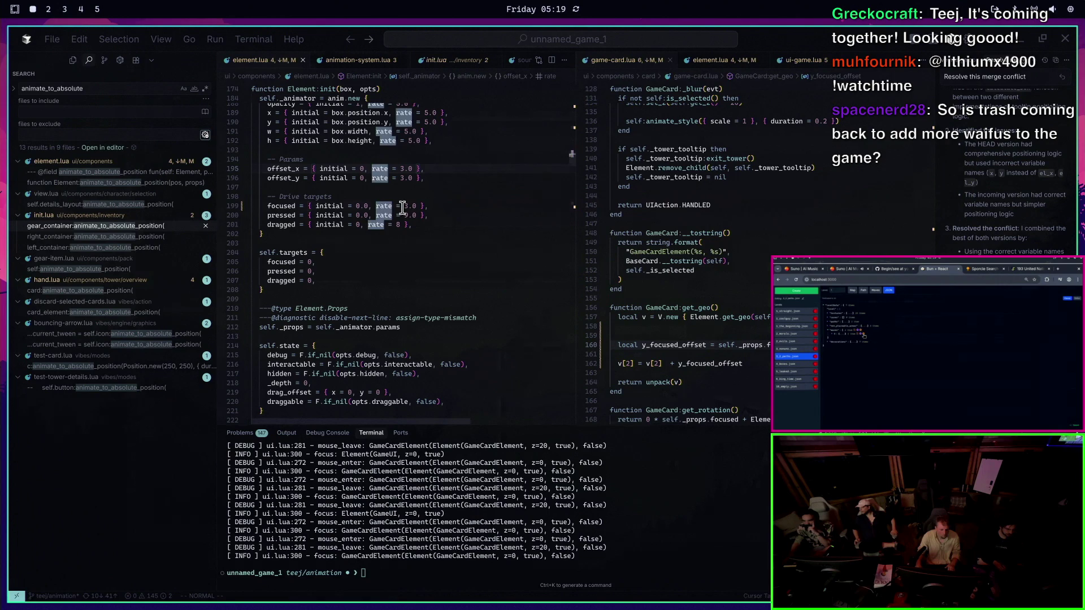
{"action": "left_click", "coordinate": [404, 206]}
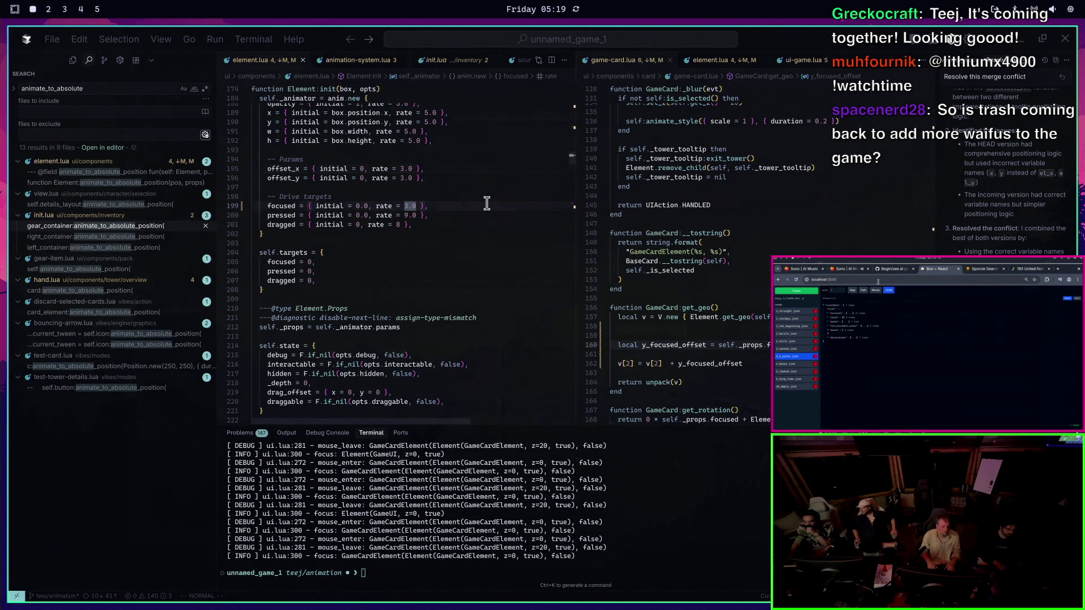
{"action": "key", "text": "k"}
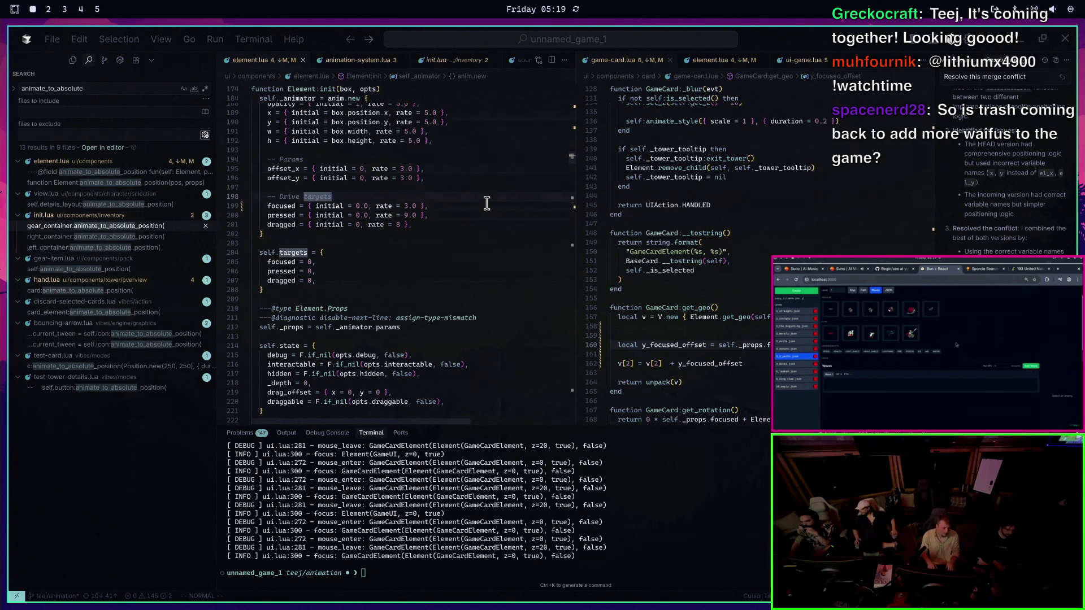
{"action": "key", "text": "asterisk"}
{"action": "key", "text": "n"}
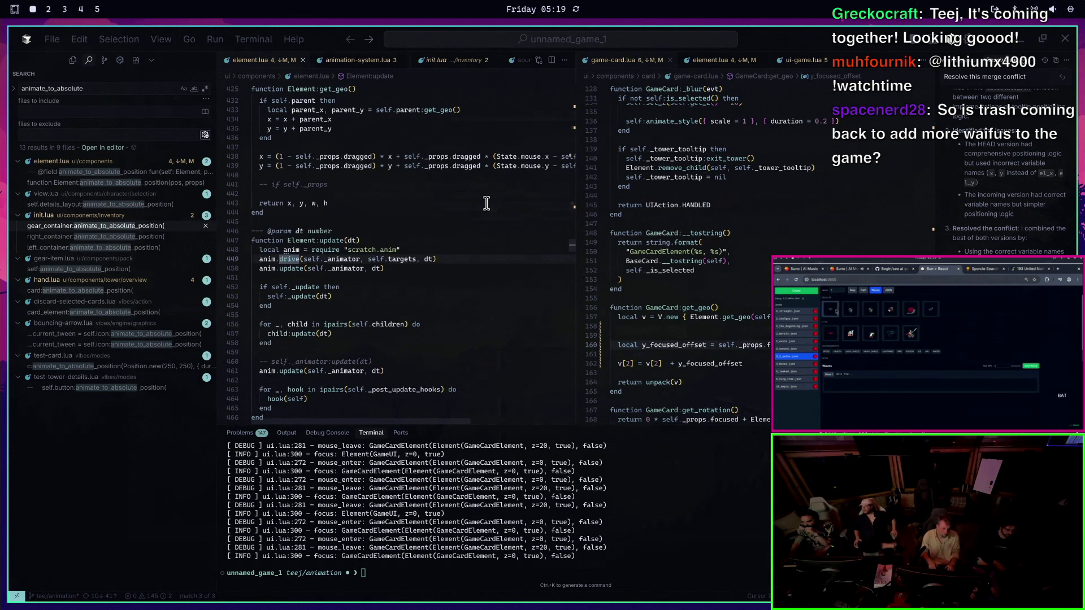
Jump to the anim.drive definition in anim.lua and find where velocity is read
{"action": "key", "text": "g"}
{"action": "key", "text": "d"}
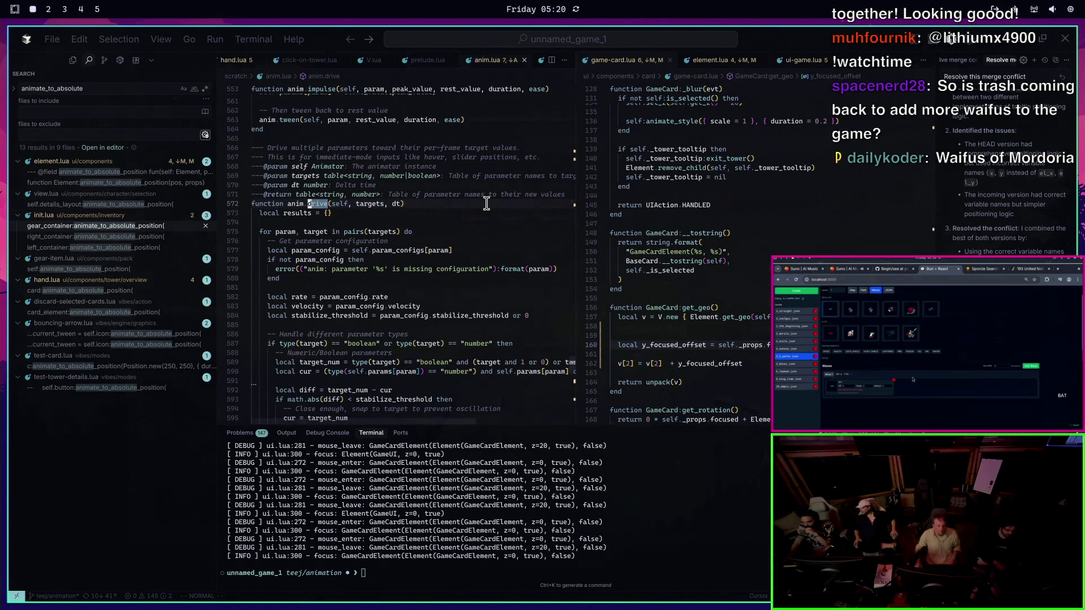
{"action": "scroll", "coordinate": [478, 195], "scroll_direction": "down", "scroll_amount": 2}
{"action": "scroll", "coordinate": [447, 195], "scroll_direction": "down", "scroll_amount": 2}
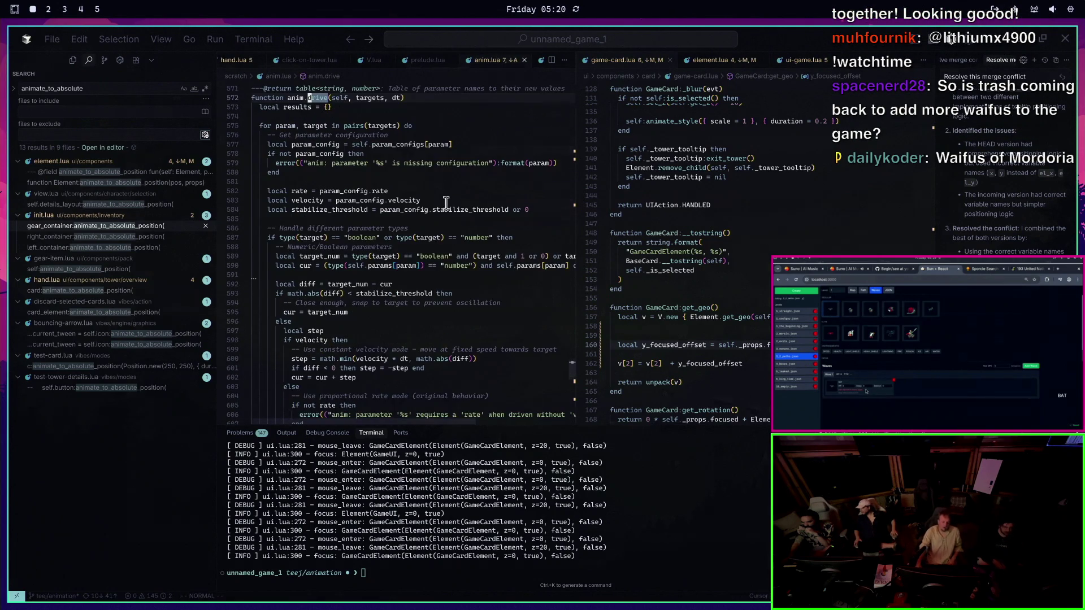
{"action": "scroll", "coordinate": [435, 258], "scroll_direction": "down", "scroll_amount": 2}
{"action": "scroll", "coordinate": [491, 289], "scroll_direction": "down", "scroll_amount": 6}
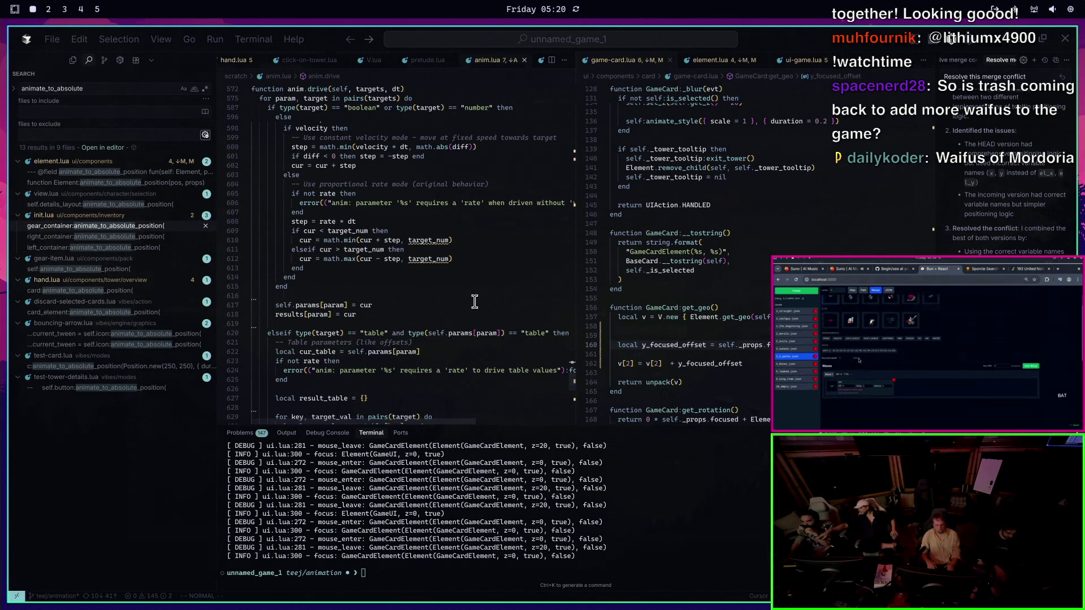
{"action": "scroll", "coordinate": [474, 302], "scroll_direction": "down", "scroll_amount": 8}
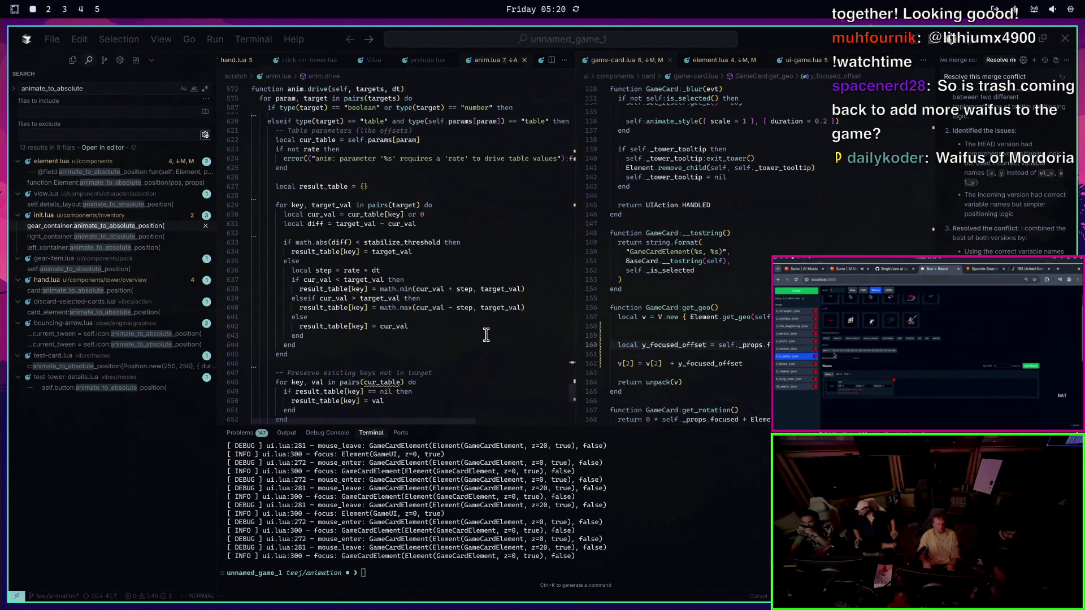
{"action": "scroll", "coordinate": [484, 337], "scroll_direction": "down", "scroll_amount": 2}
{"action": "key", "text": "N"}
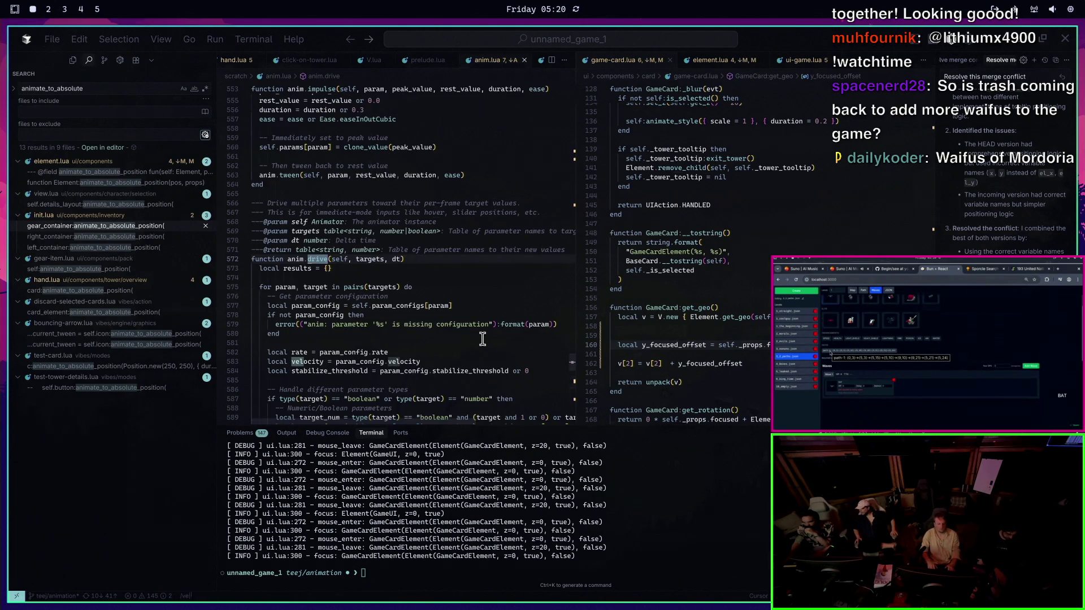
{"action": "key", "text": "n"}
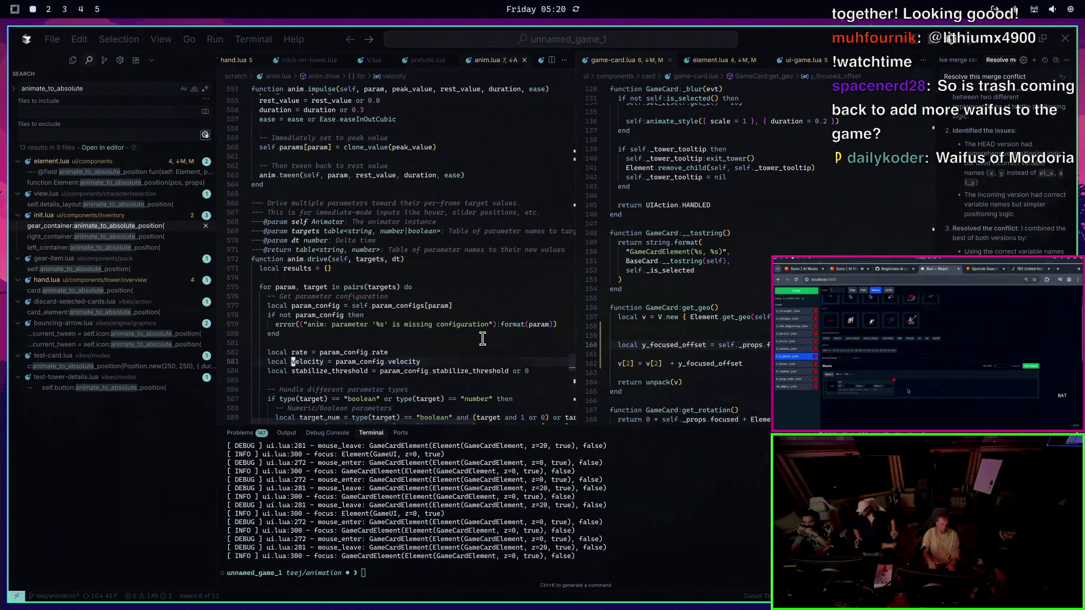
{"action": "key", "text": "ctrl+o"}
{"action": "key", "text": "ctrl+o"}
{"action": "key", "text": "ctrl+o"}
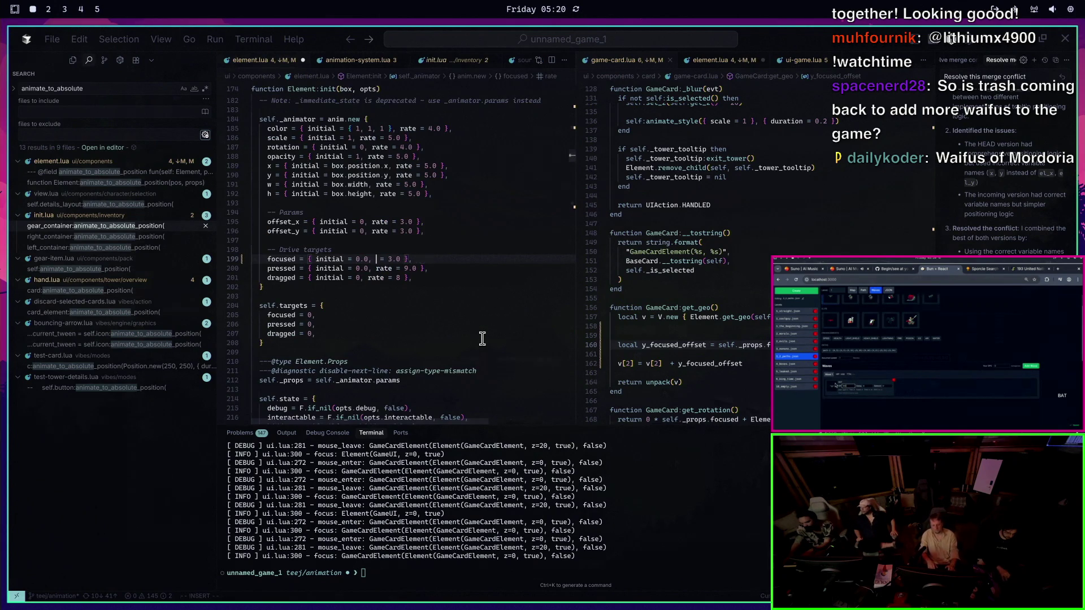
Change the focused drive target from rate to velocity, save, and test-launch the game
{"action": "type", "text": "cwvelocity"}
{"action": "key", "text": "Escape"}
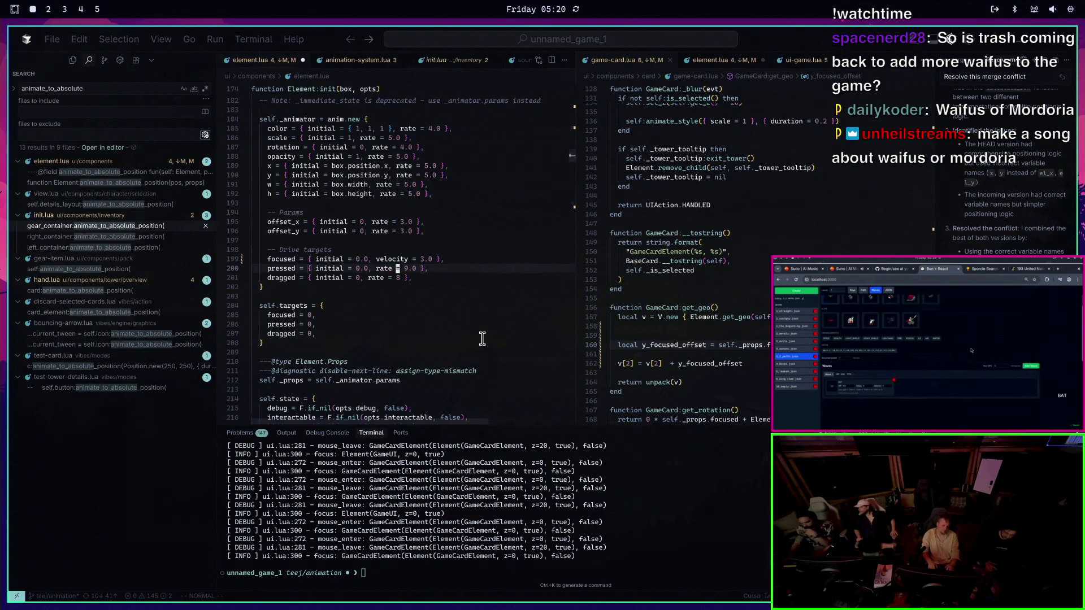
{"action": "key", "text": "Tab"}
{"action": "key", "text": "Tab"}
{"action": "type", "text": ":w"}
{"action": "key", "text": "Return"}
{"action": "key", "text": "F5"}
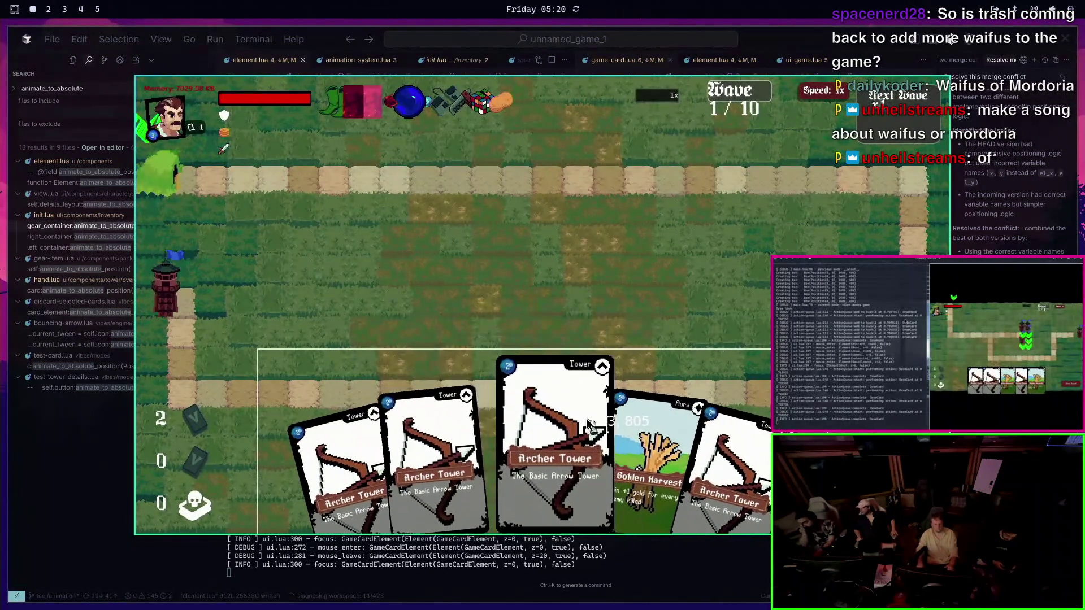
{"action": "key", "text": "Escape"}
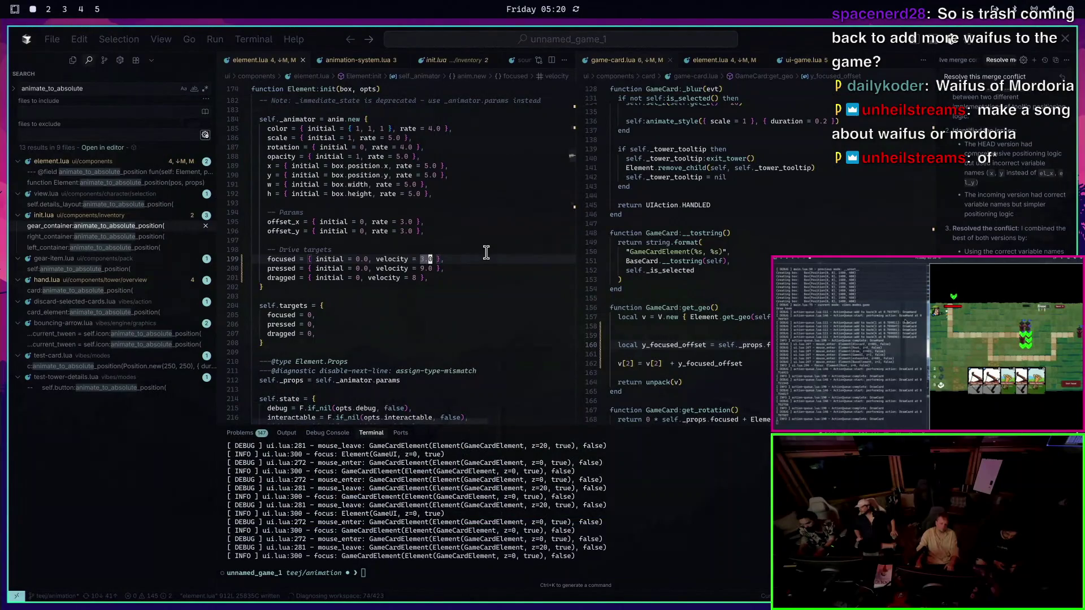
Set the focused velocity to 0.01, save, and relaunch the game to test it
{"action": "type", "text": "c0.0"}
{"action": "key", "text": "Escape"}
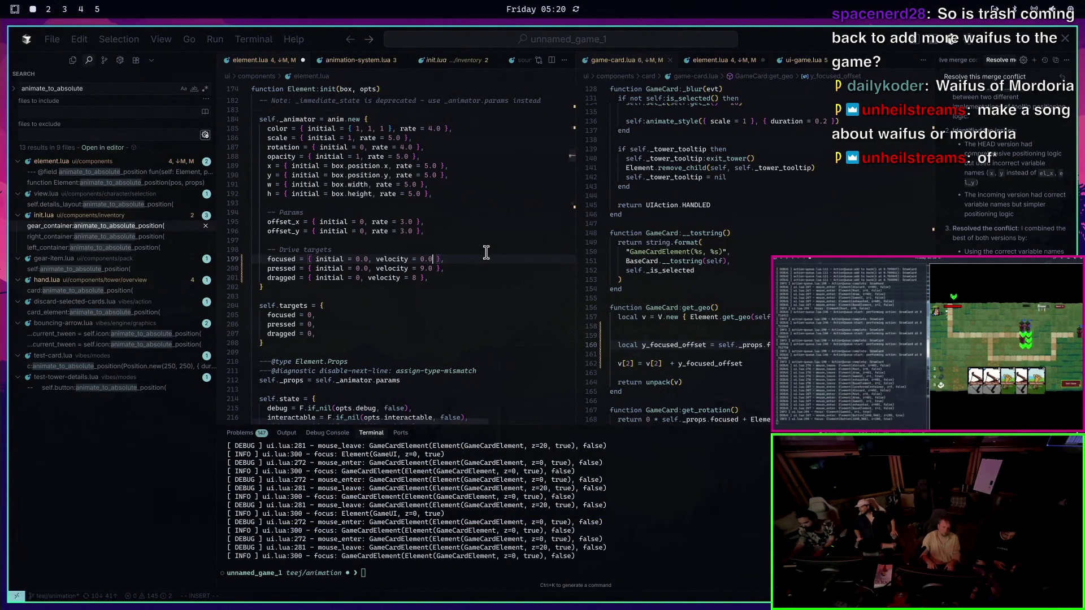
{"action": "type", "text": "a1"}
{"action": "key", "text": "Escape"}
{"action": "type", "text": ":w"}
{"action": "key", "text": "Return"}
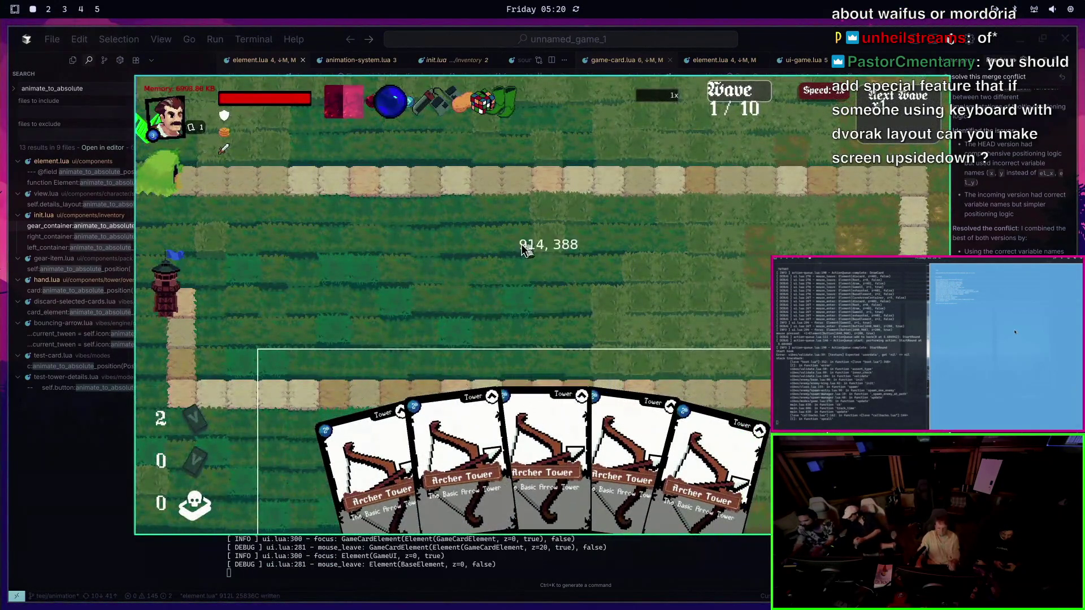
{"action": "key", "text": "Escape"}
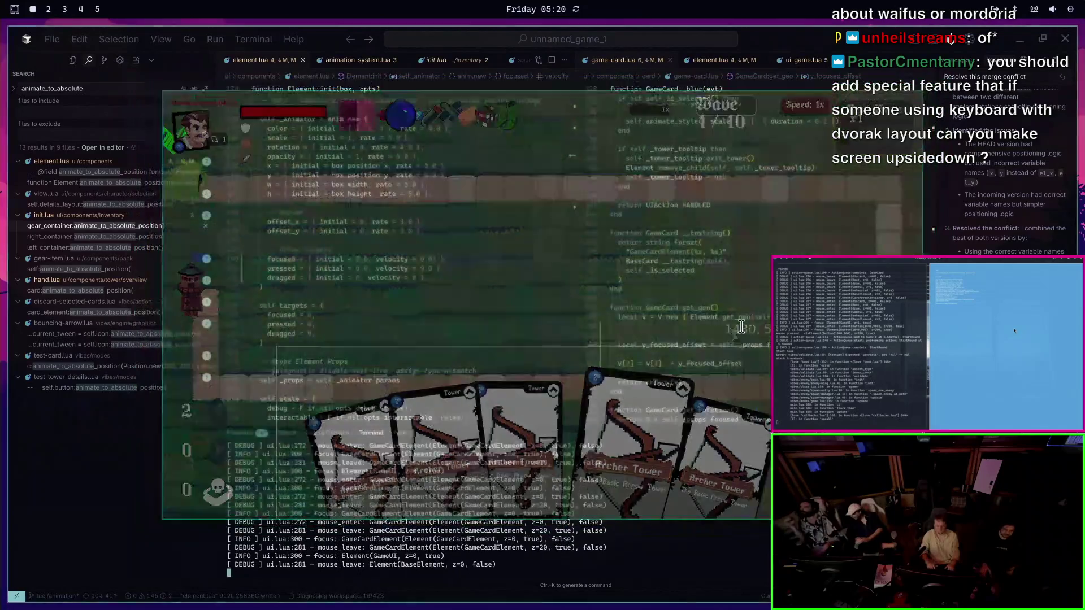
Try a focused velocity of 100, save, and run the game again
{"action": "type", "text": "100"}
{"action": "key", "text": "ctrl+s"}
{"action": "type", "text": "love . --test-game"}
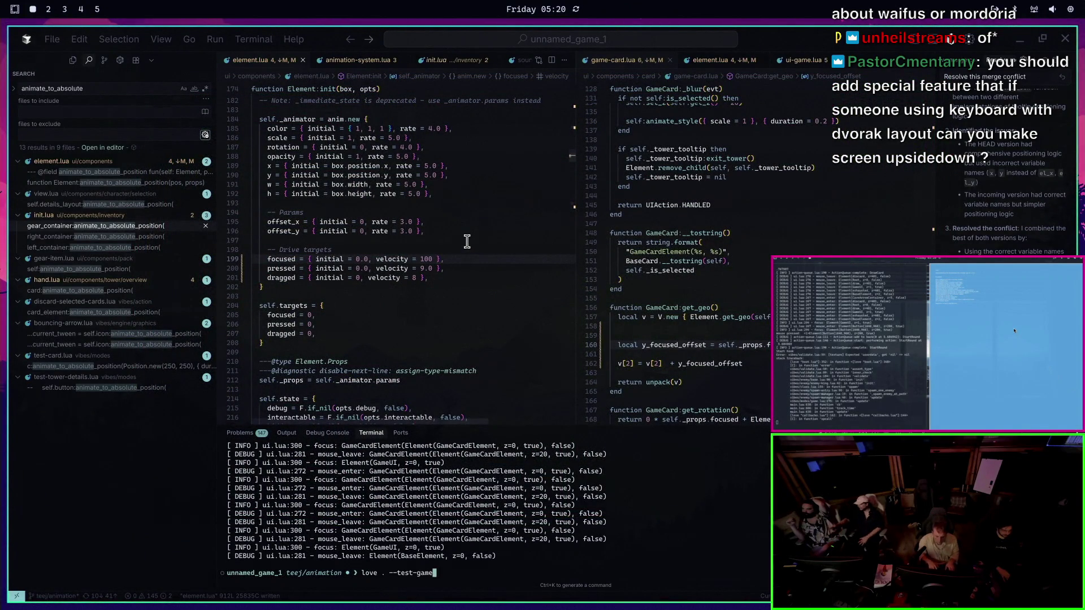
{"action": "key", "text": "Up"}
{"action": "key", "text": "Return"}
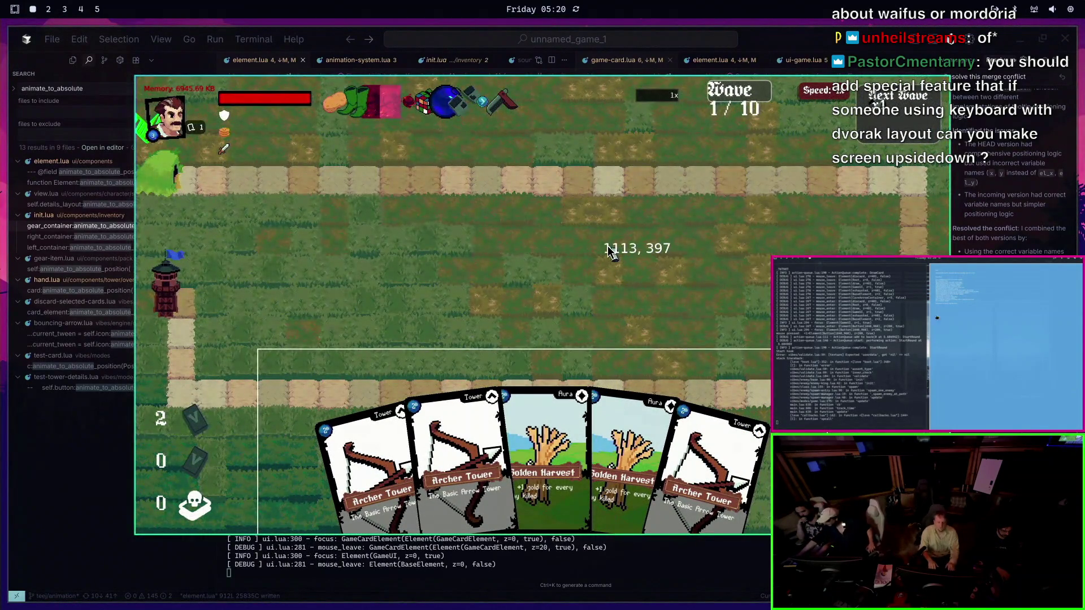
{"action": "key", "text": "Escape"}
Try 3.0 for the focused value, then undo back to the rate-based drive targets
{"action": "left_click", "coordinate": [323, 267]}
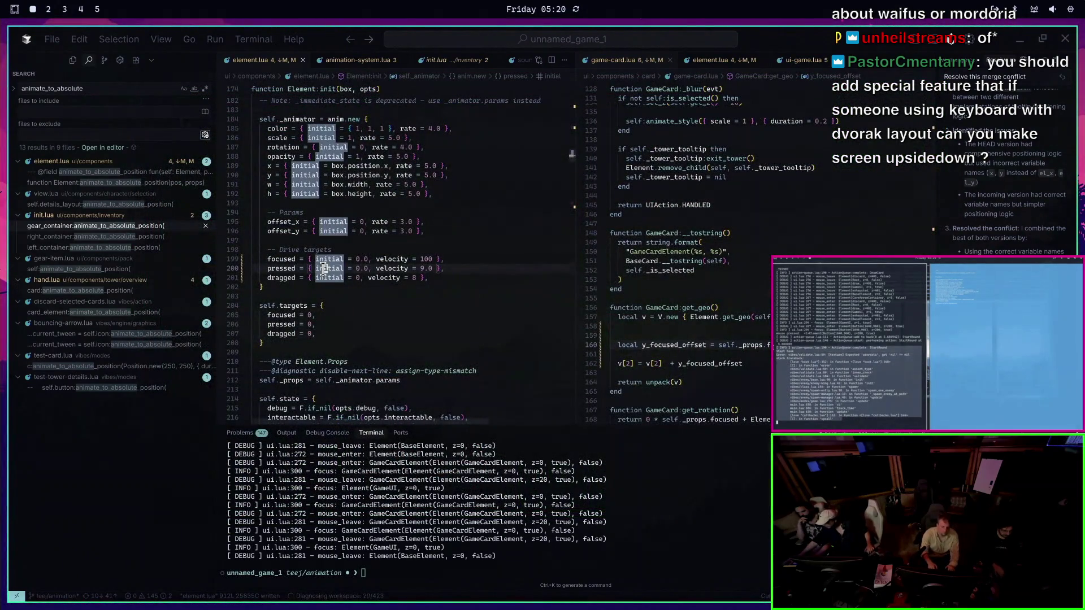
{"action": "key", "text": "Up"}
{"action": "type", "text": "3.0"}
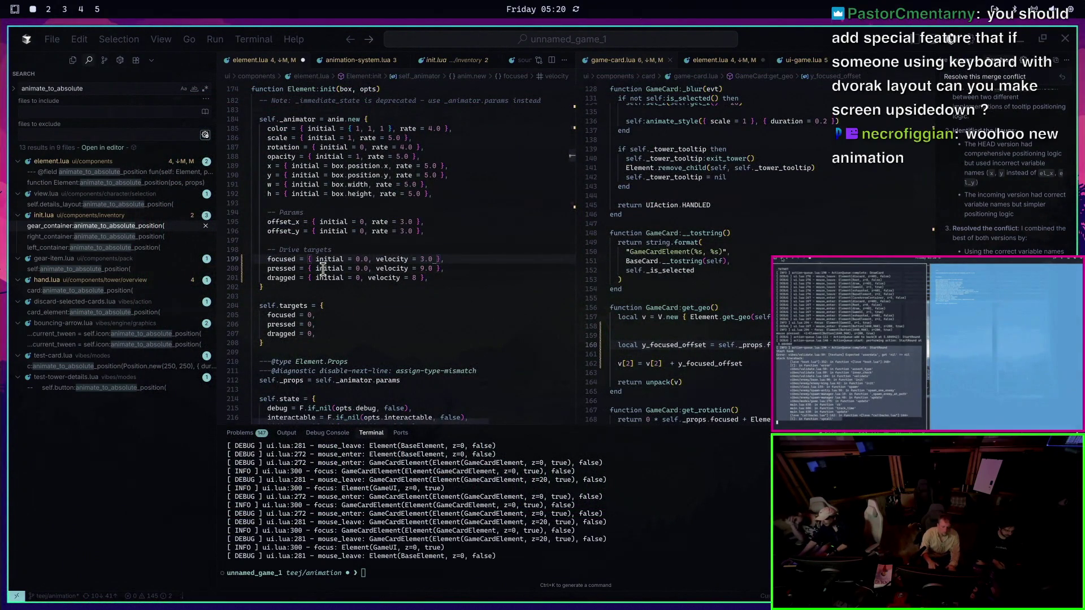
{"action": "key", "text": "u"}
{"action": "key", "text": "u"}
{"action": "key", "text": "u"}
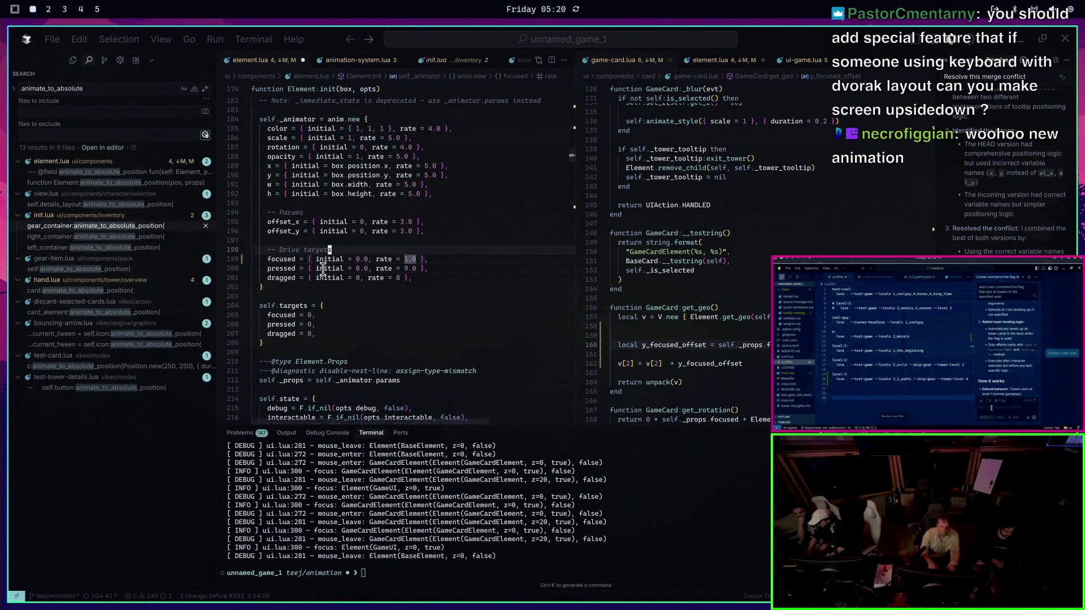
Review anim.drive's velocity and rate logic in anim.lua
{"action": "key", "text": "ctrl+o"}
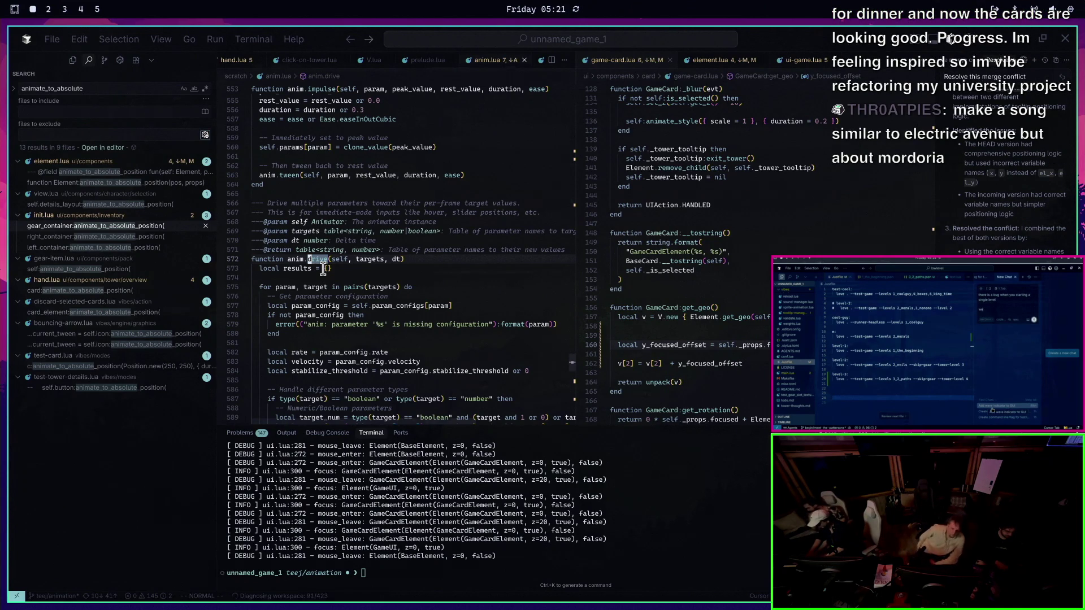
{"action": "scroll", "coordinate": [326, 251], "scroll_direction": "down", "scroll_amount": 4}
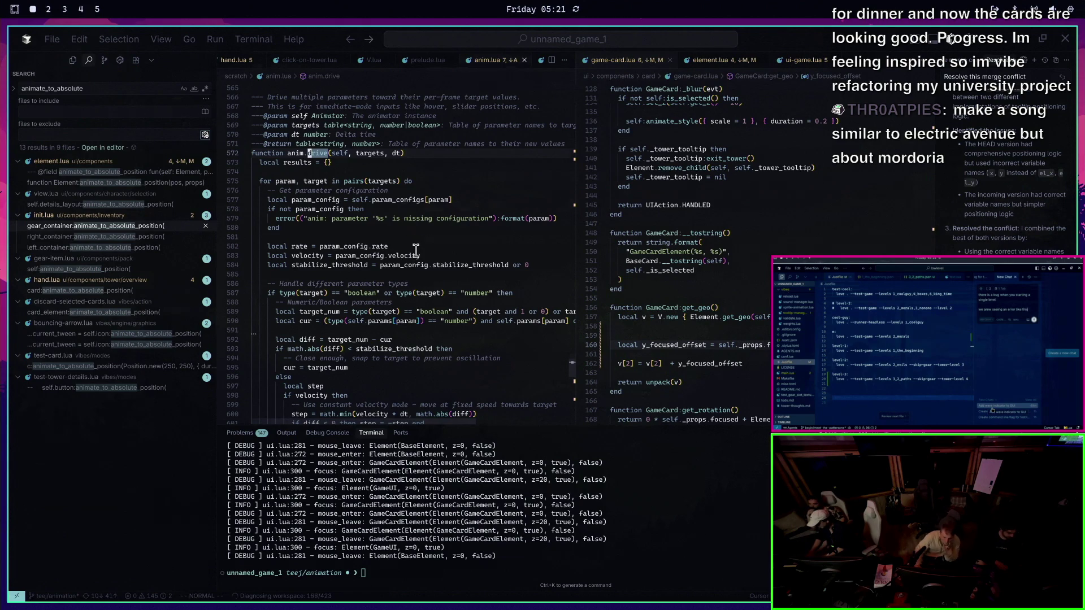
{"action": "scroll", "coordinate": [416, 250], "scroll_direction": "down", "scroll_amount": 4}
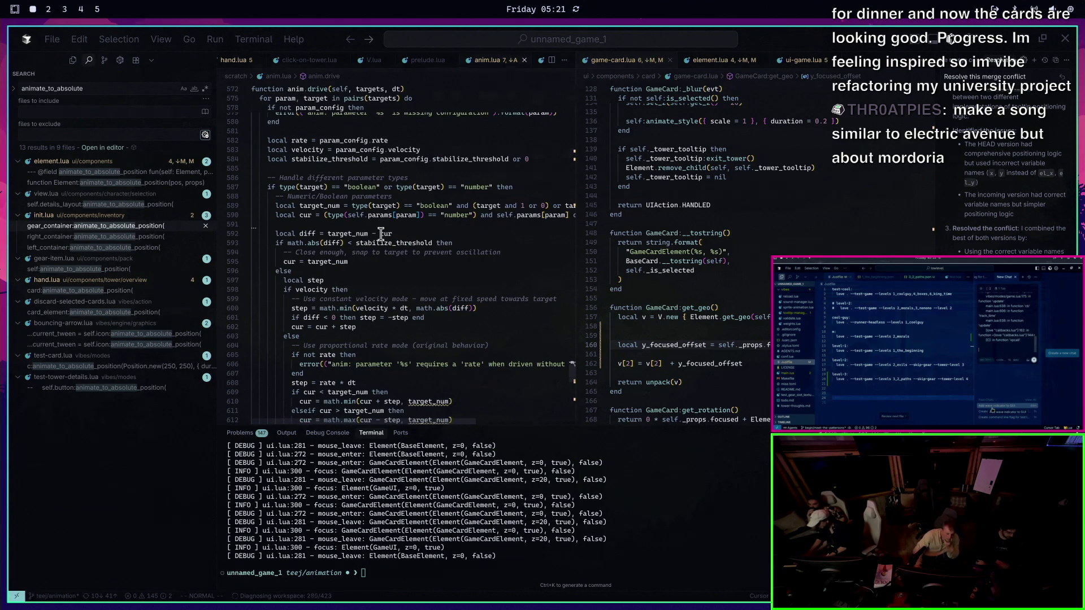
{"action": "mouse_move", "coordinate": [382, 234]}
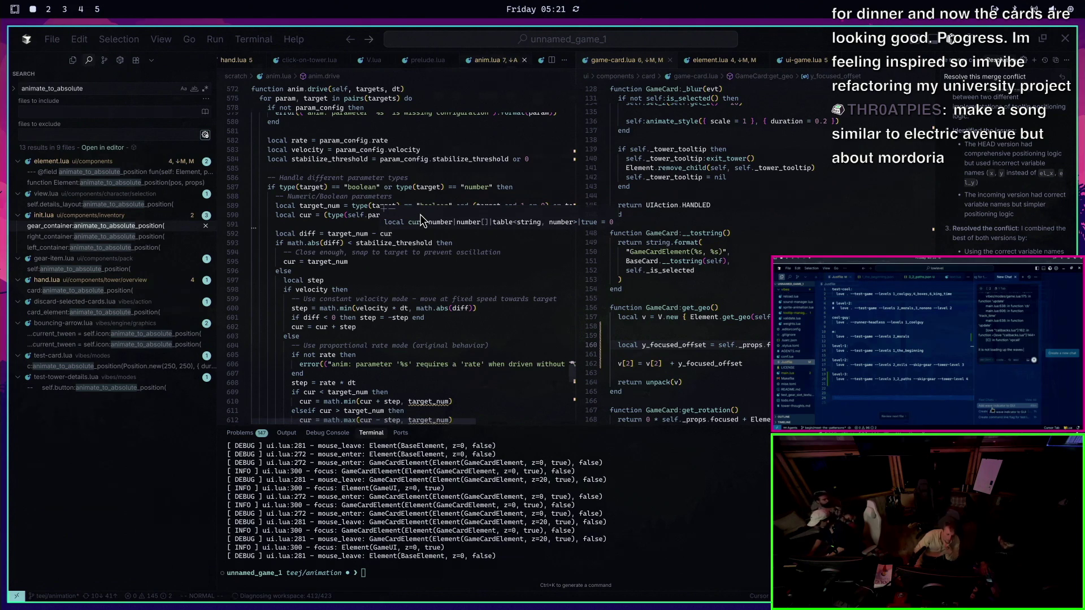
{"action": "scroll", "coordinate": [426, 208], "scroll_direction": "down", "scroll_amount": 2}
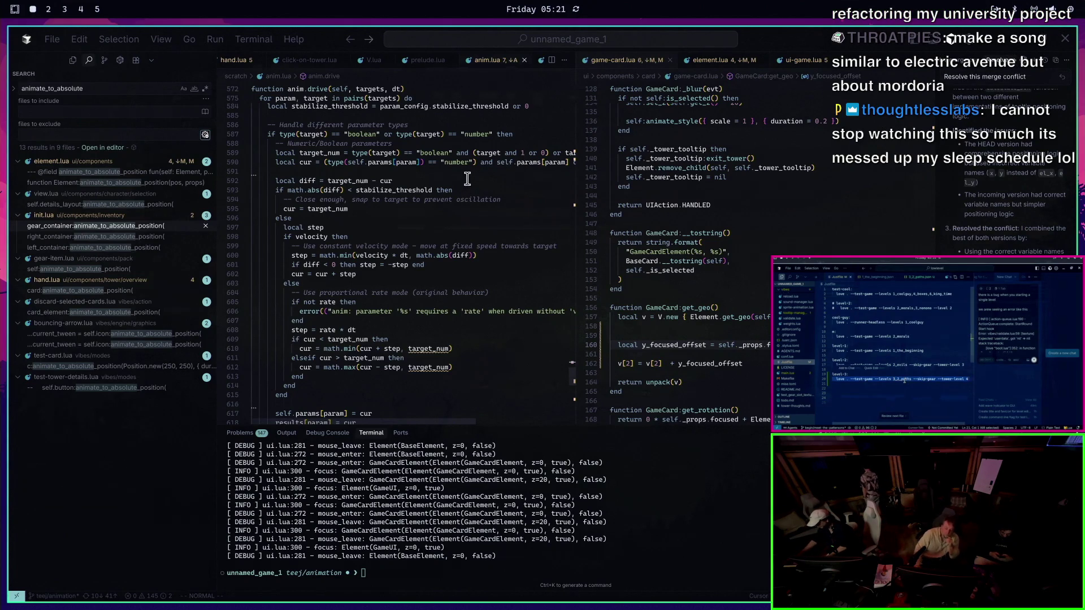
{"action": "scroll", "coordinate": [409, 163], "scroll_direction": "down", "scroll_amount": 4}
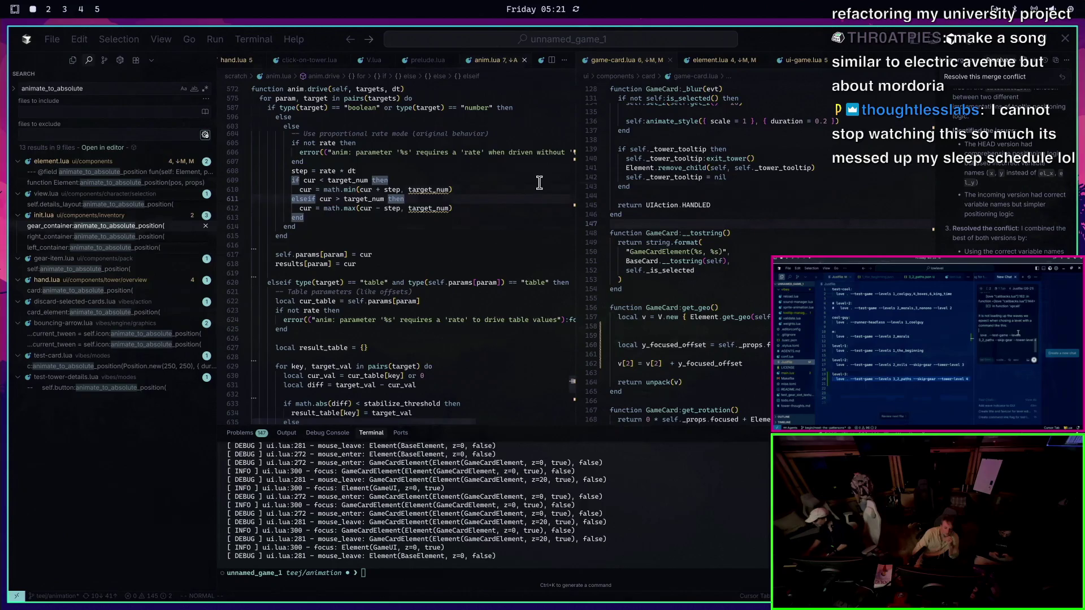
{"action": "scroll", "coordinate": [501, 184], "scroll_direction": "up", "scroll_amount": 2}
Relaunch the game with 'love . --test-game' in the terminal and close it
{"action": "left_click", "coordinate": [456, 525]}
{"action": "type", "text": "love . --test-game"}
{"action": "key", "text": "Return"}
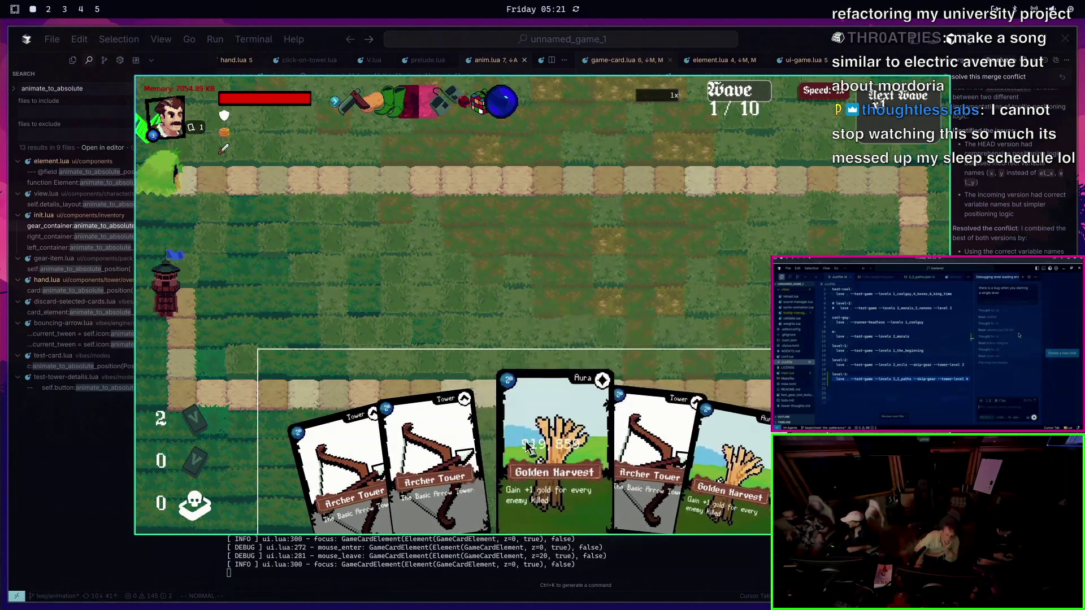
{"action": "key", "text": "Escape"}
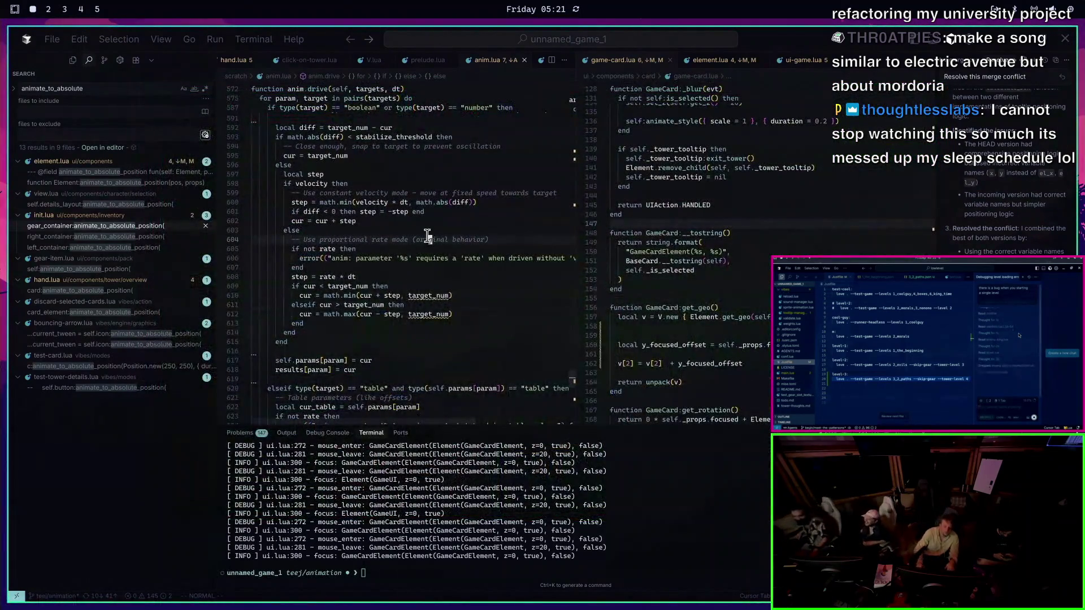
{"action": "key", "text": "ctrl+p"}
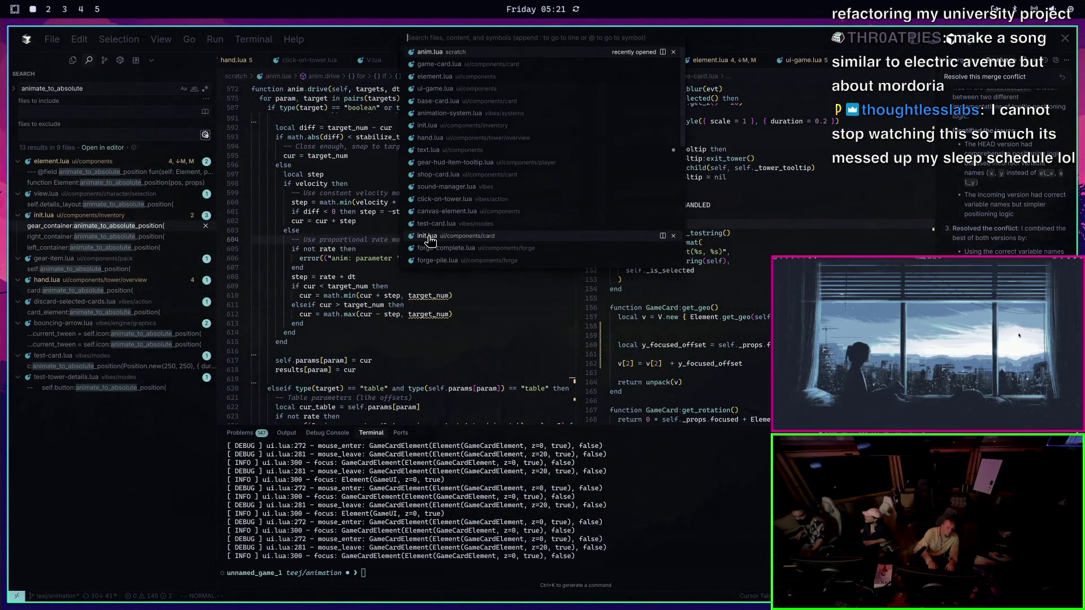
Quick-open hand.lua and scroll to get_effective_width_for_layout
{"action": "type", "text": "hand"}
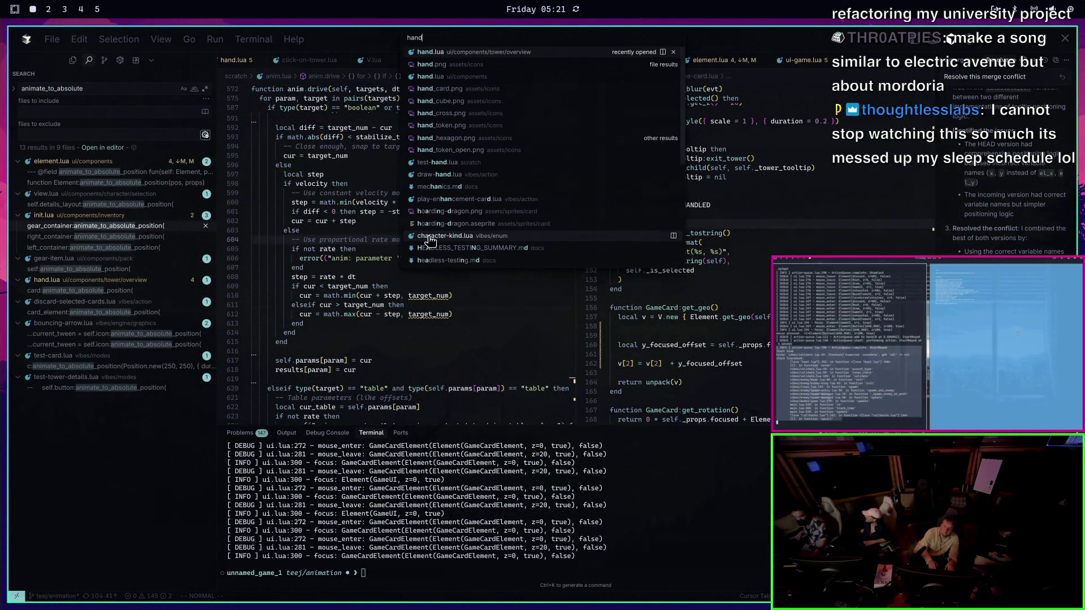
{"action": "type", "text": "lua"}
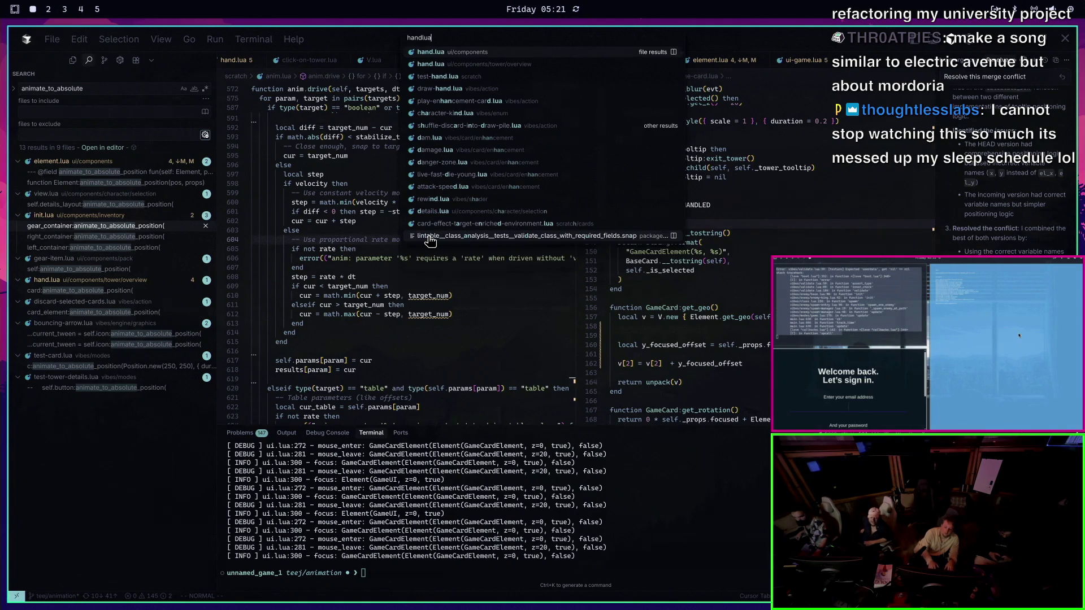
{"action": "key", "text": "Return"}
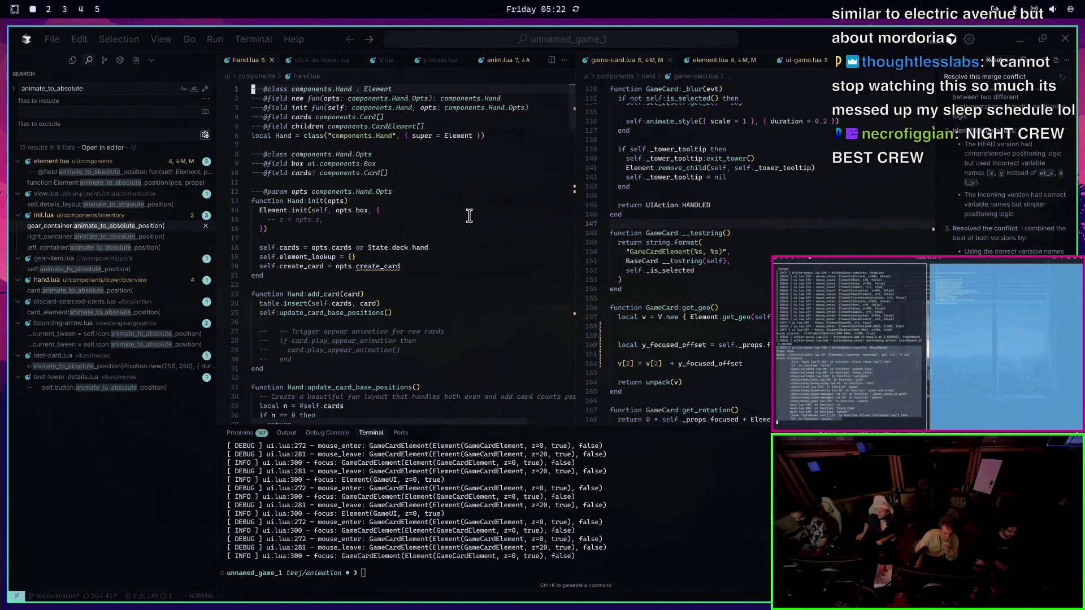
{"action": "scroll", "coordinate": [469, 215], "scroll_direction": "down", "scroll_amount": 2}
{"action": "scroll", "coordinate": [469, 229], "scroll_direction": "down", "scroll_amount": 8}
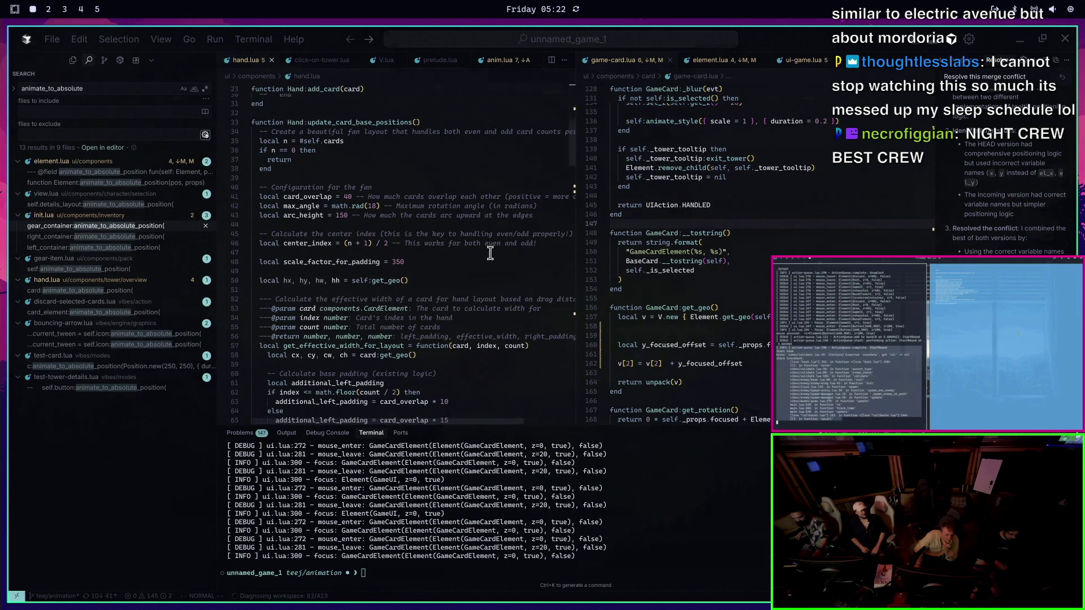
{"action": "scroll", "coordinate": [497, 251], "scroll_direction": "down", "scroll_amount": 2}
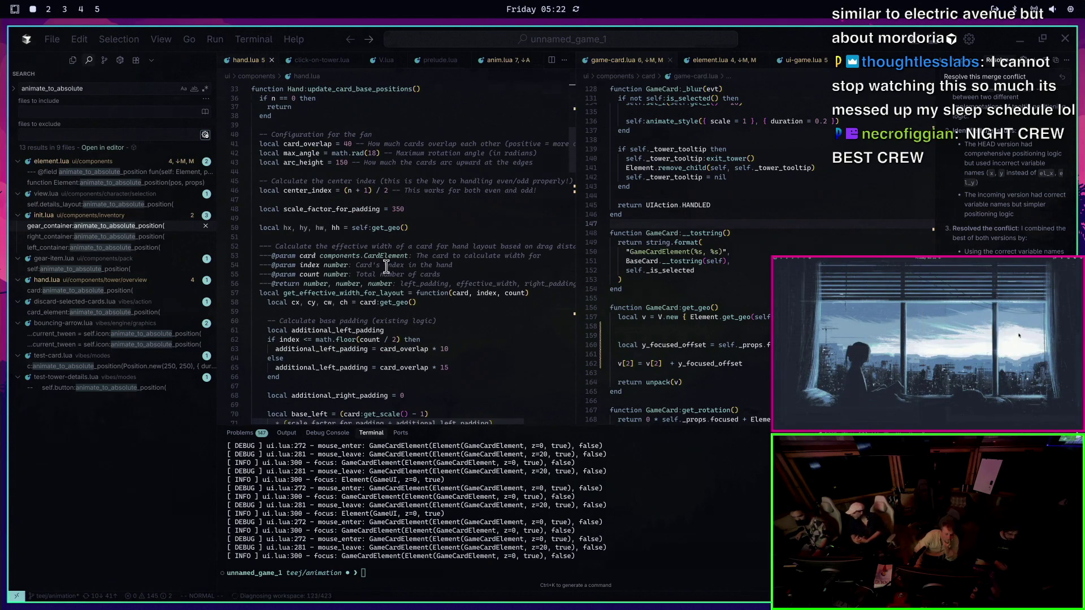
{"action": "scroll", "coordinate": [424, 331], "scroll_direction": "down", "scroll_amount": 2}
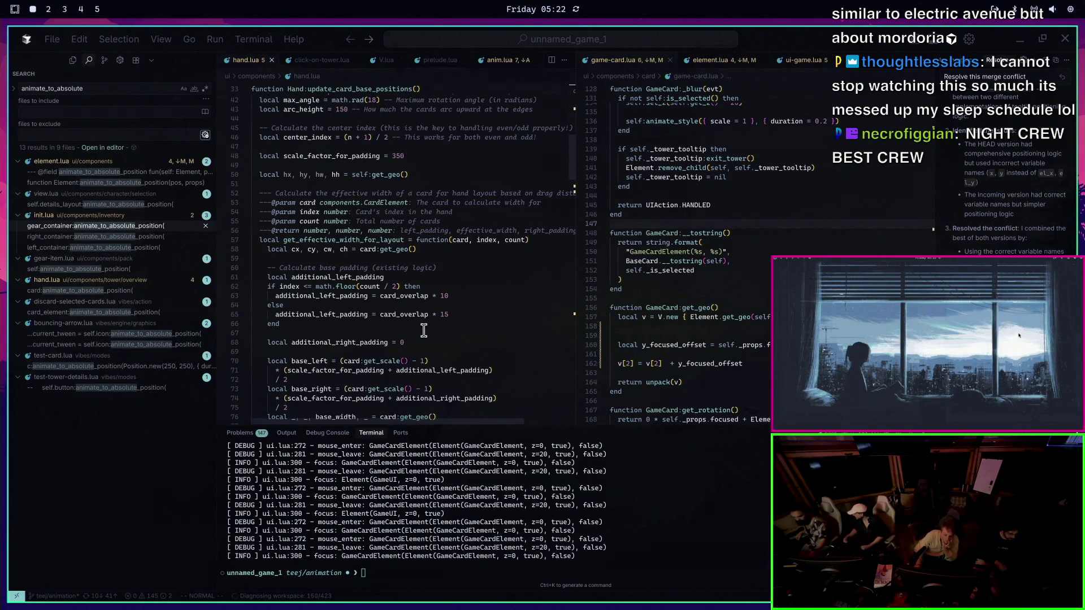
{"action": "scroll", "coordinate": [496, 256], "scroll_direction": "down", "scroll_amount": 2}
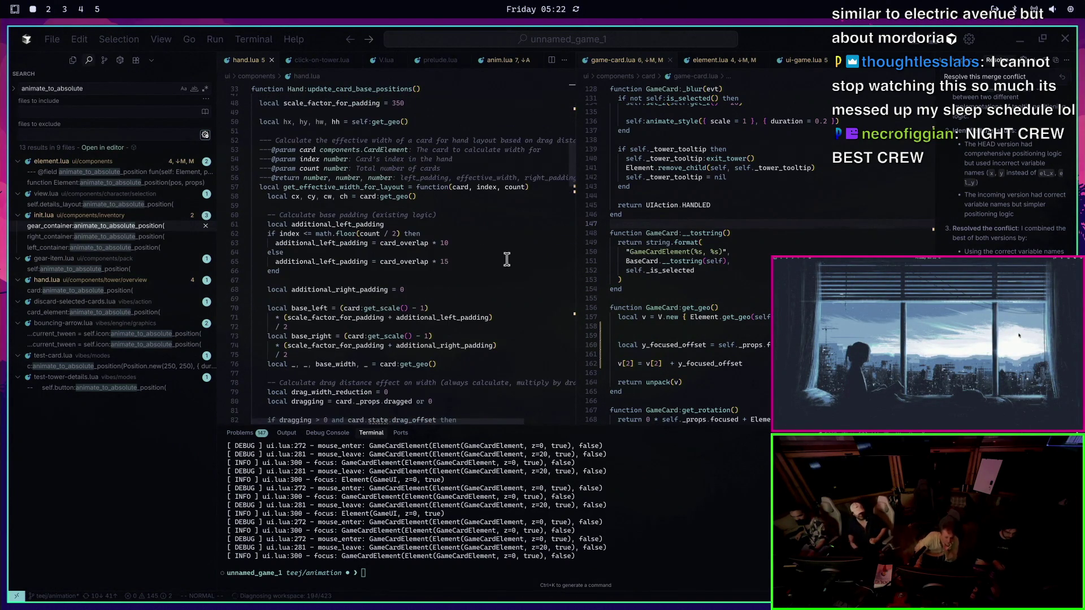
{"action": "scroll", "coordinate": [589, 315], "scroll_direction": "down", "scroll_amount": 2}
{"action": "scroll", "coordinate": [520, 282], "scroll_direction": "down", "scroll_amount": 2}
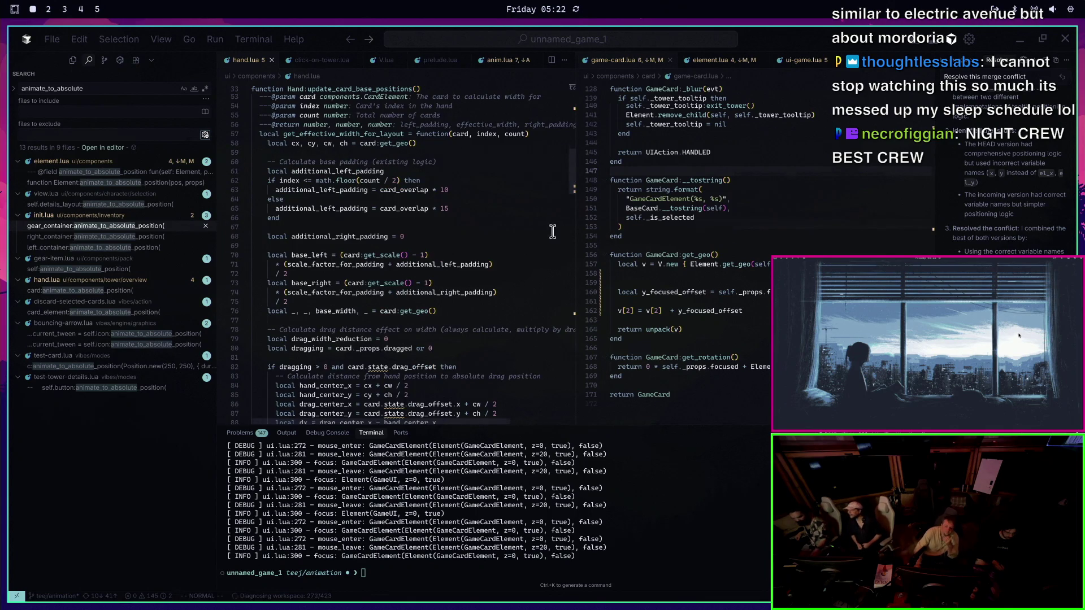
{"action": "scroll", "coordinate": [501, 274], "scroll_direction": "down", "scroll_amount": 2}
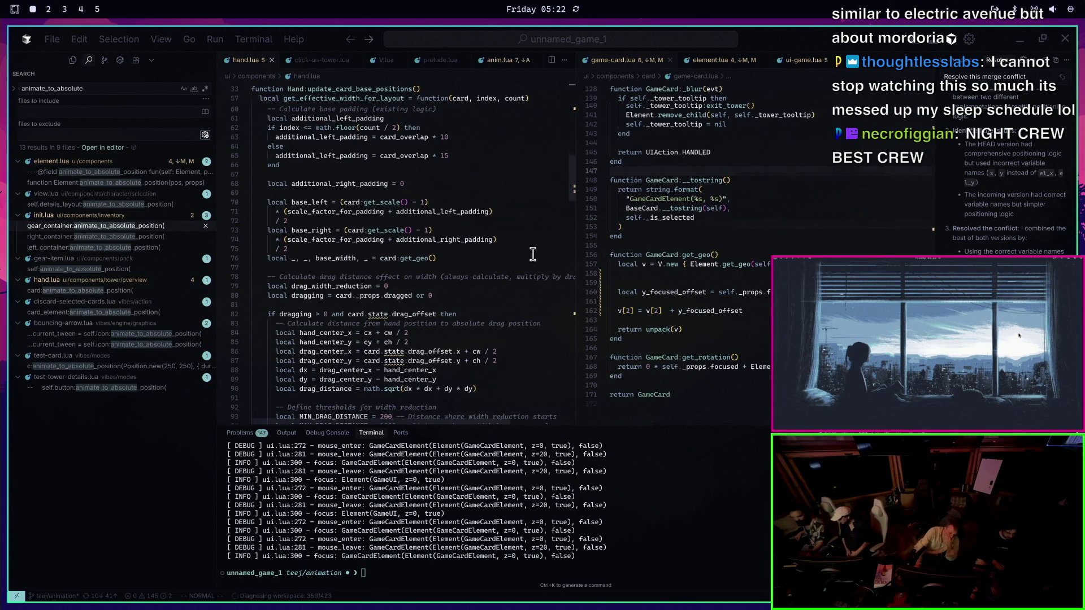
{"action": "scroll", "coordinate": [465, 288], "scroll_direction": "up", "scroll_amount": 2}
Delete the redundant base_width get_geo line, save, and search for /base_width usages
{"action": "left_click", "coordinate": [415, 312]}
{"action": "key", "text": "d"}
{"action": "key", "text": "d"}
{"action": "key", "text": "Return"}
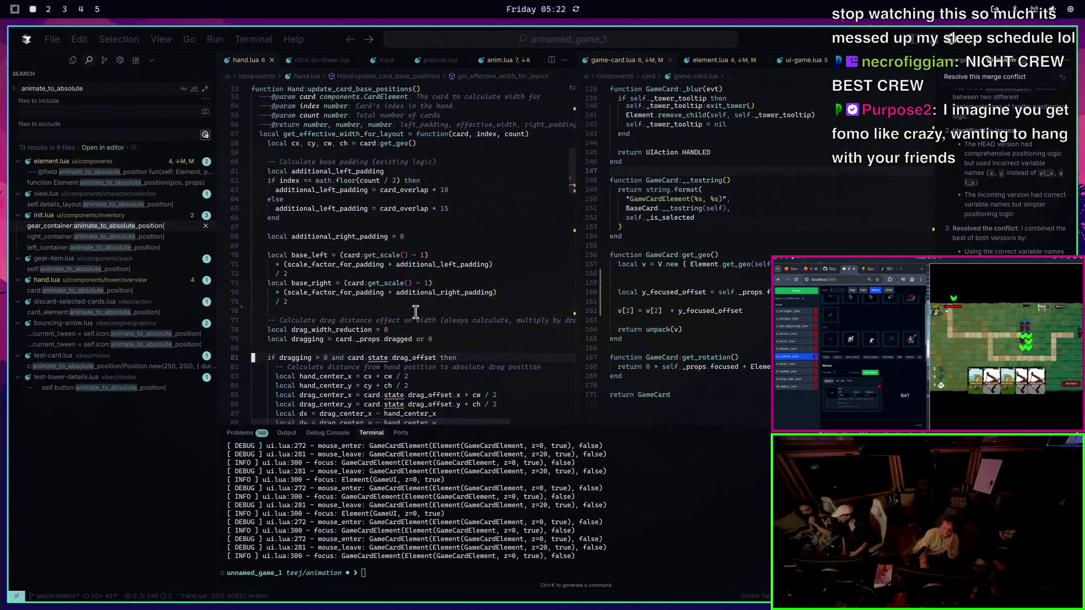
{"action": "scroll", "coordinate": [415, 312], "scroll_direction": "down", "scroll_amount": 2}
{"action": "scroll", "coordinate": [358, 237], "scroll_direction": "down", "scroll_amount": 2}
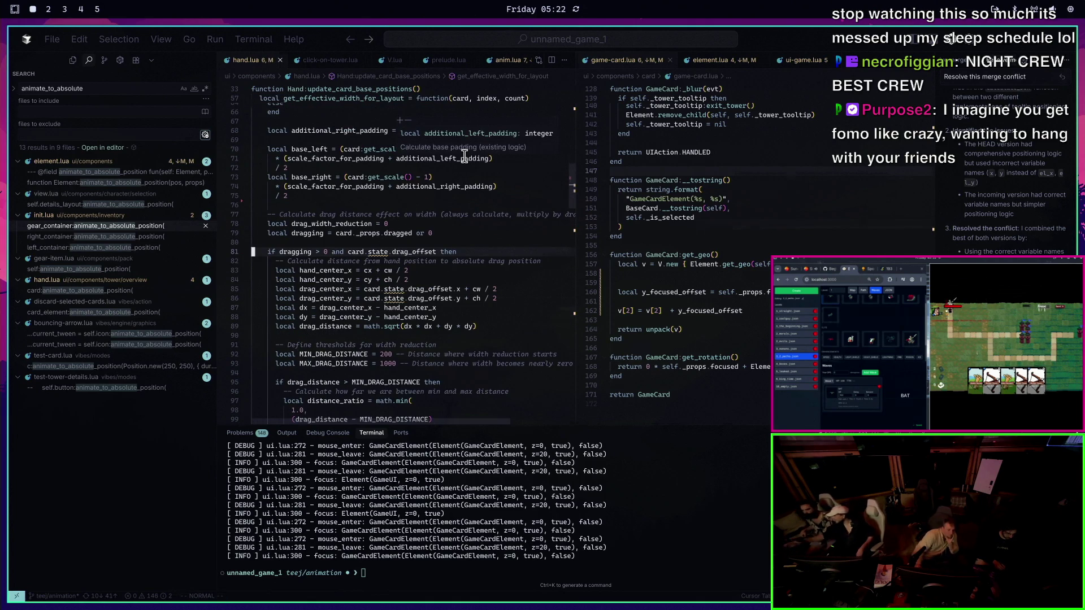
{"action": "scroll", "coordinate": [448, 217], "scroll_direction": "down", "scroll_amount": 6}
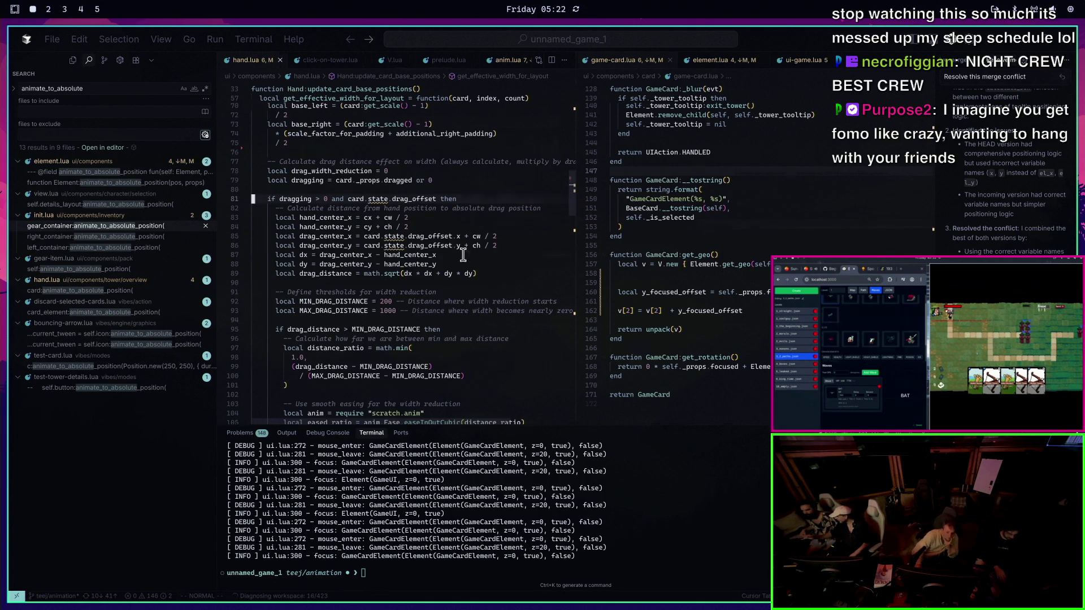
{"action": "scroll", "coordinate": [465, 281], "scroll_direction": "down", "scroll_amount": 2}
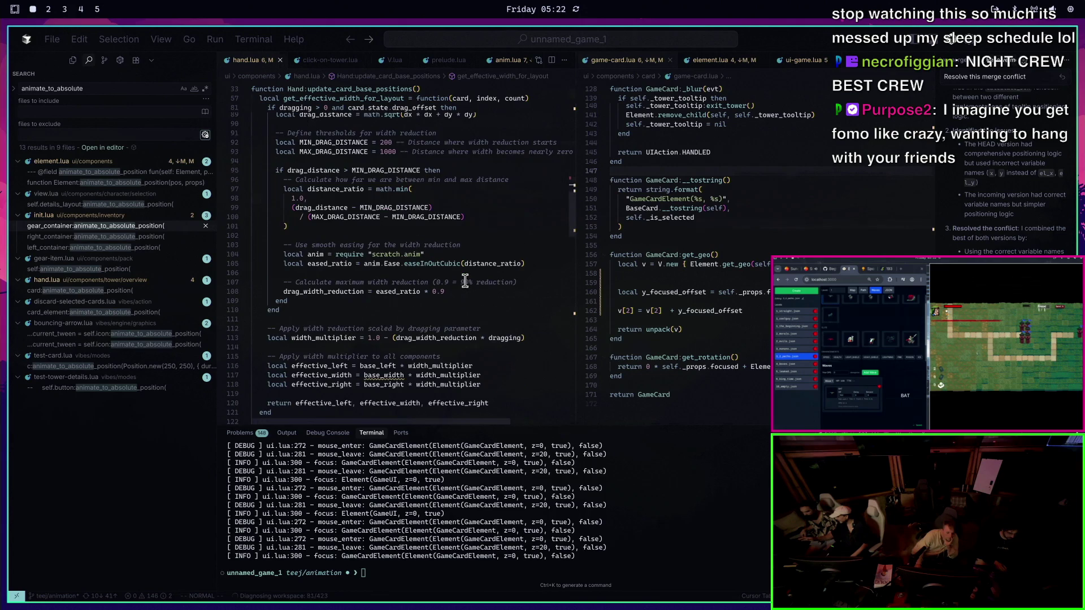
{"action": "scroll", "coordinate": [464, 281], "scroll_direction": "down", "scroll_amount": 2}
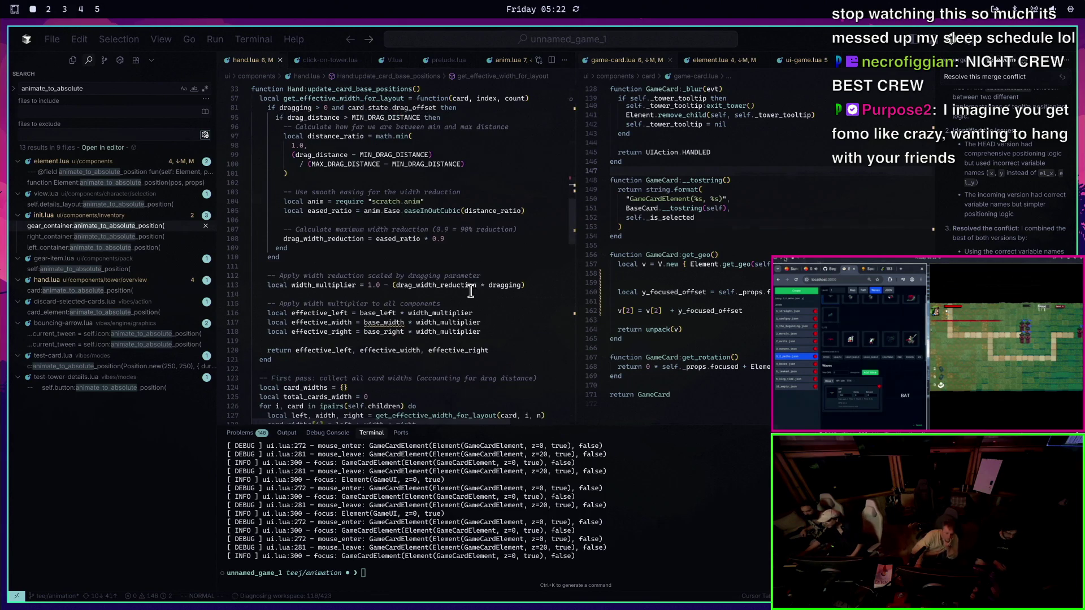
{"action": "scroll", "coordinate": [474, 289], "scroll_direction": "up", "scroll_amount": 14}
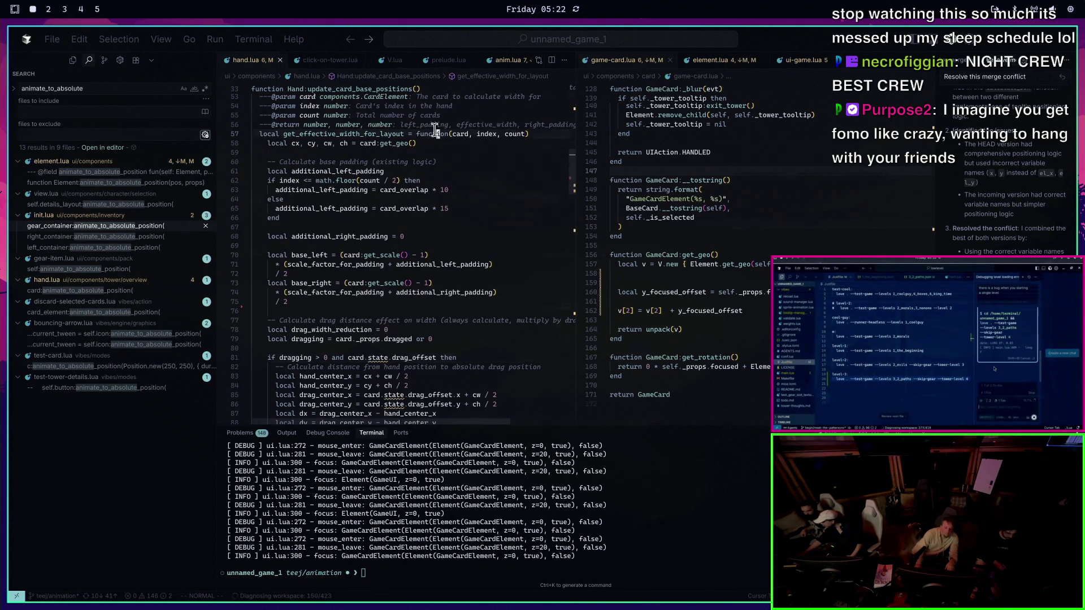
{"action": "type", "text": "/base"}
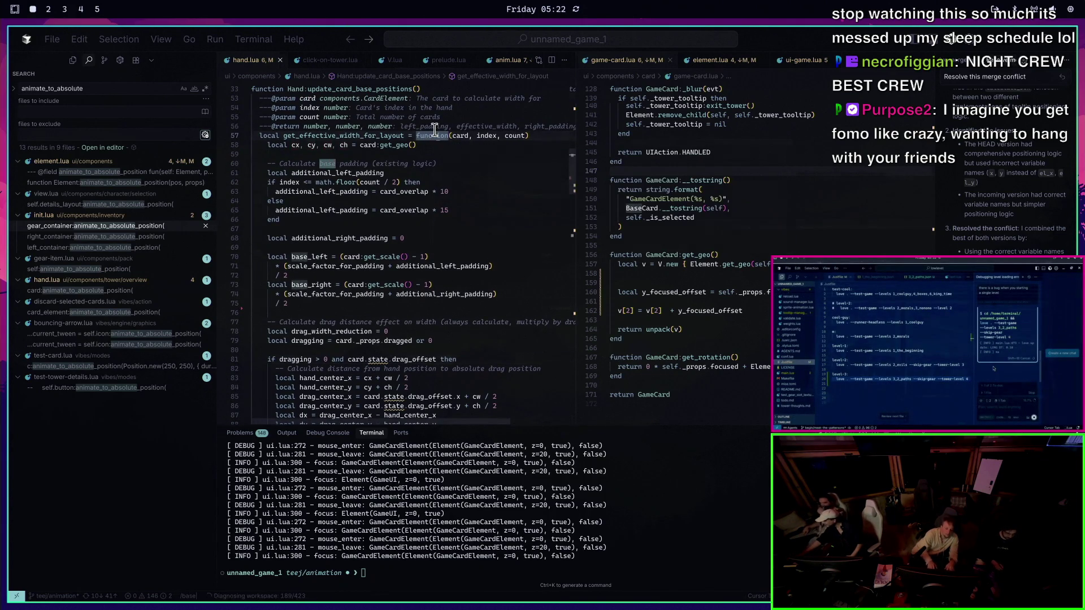
{"action": "type", "text": "_width"}
{"action": "key", "text": "Return"}
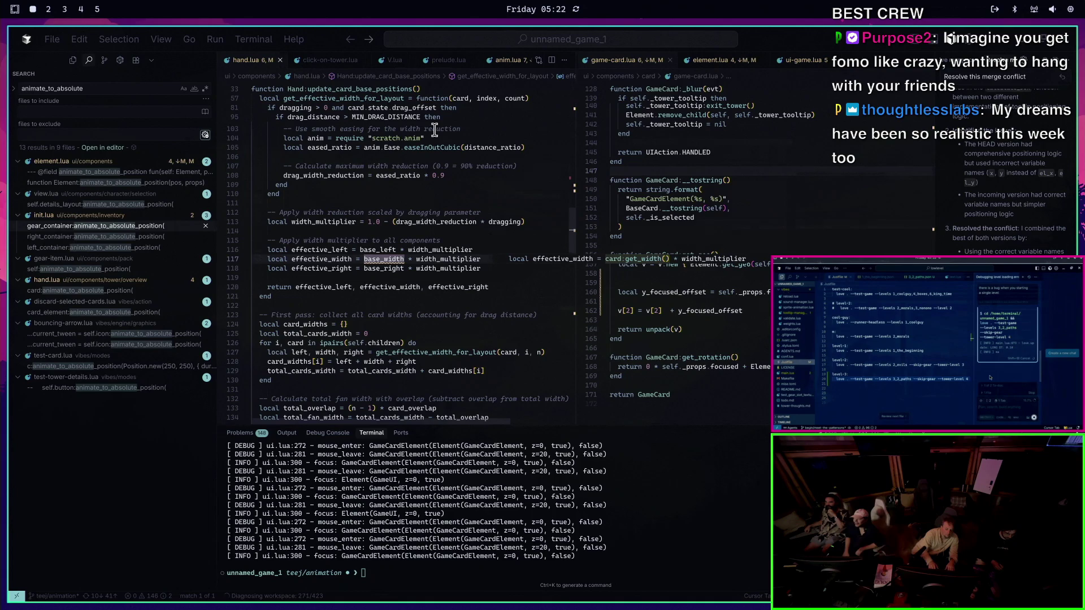
Swap base_width for cw in line 117's effective_width calculation and save hand.lua with :w
{"action": "key", "text": "u"}
{"action": "key", "text": "u"}
{"action": "type", "text": "cwcw"}
{"action": "key", "text": "Escape"}
{"action": "type", "text": ":w"}
{"action": "key", "text": "Return"}
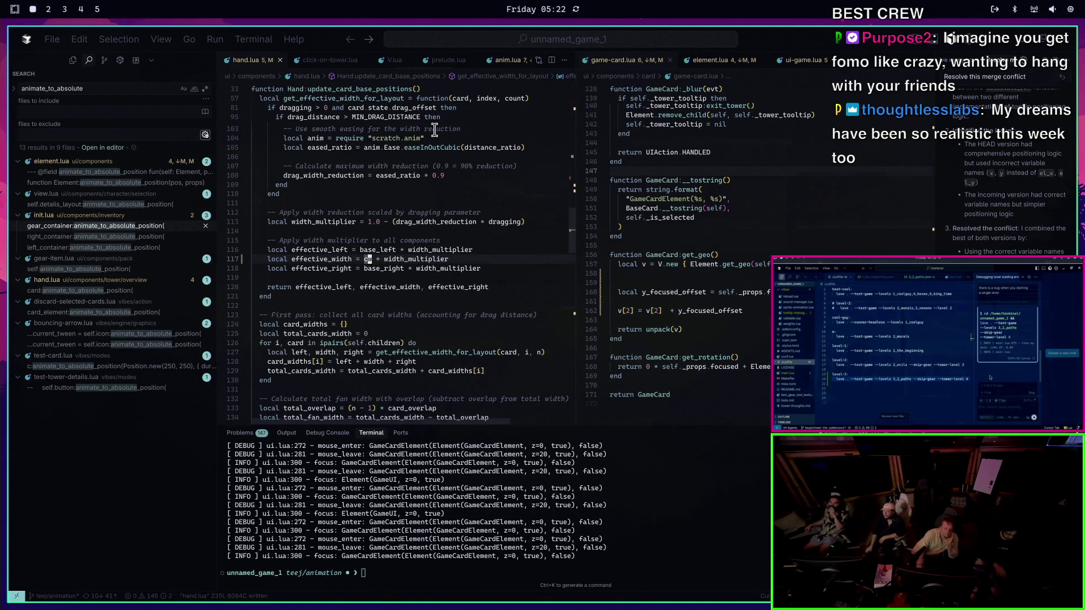
Scroll through the layout code and peek the definition of get_effective_width_for_layout
{"action": "scroll", "coordinate": [430, 169], "scroll_direction": "up", "scroll_amount": 10}
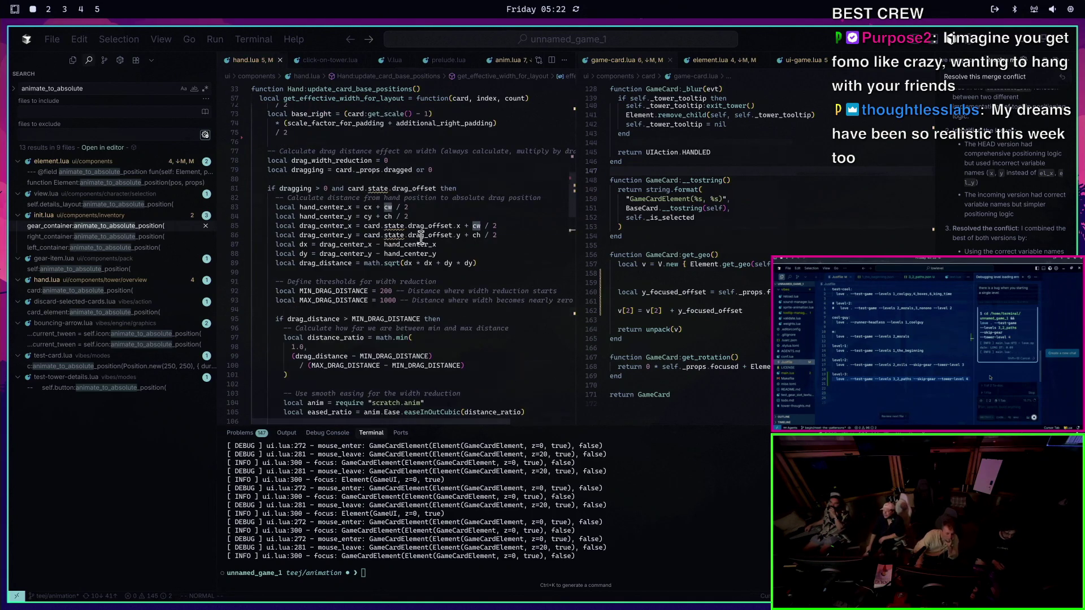
{"action": "scroll", "coordinate": [439, 232], "scroll_direction": "up", "scroll_amount": 6}
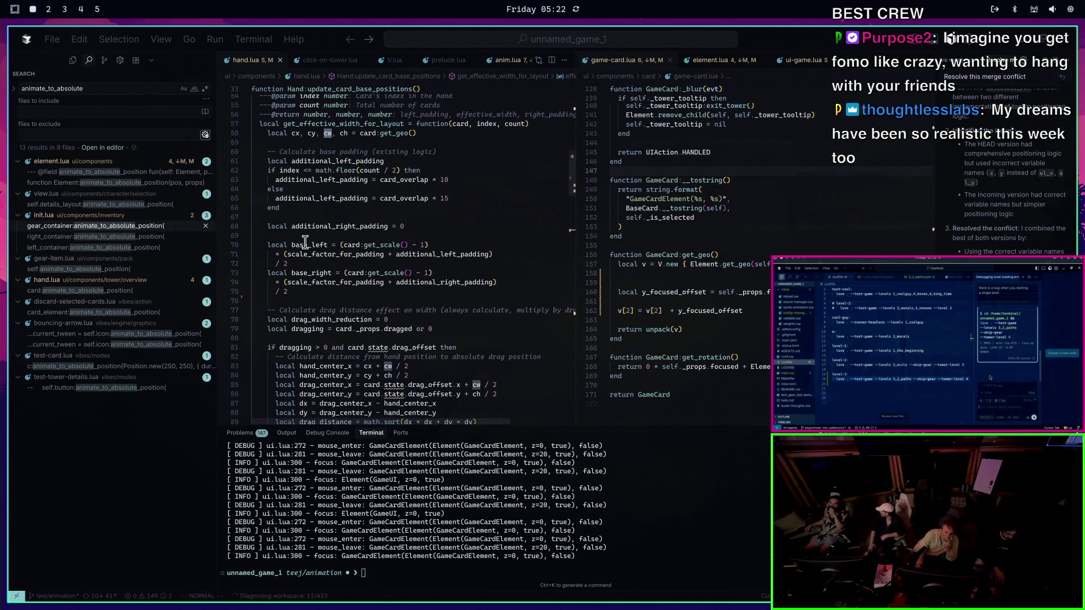
{"action": "scroll", "coordinate": [480, 228], "scroll_direction": "down", "scroll_amount": 13}
{"action": "scroll", "coordinate": [481, 228], "scroll_direction": "down", "scroll_amount": 6}
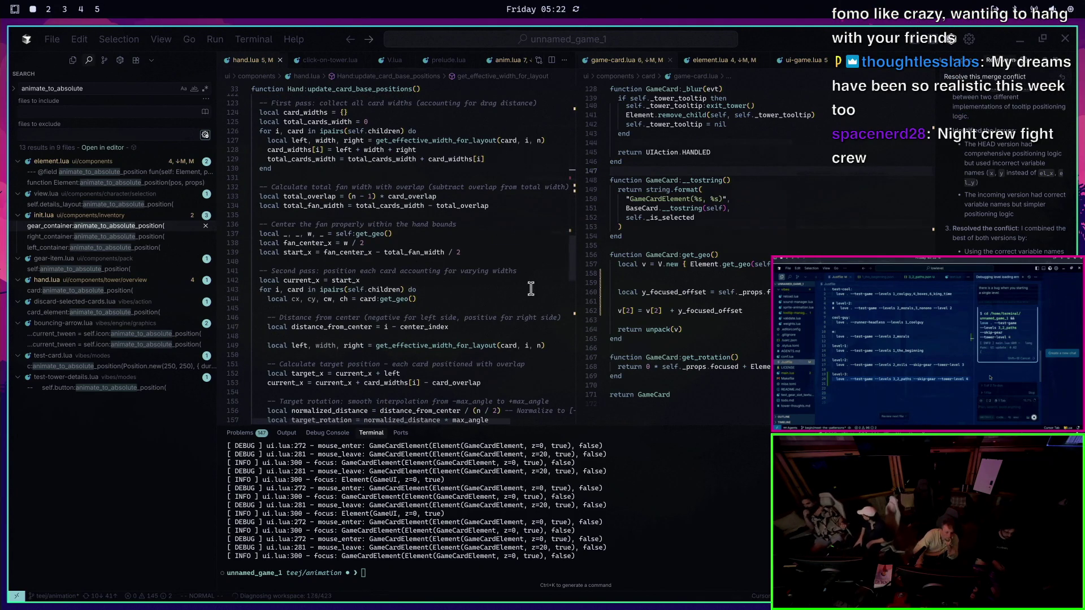
{"action": "scroll", "coordinate": [506, 249], "scroll_direction": "down", "scroll_amount": 2}
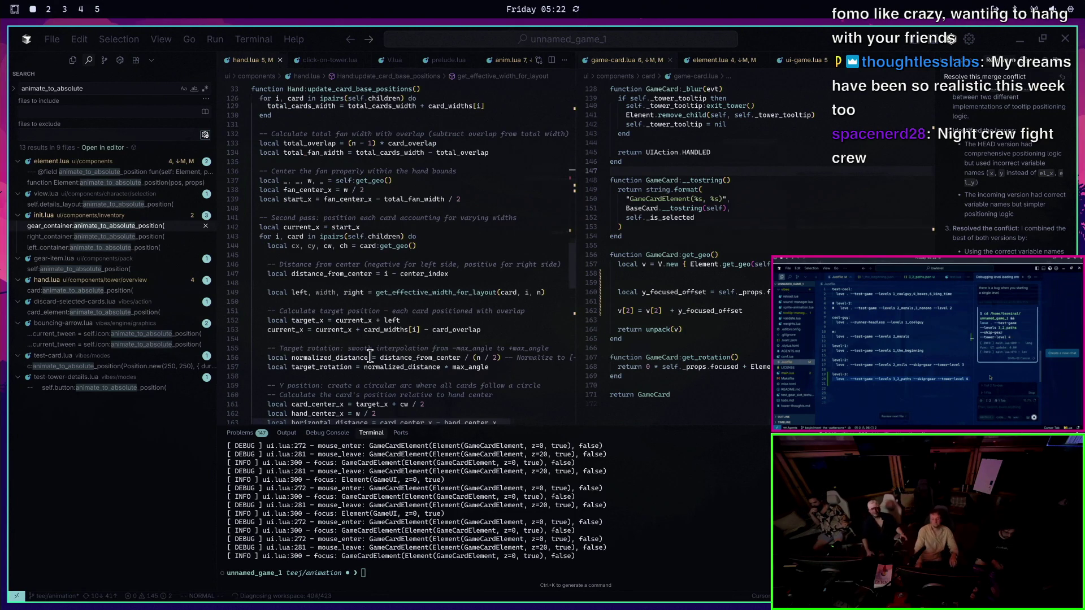
{"action": "mouse_move", "coordinate": [370, 356]}
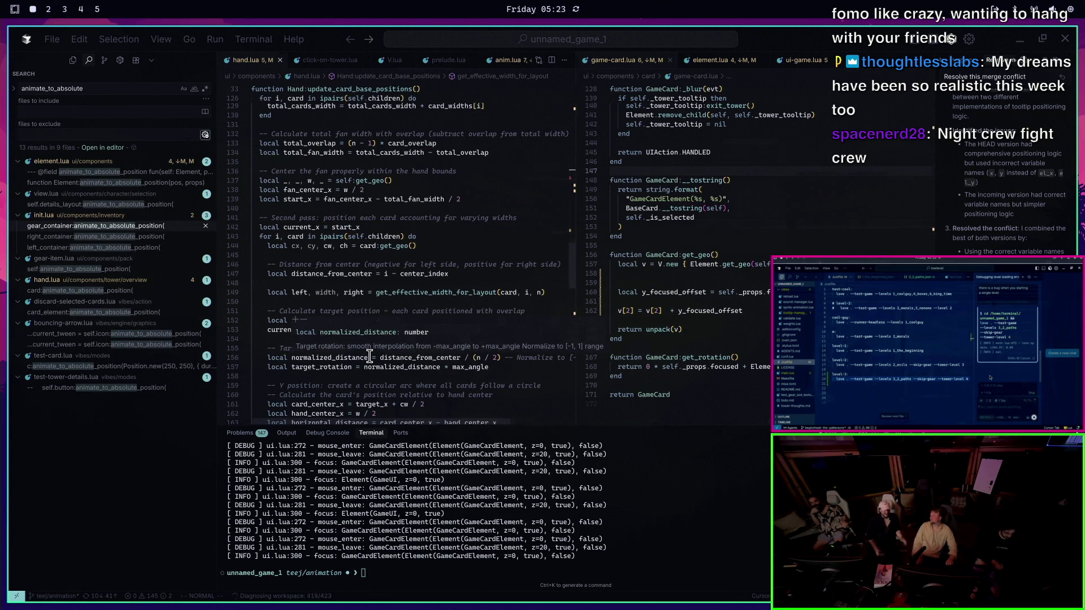
{"action": "left_click", "coordinate": [469, 294], "text": "ctrl"}
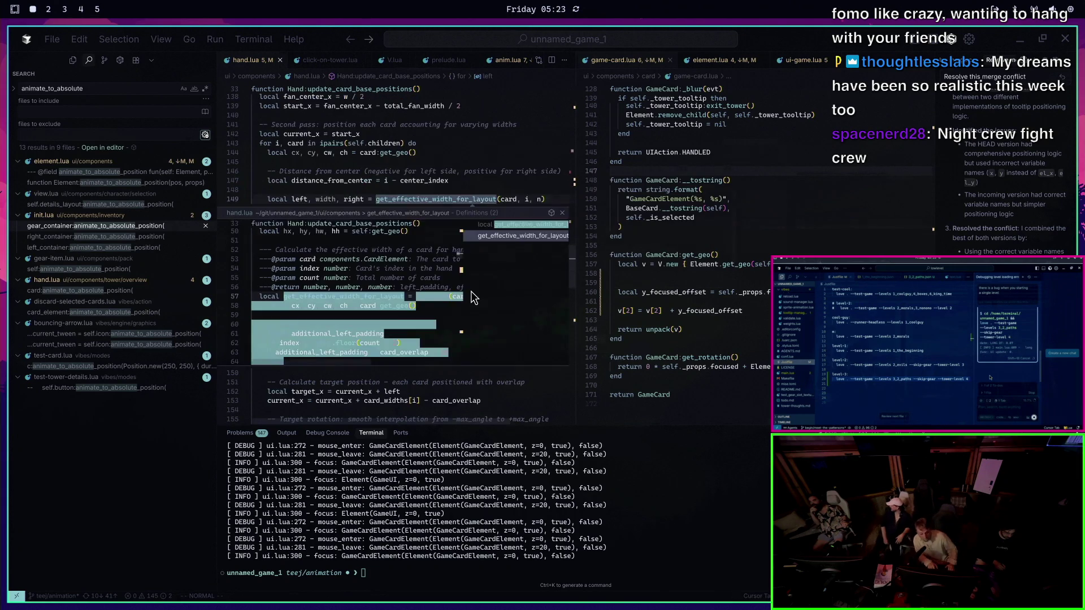
Go to get_effective_width_for_layout's definition and jump to its start with %
{"action": "double_click", "coordinate": [471, 294]}
{"action": "key", "text": "Escape"}
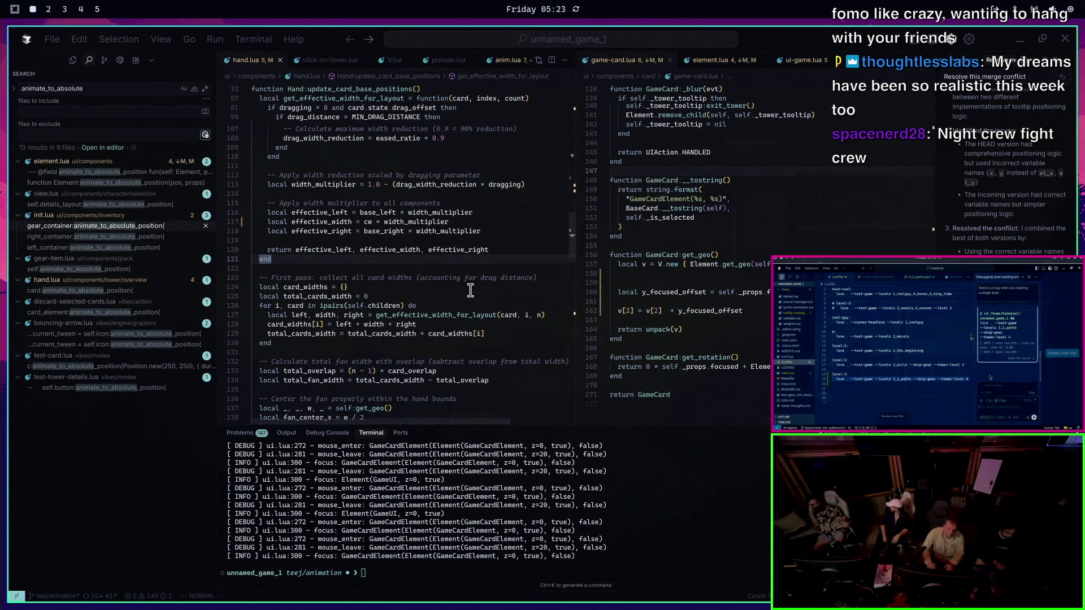
{"action": "scroll", "coordinate": [469, 288], "scroll_direction": "up", "scroll_amount": 8}
{"action": "scroll", "coordinate": [396, 232], "scroll_direction": "down", "scroll_amount": 9}
{"action": "key", "text": "percent"}
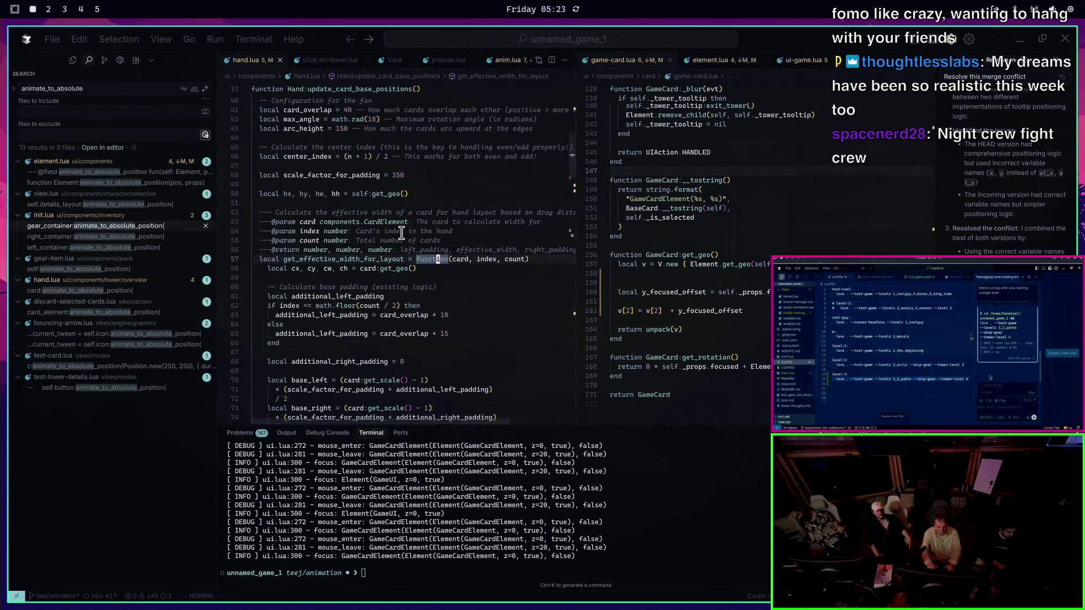
Scroll down through the card-width multiplier code of the layout pass
{"action": "scroll", "coordinate": [429, 231], "scroll_direction": "down", "scroll_amount": 2}
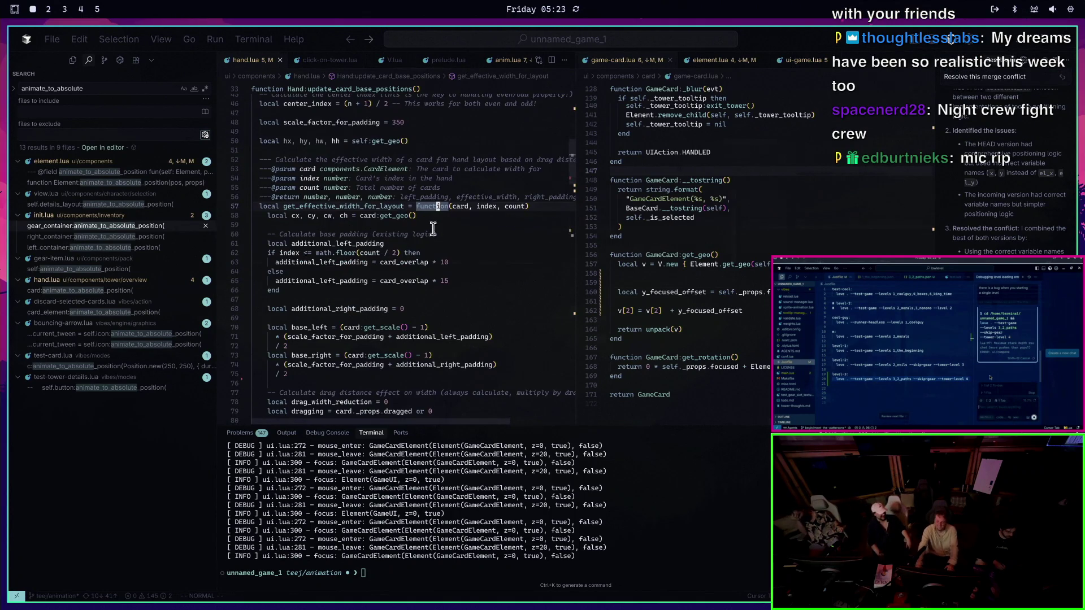
{"action": "scroll", "coordinate": [486, 179], "scroll_direction": "down", "scroll_amount": 2}
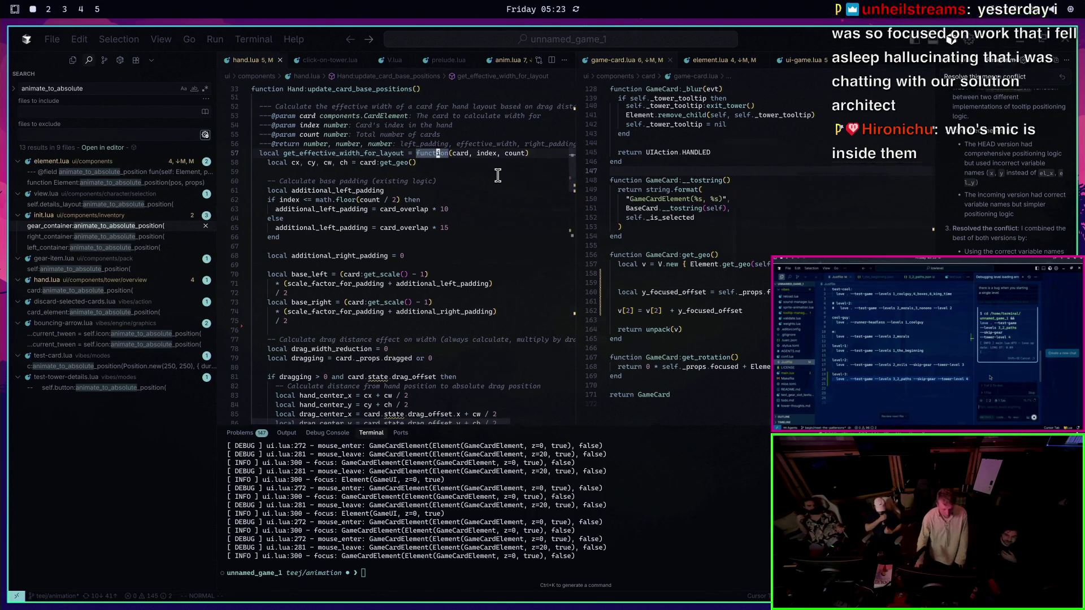
{"action": "scroll", "coordinate": [481, 320], "scroll_direction": "down", "scroll_amount": 10}
{"action": "scroll", "coordinate": [423, 349], "scroll_direction": "down", "scroll_amount": 4}
{"action": "scroll", "coordinate": [426, 358], "scroll_direction": "down", "scroll_amount": 3}
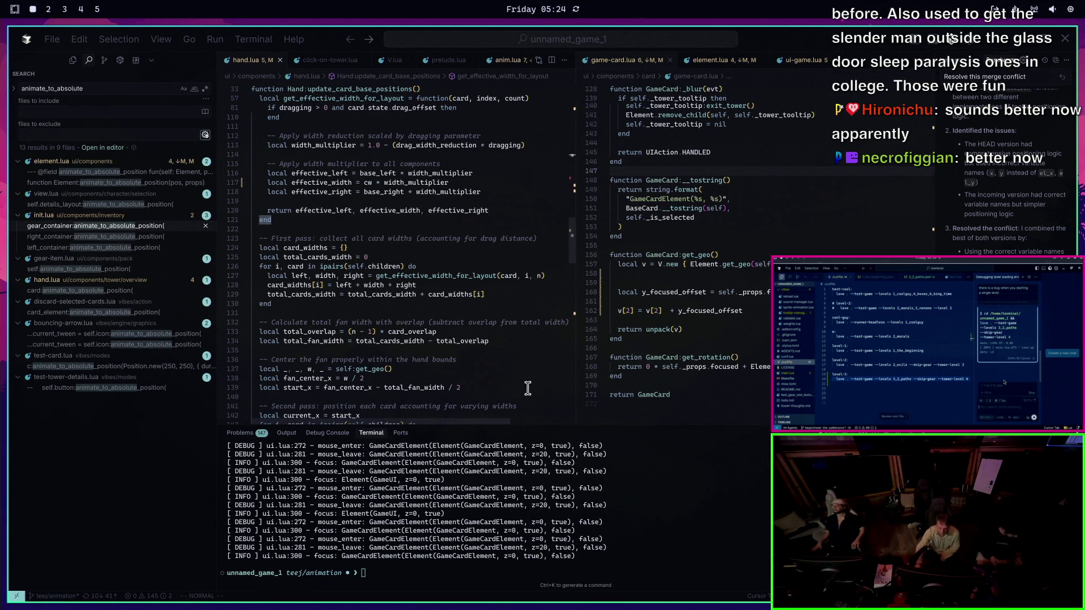
{"action": "left_click", "coordinate": [720, 292]}
Run love . --test-game from the terminal, then quit the game
{"action": "left_click", "coordinate": [385, 331]}
{"action": "left_click", "coordinate": [427, 505]}
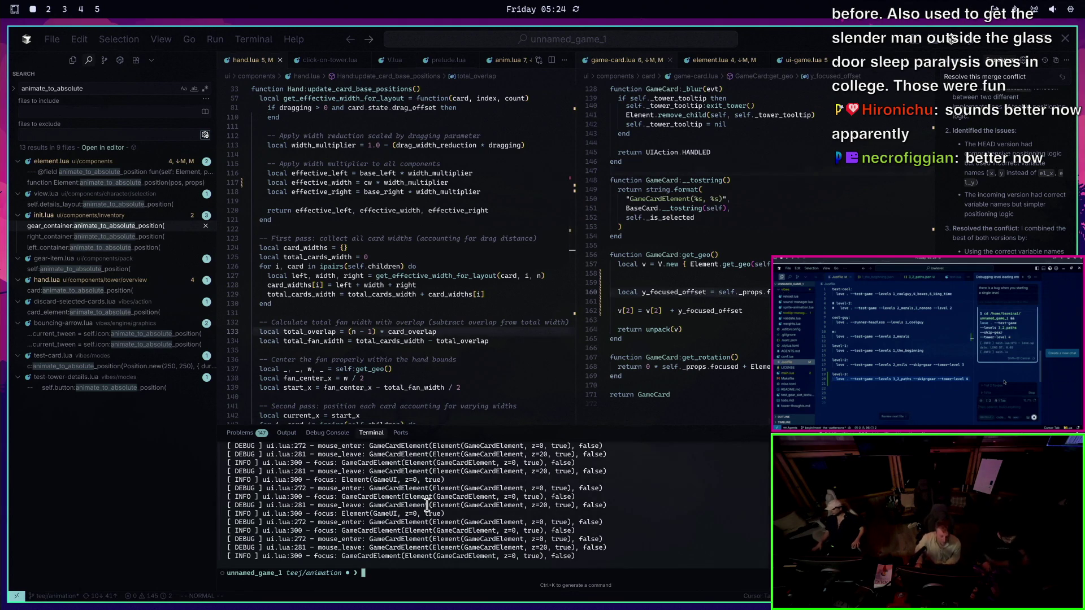
{"action": "left_click", "coordinate": [493, 572]}
{"action": "type", "text": "love . --test-game"}
{"action": "key", "text": "Return"}
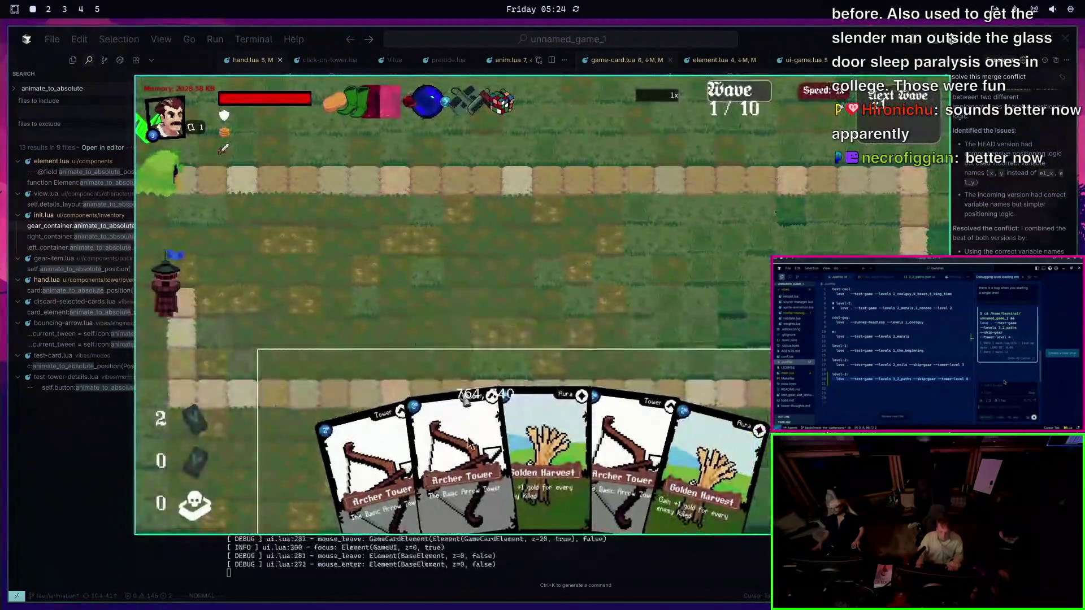
{"action": "key", "text": "Escape"}
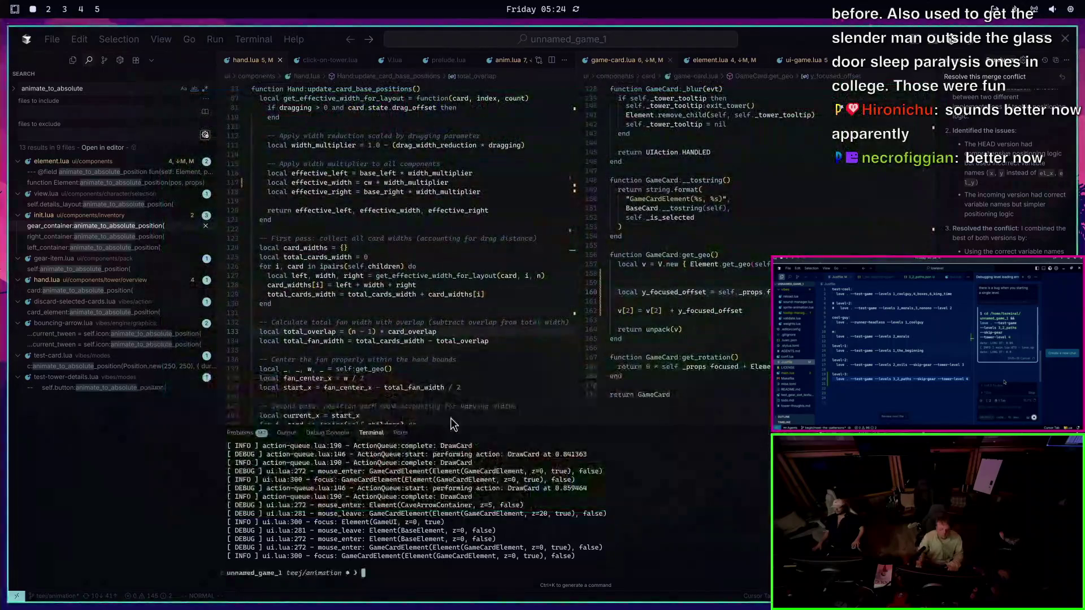
Open element.lua and change the focused animation rate on line 199 to 3.0
{"action": "key", "text": "ctrl+p"}
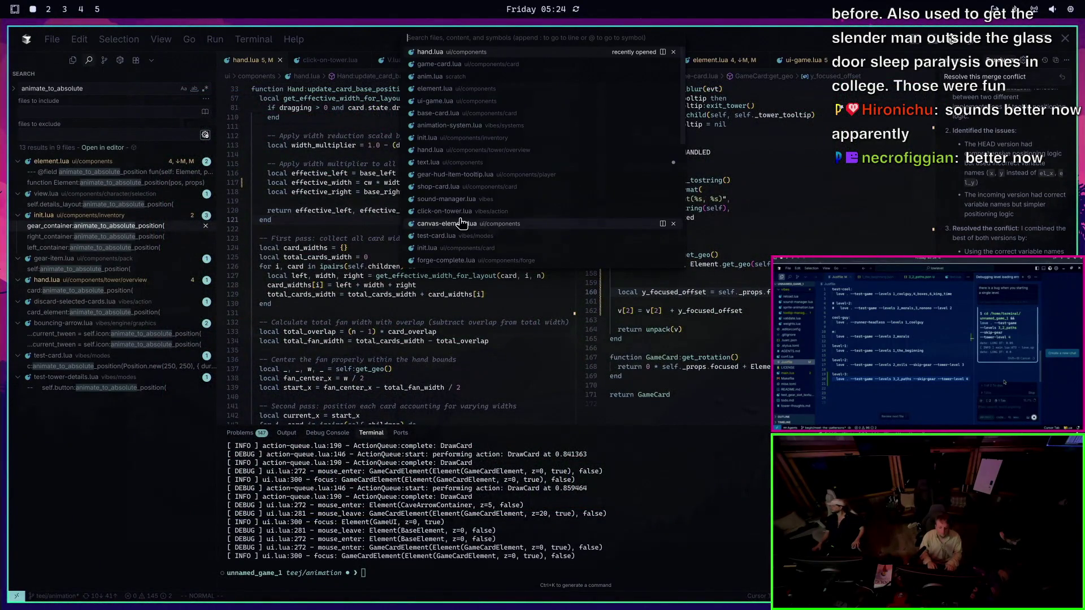
{"action": "type", "text": "eleme"}
{"action": "key", "text": "Return"}
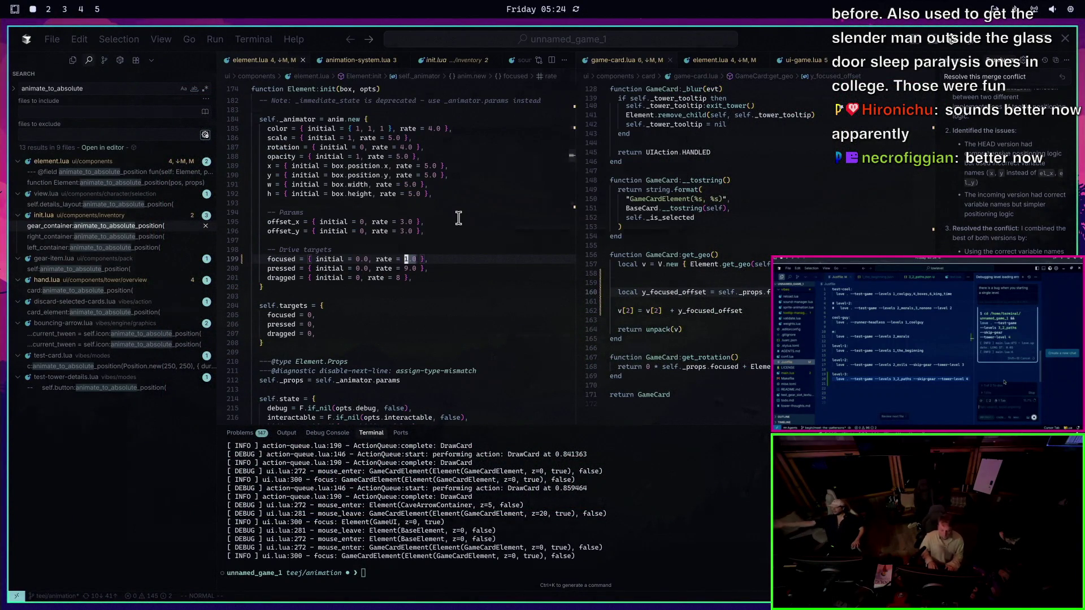
{"action": "key", "text": "r"}
{"action": "key", "text": "3"}
{"action": "key", "text": "Up"}
Relaunch the test game, drag an Archer Tower card onto the map, and quit
{"action": "key", "text": "Return"}
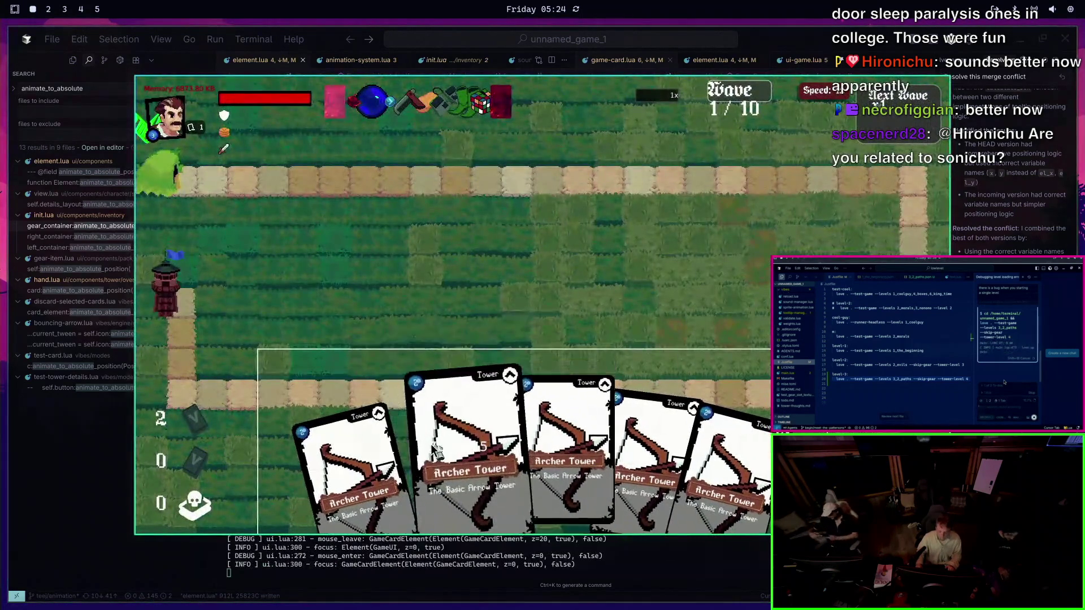
{"action": "mouse_move", "coordinate": [463, 429]}
{"action": "left_mouse_down"}
{"action": "mouse_move", "coordinate": [478, 232]}
{"action": "mouse_move", "coordinate": [260, 255]}
{"action": "left_mouse_up"}
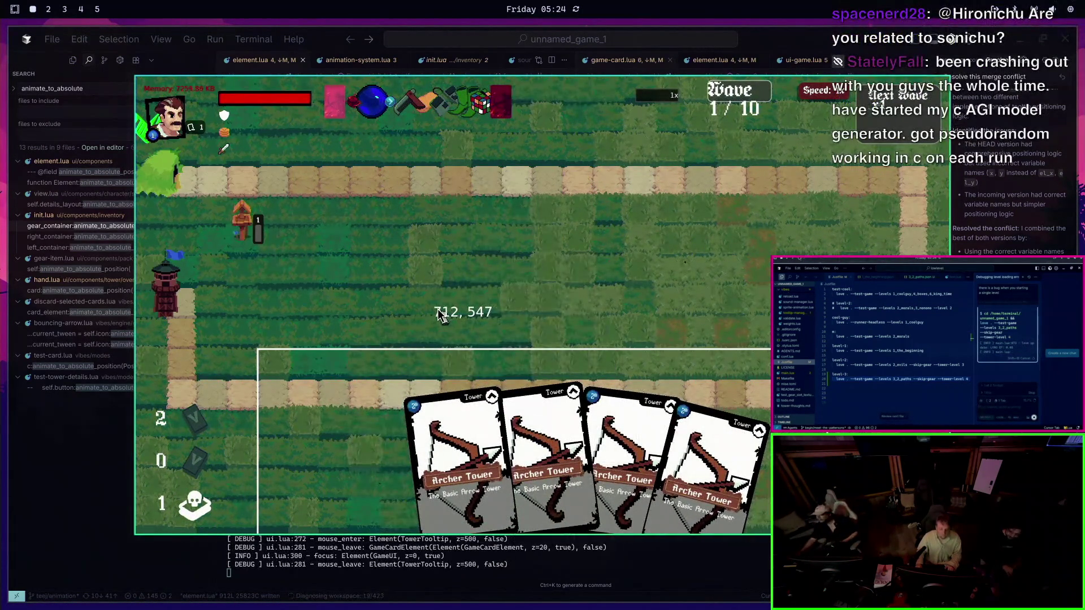
{"action": "key", "text": "Escape"}
Rerun the game twice, the second time with an extra test flag, then open the file finder
{"action": "key", "text": "Up"}
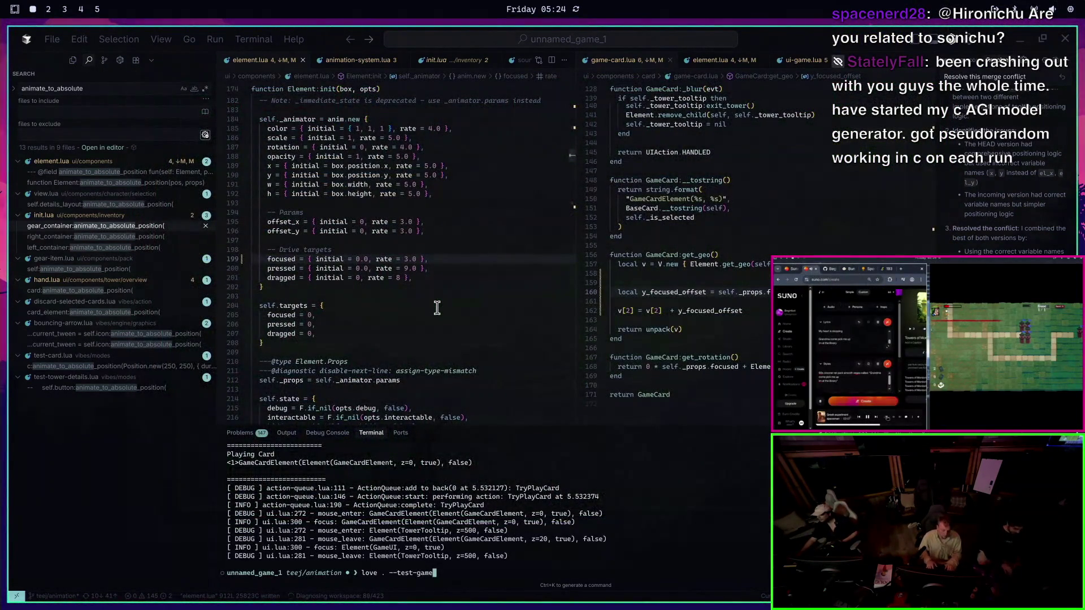
{"action": "key", "text": "Return"}
{"action": "key", "text": "Escape"}
{"action": "key", "text": "Up"}
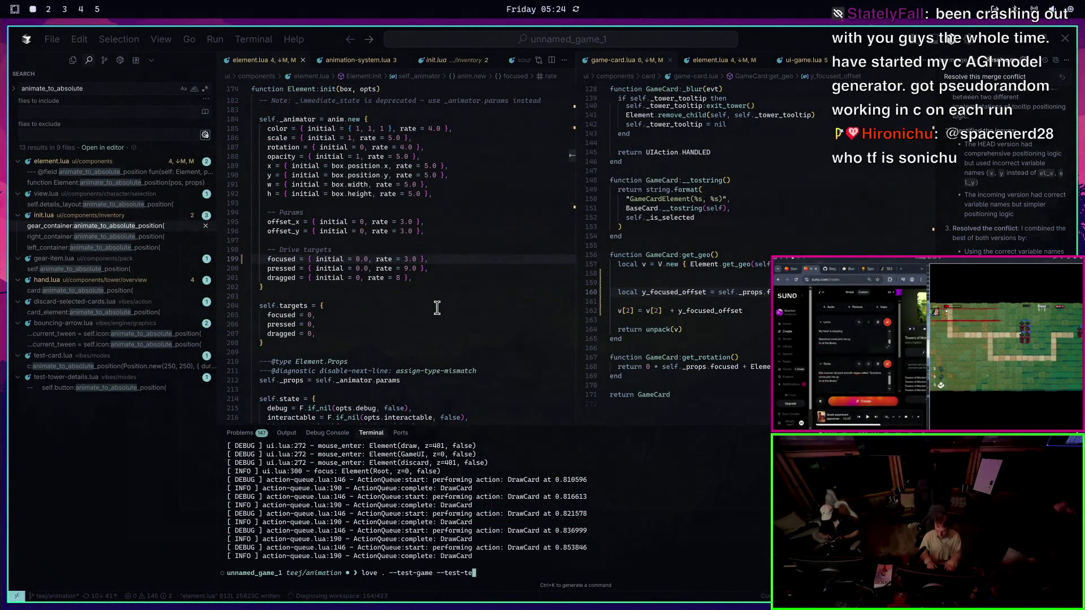
{"action": "key", "text": "Return"}
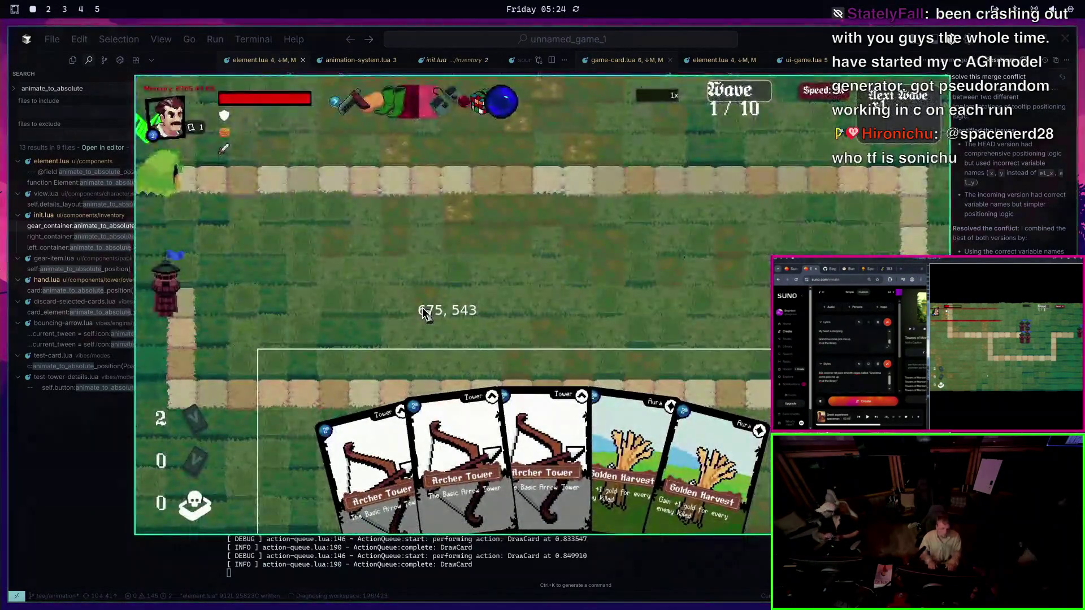
{"action": "key", "text": "Escape"}
{"action": "key", "text": "ctrl+p"}
Open main.lua and add a local test_teej flag alongside the other test flags
{"action": "type", "text": "main"}
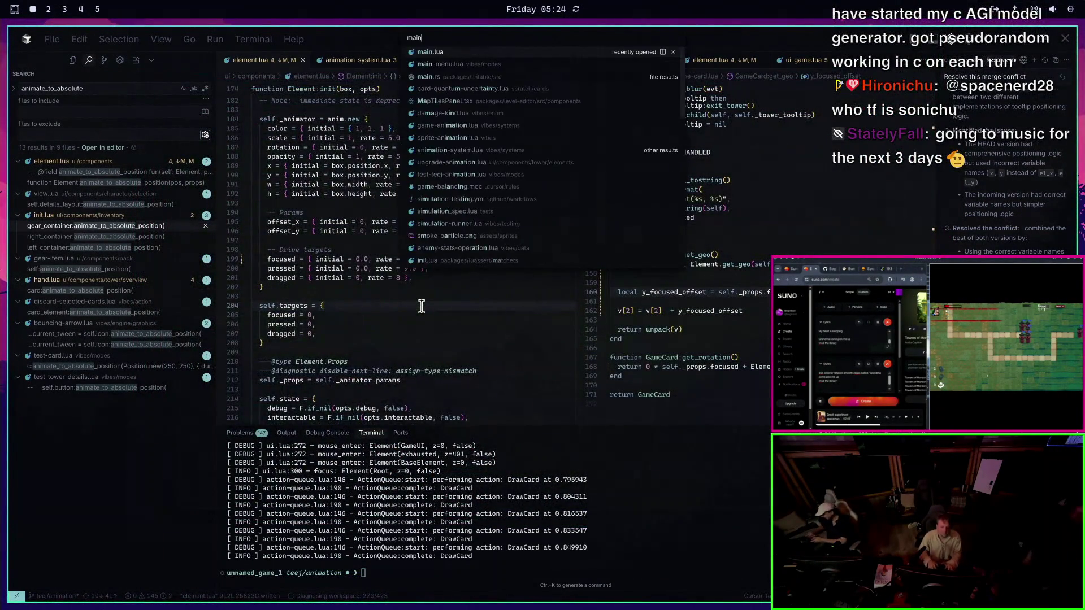
{"action": "key", "text": "Return"}
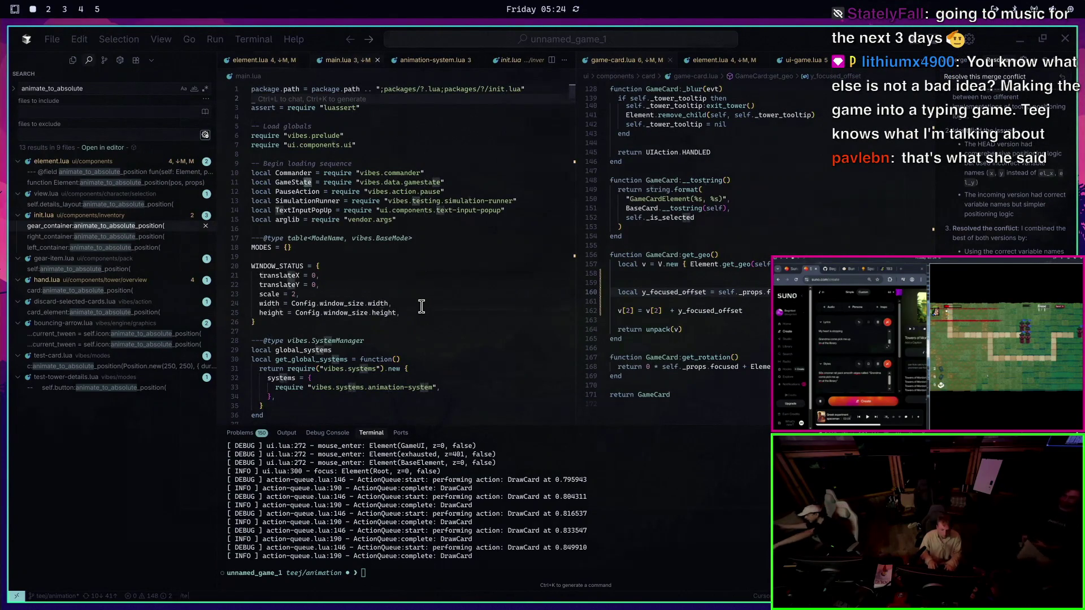
{"action": "type", "text": "/test_ui"}
{"action": "key", "text": "Return"}
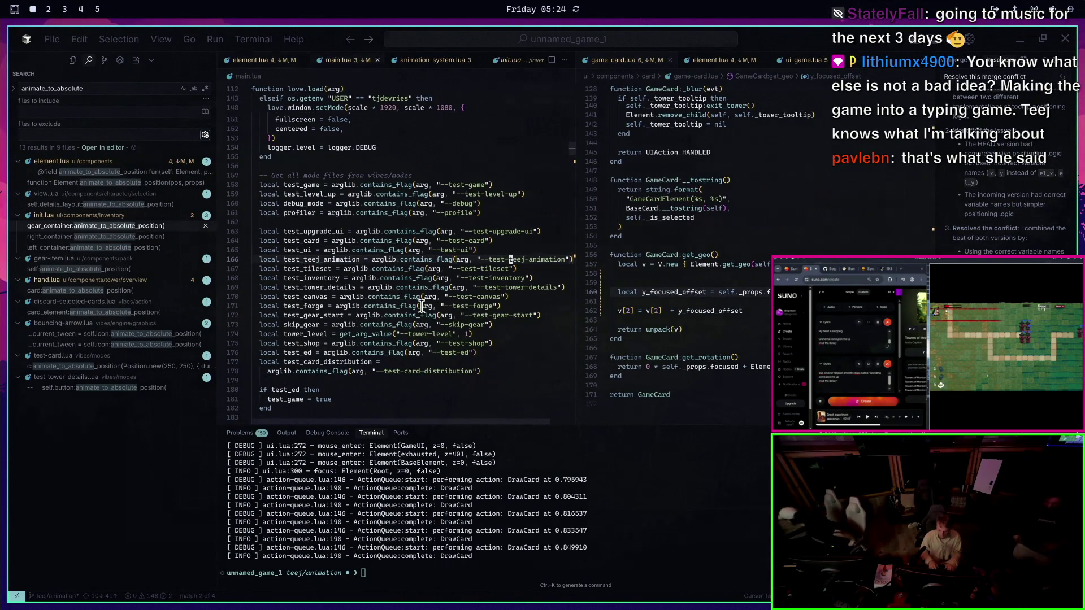
{"action": "key", "text": "n"}
{"action": "key", "text": "ctrl+o"}
{"action": "key", "text": "0"}
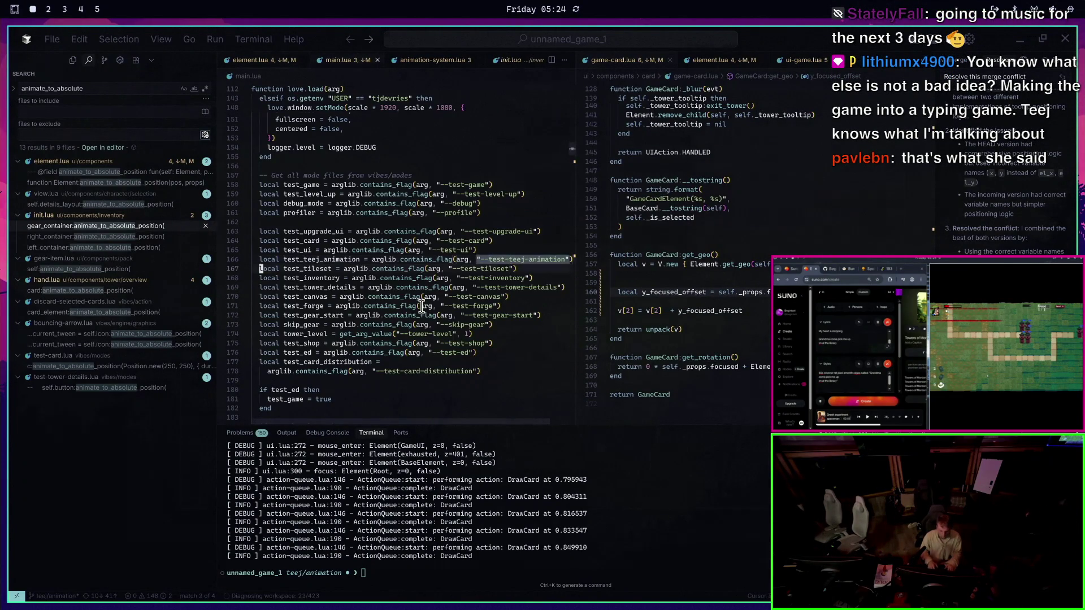
{"action": "key", "text": "asterisk"}
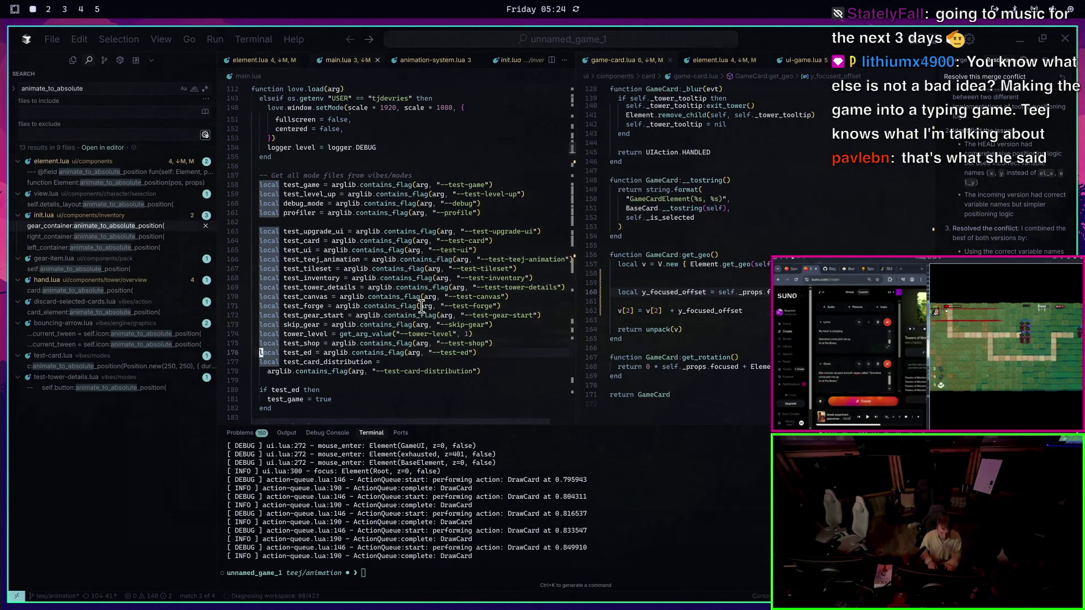
{"action": "key", "text": "d"}
{"action": "key", "text": "d"}
{"action": "key", "text": "j"}
{"action": "key", "text": "j"}
{"action": "type", "text": "polocal test_teej ="}
{"action": "key", "text": "Tab"}
{"action": "key", "text": "Escape"}
Add a test_teej block after test_game setting Config.player.default_hand_size = 100
{"action": "key", "text": "j"}
{"action": "key", "text": "j"}
{"action": "key", "text": "j"}
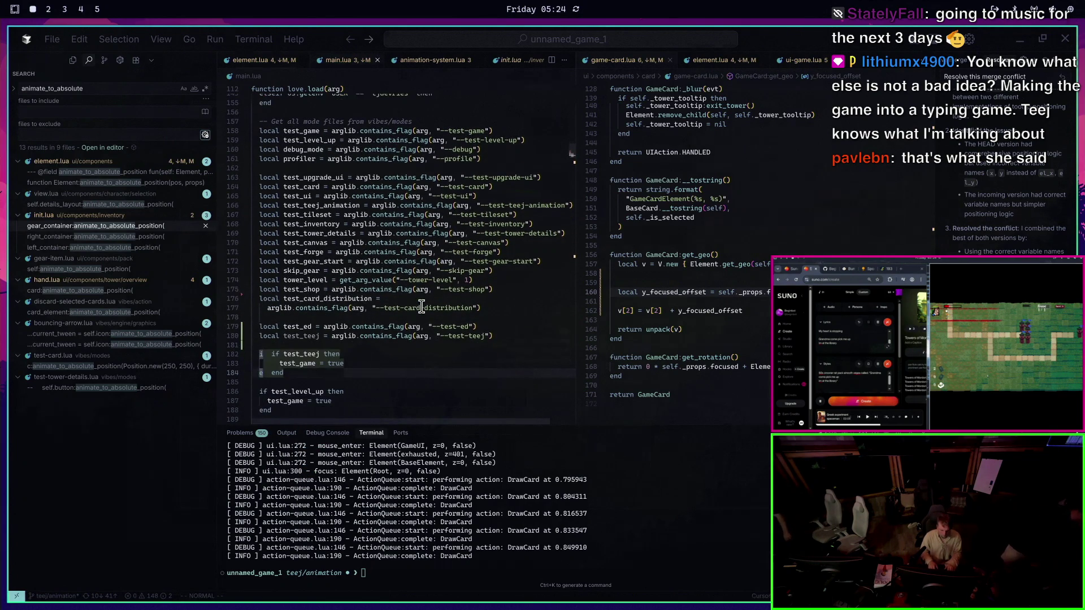
{"action": "key", "text": "j"}
{"action": "key", "text": "j"}
{"action": "key", "text": "j"}
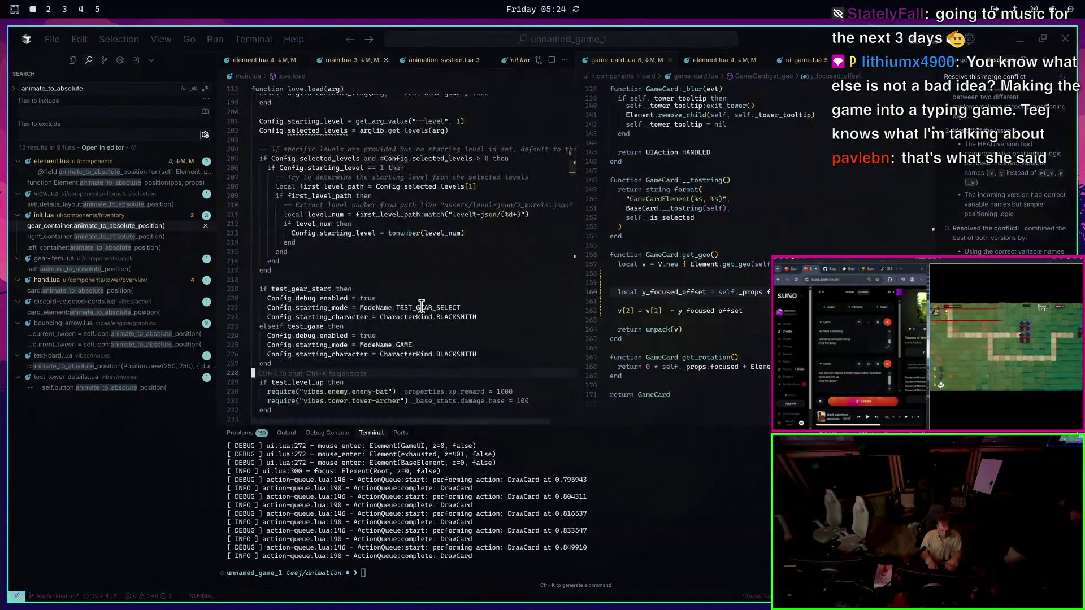
{"action": "scroll", "coordinate": [421, 305], "scroll_direction": "down", "scroll_amount": 8}
{"action": "left_click", "coordinate": [394, 253]}
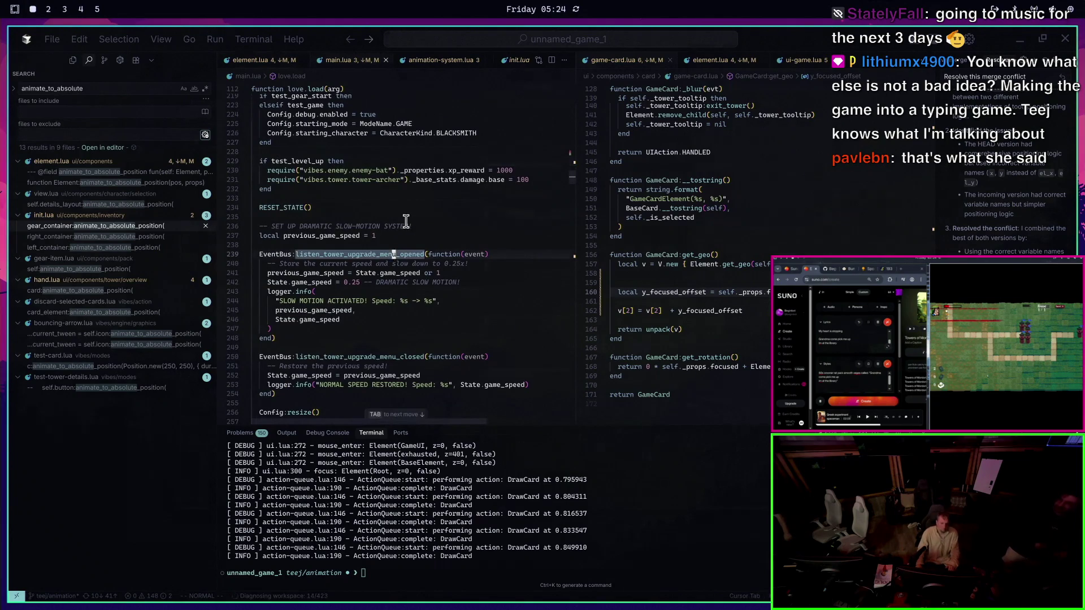
{"action": "key", "text": "k"}
{"action": "key", "text": "k"}
{"action": "key", "text": "k"}
{"action": "key", "text": "0"}
{"action": "scroll", "coordinate": [396, 195], "scroll_direction": "up", "scroll_amount": 4}
{"action": "left_click", "coordinate": [376, 249]}
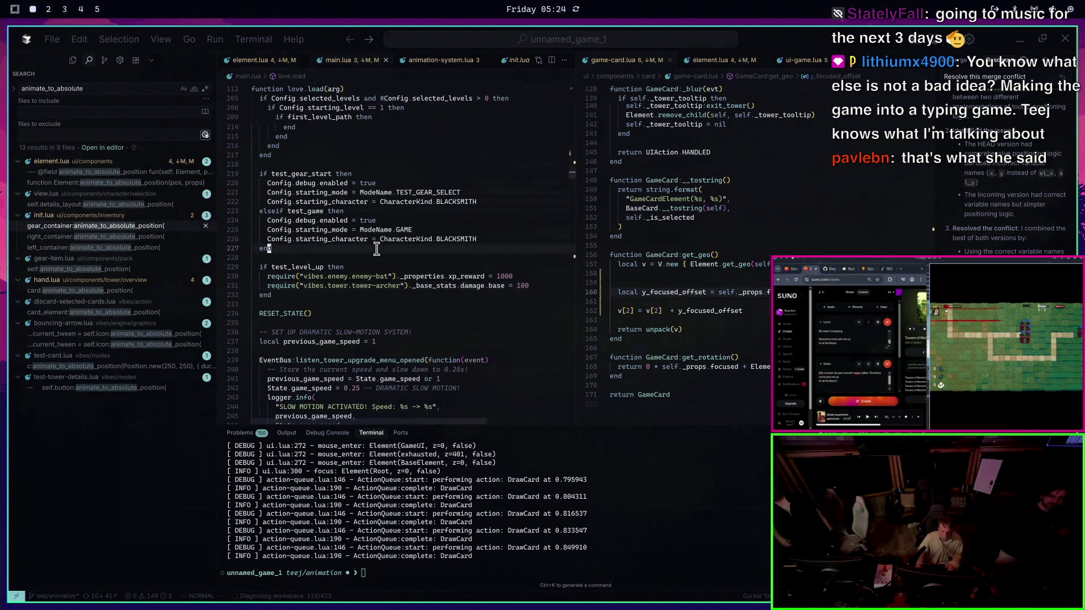
{"action": "key", "text": "Tab"}
{"action": "key", "text": "Tab"}
{"action": "type", "text": "wC."}
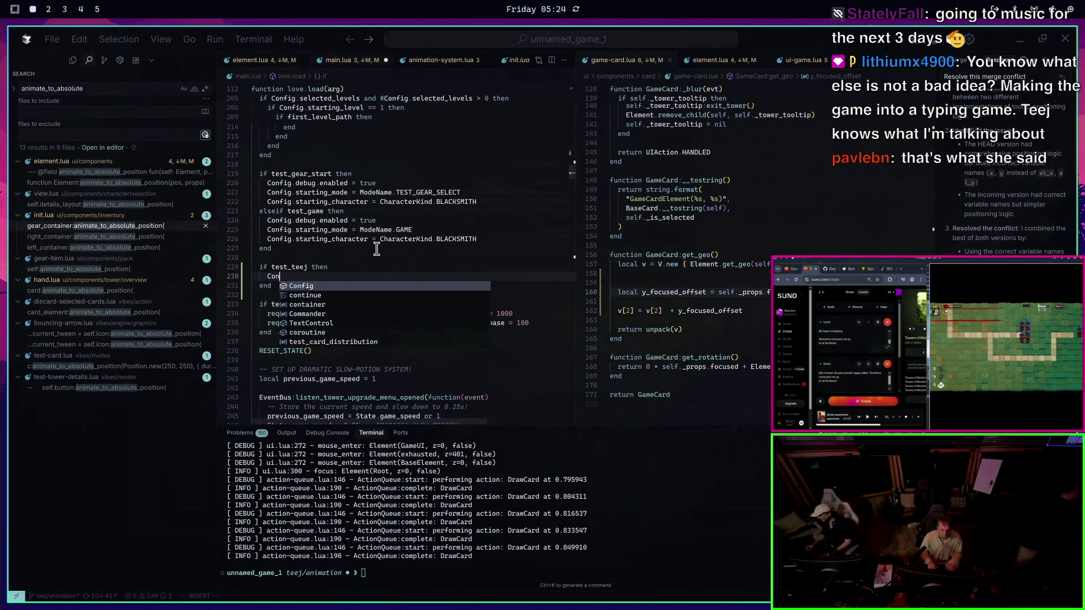
{"action": "type", "text": "player.d"}
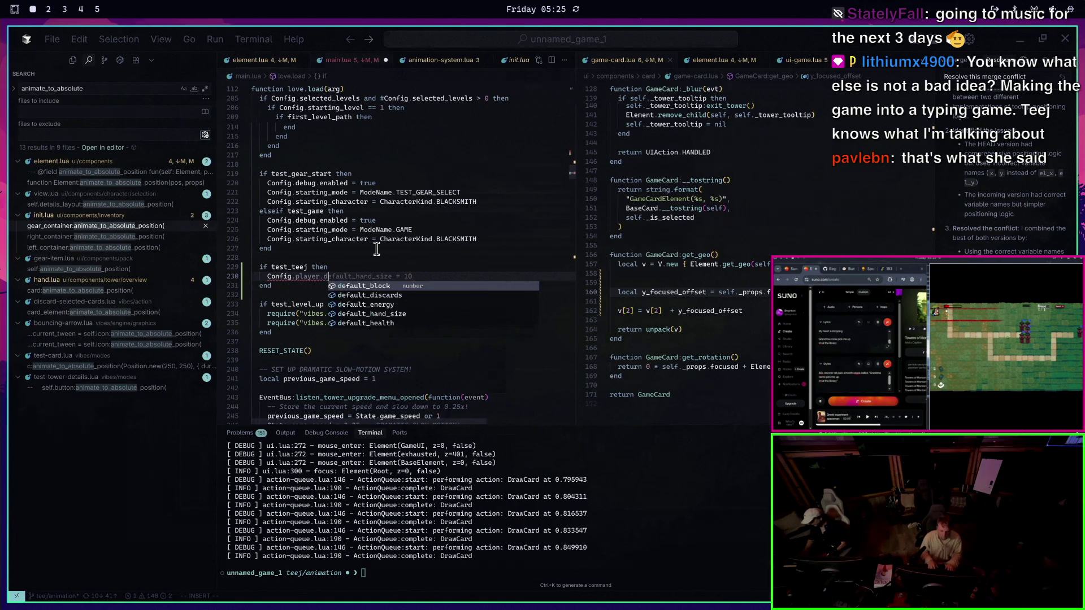
{"action": "type", "text": "efault_hand_size = 100"}
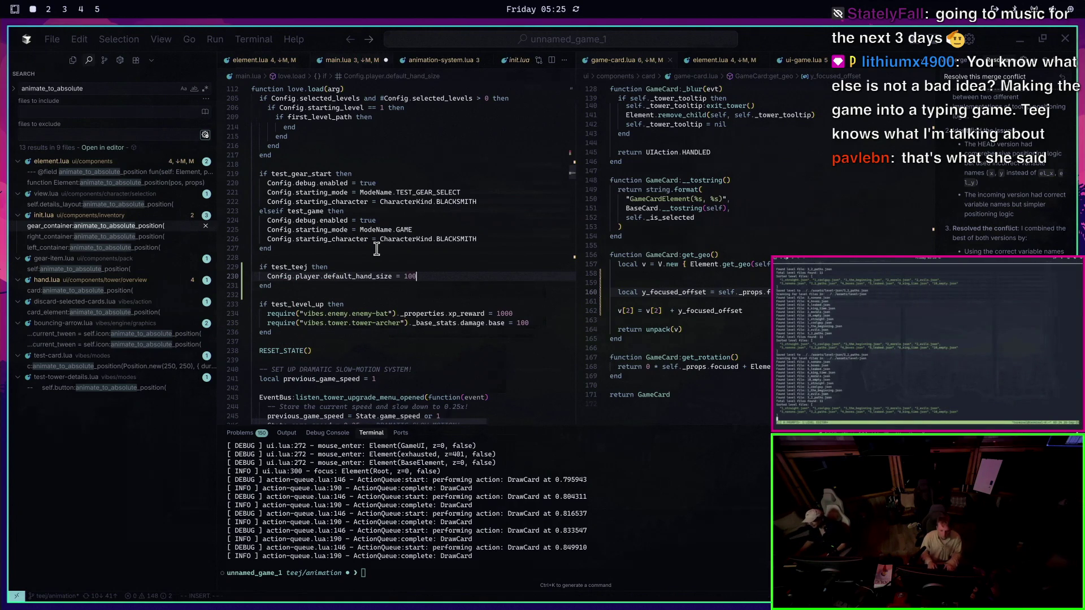
{"action": "key", "text": "Escape"}
Save main.lua and relaunch with love . --test-game --test-teej
{"action": "type", "text": ":w"}
{"action": "key", "text": "Return"}
{"action": "key", "text": "Up"}
{"action": "key", "text": "Return"}
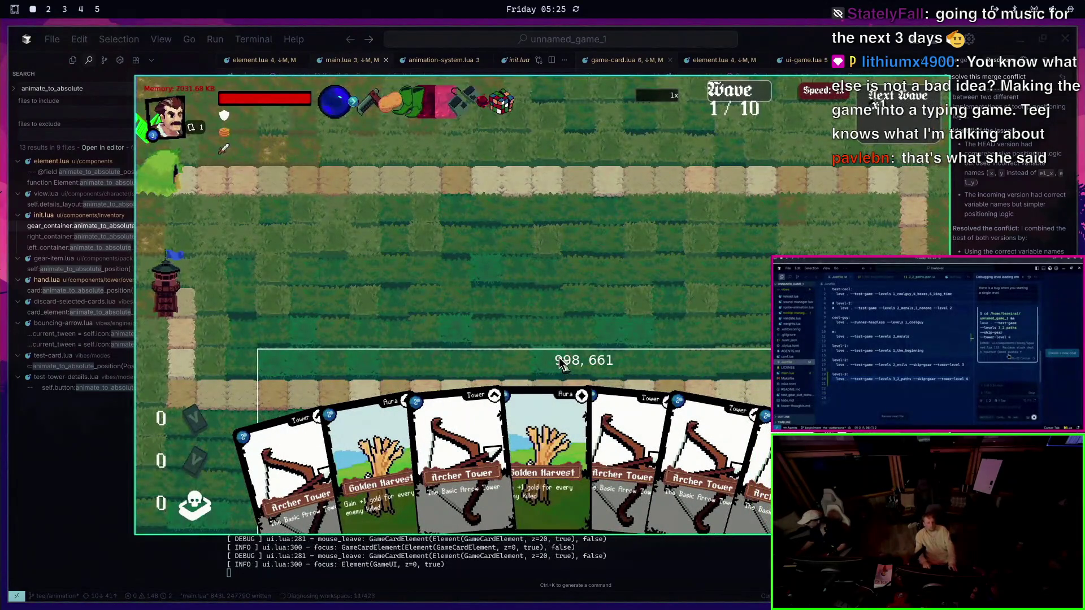
Change default_hand_size to default_energy on line 230, save, and relaunch the game
{"action": "key", "text": "Escape"}
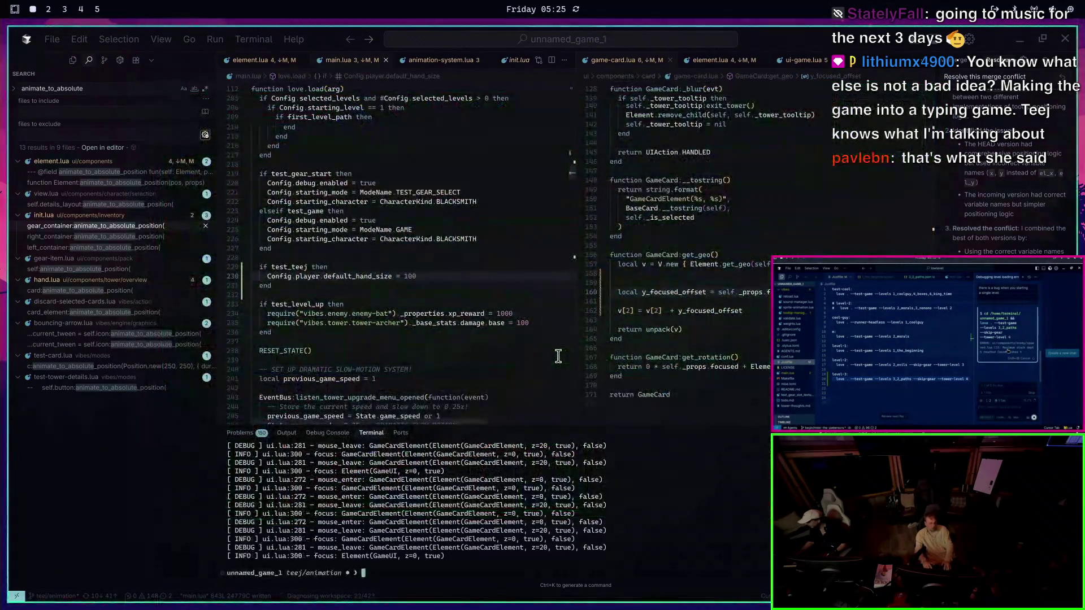
{"action": "type", "text": "ciw"}
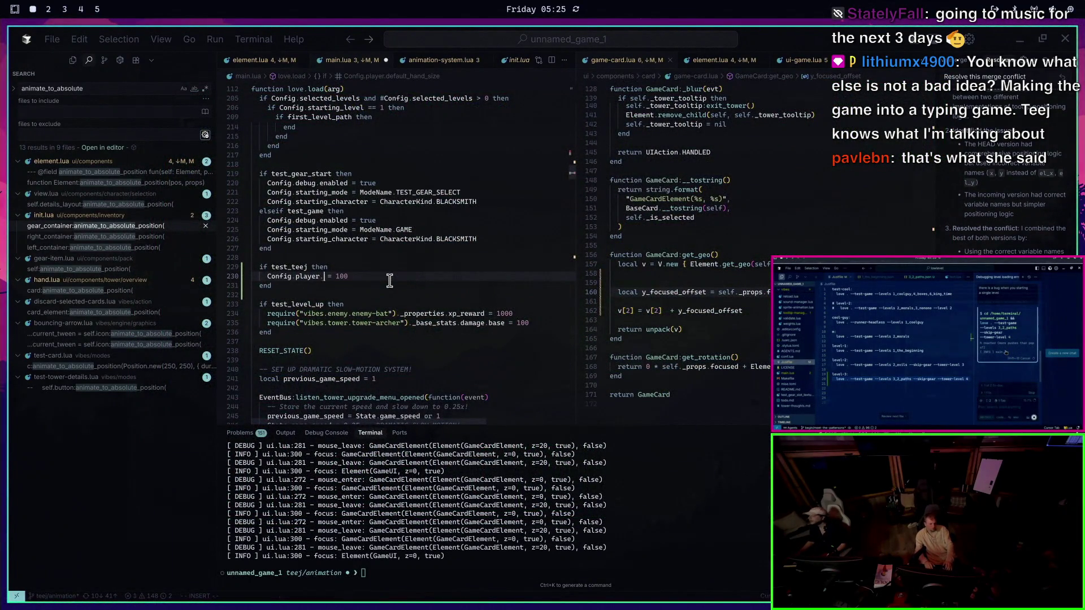
{"action": "type", "text": "default_"}
{"action": "key", "text": "Tab"}
{"action": "key", "text": "Escape"}
{"action": "type", "text": ":w"}
{"action": "key", "text": "Return"}
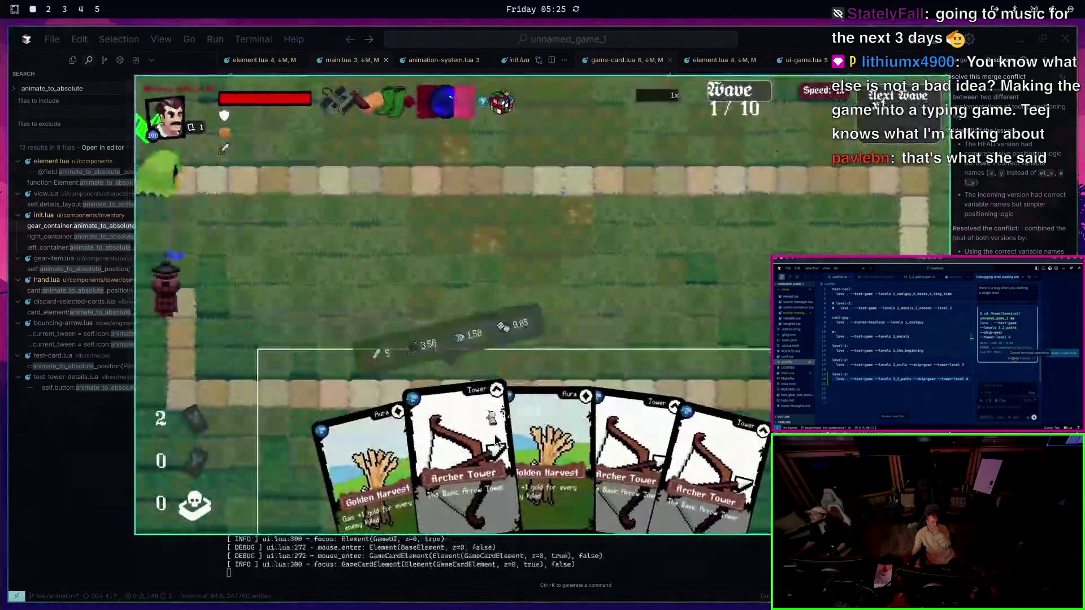
Play two Golden Harvest cards, then cancel and re-pick an Archer Tower card, triggering the crash
{"action": "left_click", "coordinate": [508, 452]}
{"action": "left_click", "coordinate": [262, 238]}
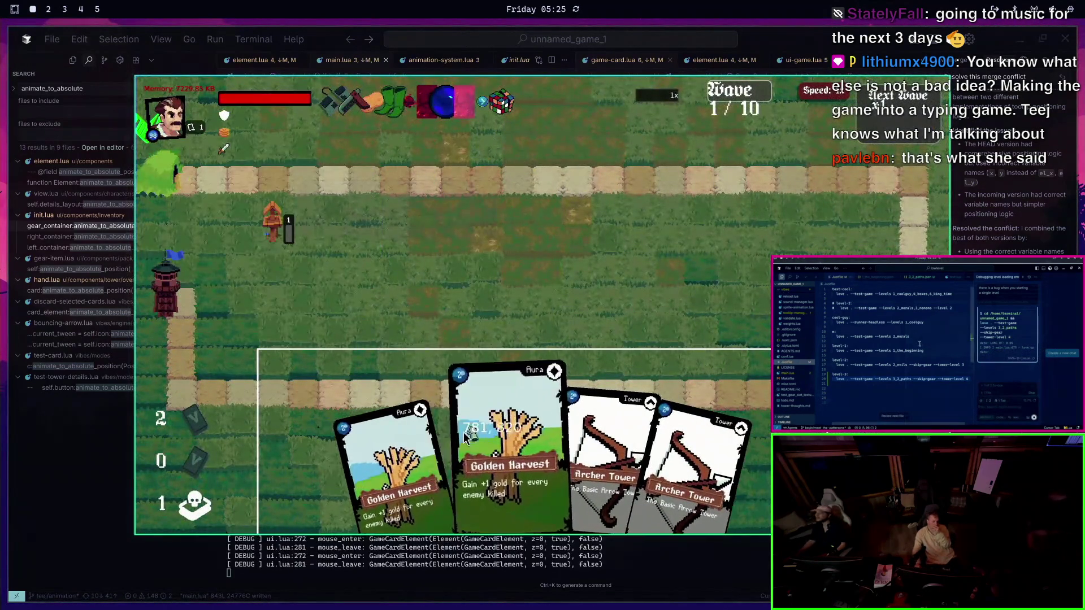
{"action": "left_click", "coordinate": [467, 447]}
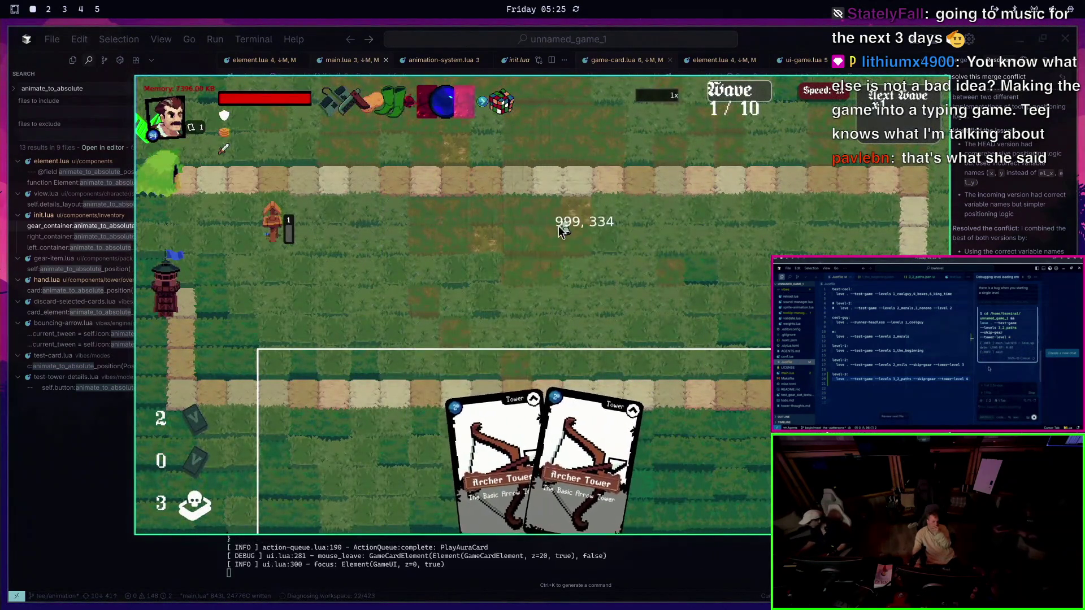
{"action": "left_click", "coordinate": [509, 452]}
{"action": "right_click", "coordinate": [337, 265]}
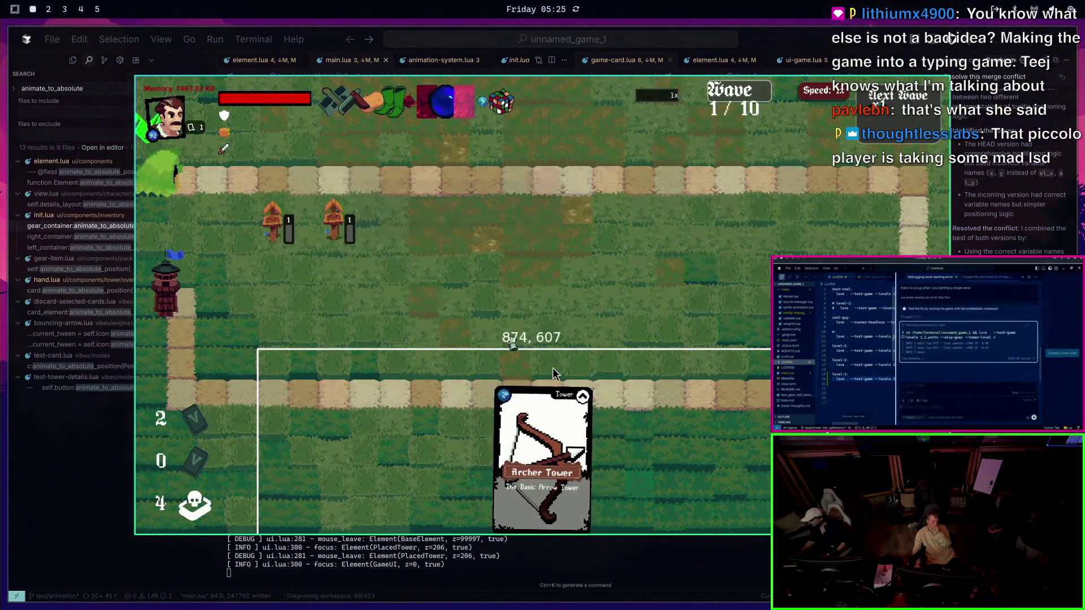
{"action": "left_click", "coordinate": [565, 435]}
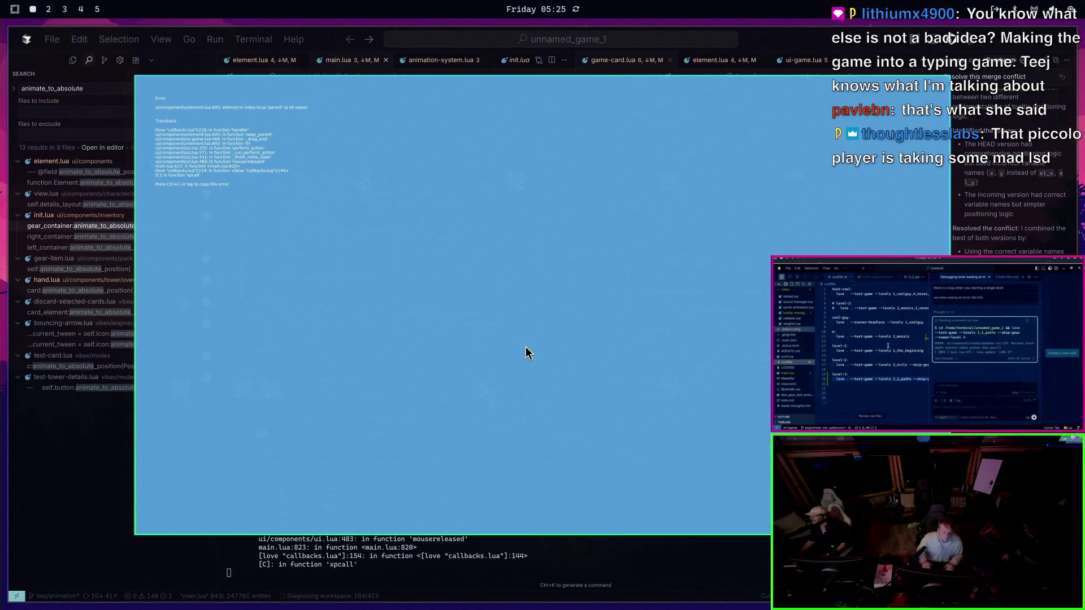
{"action": "key", "text": "Escape"}
Open ui-game.lua and rerun the game to reproduce the crash
{"action": "key", "text": "ctrl+p"}
{"action": "type", "text": "ui-game"}
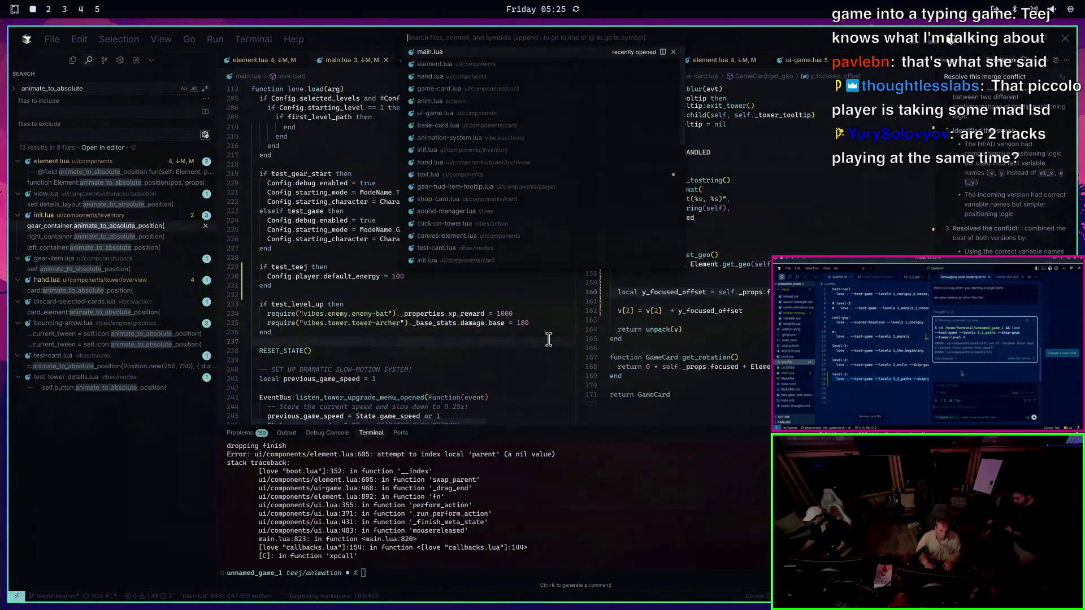
{"action": "key", "text": "Return"}
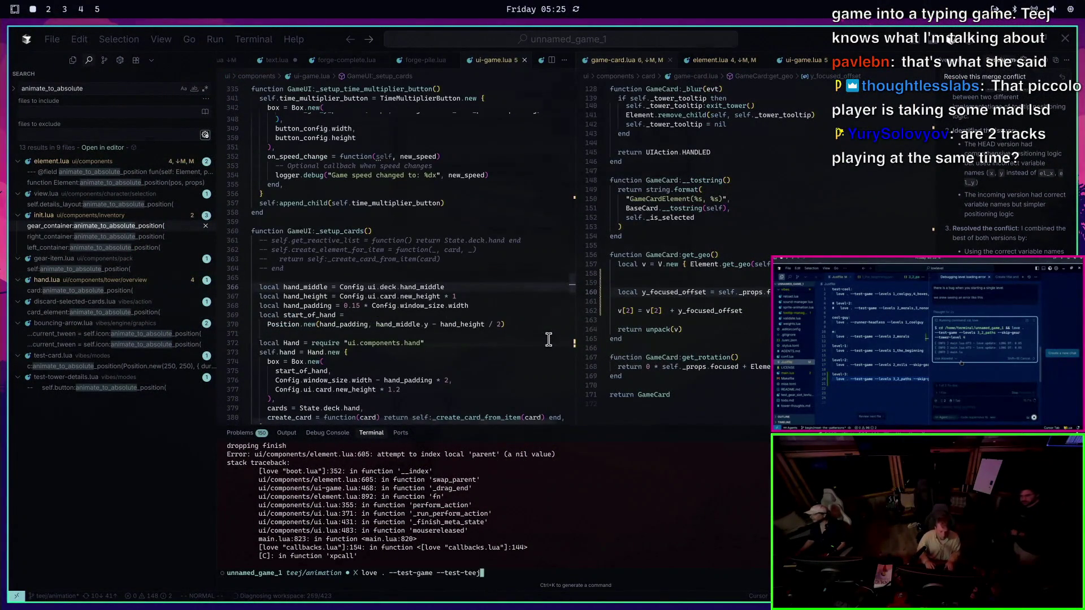
{"action": "key", "text": "Up"}
{"action": "key", "text": "Return"}
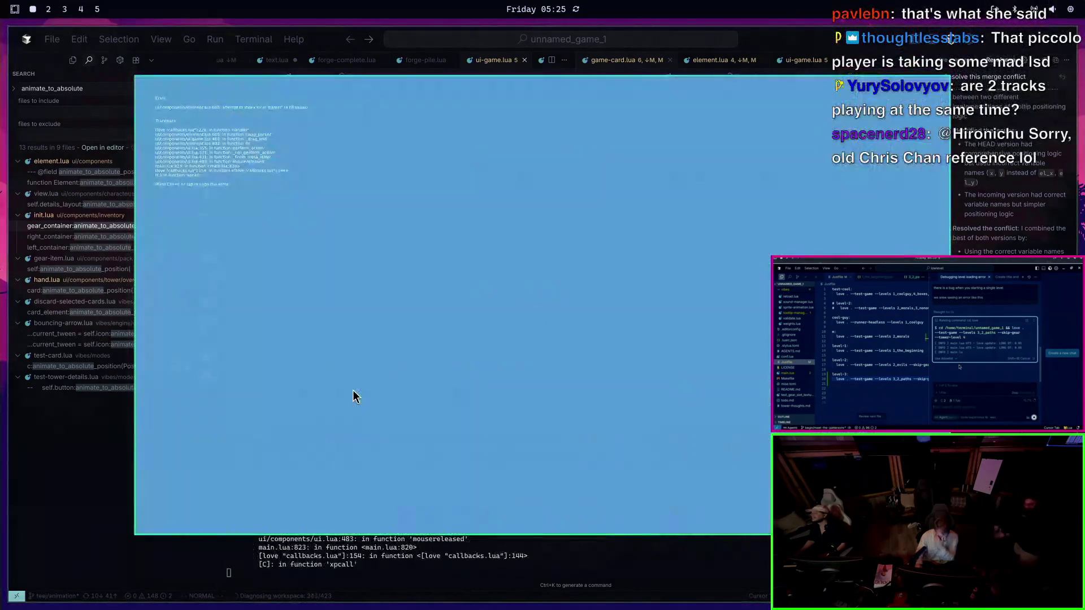
{"action": "key", "text": "Escape"}
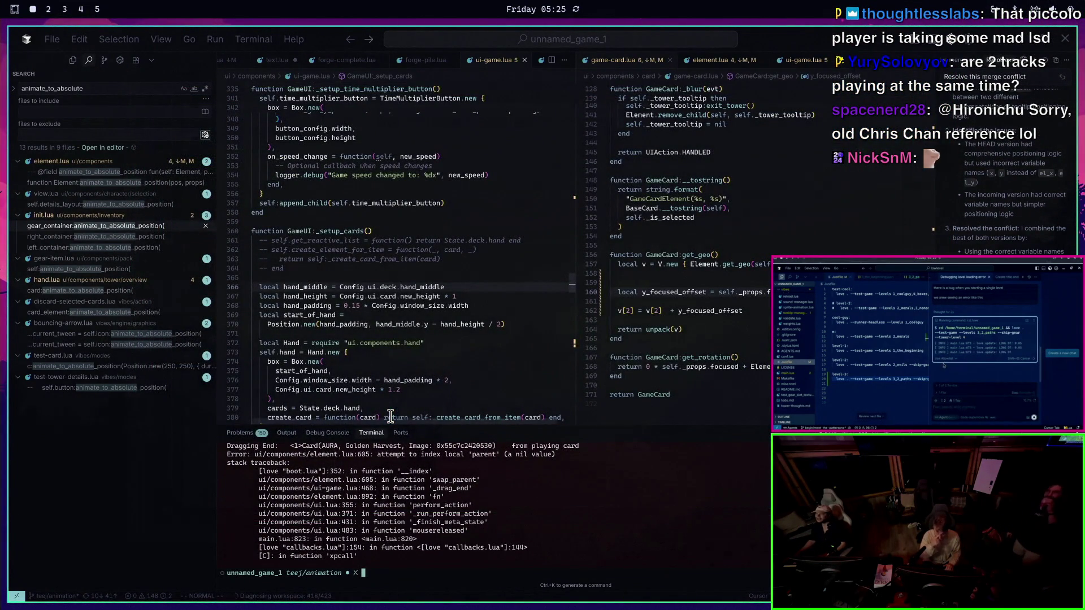
Find the on_use callback, delete its debug print paragraph with dap, and save
{"action": "left_click", "coordinate": [433, 192]}
{"action": "scroll", "coordinate": [433, 189], "scroll_direction": "up", "scroll_amount": 4}
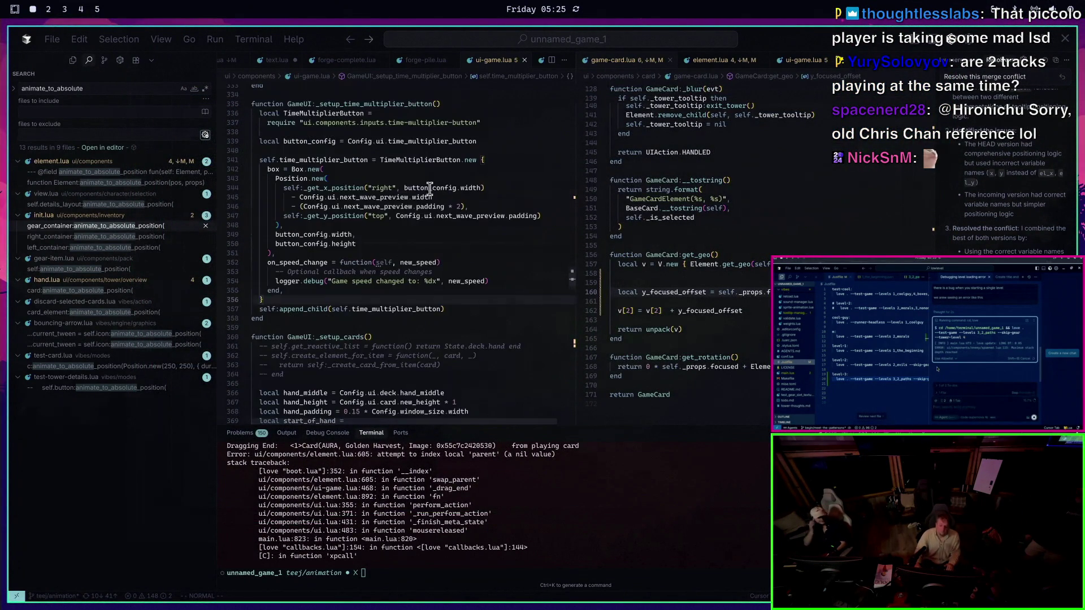
{"action": "scroll", "coordinate": [427, 188], "scroll_direction": "up", "scroll_amount": 7}
{"action": "scroll", "coordinate": [413, 145], "scroll_direction": "up", "scroll_amount": 20}
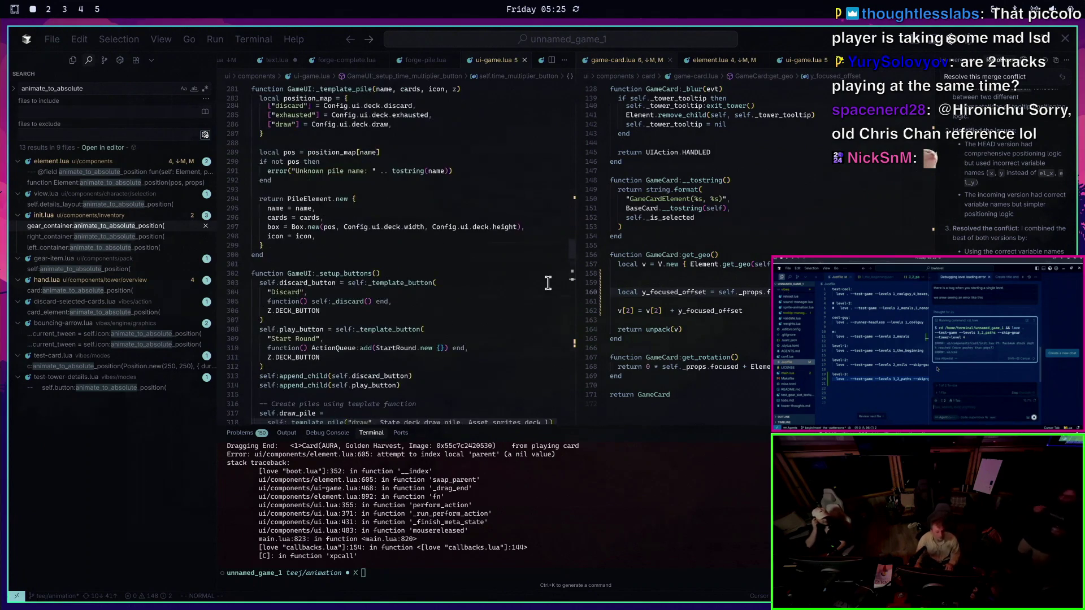
{"action": "scroll", "coordinate": [480, 278], "scroll_direction": "up", "scroll_amount": 20}
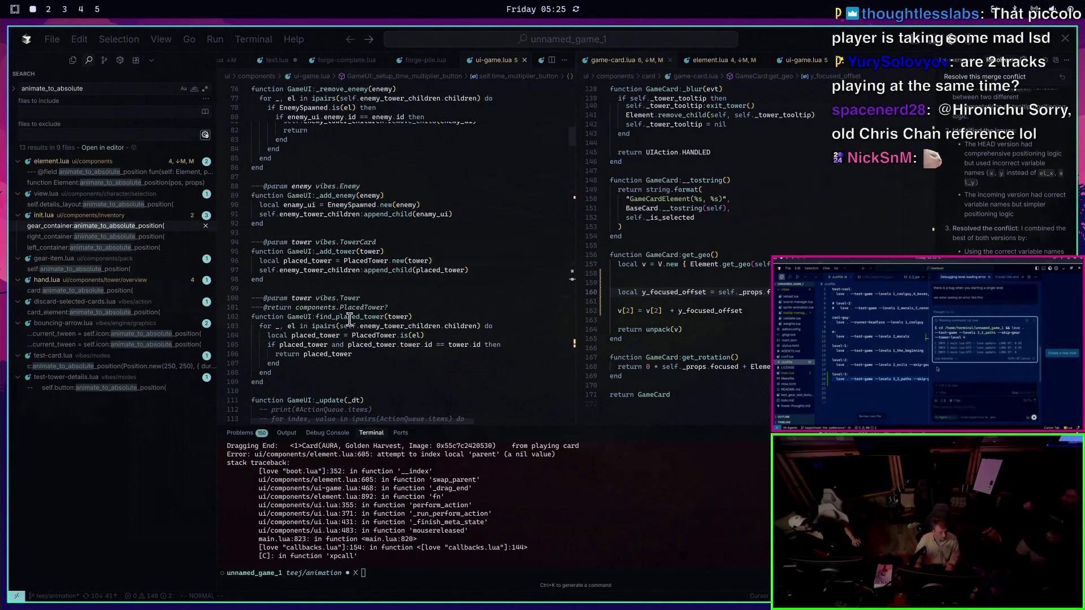
{"action": "type", "text": "/on_use"}
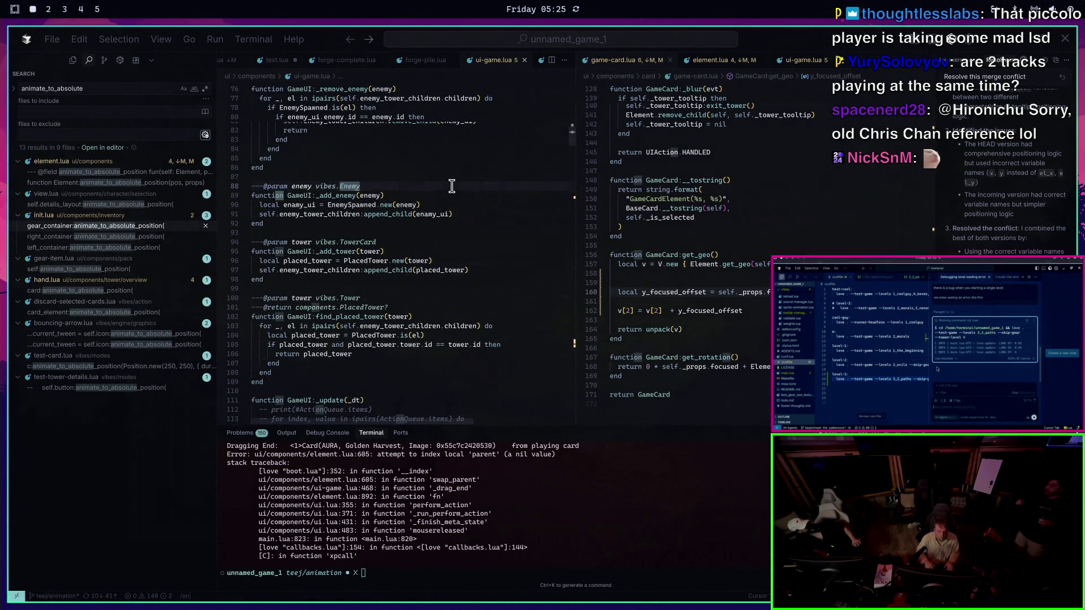
{"action": "key", "text": "Return"}
{"action": "key", "text": "Return"}
{"action": "scroll", "coordinate": [457, 187], "scroll_direction": "down", "scroll_amount": 2}
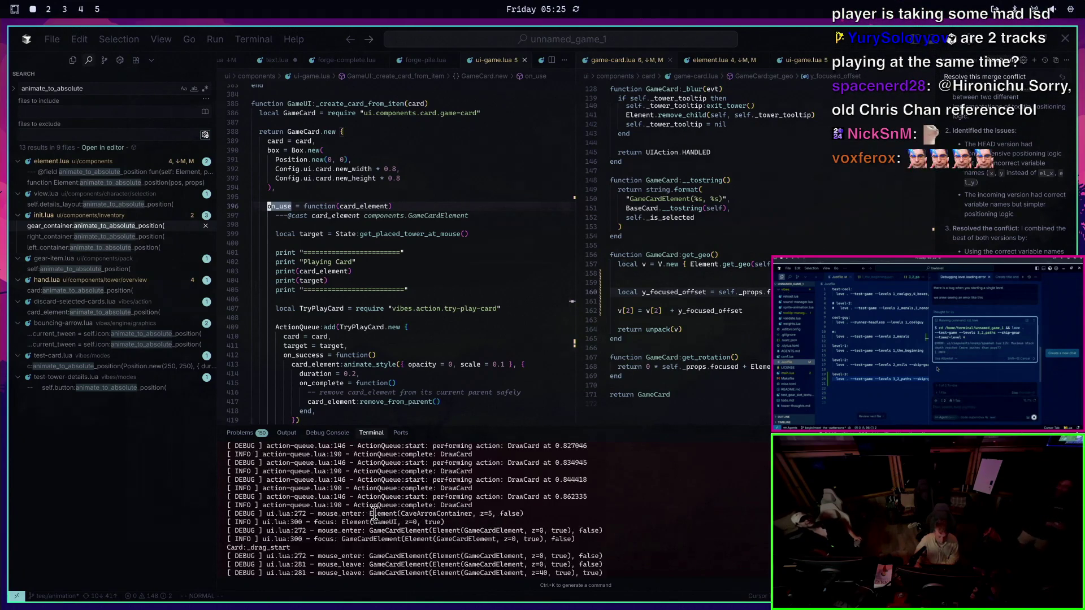
{"action": "left_click", "coordinate": [362, 271]}
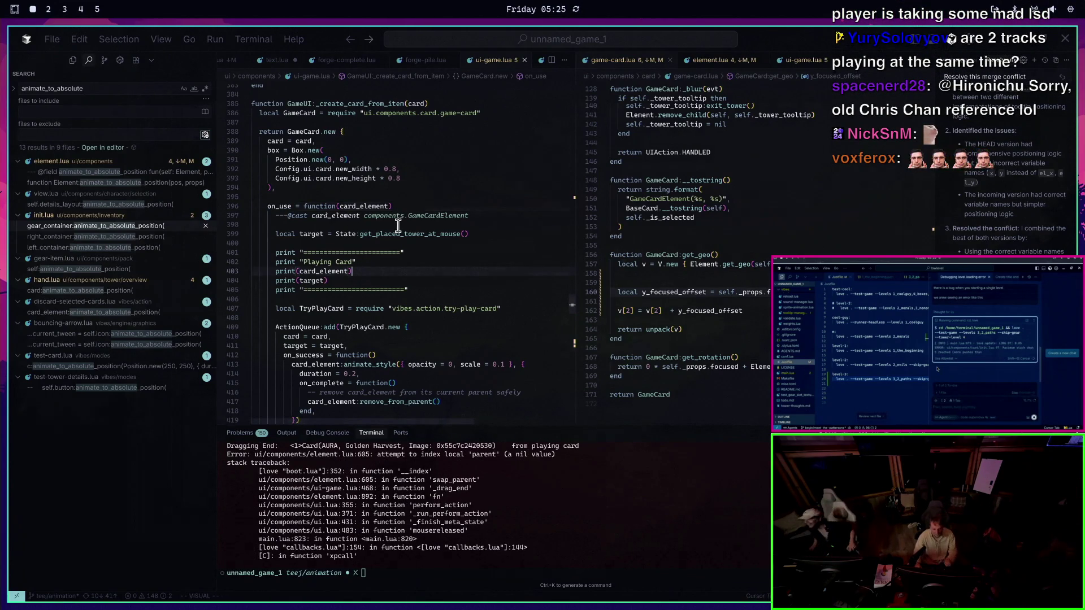
{"action": "type", "text": "dap:w"}
{"action": "key", "text": "Return"}
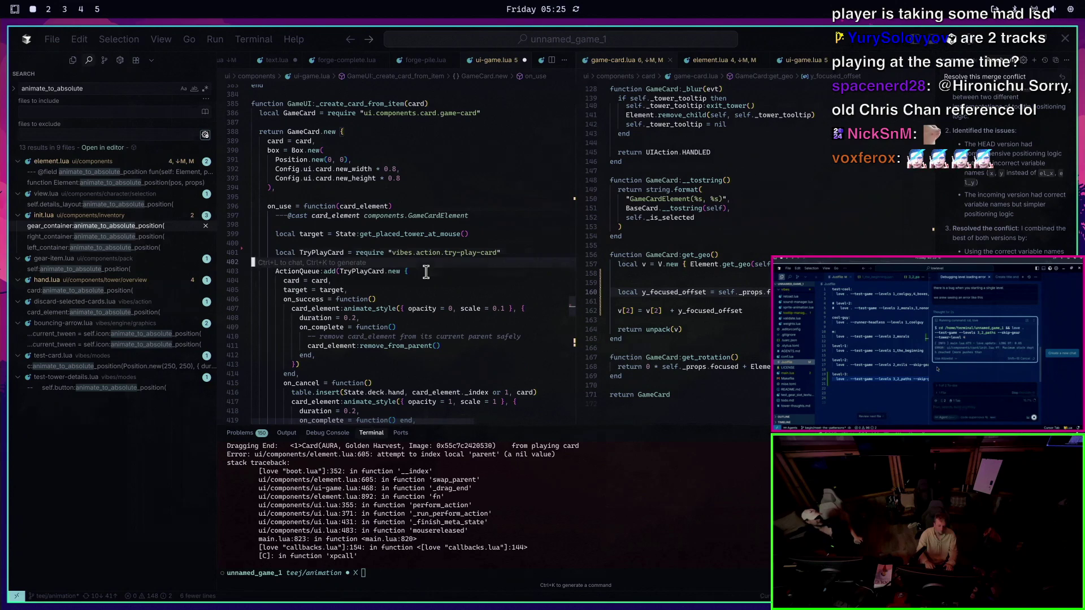
Delete on_cancel's empty on_complete line, then place the caret after self._is_selected in game-card.lua
{"action": "scroll", "coordinate": [435, 237], "scroll_direction": "down", "scroll_amount": 4}
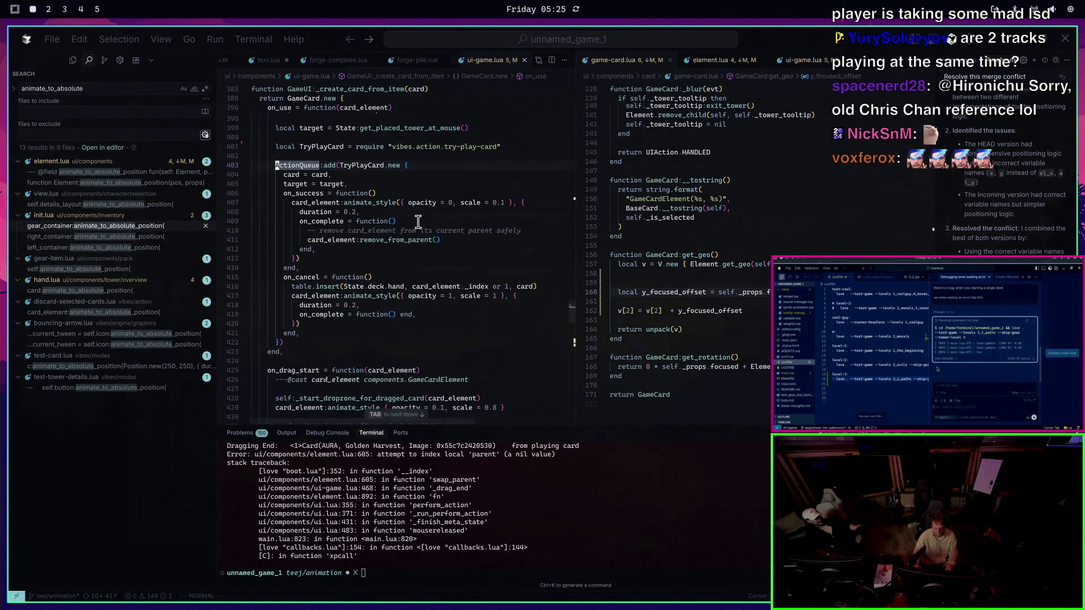
{"action": "mouse_move", "coordinate": [423, 239]}
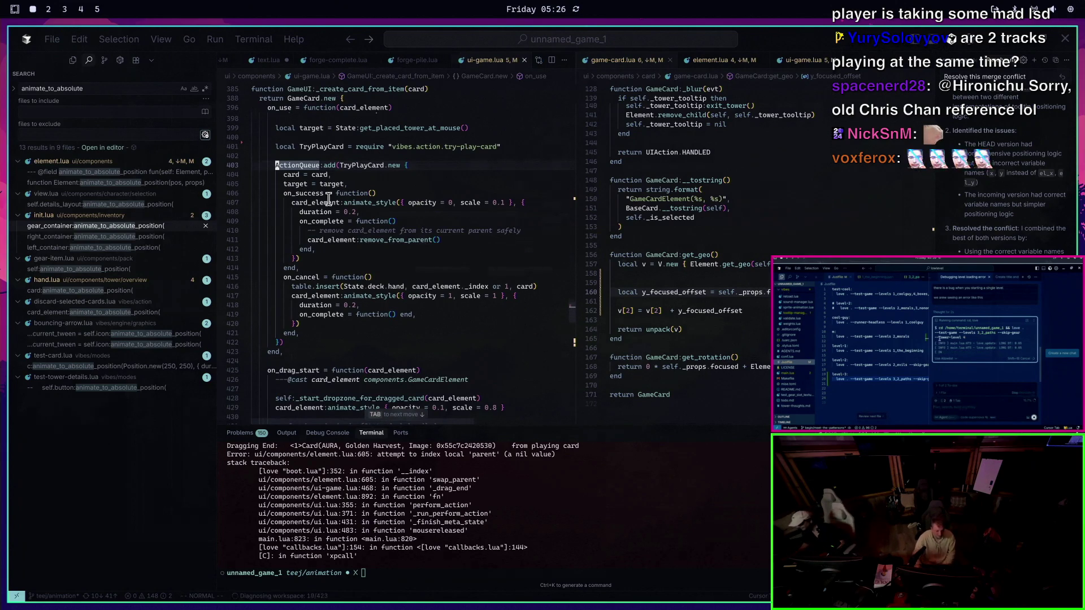
{"action": "left_click", "coordinate": [428, 313]}
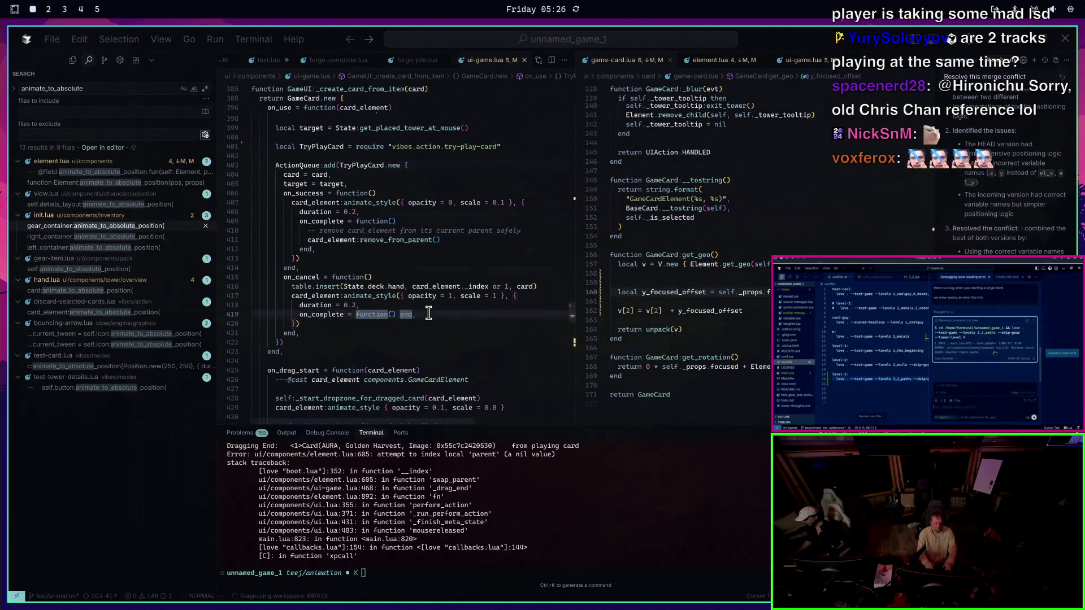
{"action": "key", "text": "d"}
{"action": "key", "text": "d"}
{"action": "key", "text": "ctrl+shift+p"}
{"action": "key", "text": "Return"}
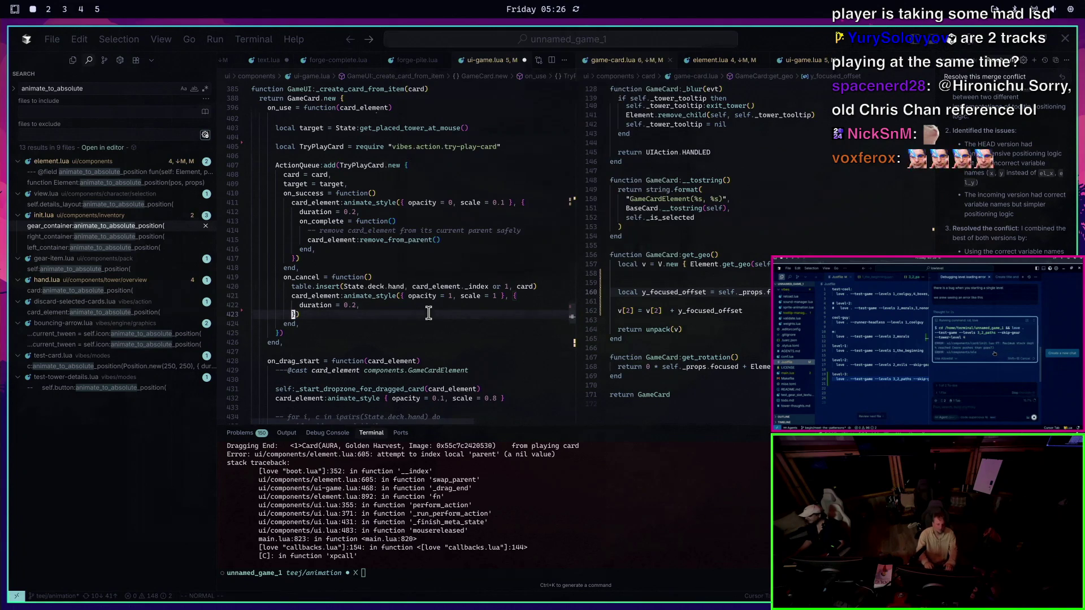
{"action": "left_click", "coordinate": [878, 222]}
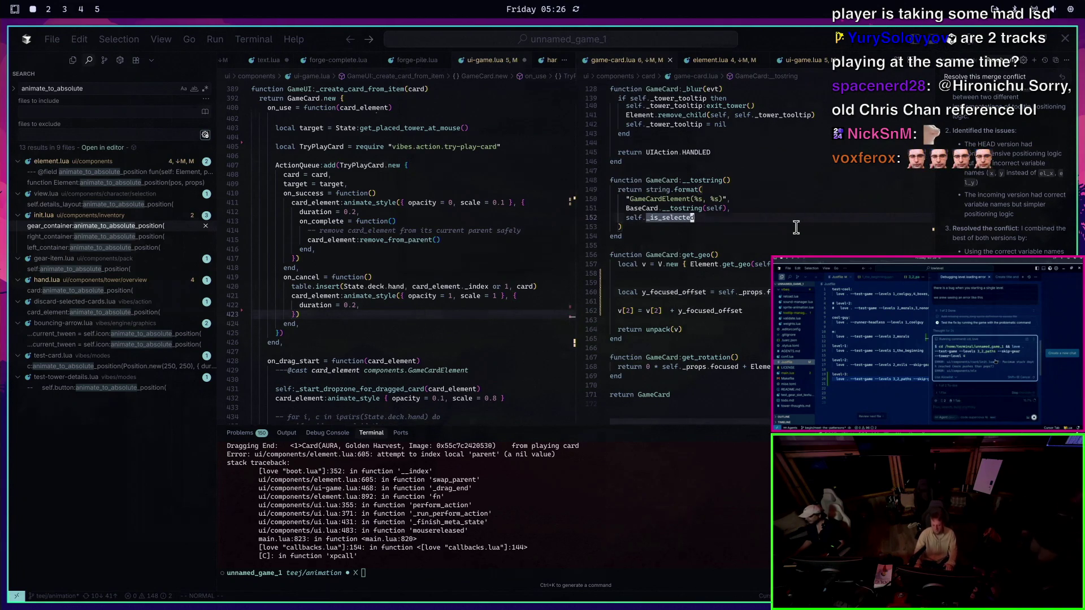
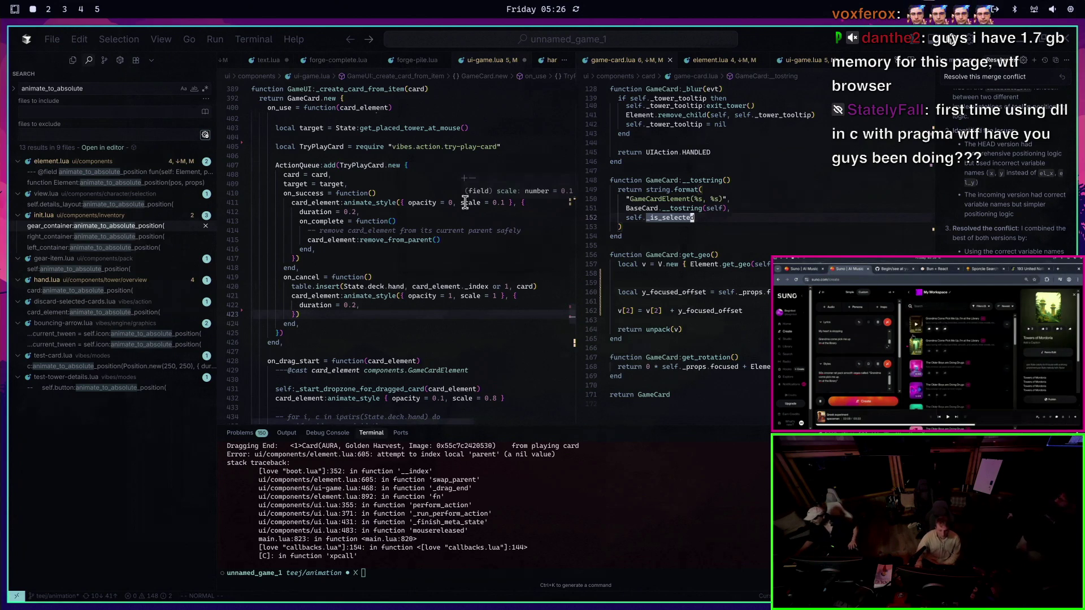
Relaunch the game and drag the Archer Tower card to reproduce the nil 'parent' crash
{"action": "left_click", "coordinate": [448, 196]}
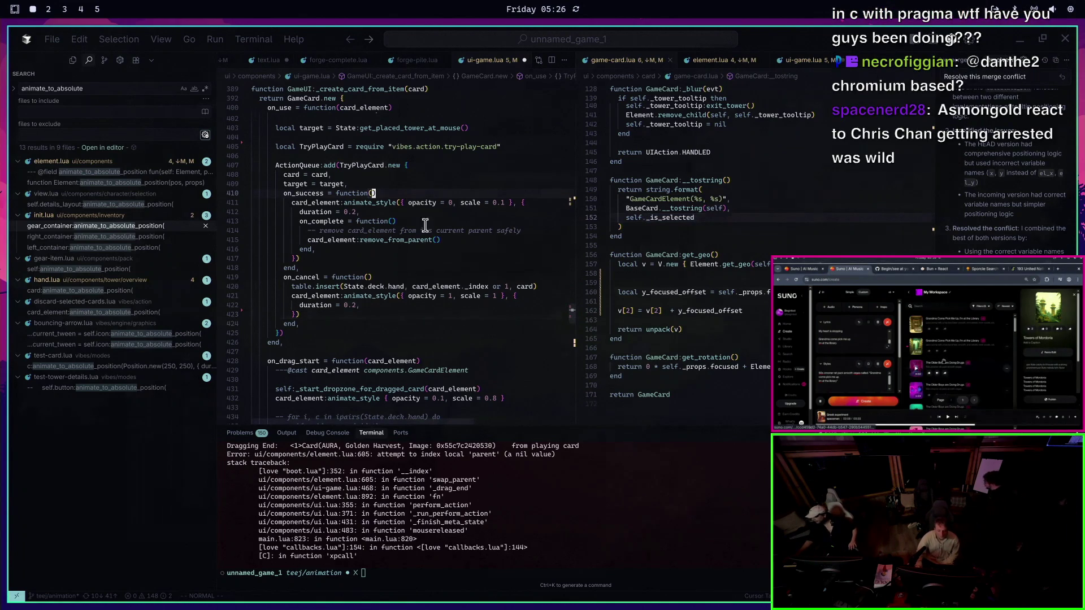
{"action": "left_click", "coordinate": [376, 286]}
{"action": "scroll", "coordinate": [396, 316], "scroll_direction": "up", "scroll_amount": 2}
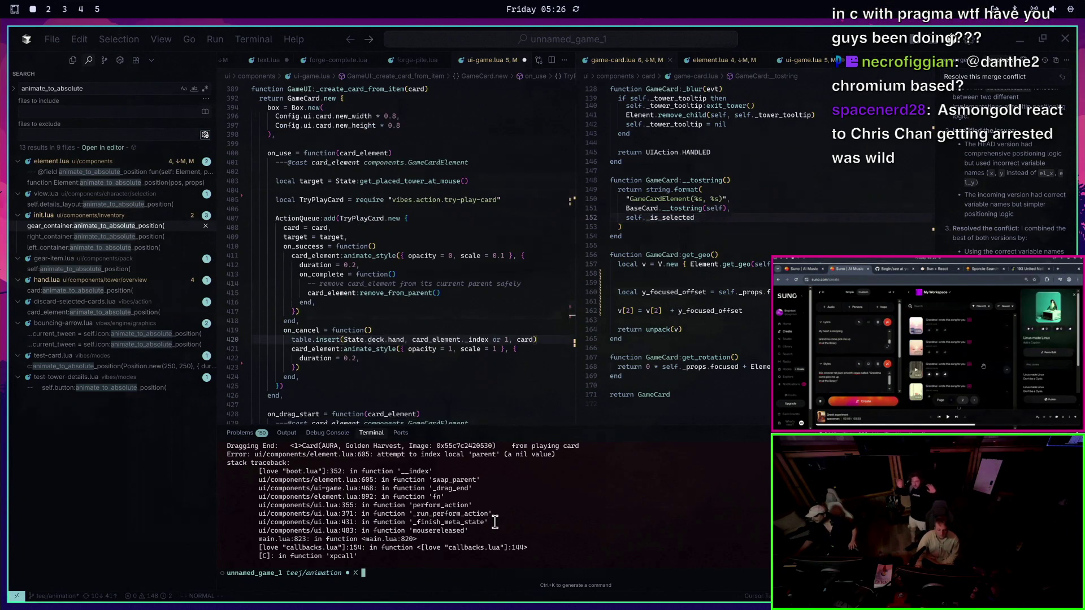
{"action": "key", "text": "F5"}
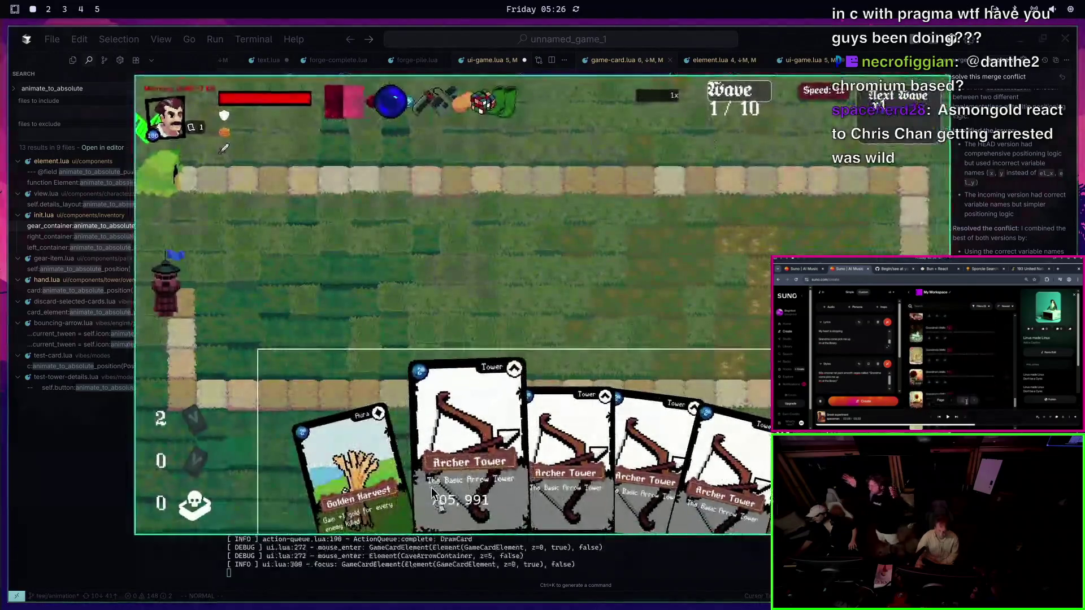
{"action": "left_click_drag", "start_coordinate": [432, 495], "coordinate": [623, 440]}
{"action": "key", "text": "Escape"}
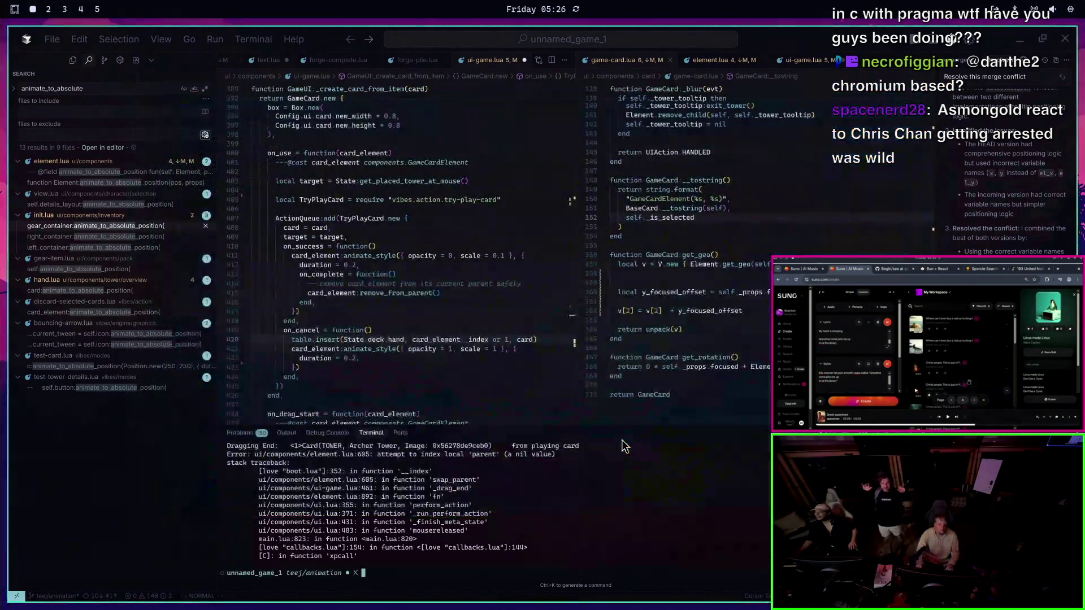
Open test-hand.lua and read through its hand fan-layout code
{"action": "key", "text": "ctrl+p"}
{"action": "type", "text": "test-hand"}
{"action": "key", "text": "Return"}
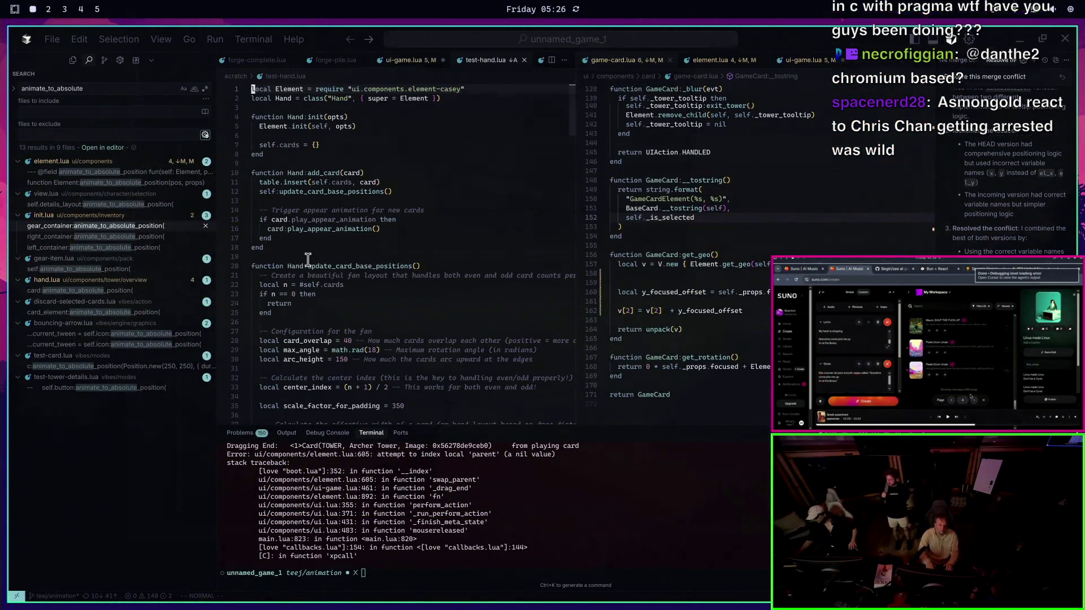
{"action": "scroll", "coordinate": [322, 260], "scroll_direction": "down", "scroll_amount": 10}
{"action": "scroll", "coordinate": [412, 237], "scroll_direction": "down", "scroll_amount": 20}
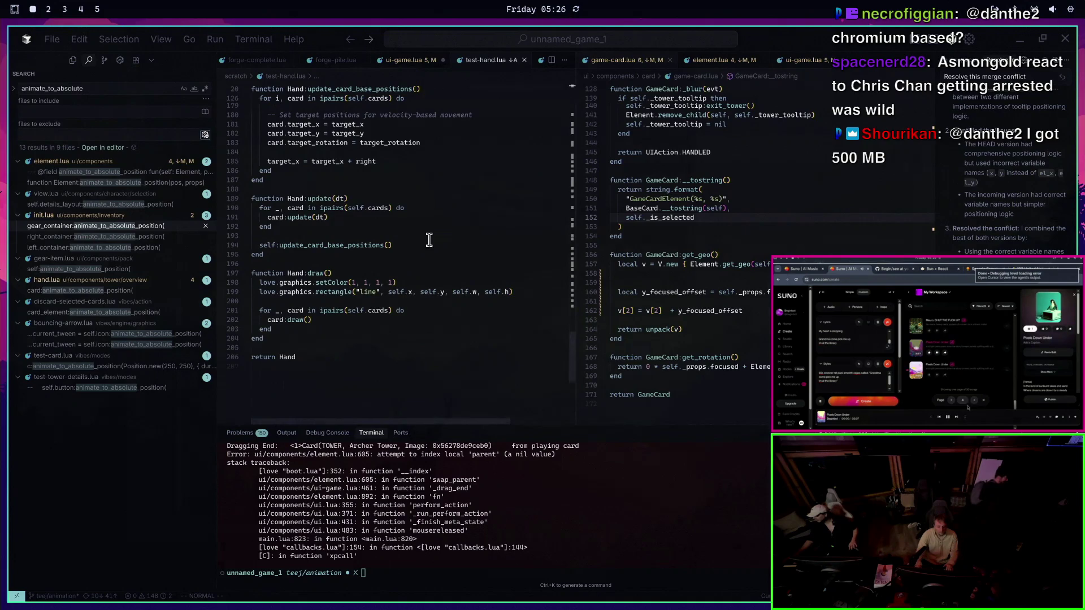
{"action": "scroll", "coordinate": [468, 234], "scroll_direction": "up", "scroll_amount": 20}
{"action": "scroll", "coordinate": [468, 234], "scroll_direction": "up", "scroll_amount": 20}
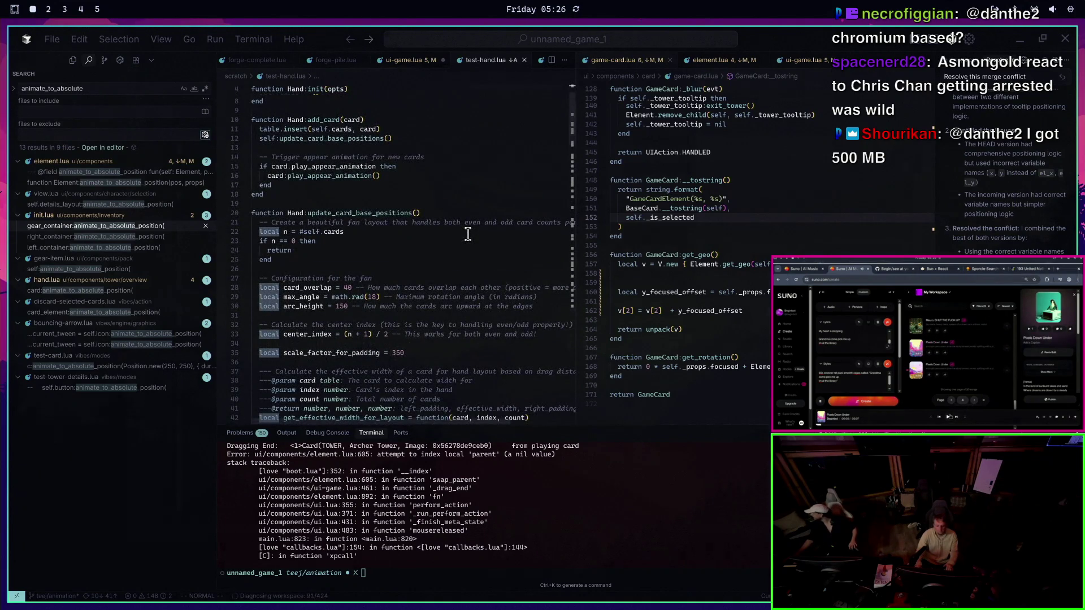
{"action": "scroll", "coordinate": [468, 234], "scroll_direction": "up", "scroll_amount": 2}
{"action": "scroll", "coordinate": [487, 231], "scroll_direction": "down", "scroll_amount": 20}
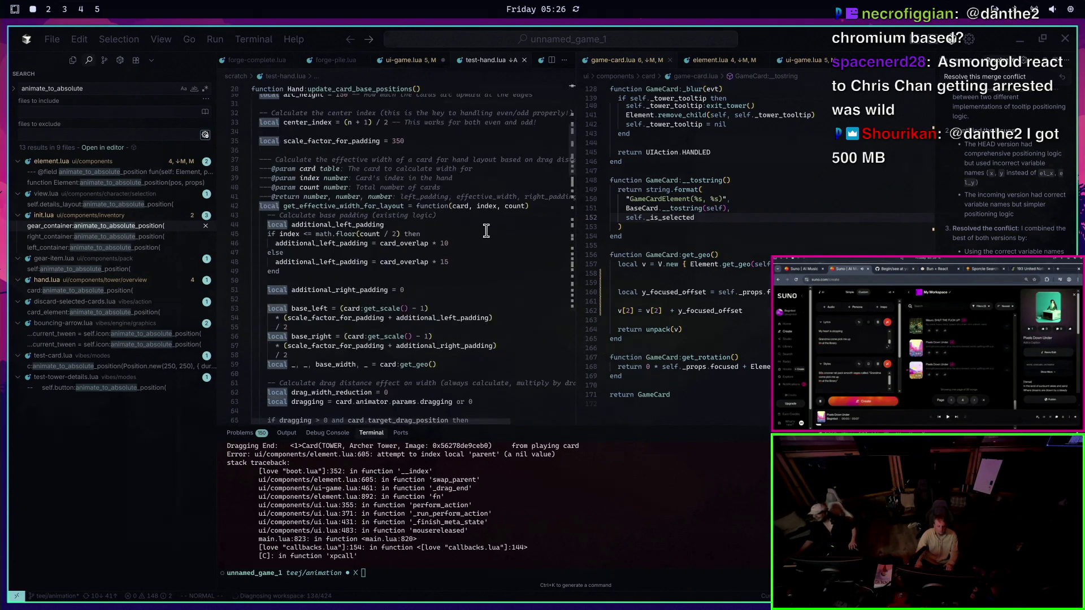
{"action": "scroll", "coordinate": [485, 233], "scroll_direction": "down", "scroll_amount": 6}
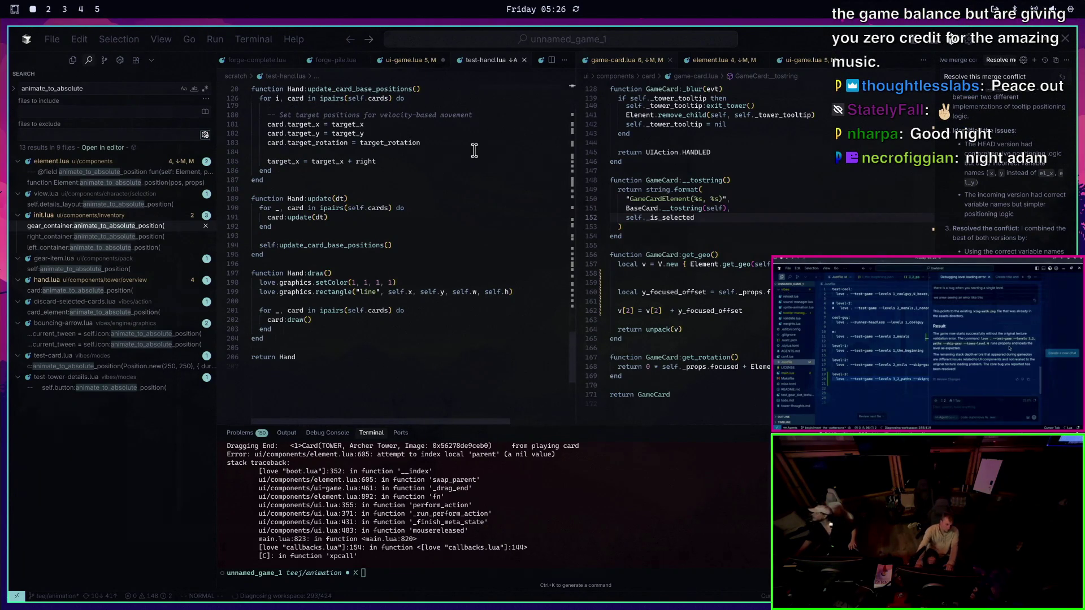
Switch to the browser and open the unnamed_game_1 GitHub repository
{"action": "key", "text": "super+2"}
{"action": "key", "text": "super+3"}
{"action": "key", "text": "ctrl+t"}
{"action": "type", "text": "gi"}
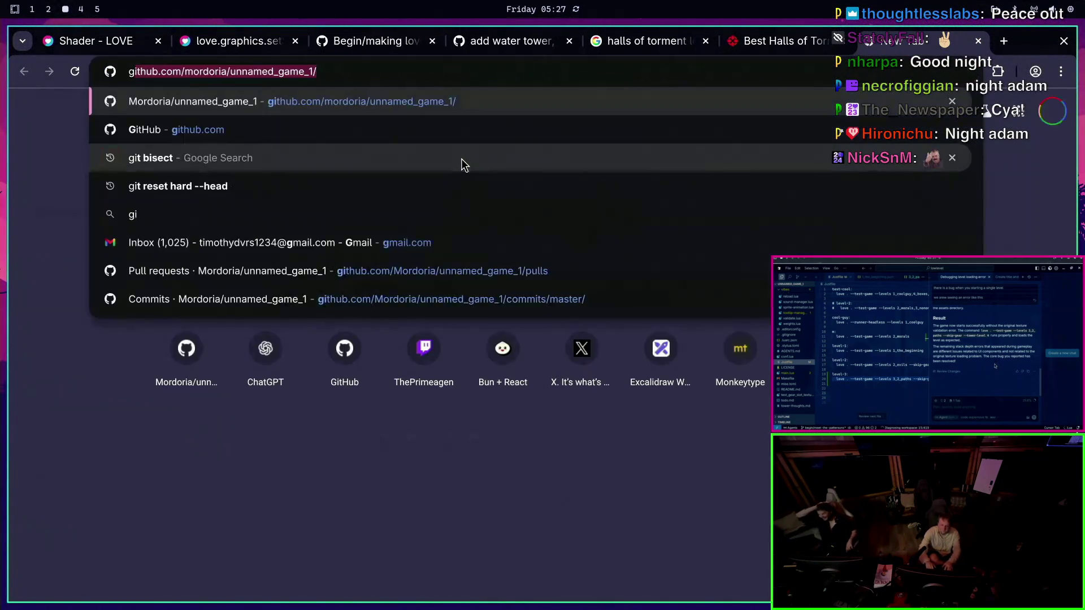
{"action": "key", "text": "Return"}
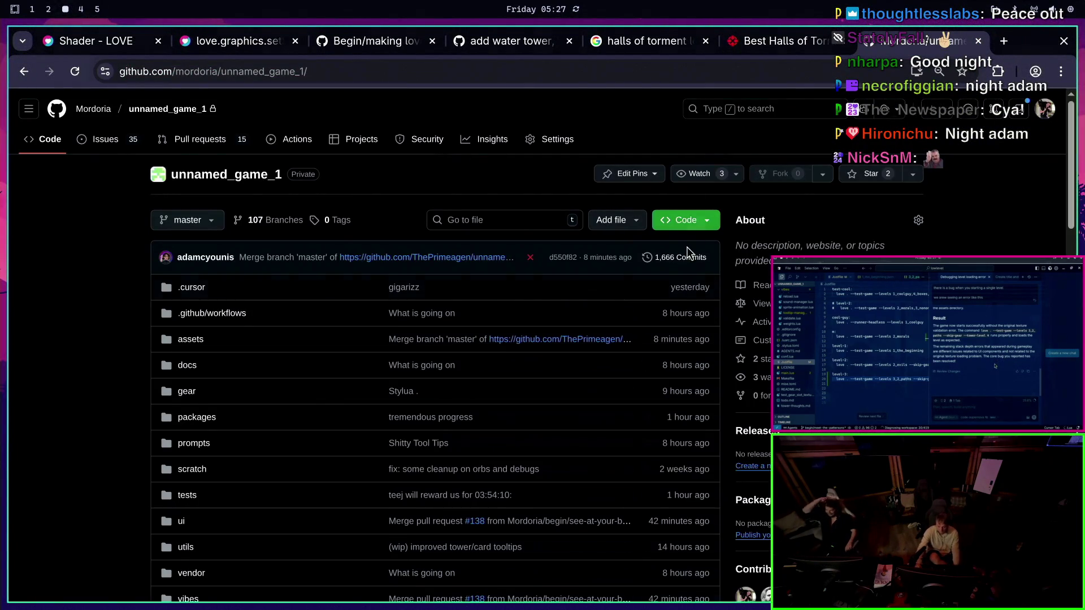
Select the teej/animation branch and compare its 10 commits ahead against master
{"action": "left_click", "coordinate": [181, 223]}
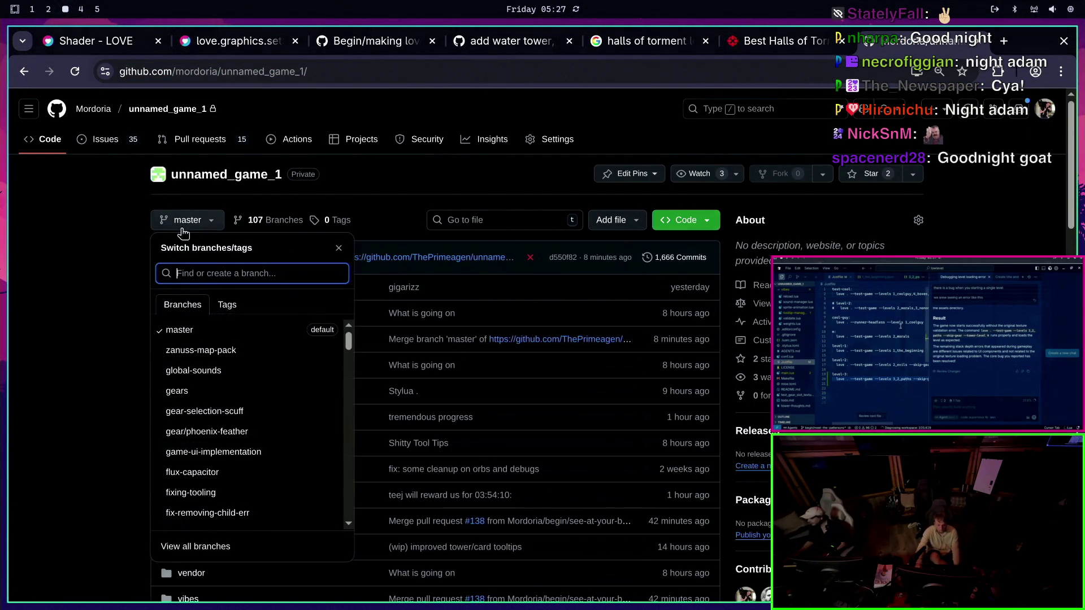
{"action": "type", "text": "water"}
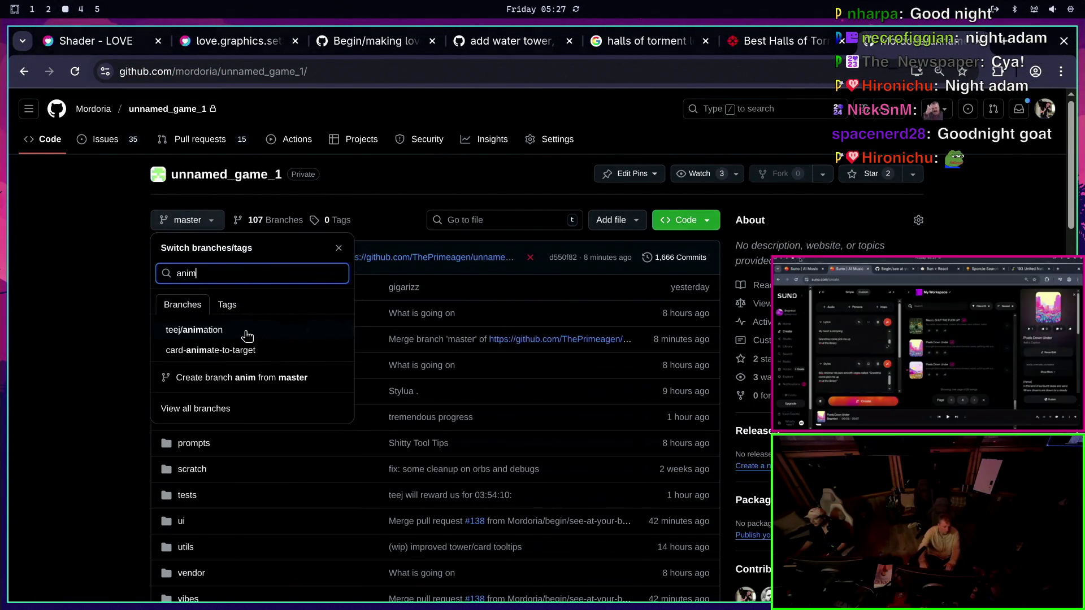
{"action": "key", "text": "Return"}
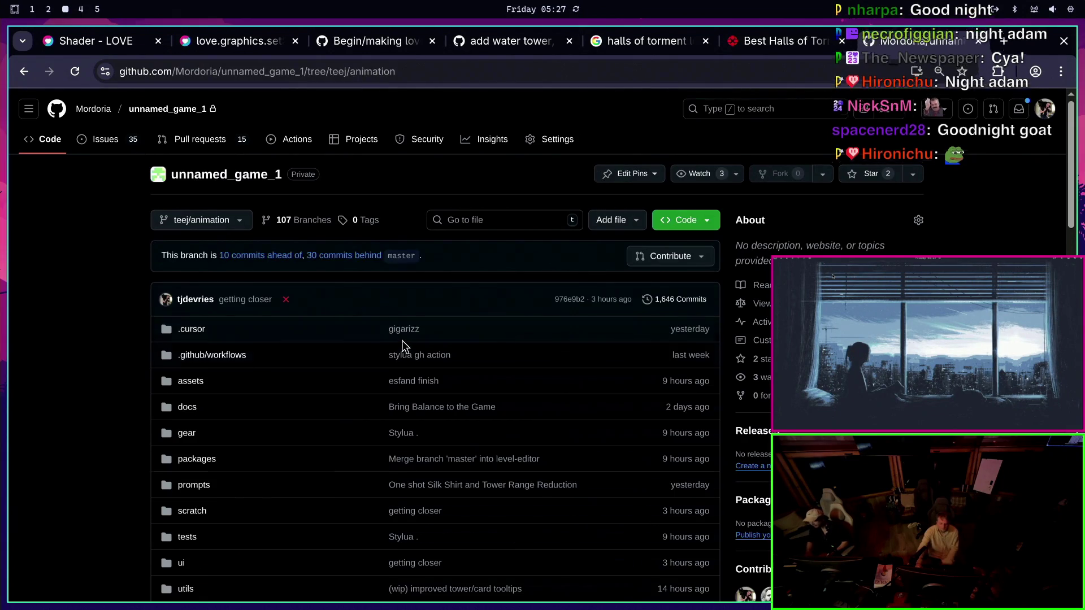
{"action": "left_click", "coordinate": [276, 263]}
{"action": "scroll", "coordinate": [258, 386], "scroll_direction": "down", "scroll_amount": 5}
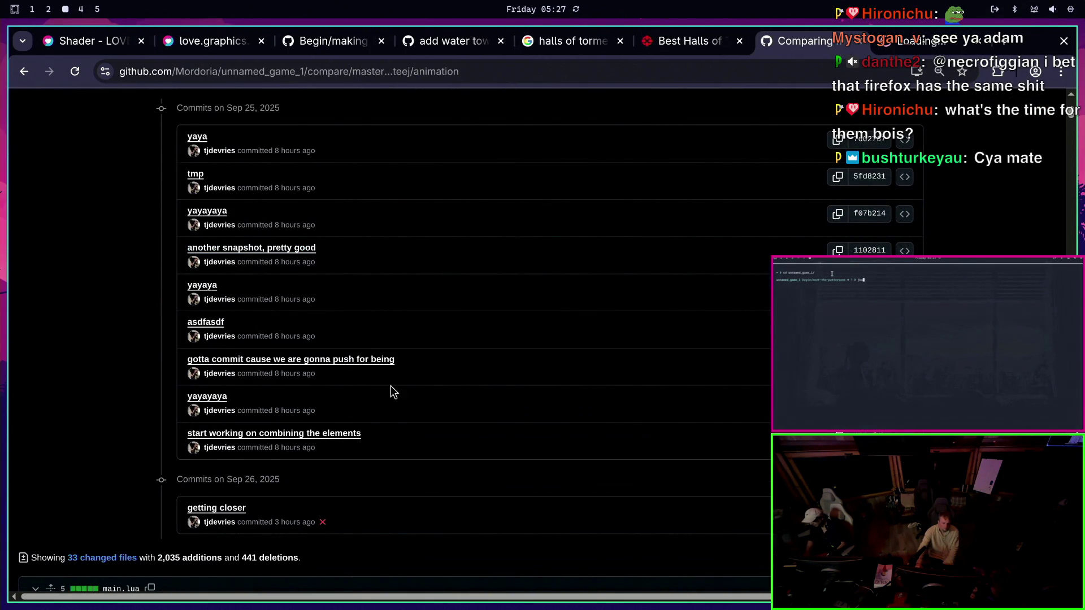
Review the 'another snapshot, pretty good' commit and close it
{"action": "middle_click", "coordinate": [308, 435]}
{"action": "left_click", "coordinate": [850, 46]}
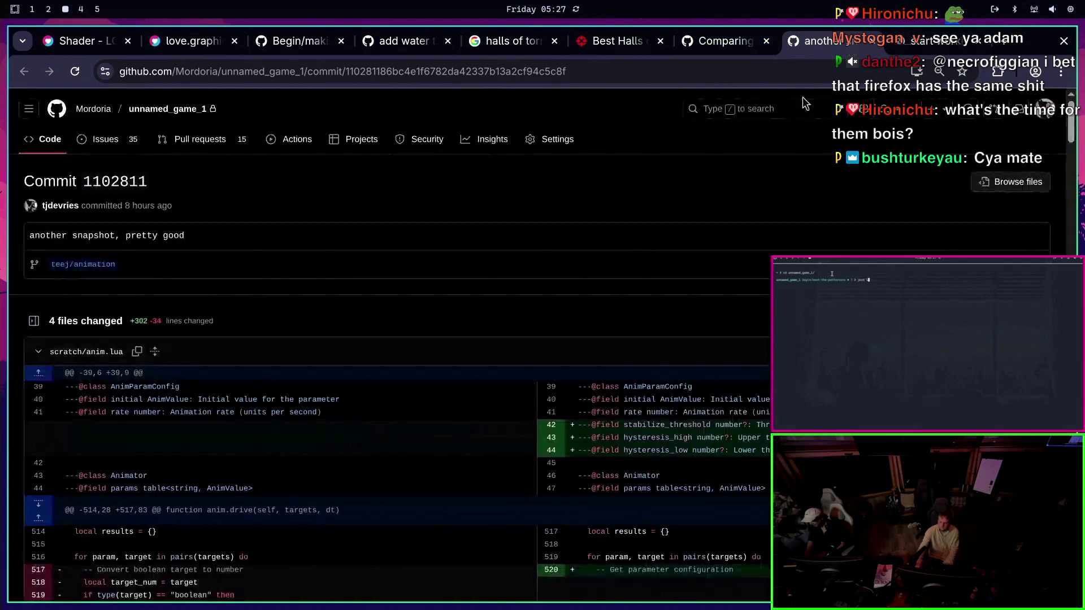
{"action": "scroll", "coordinate": [706, 225], "scroll_direction": "down", "scroll_amount": 15}
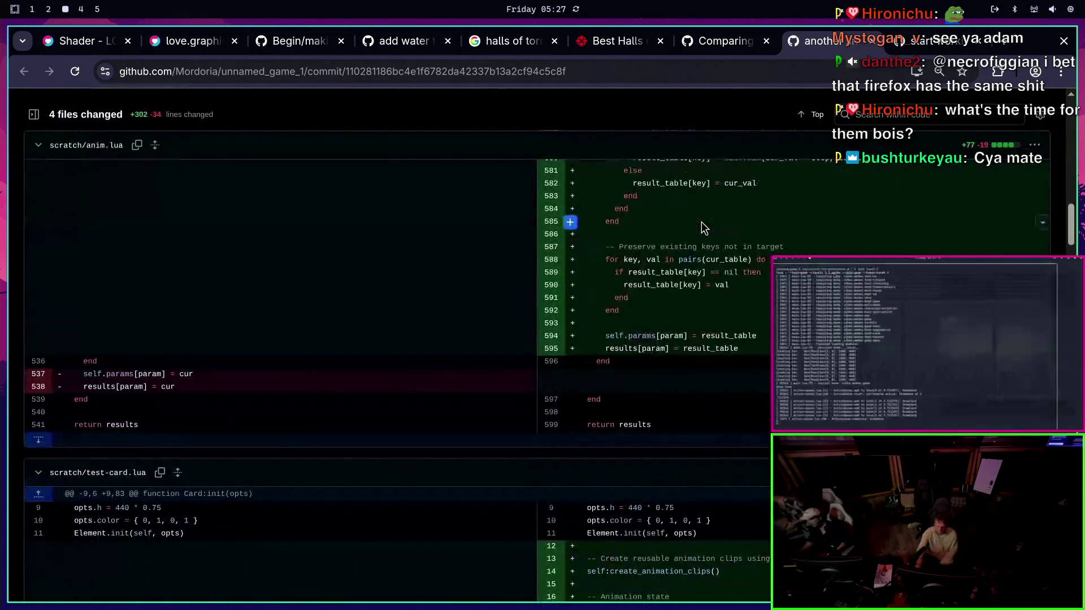
{"action": "scroll", "coordinate": [700, 228], "scroll_direction": "up", "scroll_amount": 12}
{"action": "scroll", "coordinate": [700, 227], "scroll_direction": "down", "scroll_amount": 20}
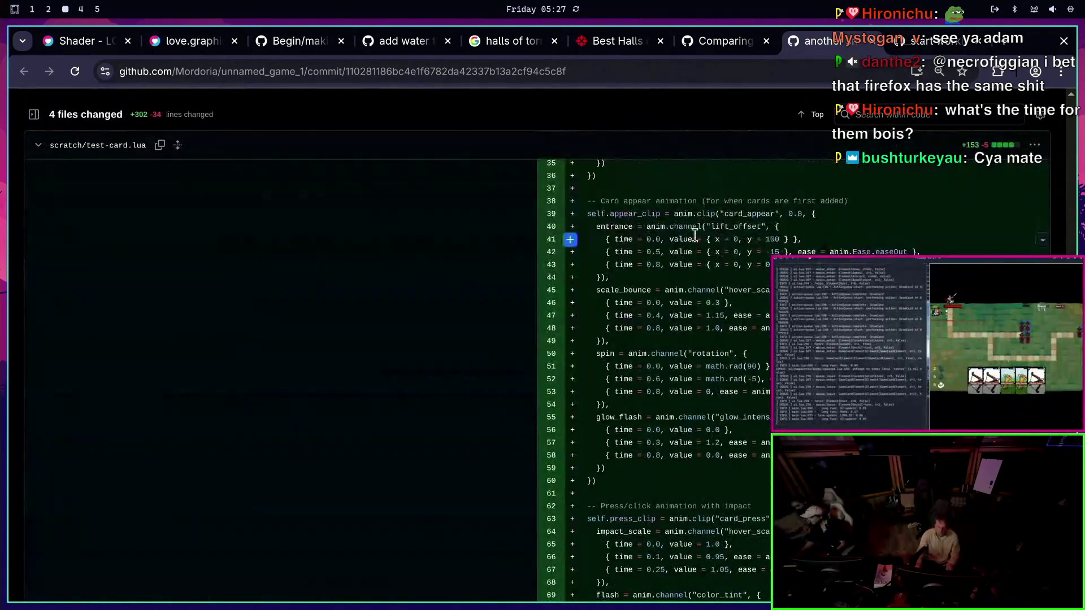
{"action": "scroll", "coordinate": [694, 237], "scroll_direction": "down", "scroll_amount": 15}
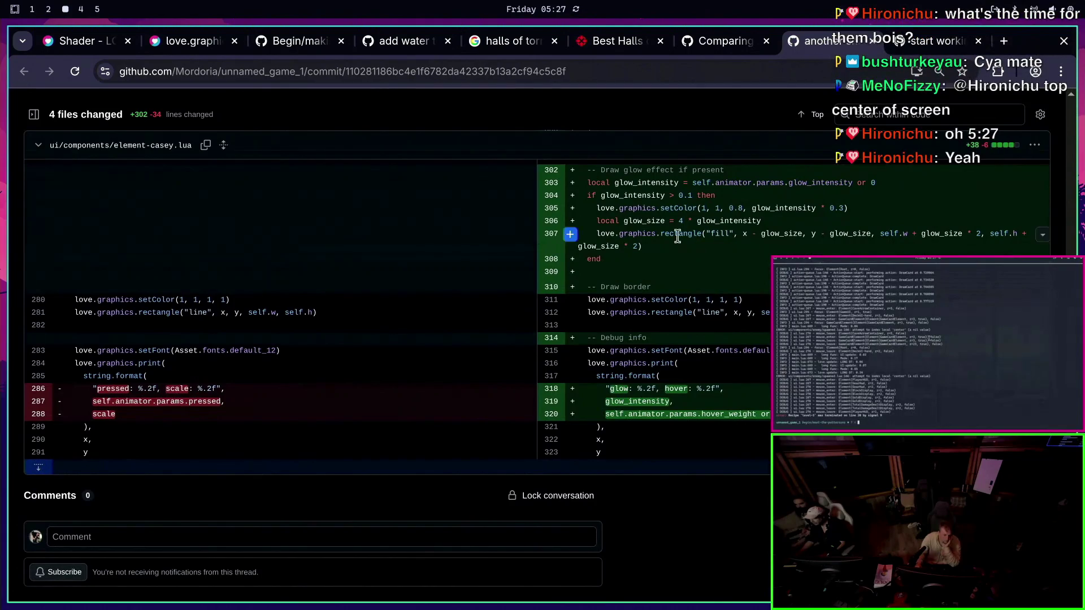
{"action": "key", "text": "ctrl+w"}
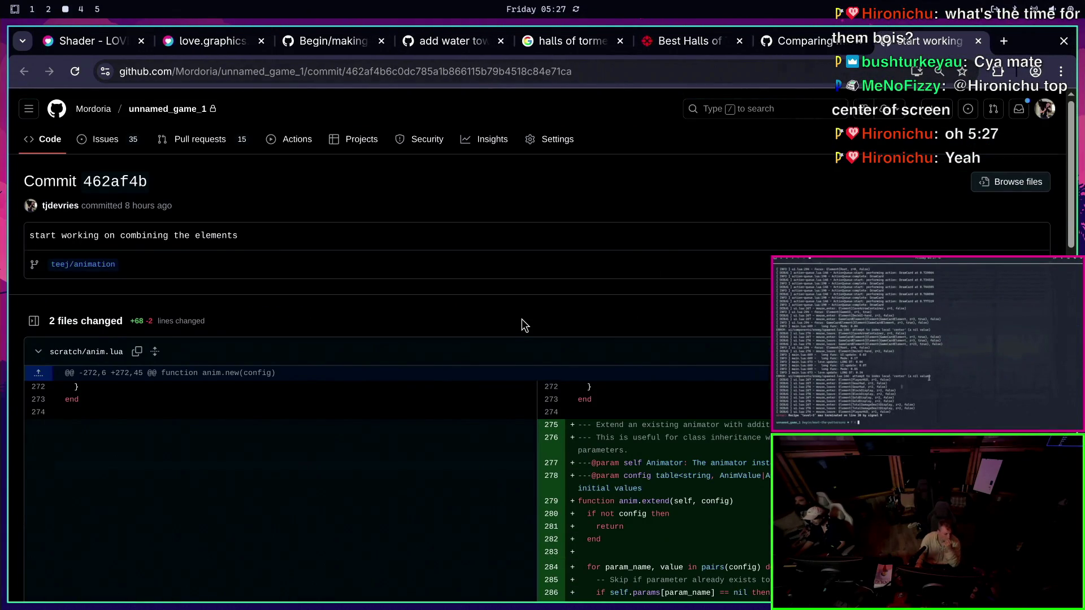
{"action": "scroll", "coordinate": [521, 320], "scroll_direction": "down", "scroll_amount": 15}
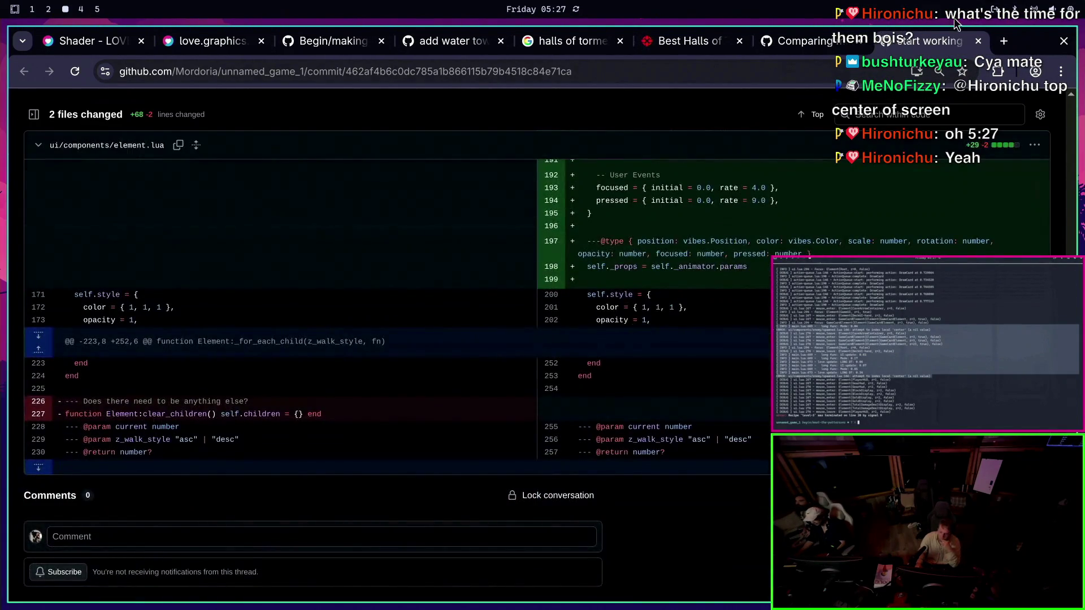
{"action": "key", "text": "ctrl+w"}
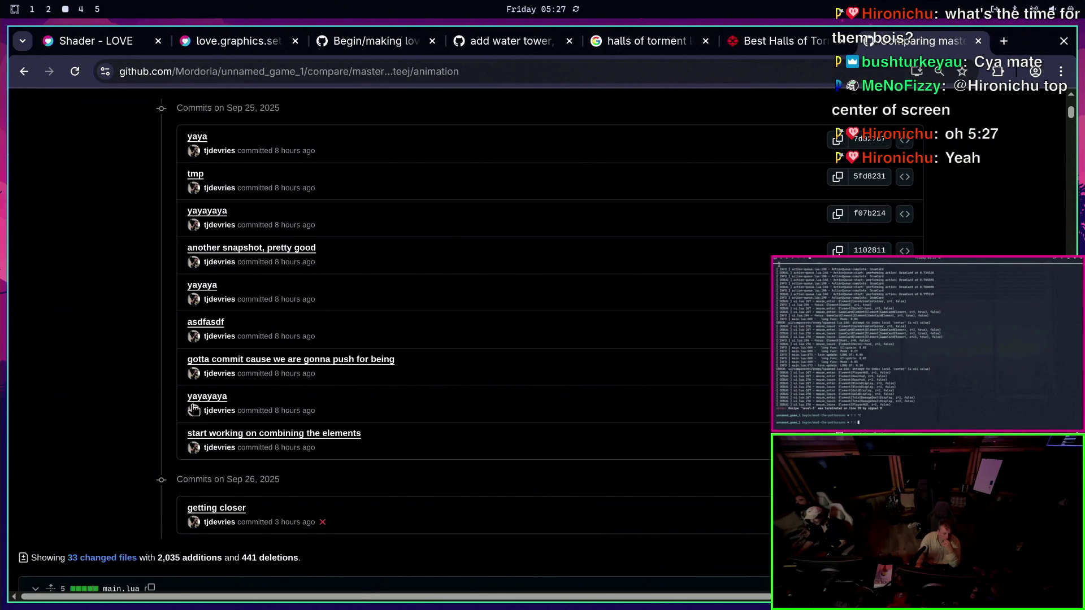
Open the yayayaya, gotta commit, asdfasdf and getting closer commits in background tabs
{"action": "middle_click", "coordinate": [206, 397]}
{"action": "middle_click", "coordinate": [249, 360]}
{"action": "middle_click", "coordinate": [216, 322]}
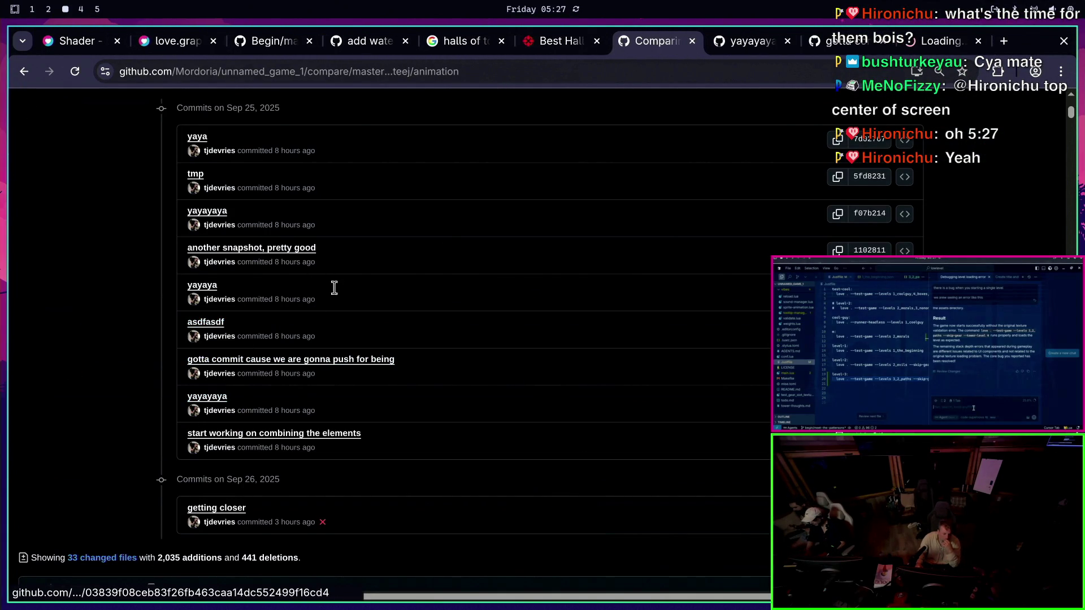
{"action": "middle_click", "coordinate": [216, 512]}
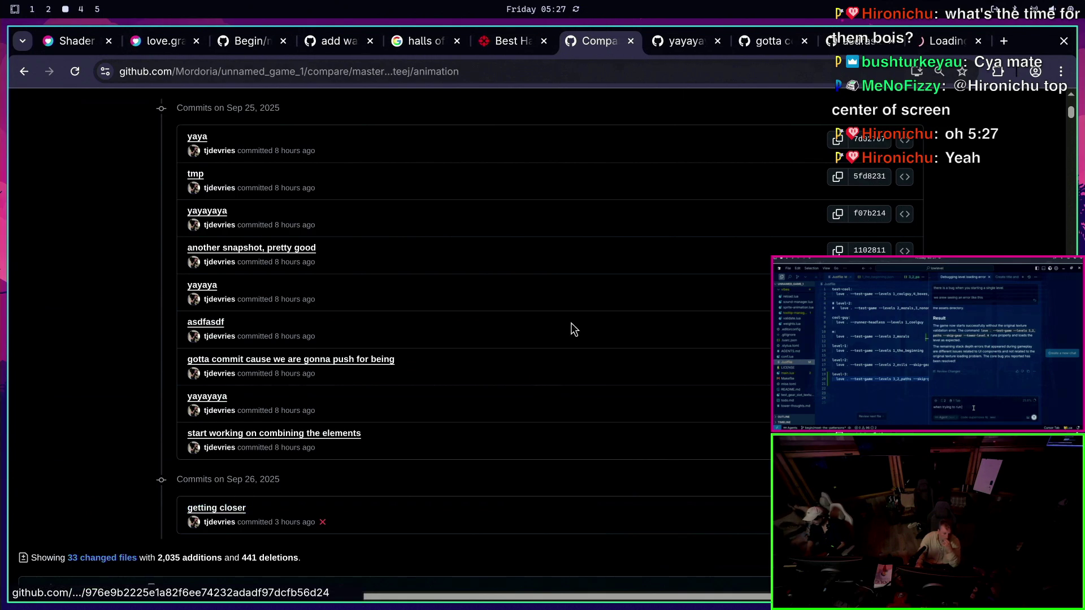
{"action": "scroll", "coordinate": [419, 376], "scroll_direction": "down", "scroll_amount": 7}
{"action": "scroll", "coordinate": [558, 306], "scroll_direction": "up", "scroll_amount": 7}
Search the yayayaya commit diff for test-ui, then close it
{"action": "left_click", "coordinate": [695, 45]}
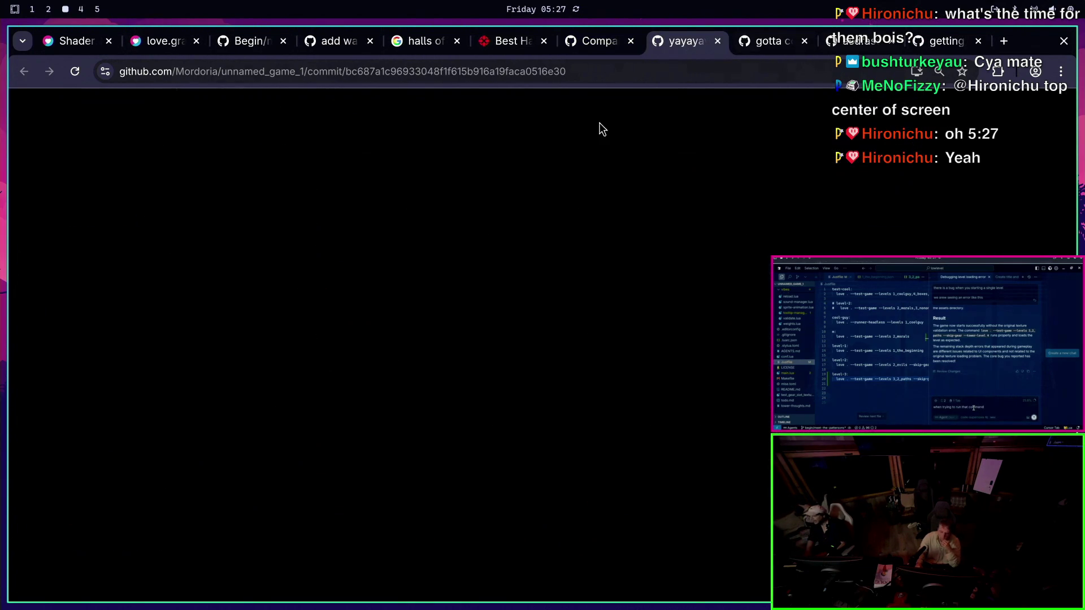
{"action": "scroll", "coordinate": [333, 323], "scroll_direction": "down", "scroll_amount": 7}
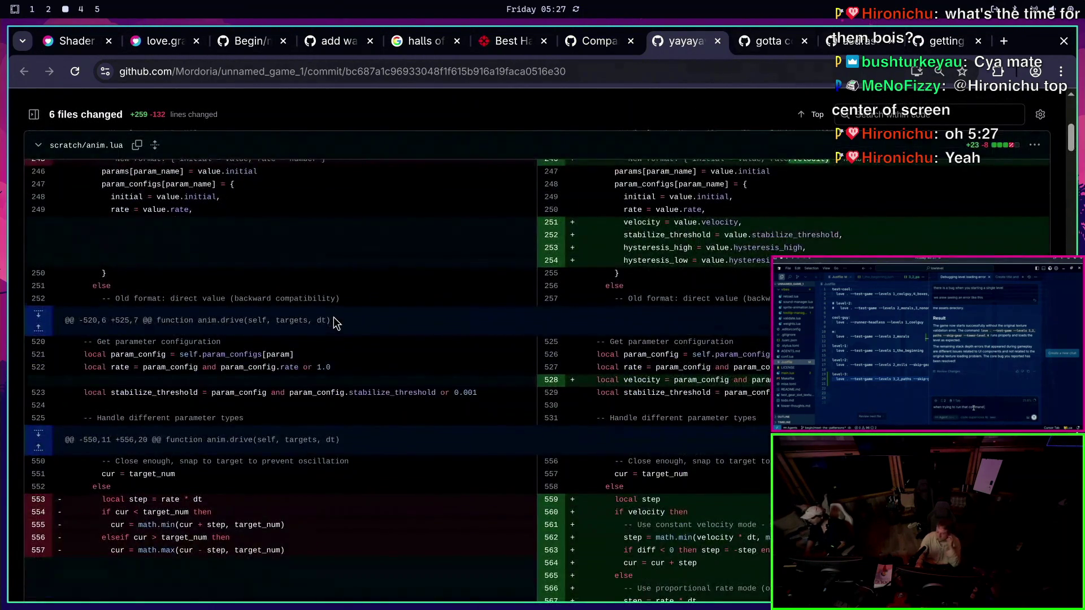
{"action": "scroll", "coordinate": [333, 322], "scroll_direction": "down", "scroll_amount": 10}
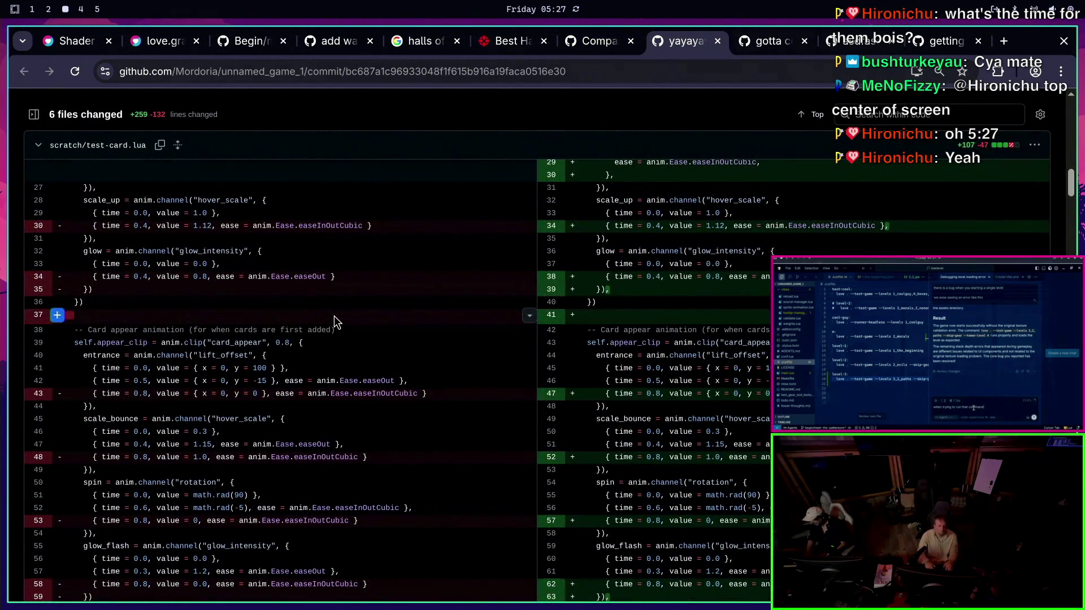
{"action": "key", "text": "ctrl+f"}
{"action": "type", "text": "test-ui"}
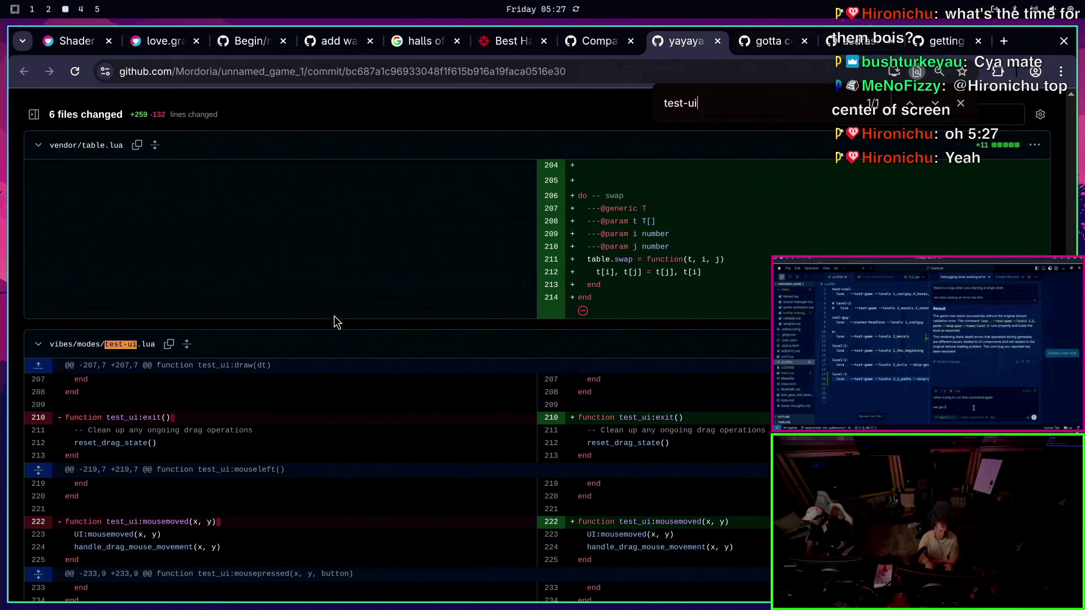
{"action": "scroll", "coordinate": [308, 331], "scroll_direction": "down", "scroll_amount": 4}
{"action": "scroll", "coordinate": [308, 332], "scroll_direction": "up", "scroll_amount": 5}
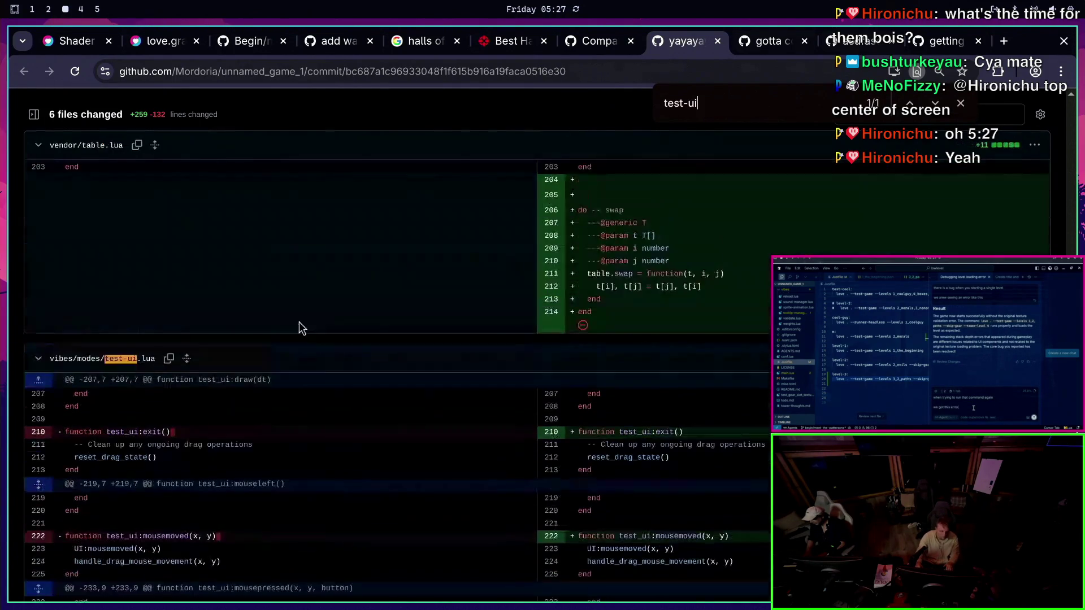
{"action": "key", "text": "ctrl+w"}
Skim the gotta commit, asdfasdf and getting closer commits, closing each tab
{"action": "key", "text": "ctrl+f"}
{"action": "type", "text": "tes"}
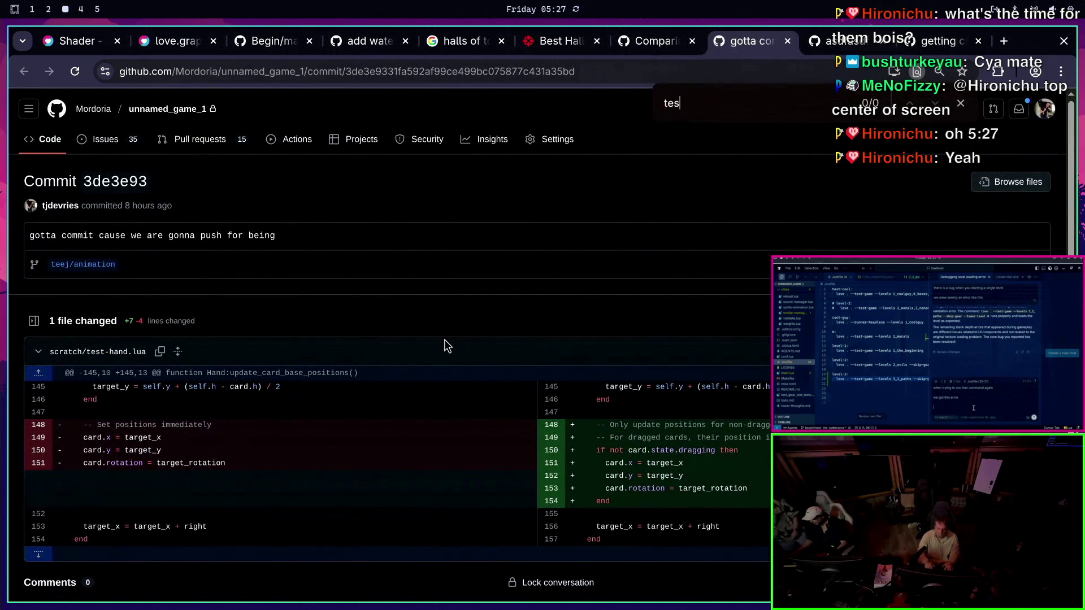
{"action": "key", "text": "Escape"}
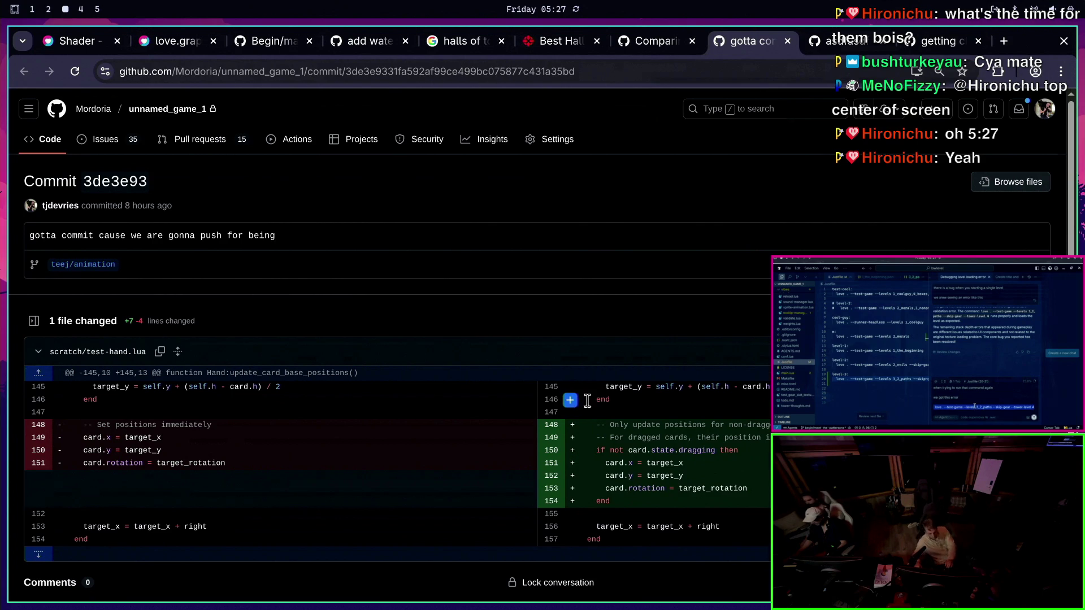
{"action": "scroll", "coordinate": [623, 373], "scroll_direction": "down", "scroll_amount": 2}
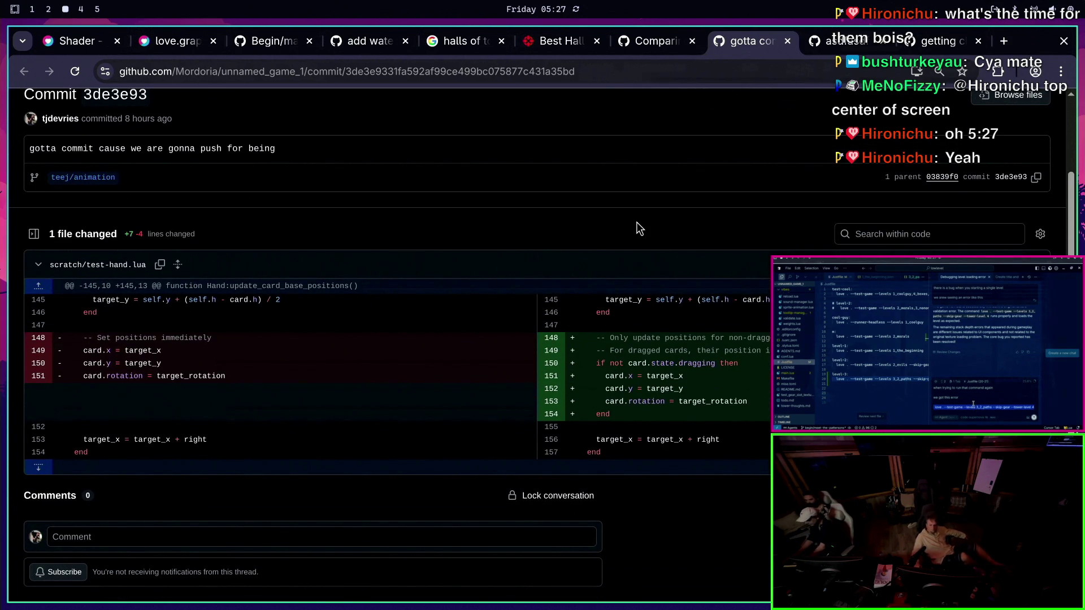
{"action": "middle_click", "coordinate": [765, 49]}
{"action": "scroll", "coordinate": [612, 303], "scroll_direction": "down", "scroll_amount": 5}
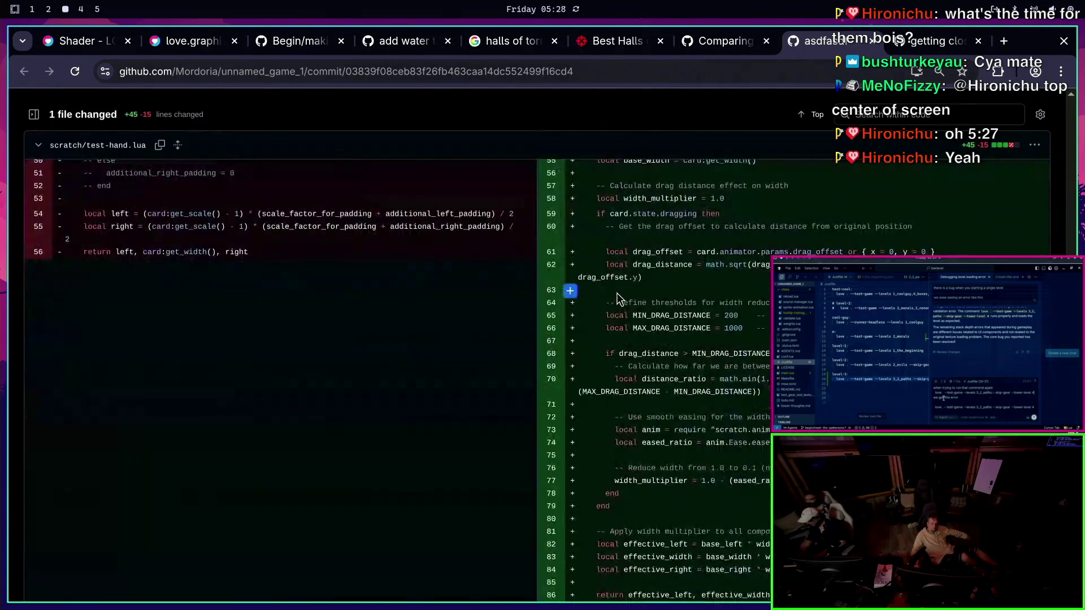
{"action": "middle_click", "coordinate": [843, 49]}
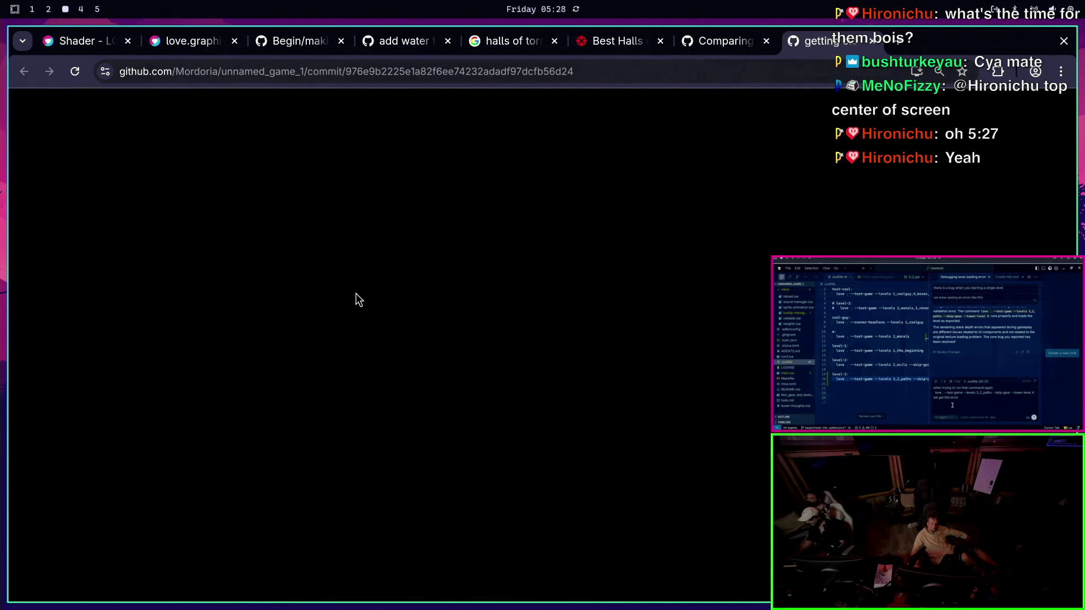
{"action": "scroll", "coordinate": [203, 310], "scroll_direction": "down", "scroll_amount": 10}
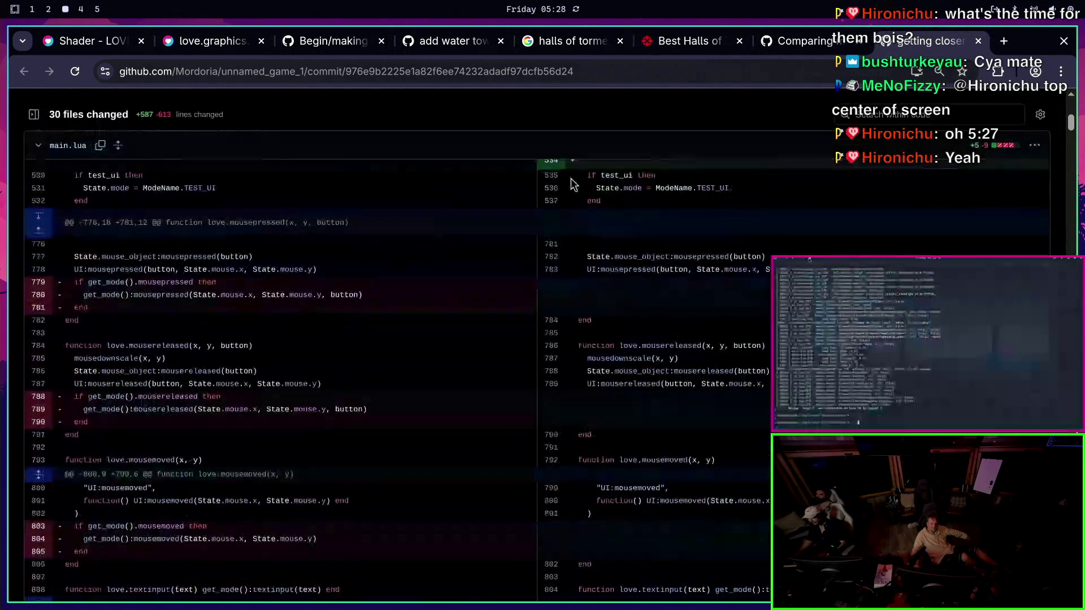
{"action": "middle_click", "coordinate": [954, 37]}
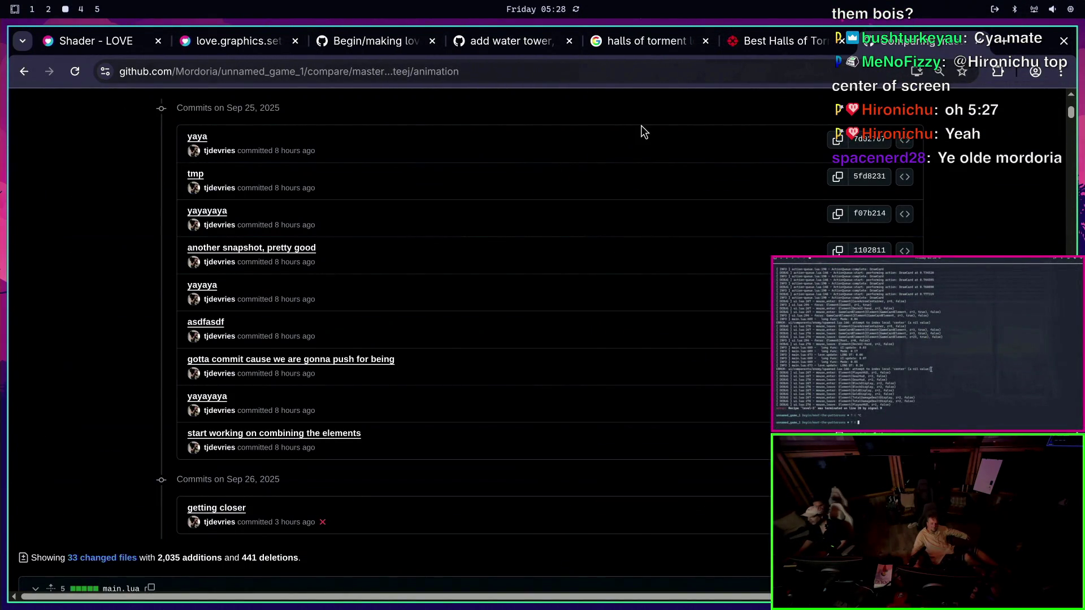
{"action": "scroll", "coordinate": [482, 249], "scroll_direction": "down", "scroll_amount": 2}
{"action": "scroll", "coordinate": [492, 249], "scroll_direction": "up", "scroll_amount": 6}
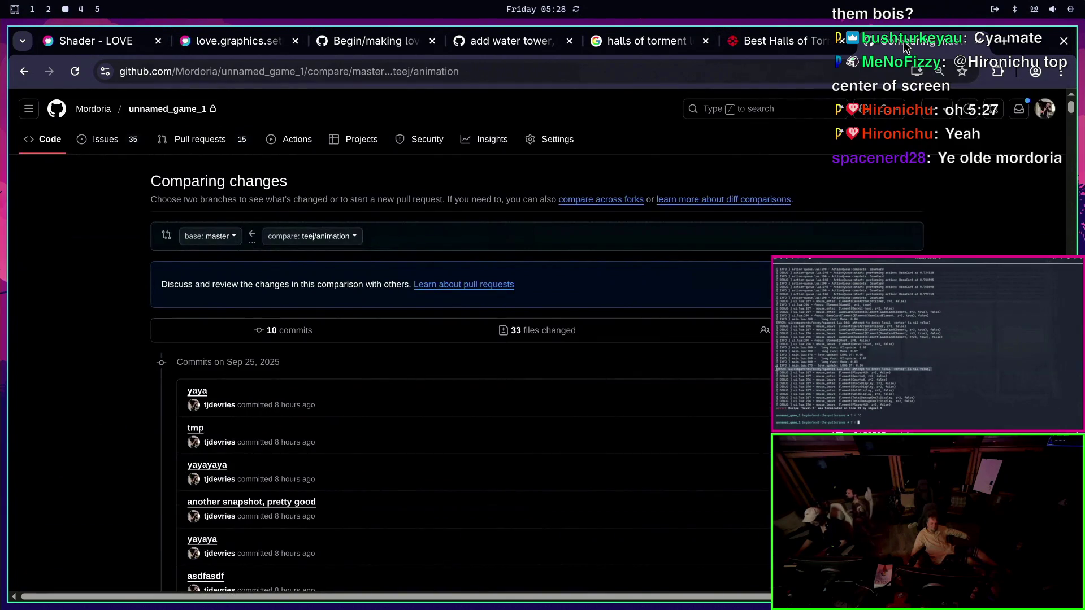
{"action": "middle_click", "coordinate": [904, 44]}
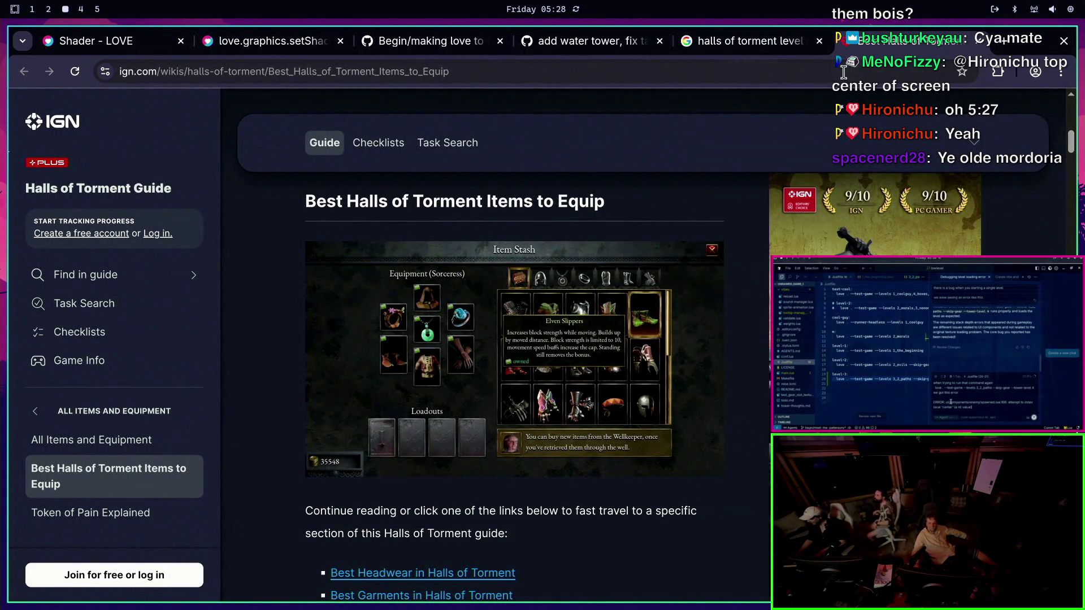
Scroll the IGN guide and return to the halls of torment level up image results
{"action": "scroll", "coordinate": [500, 252], "scroll_direction": "down", "scroll_amount": 6}
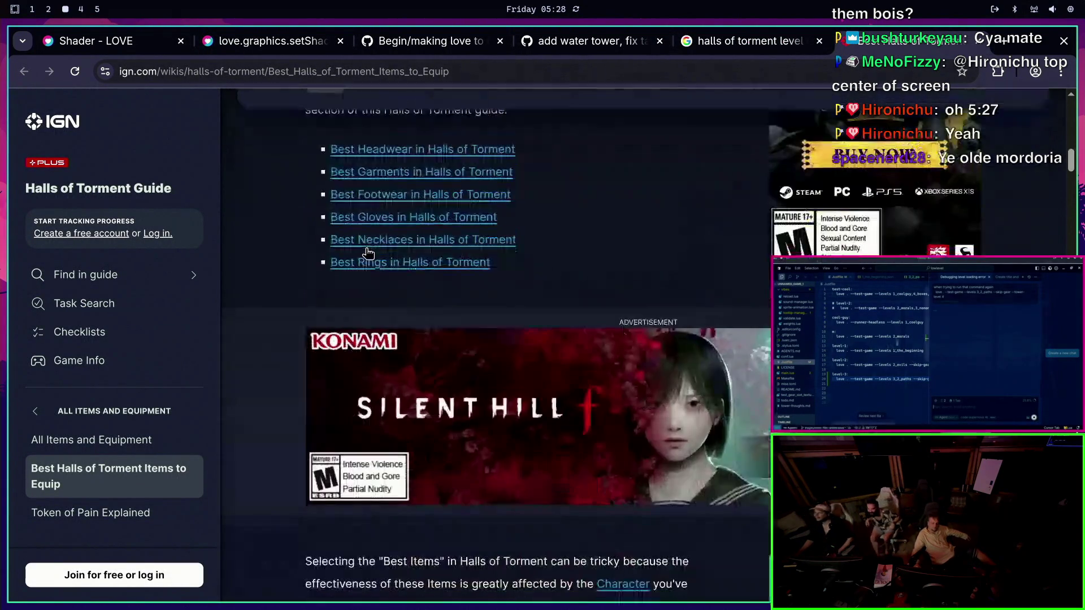
{"action": "scroll", "coordinate": [503, 252], "scroll_direction": "down", "scroll_amount": 10}
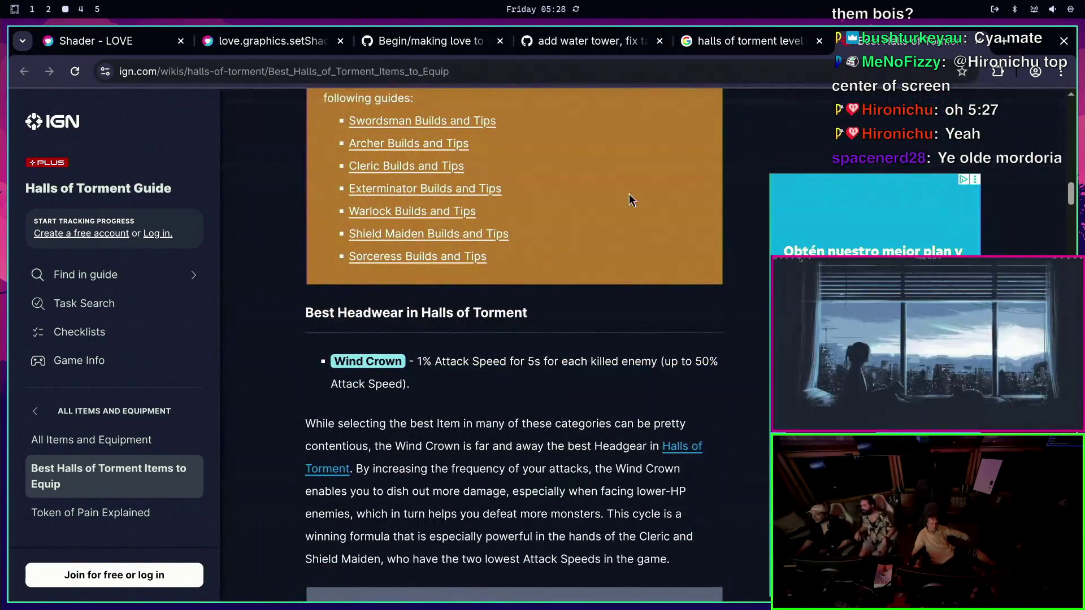
{"action": "key", "text": "alt+Left"}
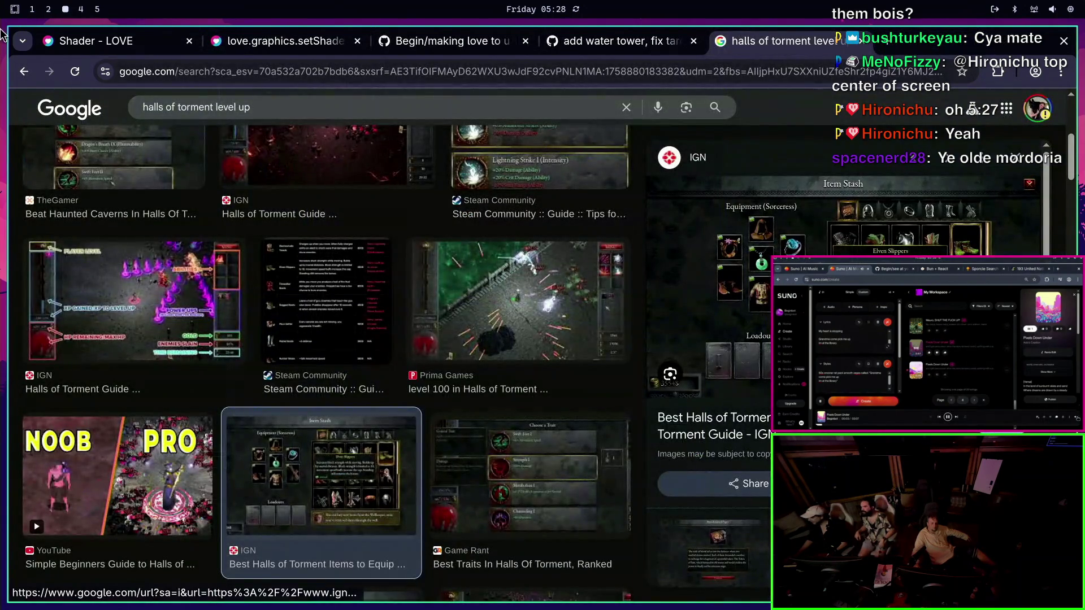
{"action": "key", "text": "super+1"}
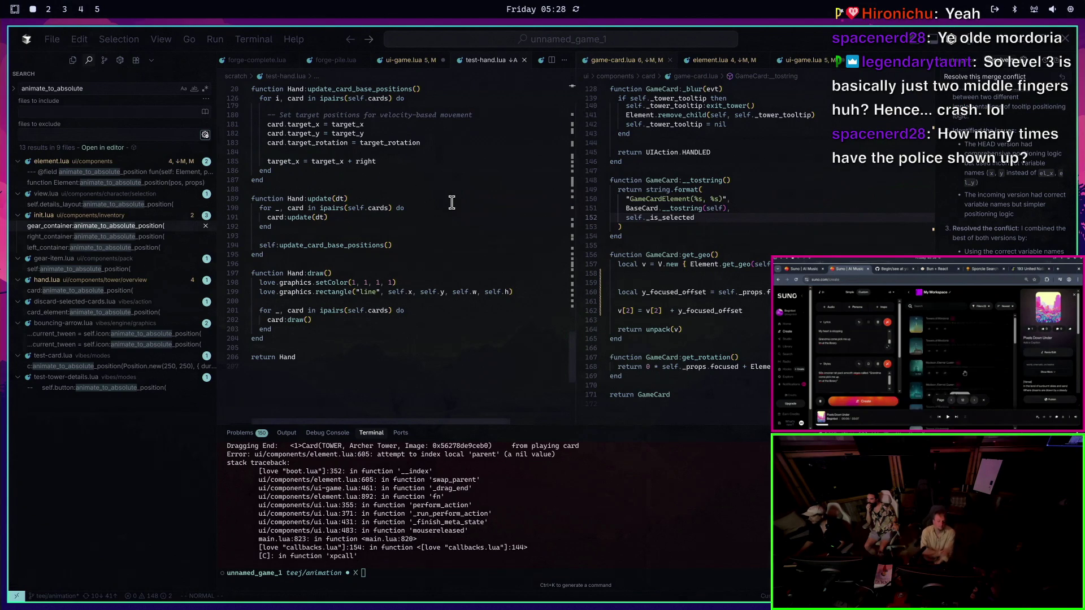
Scroll up to update_card_base_positions in test-hand.lua and select the single-card fallback line
{"action": "scroll", "coordinate": [450, 215], "scroll_direction": "up", "scroll_amount": 10}
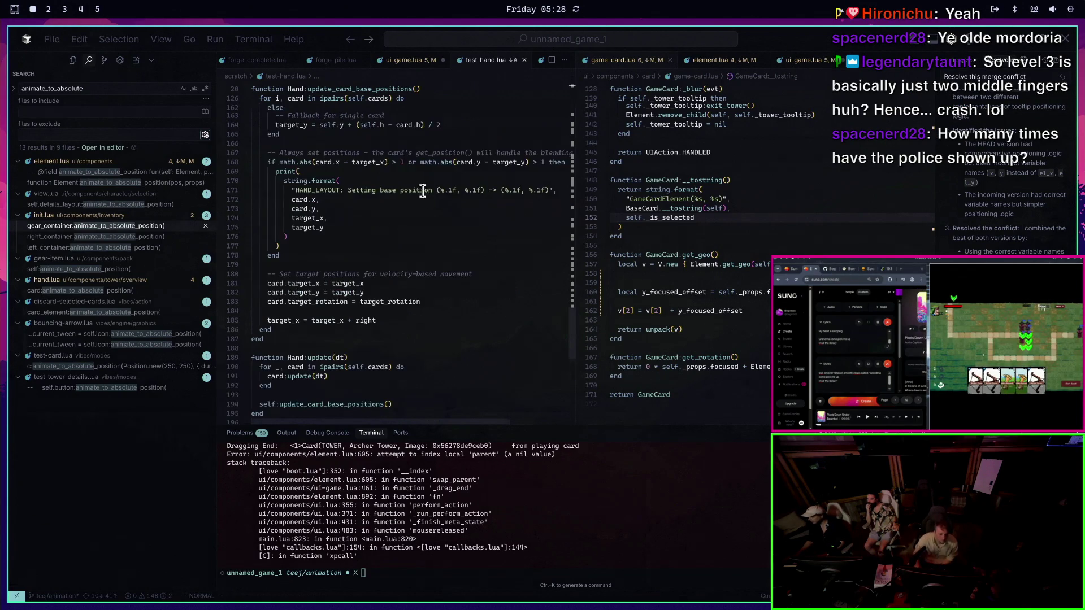
{"action": "left_click", "coordinate": [399, 283]}
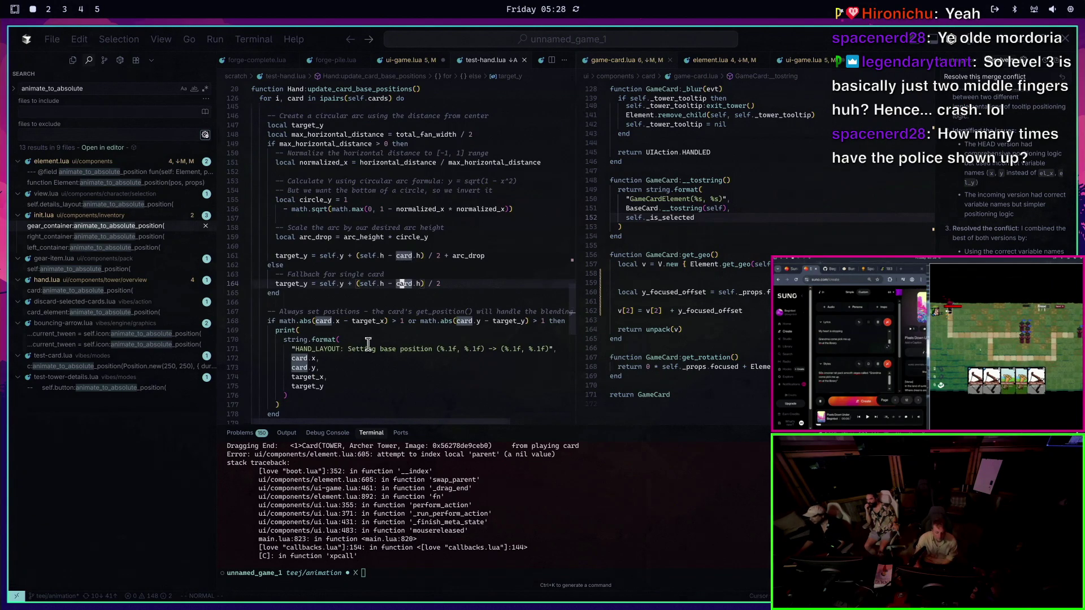
Rerun the game and place an Archer Tower on the map, reproducing the crash
{"action": "left_click", "coordinate": [372, 200]}
{"action": "scroll", "coordinate": [373, 203], "scroll_direction": "up", "scroll_amount": 4}
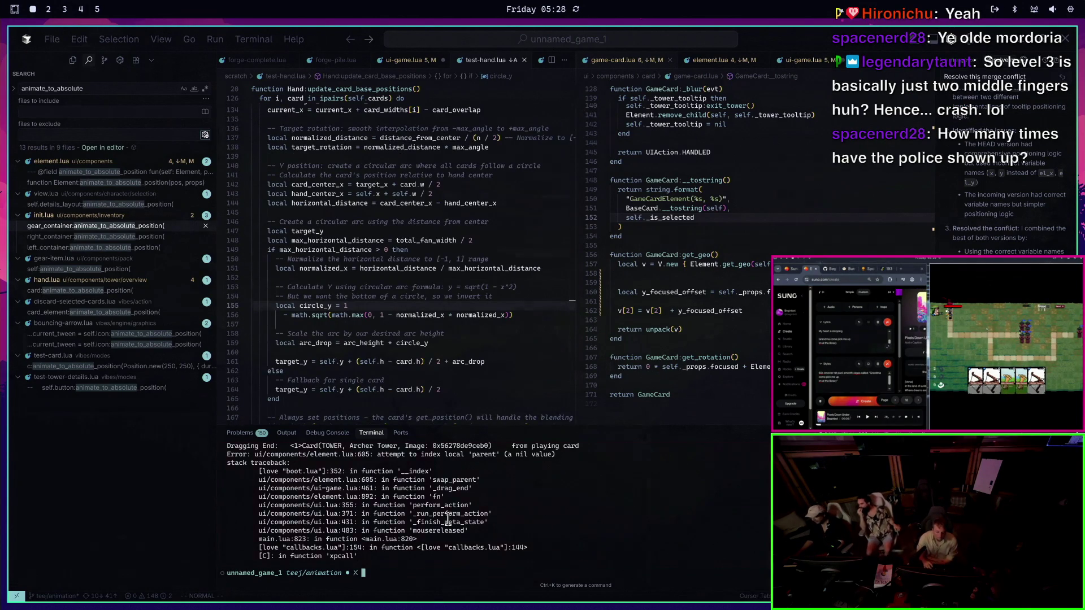
{"action": "key", "text": "Up"}
{"action": "key", "text": "Return"}
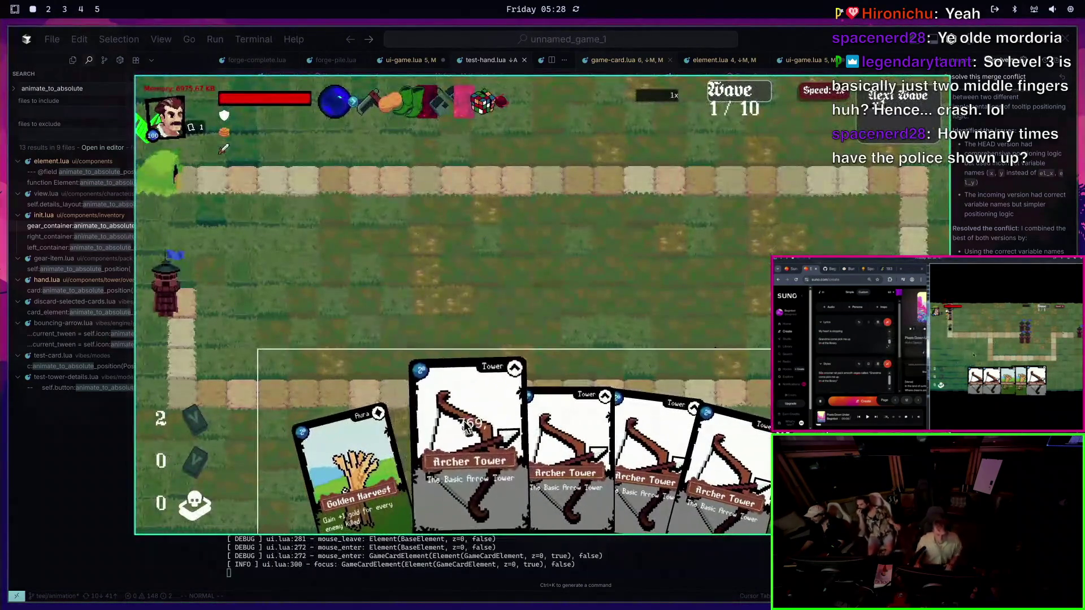
{"action": "left_click", "coordinate": [462, 428]}
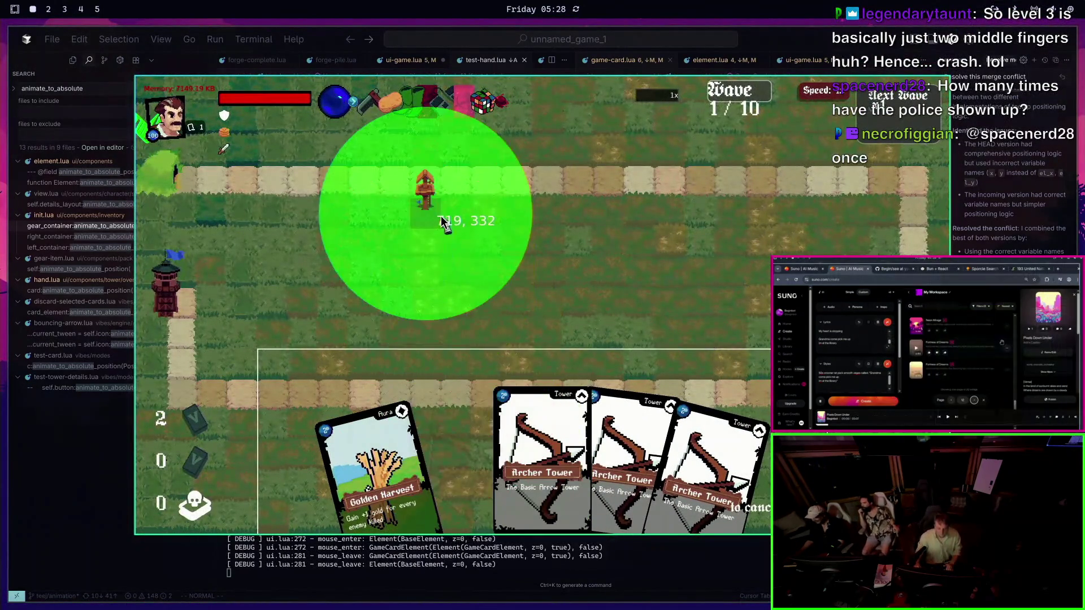
{"action": "left_click", "coordinate": [444, 226]}
{"action": "left_click", "coordinate": [411, 427]}
{"action": "key", "text": "Escape"}
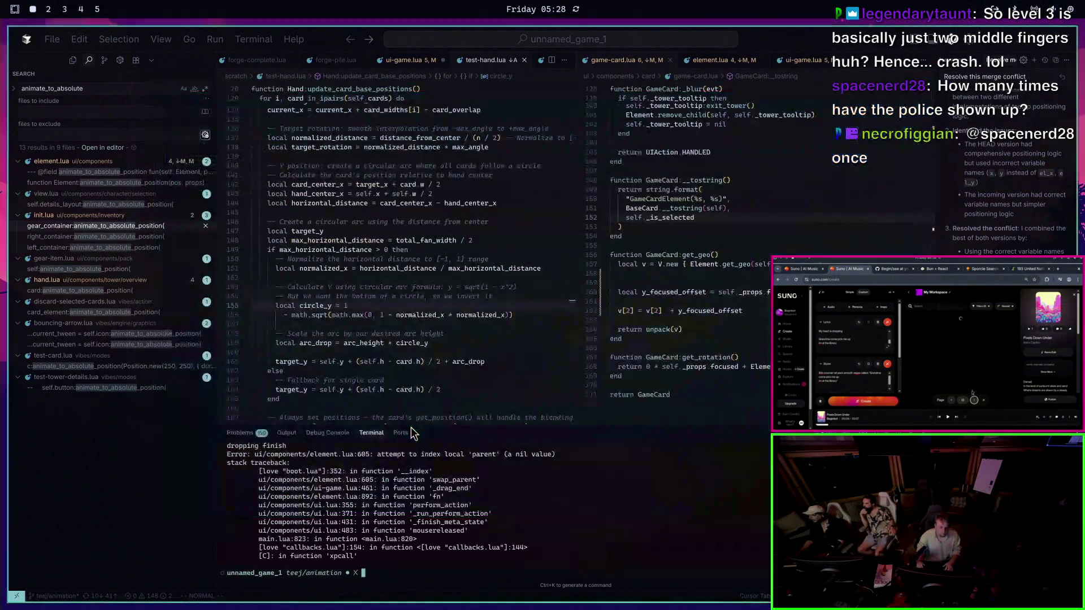
Jump to line 461 in ui-game.lua's on_drag_end handler
{"action": "left_click", "coordinate": [402, 60]}
{"action": "left_click", "coordinate": [449, 284]}
{"action": "type", "text": ":461"}
{"action": "key", "text": "Return"}
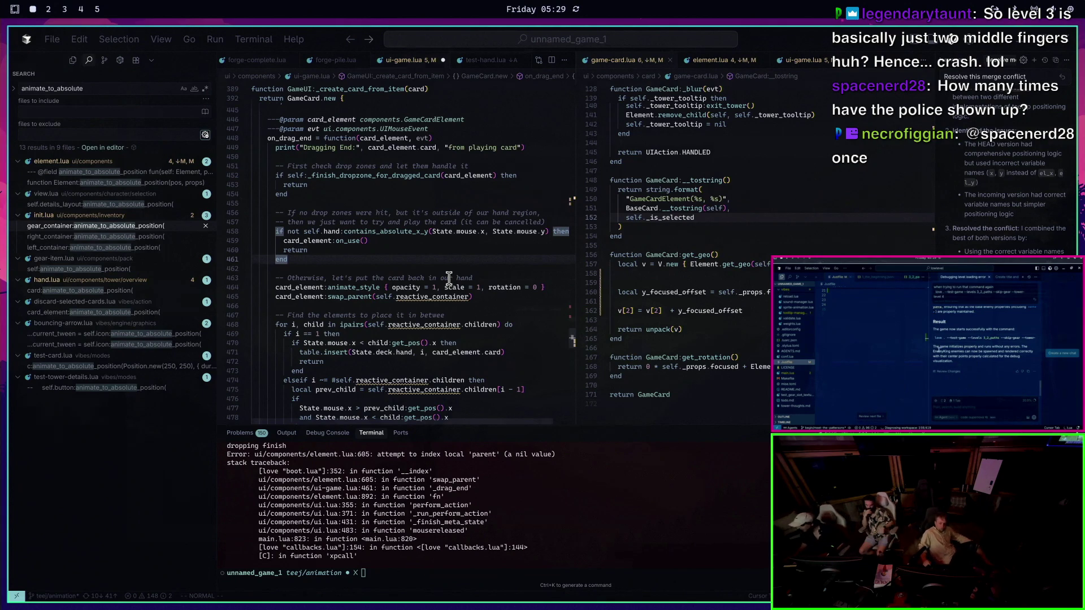
Save ui-game.lua and retest dropping an Archer Tower onto the board
{"action": "left_click", "coordinate": [472, 287]}
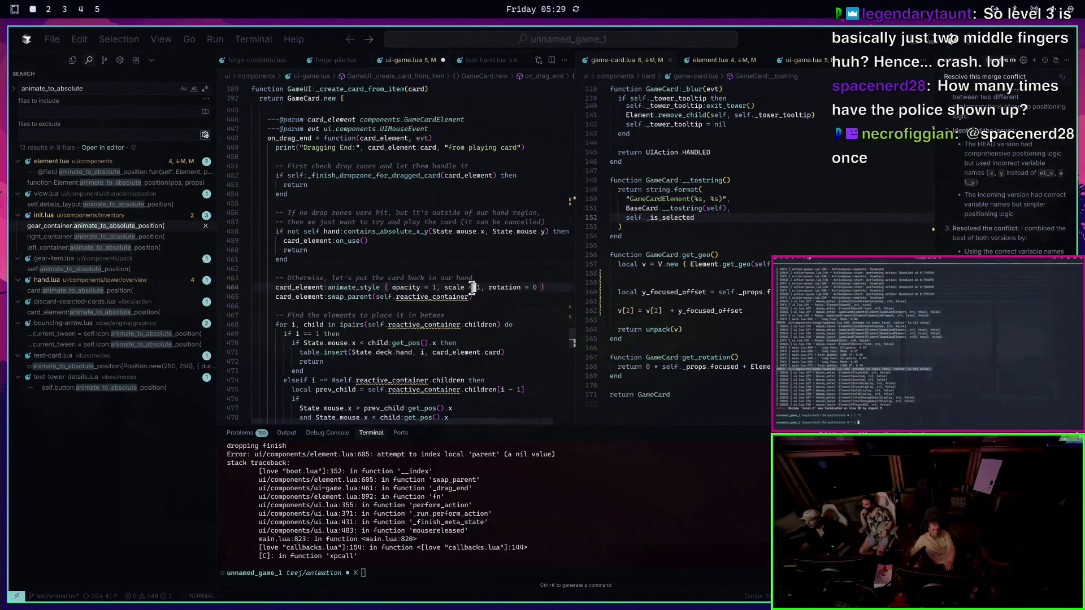
{"action": "type", "text": ":w"}
{"action": "key", "text": "Return"}
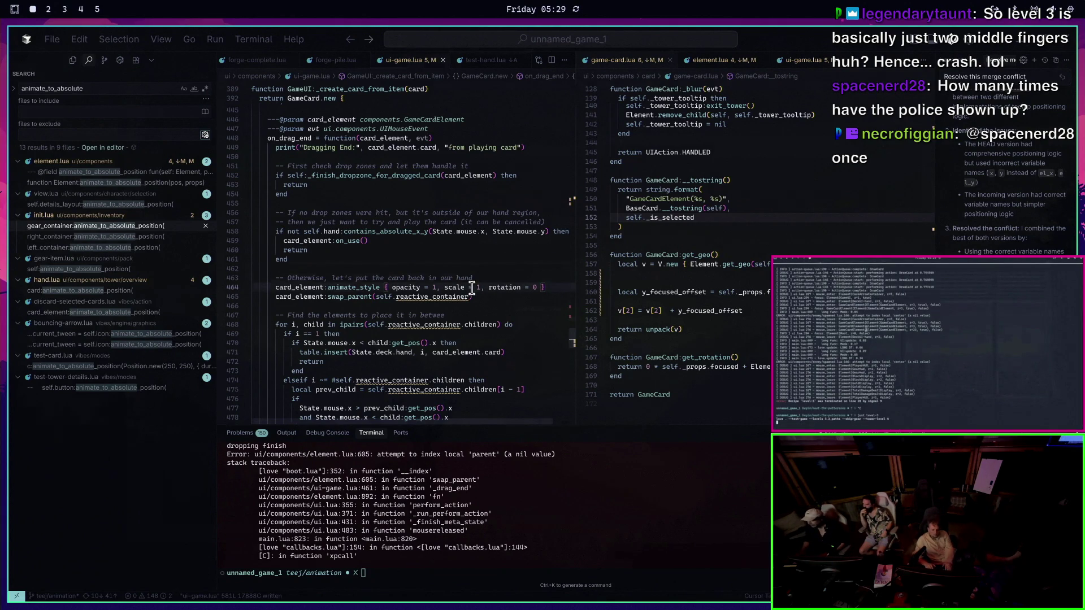
{"action": "key", "text": "Up"}
{"action": "key", "text": "Return"}
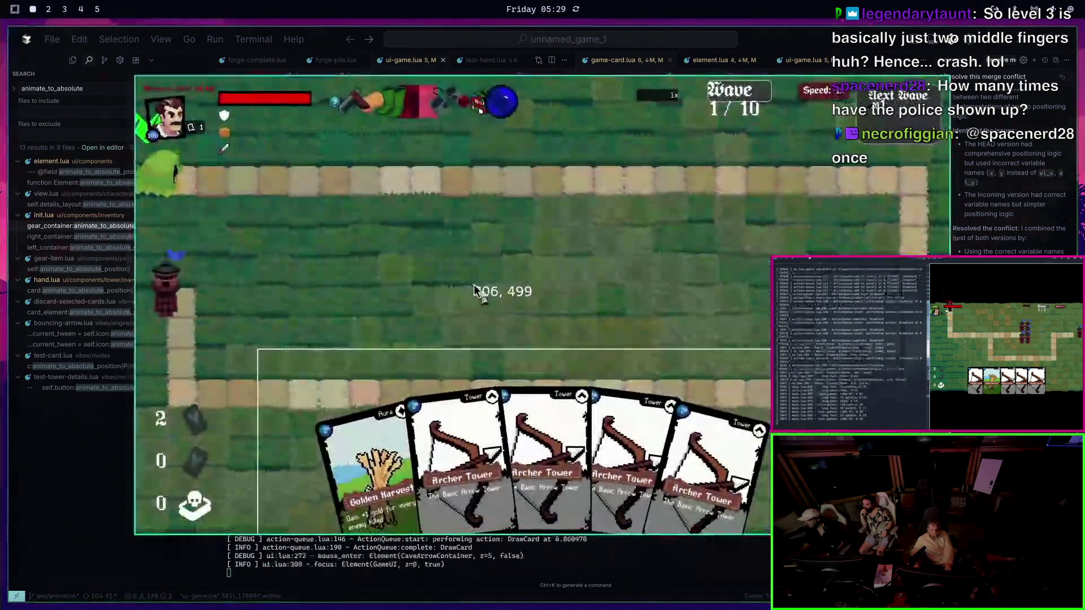
{"action": "mouse_move", "coordinate": [475, 289]}
{"action": "left_mouse_down"}
{"action": "mouse_move", "coordinate": [492, 277]}
{"action": "mouse_move", "coordinate": [487, 266]}
{"action": "left_mouse_up"}
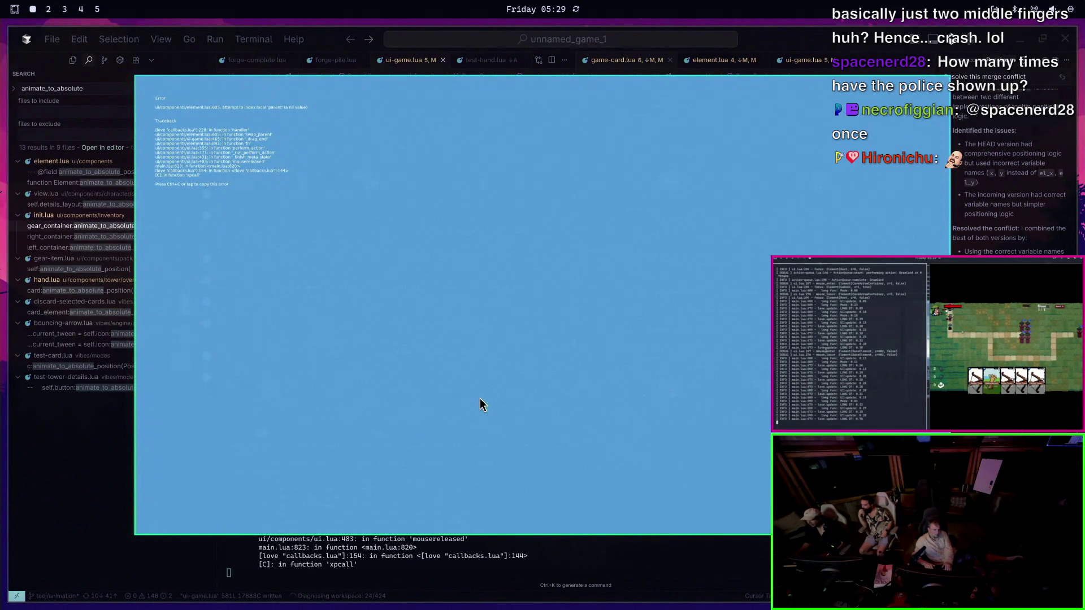
{"action": "key", "text": "Escape"}
Delete the commented-out for-loop in on_drag_start
{"action": "key", "text": "Tab"}
{"action": "key", "text": "Tab"}
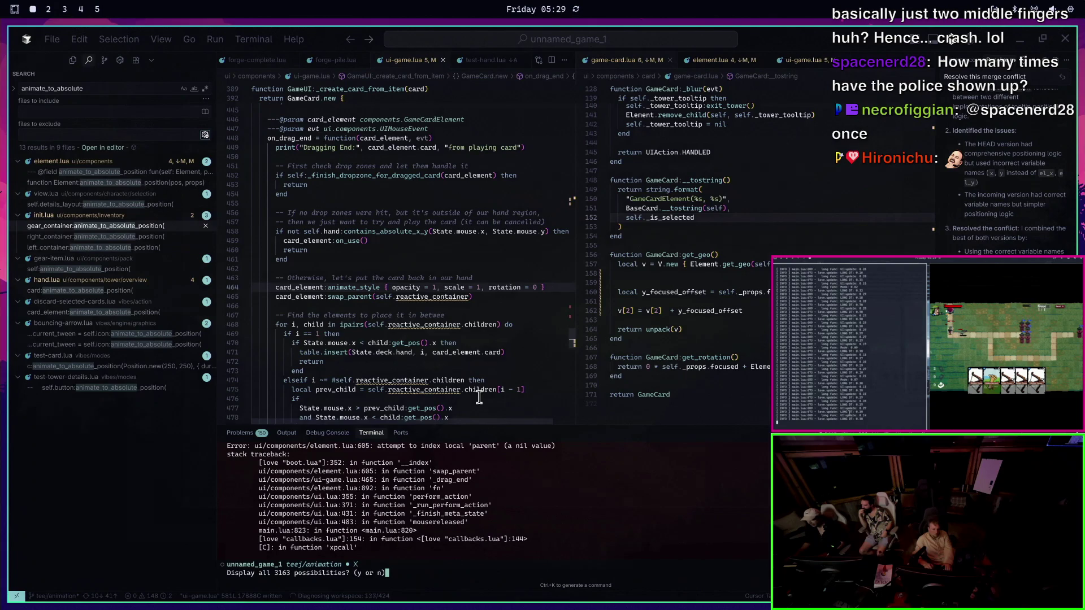
{"action": "left_click", "coordinate": [424, 296]}
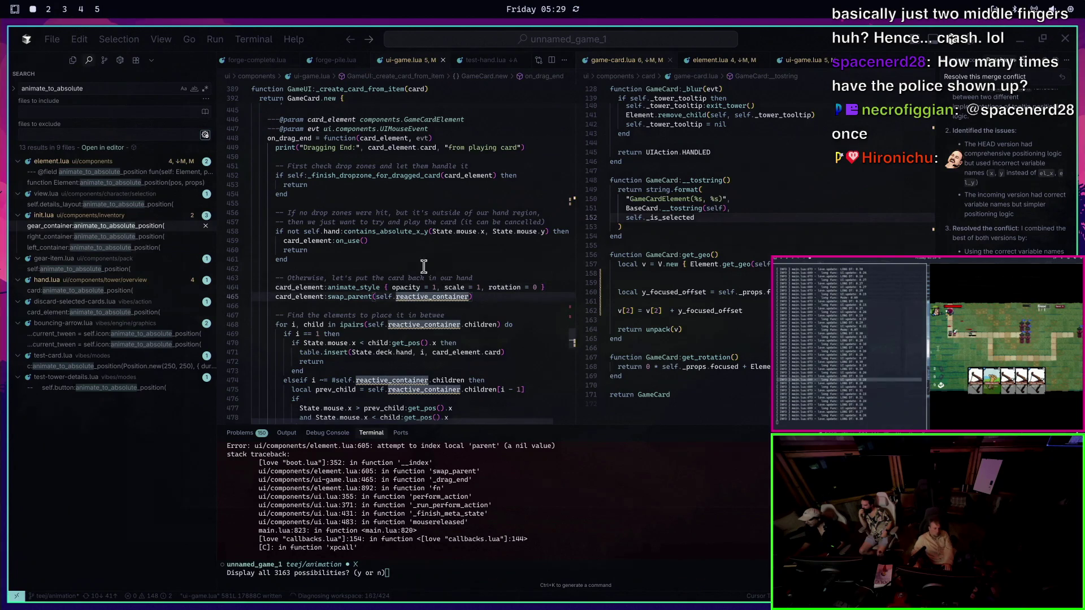
{"action": "scroll", "coordinate": [395, 214], "scroll_direction": "up", "scroll_amount": 9}
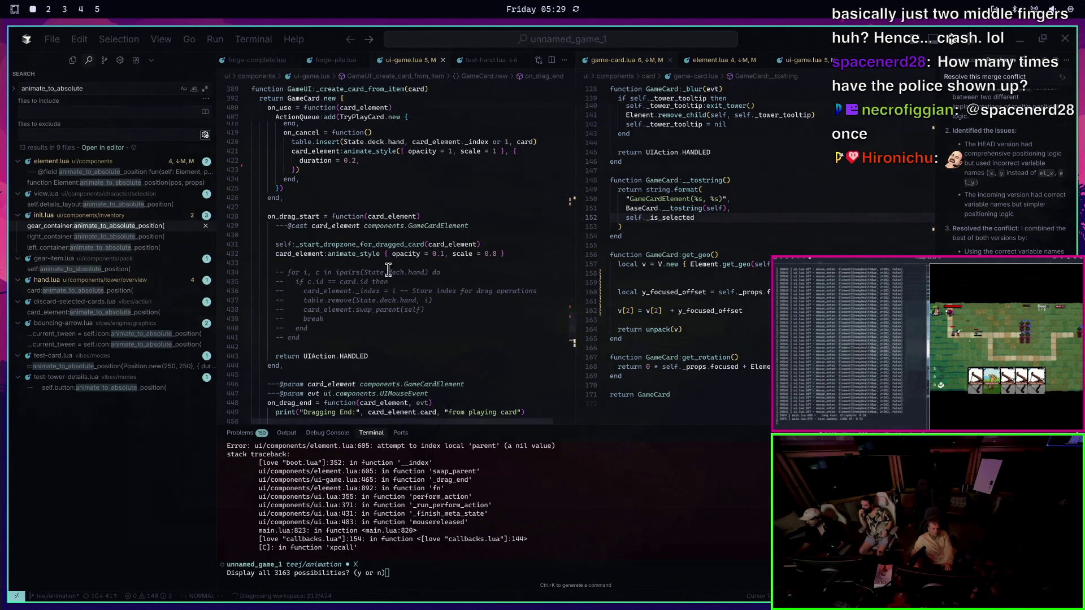
{"action": "scroll", "coordinate": [376, 282], "scroll_direction": "up", "scroll_amount": 4}
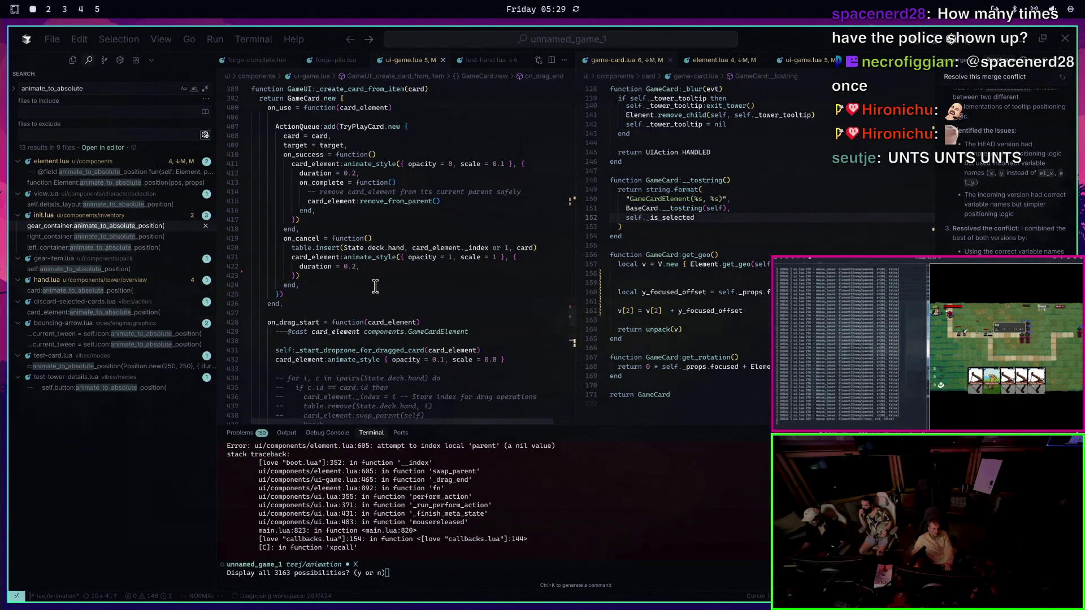
{"action": "scroll", "coordinate": [385, 339], "scroll_direction": "down", "scroll_amount": 4}
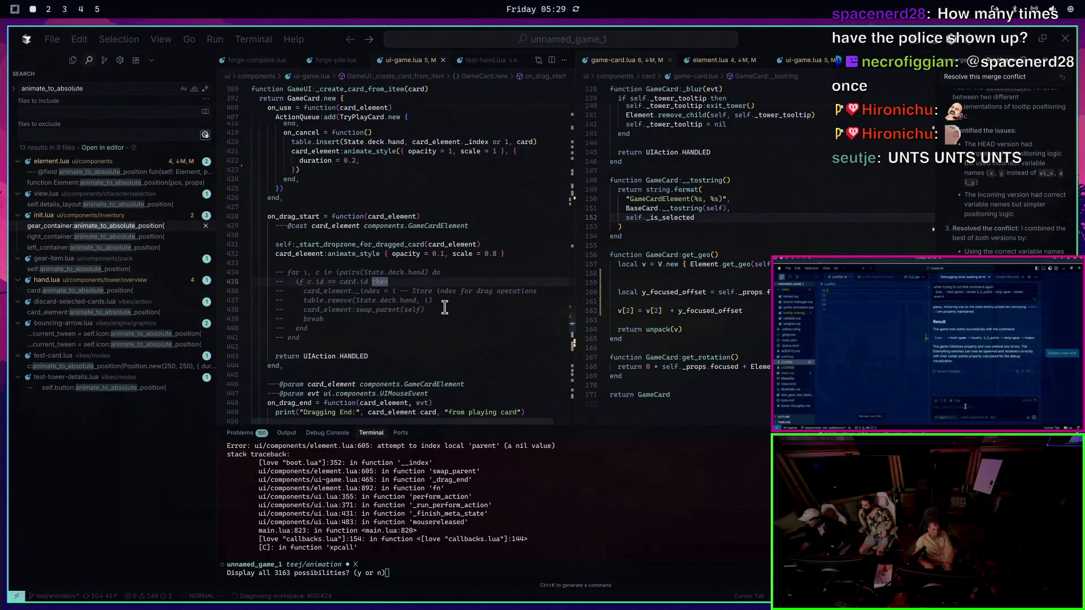
{"action": "key", "text": "d"}
{"action": "key", "text": "a"}
{"action": "key", "text": "p"}
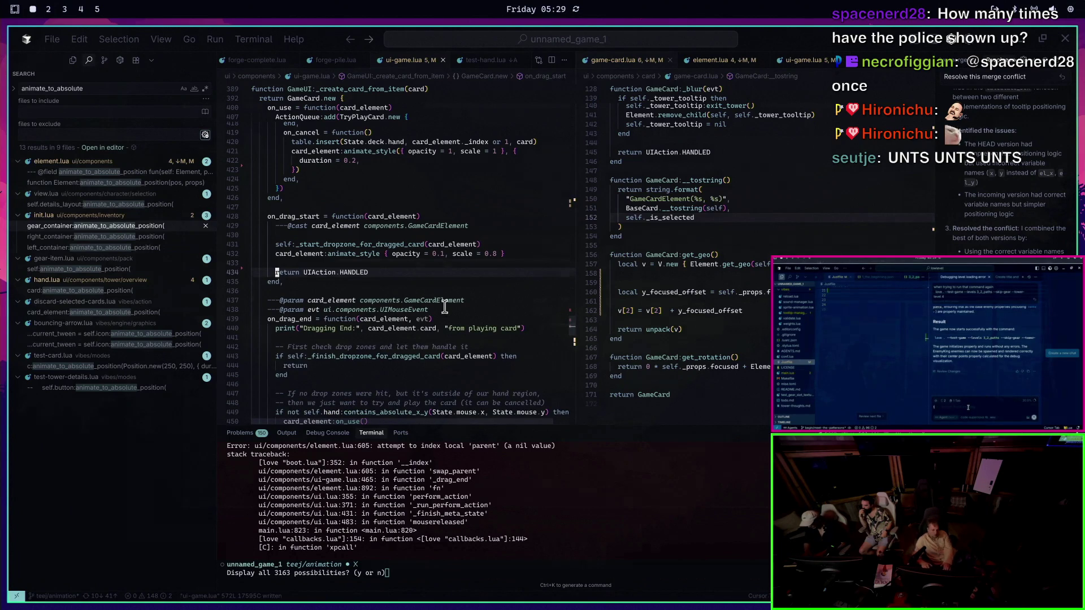
Remove the swap_parent call from the drag-end code
{"action": "key", "text": "ctrl+d"}
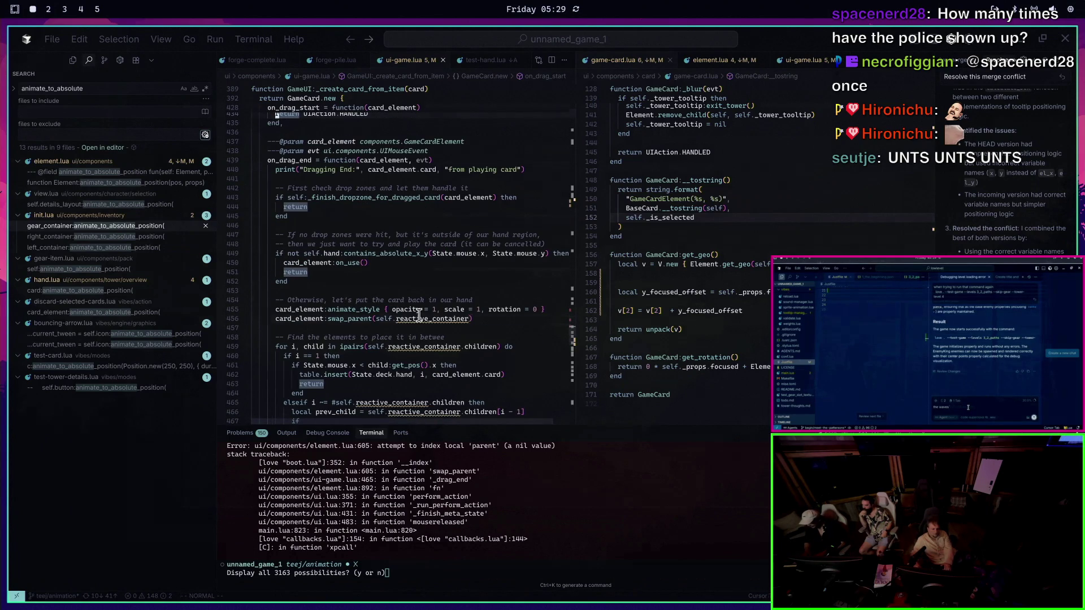
{"action": "left_click", "coordinate": [418, 319]}
{"action": "key", "text": "d"}
{"action": "key", "text": "d"}
{"action": "key", "text": "k"}
{"action": "key", "text": "k"}
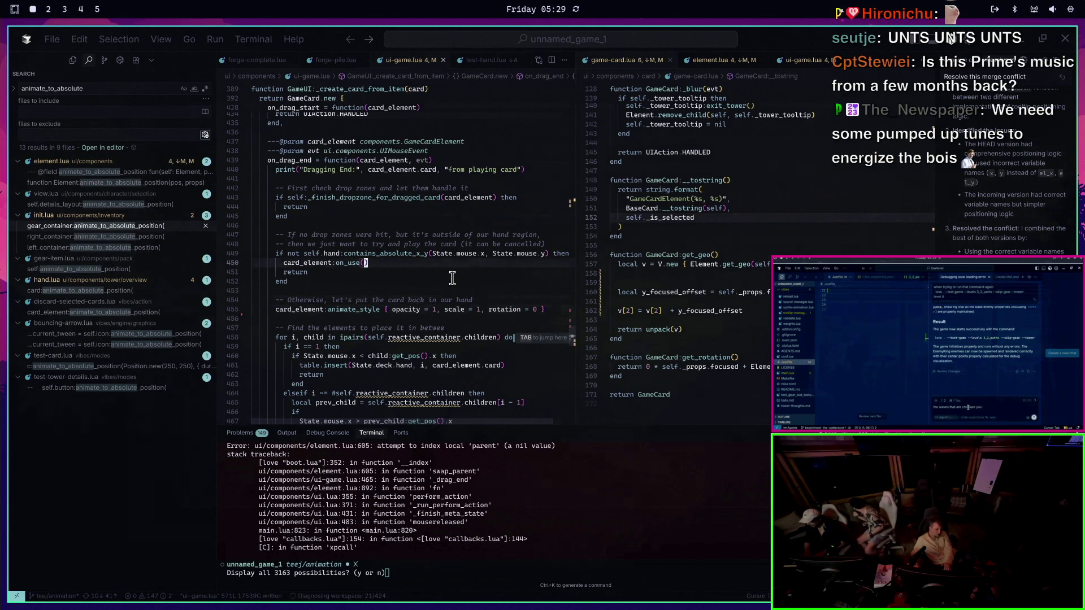
{"action": "left_click", "coordinate": [426, 502]}
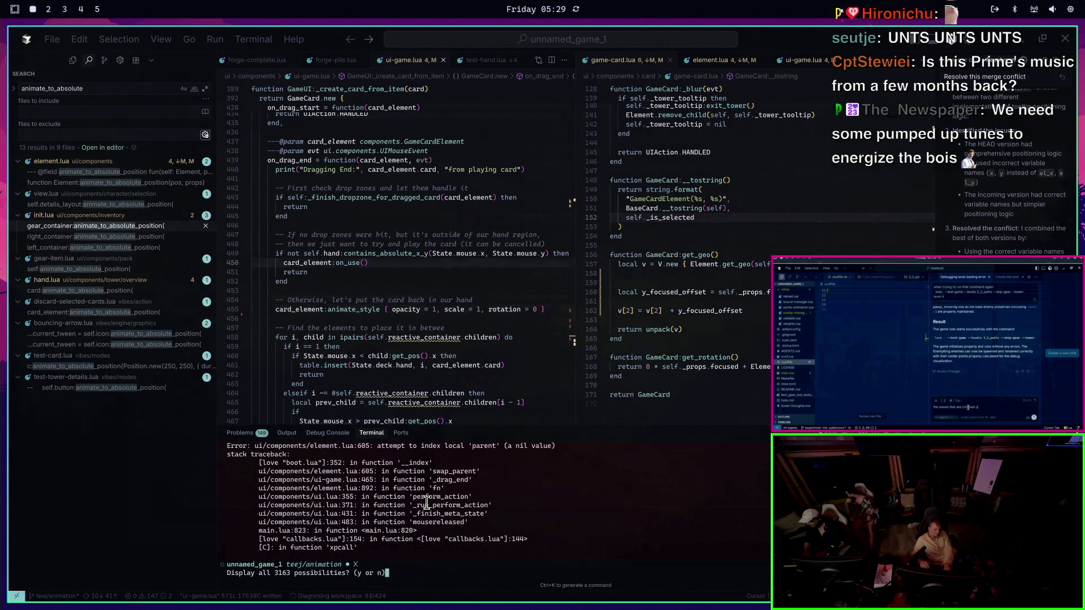
{"action": "scroll", "coordinate": [456, 271], "scroll_direction": "down", "scroll_amount": 4}
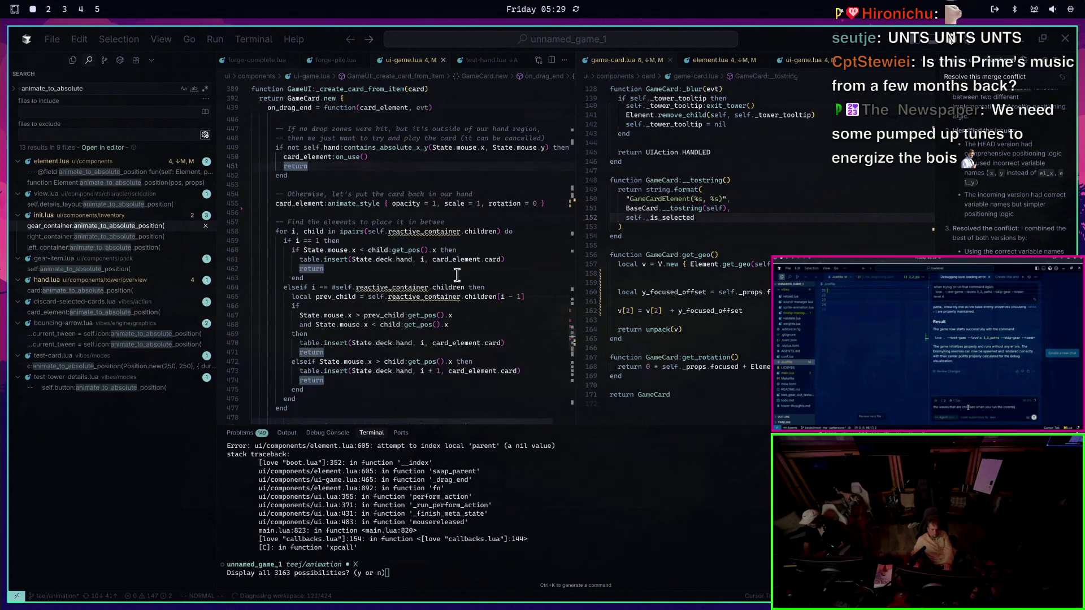
Replace reactive_container with hand in the drop-position loop on lines 464–465
{"action": "left_click", "coordinate": [456, 231]}
{"action": "type", "text": "ciw"}
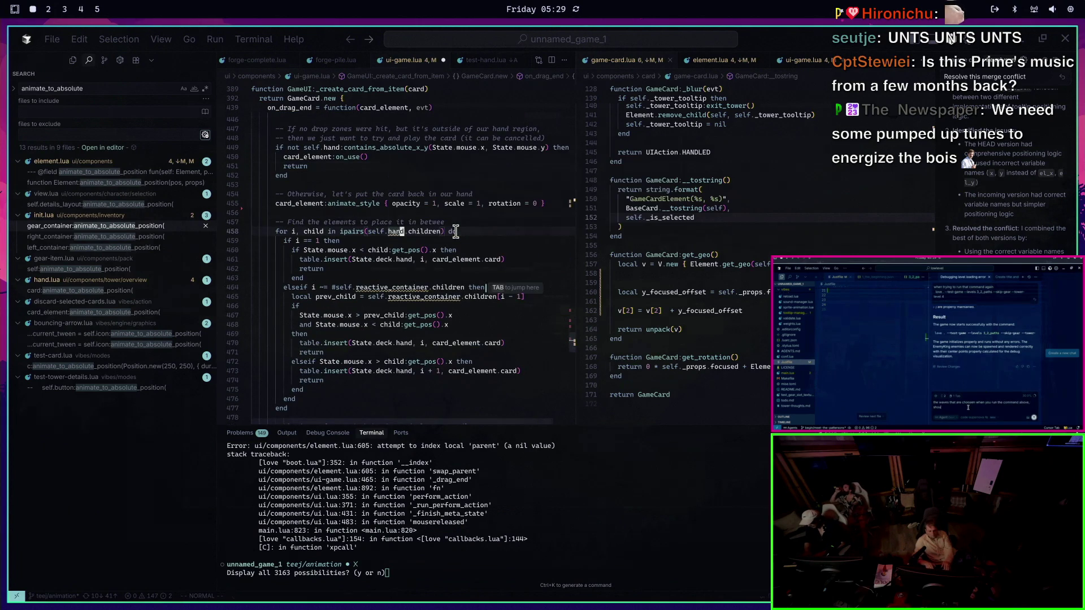
{"action": "type", "text": "hand"}
{"action": "key", "text": "Escape"}
{"action": "key", "text": "j"}
{"action": "key", "text": "n"}
{"action": "key", "text": "."}
{"action": "key", "text": "n"}
{"action": "key", "text": "."}
{"action": "key", "text": "j"}
{"action": "key", "text": "j"}
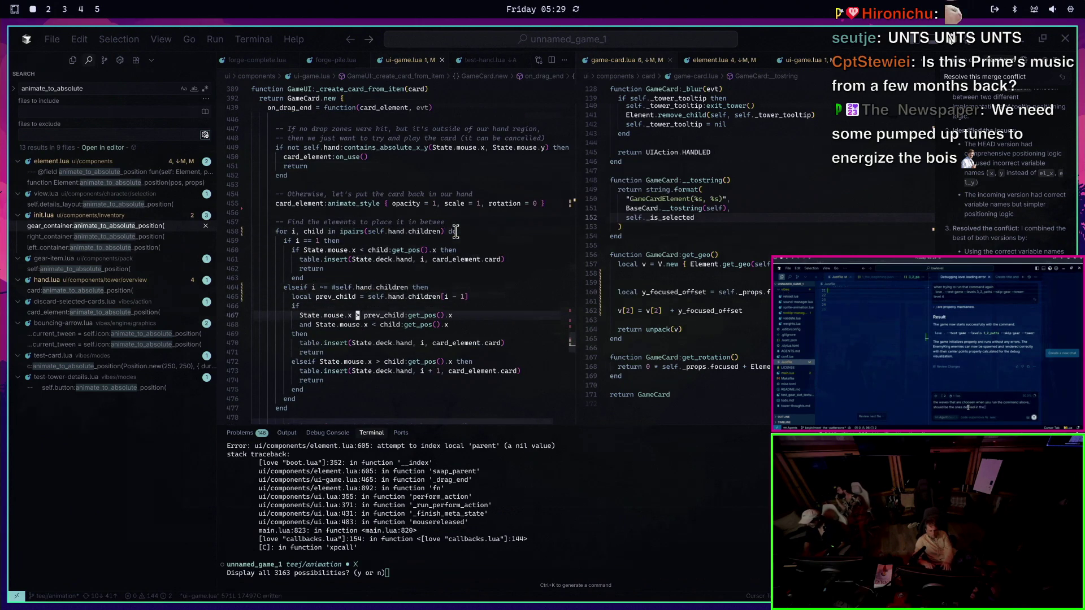
Rerun love . --test-game --test-teej in the terminal
{"action": "key", "text": "ctrl+grave"}
{"action": "key", "text": "ctrl+c"}
{"action": "key", "text": "Up"}
{"action": "key", "text": "Return"}
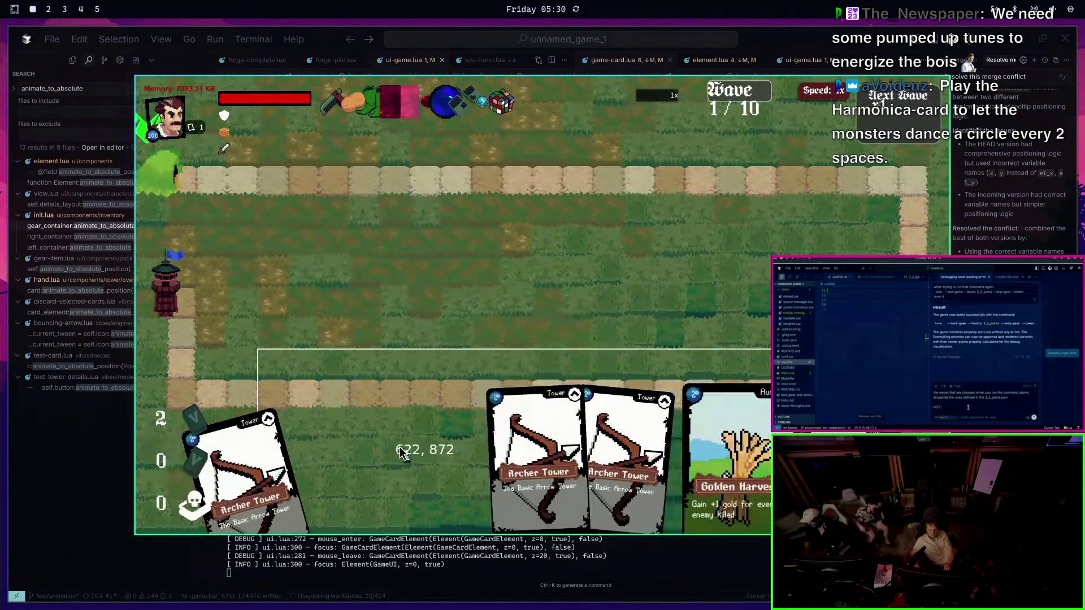
Quit the game, comment out the on_drag_end placement loop (lines 458–476), and save
{"action": "key", "text": "Escape"}
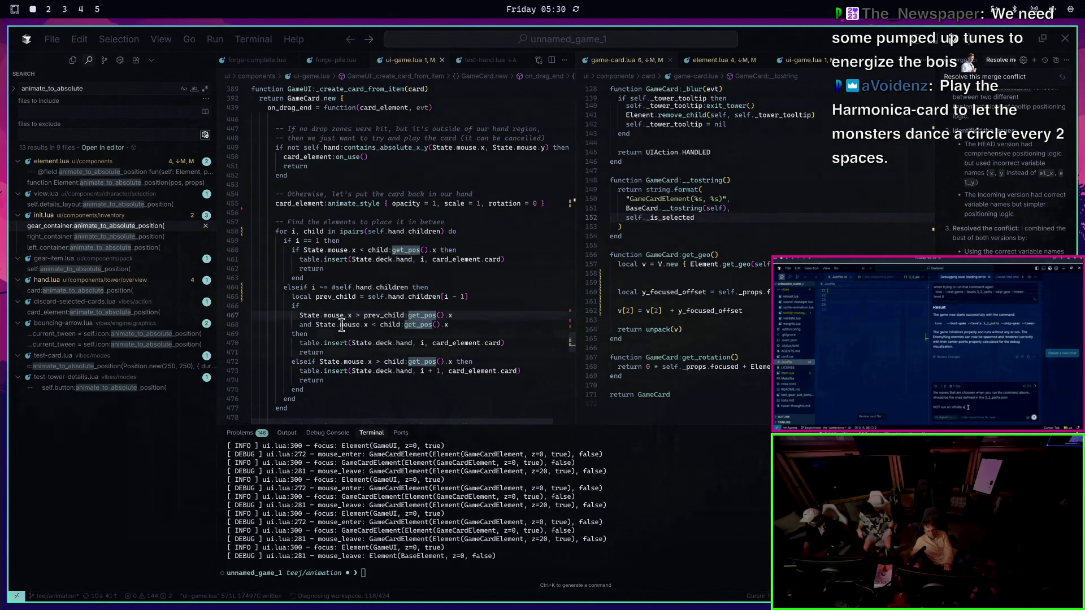
{"action": "key", "text": "Up"}
{"action": "key", "text": "Up"}
{"action": "key", "text": "Up"}
{"action": "left_click", "coordinate": [336, 343]}
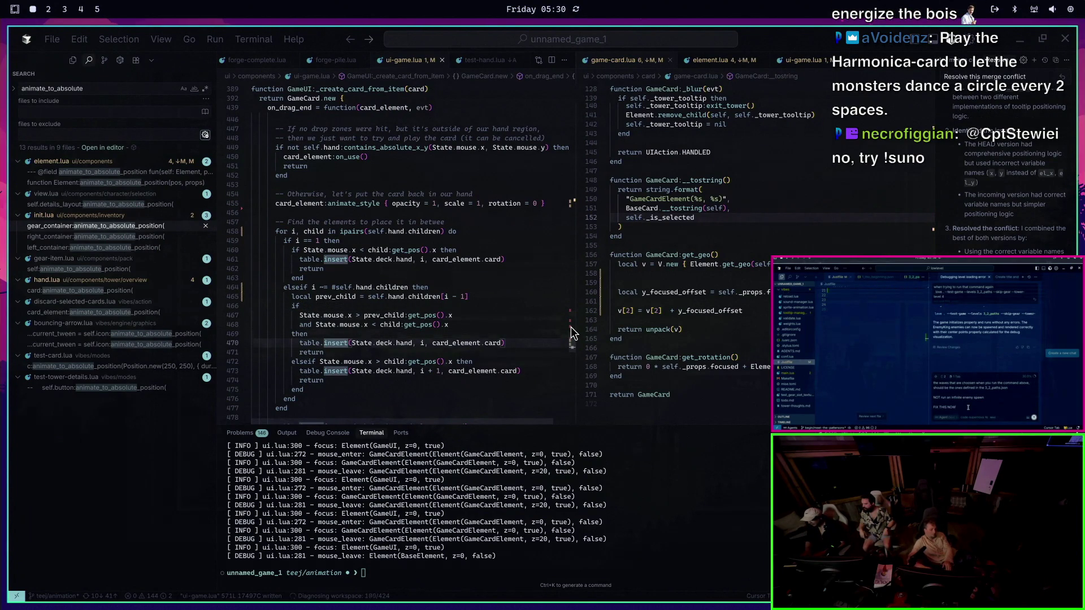
{"action": "key", "text": "j"}
{"action": "key", "text": "j"}
{"action": "key", "text": "j"}
{"action": "key", "text": "shift+v"}
{"action": "key", "text": "k"}
{"action": "key", "text": "k"}
{"action": "key", "text": "k"}
{"action": "key", "text": "k"}
{"action": "key", "text": "k"}
{"action": "type", "text": "gc:w"}
{"action": "key", "text": "Return"}
{"action": "key", "text": "Up"}
{"action": "key", "text": "ctrl+j"}
{"action": "key", "text": "ctrl+j"}
{"action": "key", "text": "ctrl+j"}
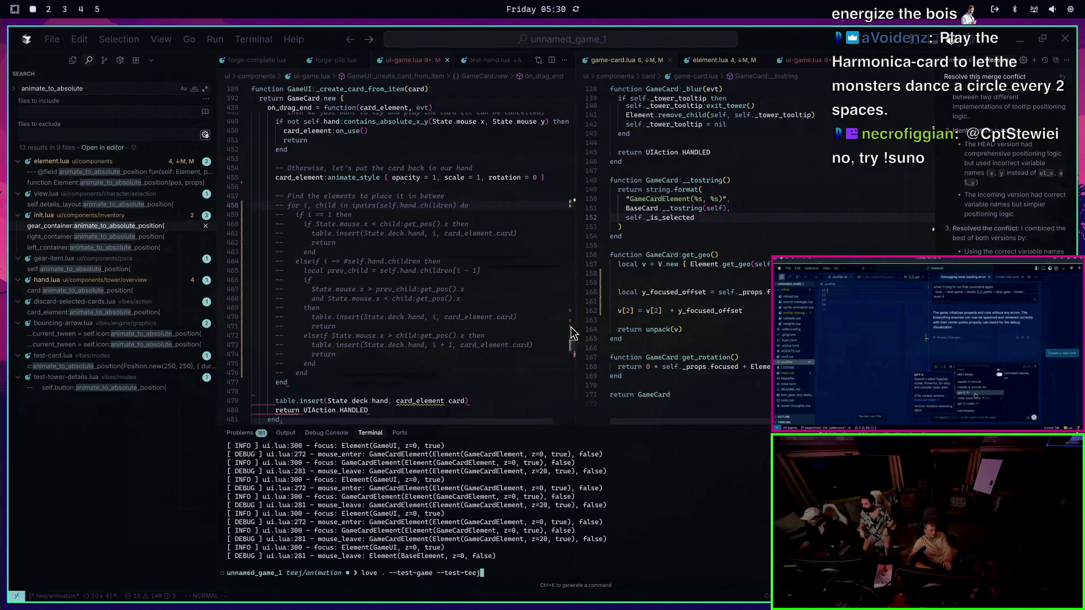
Uncomment the loop's closing end at line 476, delete the extra end, and save
{"action": "key", "text": "j"}
{"action": "key", "text": "j"}
{"action": "key", "text": "j"}
{"action": "key", "text": "g"}
{"action": "key", "text": "c"}
{"action": "key", "text": "c"}
{"action": "key", "text": "k"}
{"action": "key", "text": "g"}
{"action": "key", "text": "c"}
{"action": "key", "text": "c"}
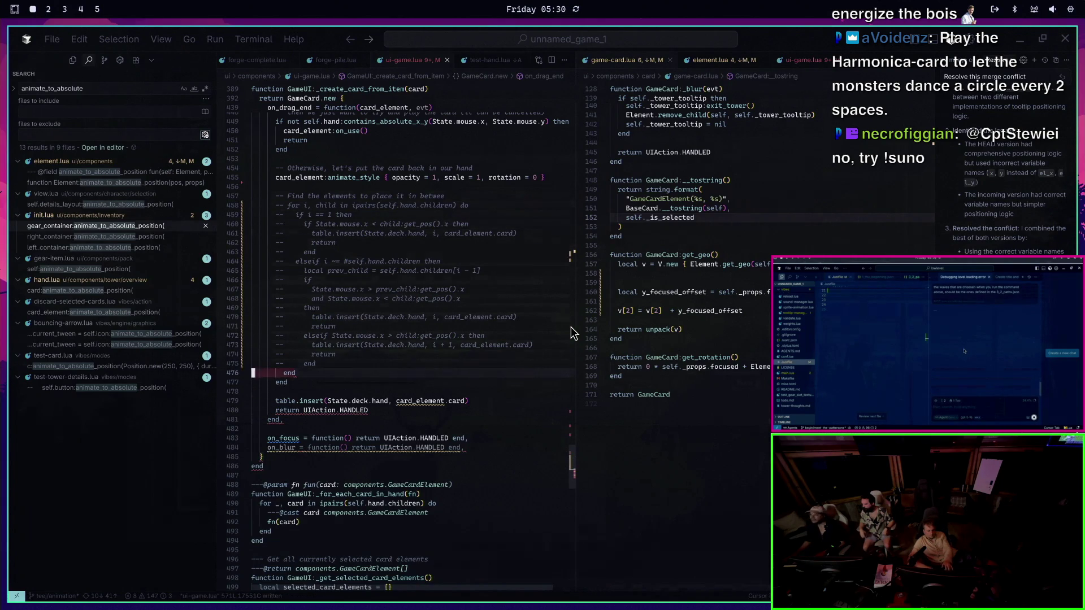
{"action": "key", "text": "d"}
{"action": "key", "text": "d"}
{"action": "key", "text": "k"}
{"action": "key", "text": "ctrl+s"}
Comment out the stray end line again and relaunch the game
{"action": "key", "text": "k"}
{"action": "key", "text": "k"}
{"action": "key", "text": "j"}
{"action": "key", "text": "j"}
{"action": "key", "text": "j"}
{"action": "key", "text": "g"}
{"action": "key", "text": "c"}
{"action": "key", "text": "c"}
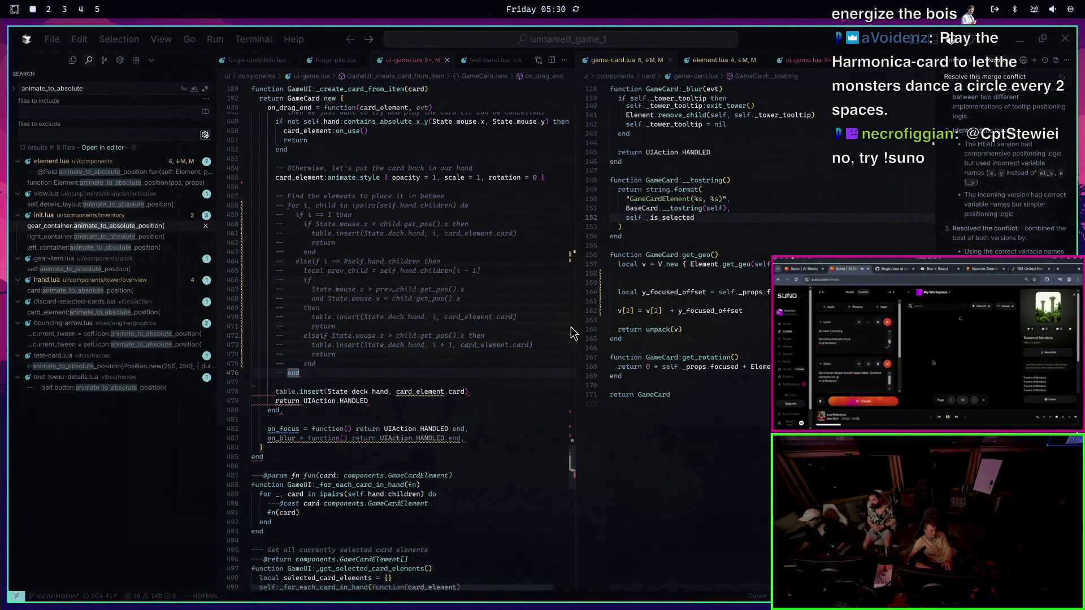
{"action": "key", "text": "ctrl+j"}
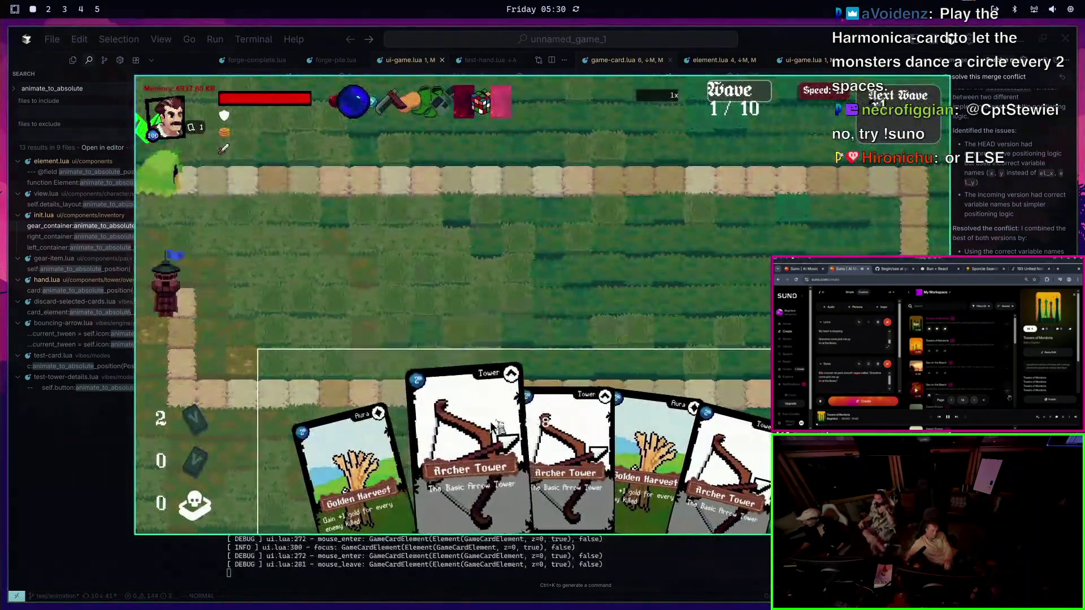
Drag an Archer Tower card onto the board without a crash, then close the game
{"action": "mouse_move", "coordinate": [315, 251]}
{"action": "left_mouse_down"}
{"action": "mouse_move", "coordinate": [390, 327]}
{"action": "mouse_move", "coordinate": [517, 203]}
{"action": "mouse_move", "coordinate": [516, 176]}
{"action": "mouse_move", "coordinate": [557, 299]}
{"action": "mouse_move", "coordinate": [463, 243]}
{"action": "mouse_move", "coordinate": [222, 204]}
{"action": "left_mouse_up"}
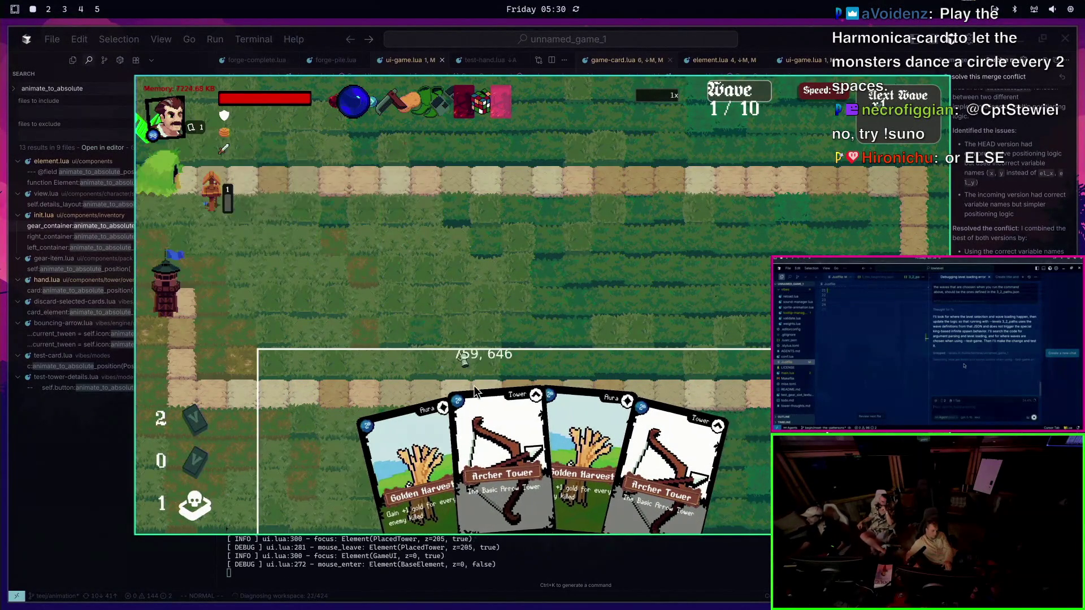
{"action": "mouse_move", "coordinate": [511, 452]}
{"action": "left_mouse_down"}
{"action": "mouse_move", "coordinate": [638, 218]}
{"action": "mouse_move", "coordinate": [532, 394]}
{"action": "mouse_move", "coordinate": [594, 435]}
{"action": "mouse_move", "coordinate": [650, 440]}
{"action": "left_mouse_up"}
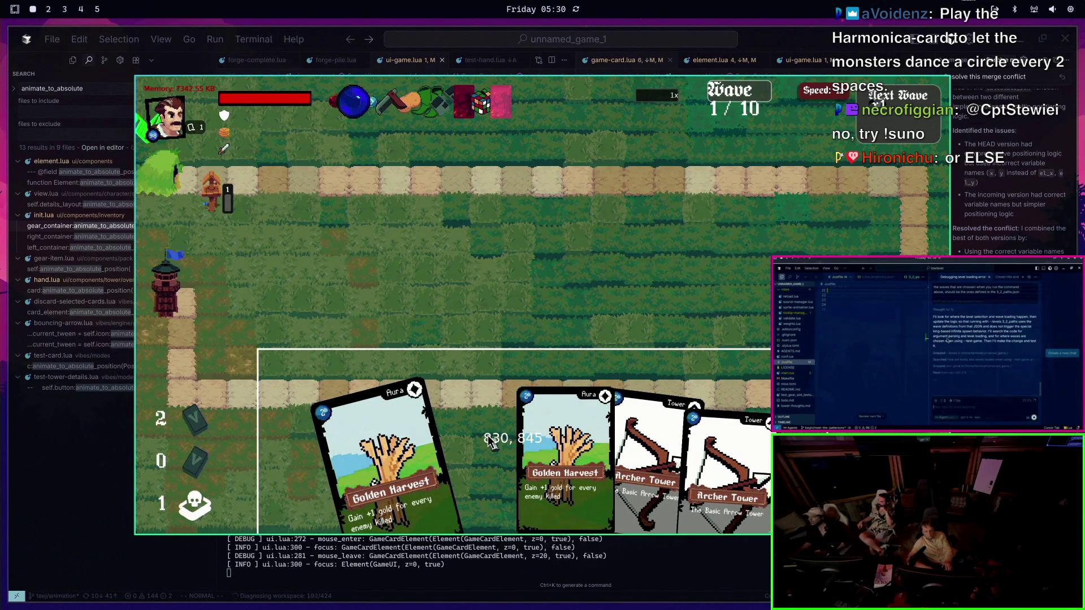
{"action": "key", "text": "Escape"}
{"action": "scroll", "coordinate": [380, 288], "scroll_direction": "up", "scroll_amount": 2}
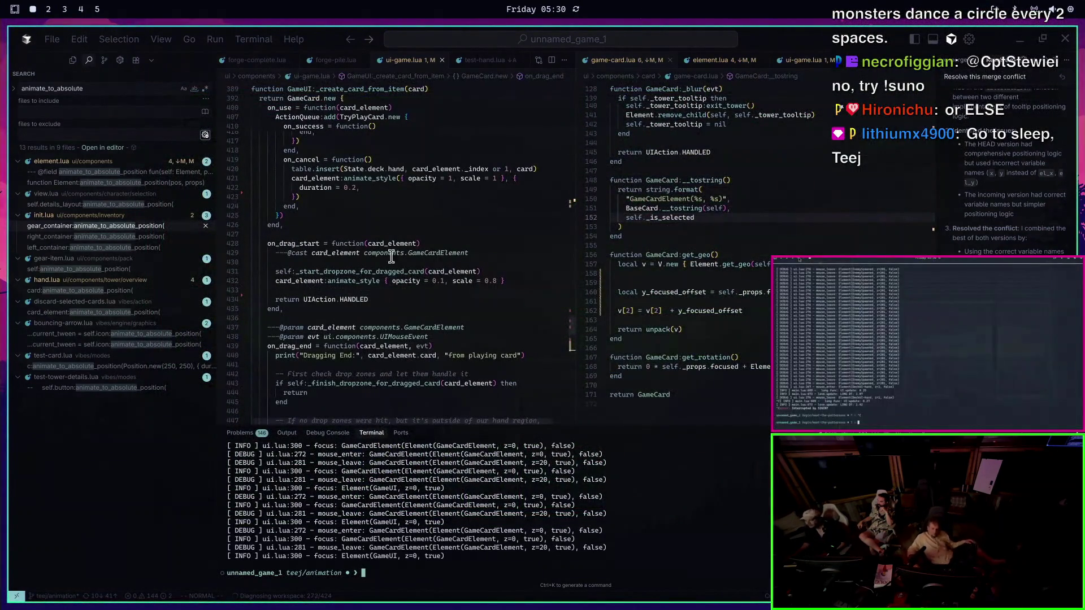
Delete the on_complete remove_from_parent block from on_success and save the file
{"action": "scroll", "coordinate": [412, 181], "scroll_direction": "up", "scroll_amount": 5}
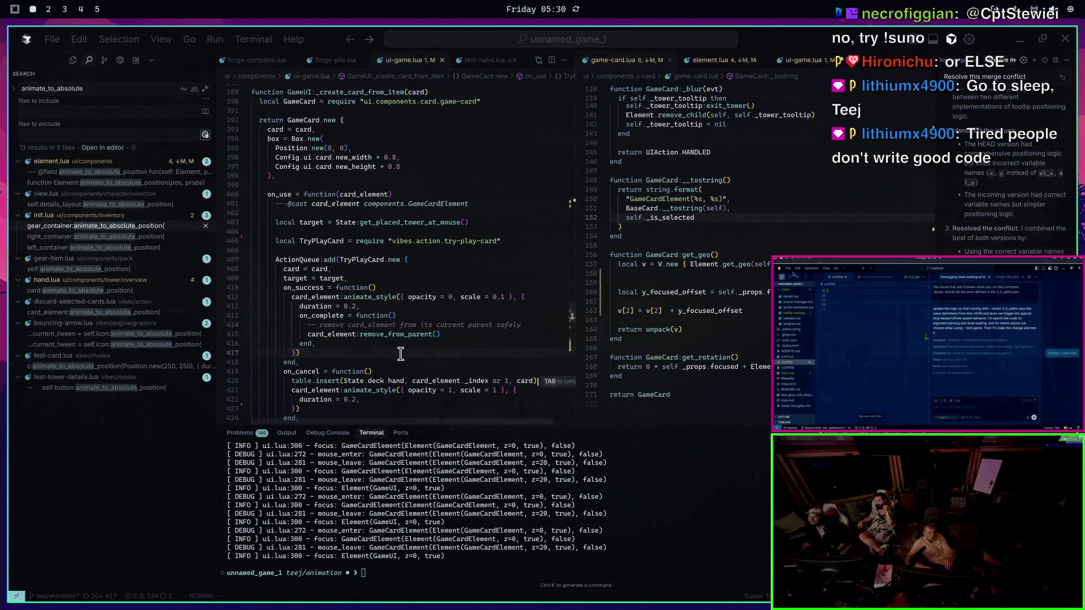
{"action": "key", "text": "Tab"}
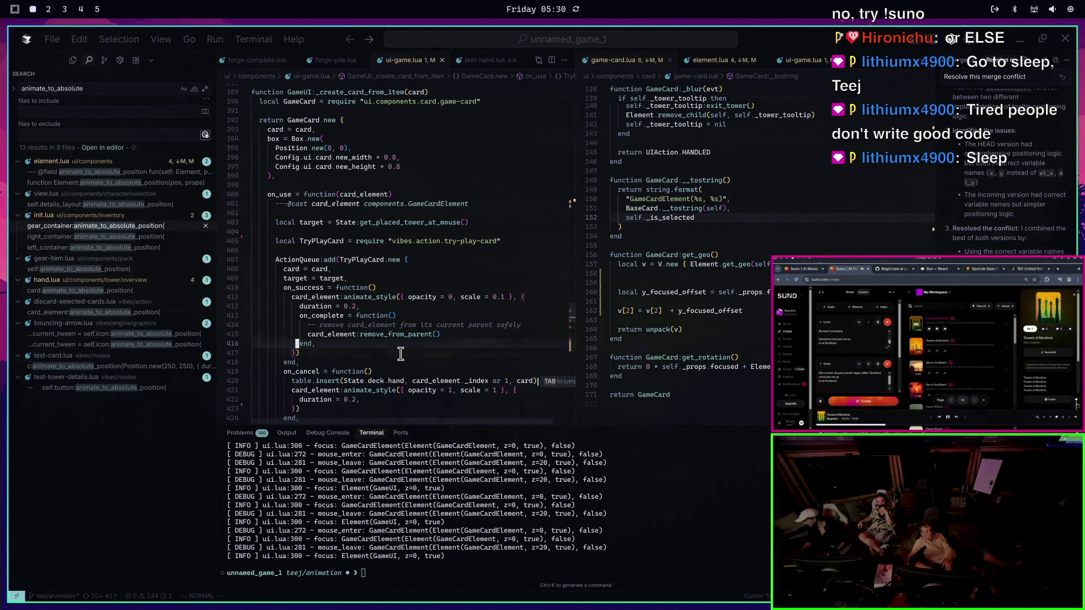
{"action": "key", "text": "k"}
{"action": "key", "text": "k"}
{"action": "key", "text": "k"}
{"action": "type", "text": "d:w"}
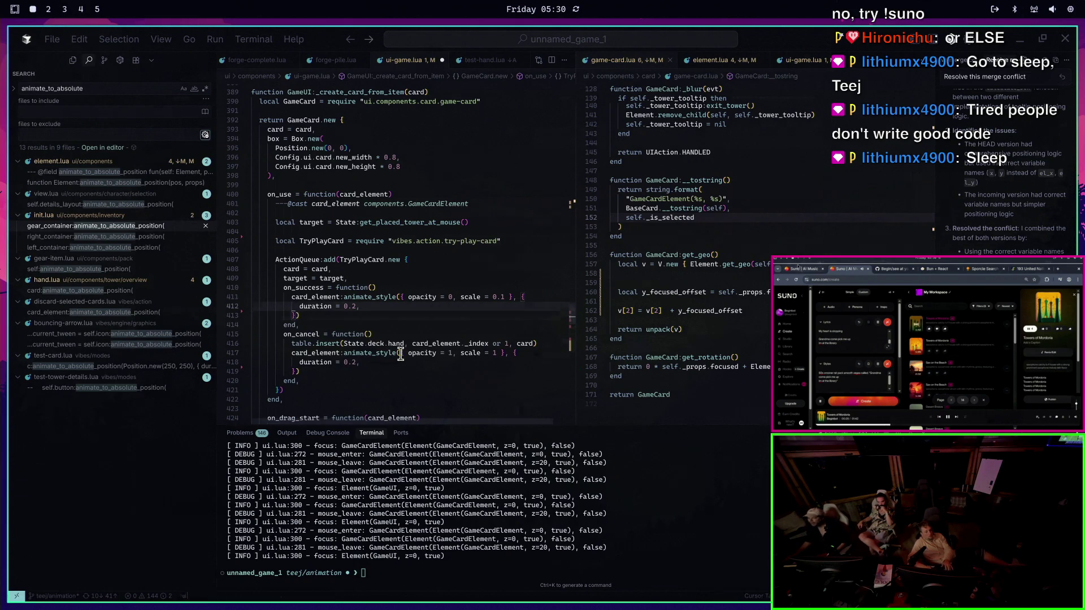
{"action": "key", "text": "Return"}
Remove the empty line 404 between the local declarations
{"action": "key", "text": "j"}
{"action": "key", "text": "j"}
{"action": "key", "text": "j"}
{"action": "key", "text": "j"}
{"action": "key", "text": "k"}
{"action": "key", "text": "k"}
{"action": "key", "text": "k"}
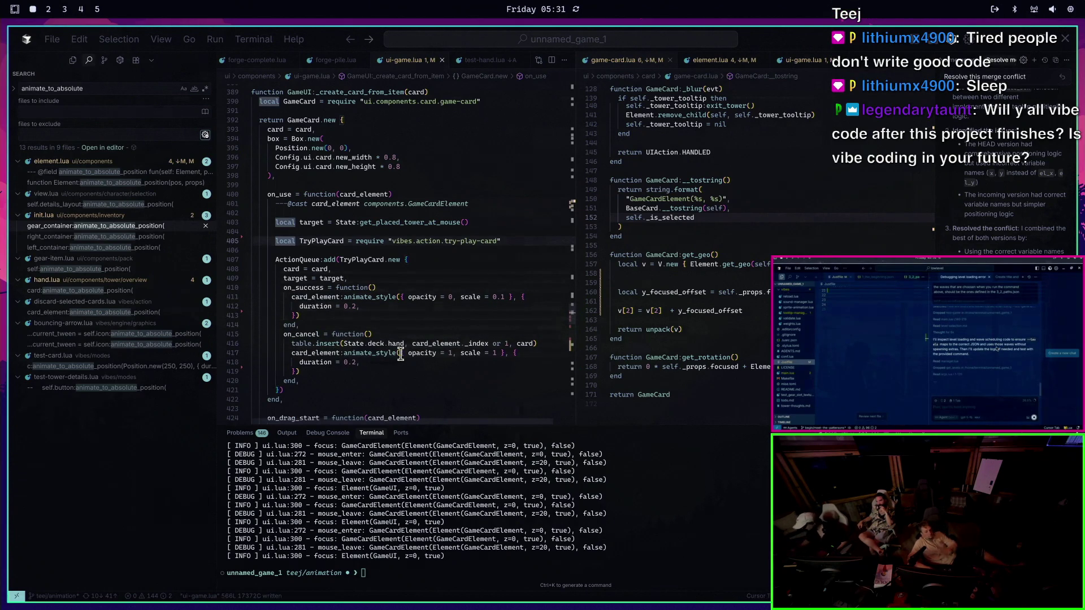
{"action": "key", "text": "k"}
{"action": "key", "text": "i"}
{"action": "key", "text": "Escape"}
{"action": "key", "text": "d"}
{"action": "key", "text": "d"}
{"action": "key", "text": "k"}
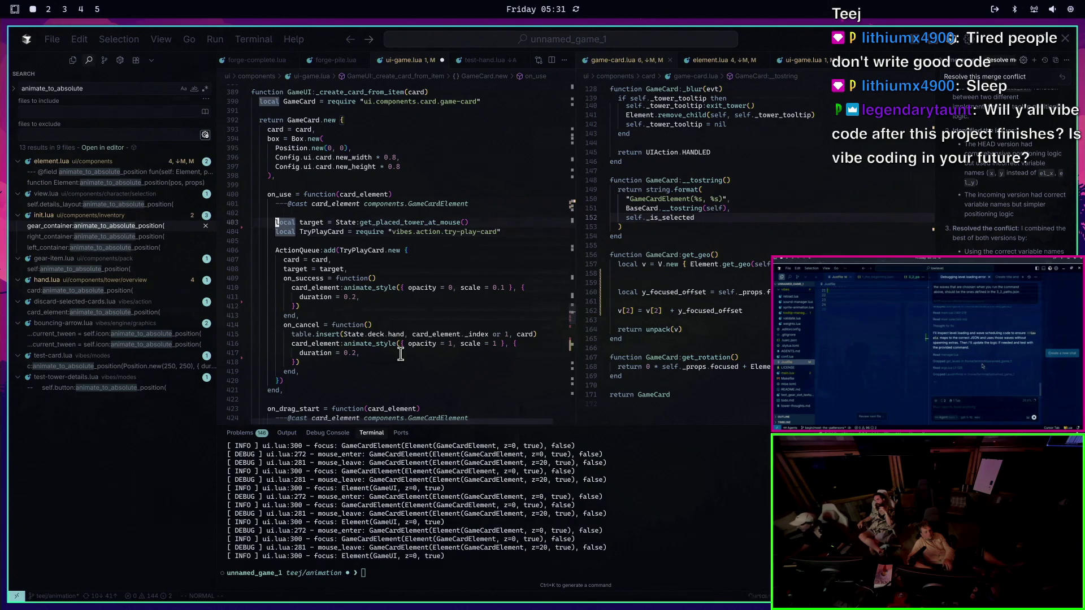
Relaunch the game with love . --test-game --test-teej
{"action": "key", "text": "j"}
{"action": "key", "text": "j"}
{"action": "key", "text": "j"}
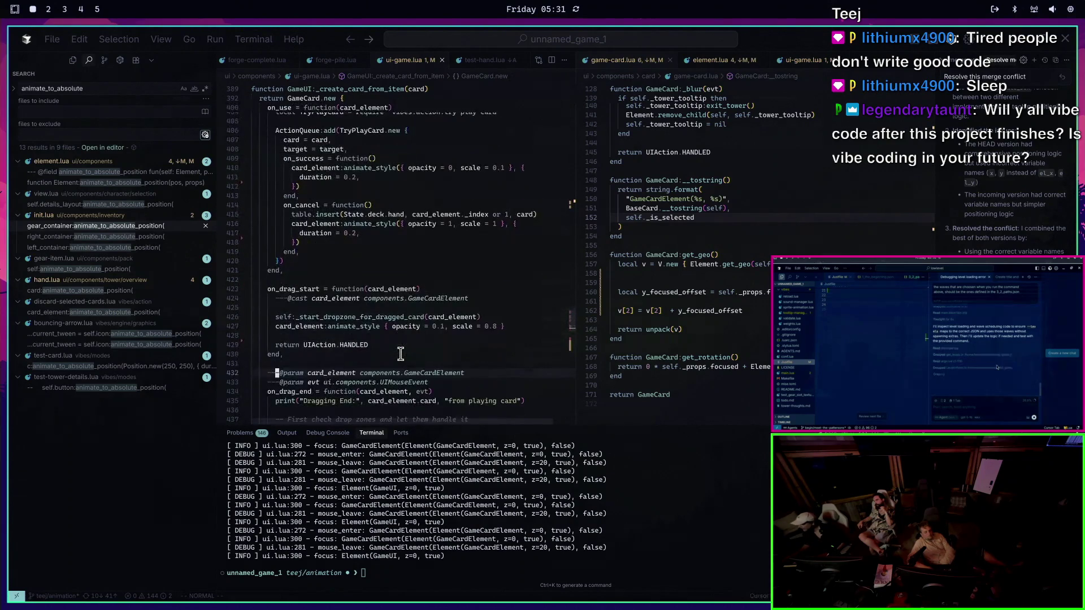
{"action": "key", "text": "j"}
{"action": "key", "text": "j"}
{"action": "key", "text": "j"}
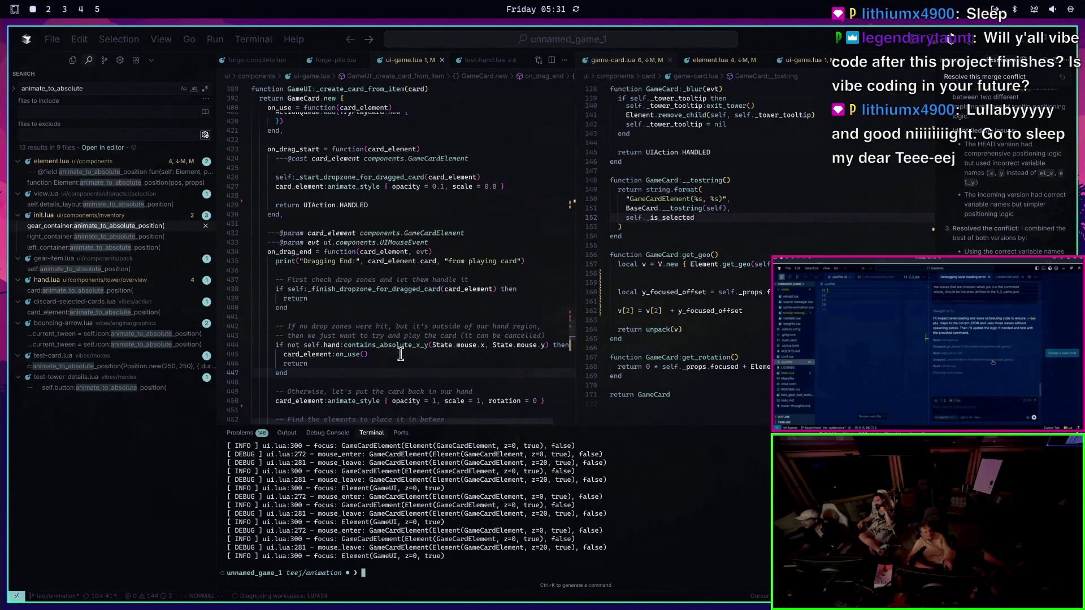
{"action": "key", "text": "Up"}
{"action": "key", "text": "Return"}
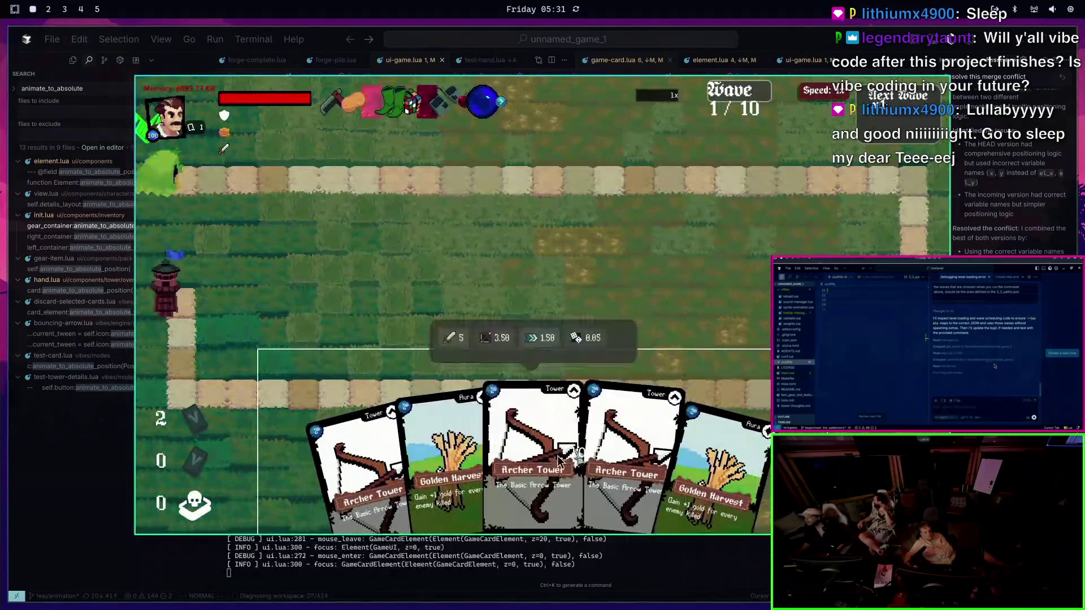
Playtest by dragging a card out and placing an archer tower, then quit the game
{"action": "left_click_drag", "start_coordinate": [706, 457], "coordinate": [702, 206]}
{"action": "left_click", "coordinate": [703, 220]}
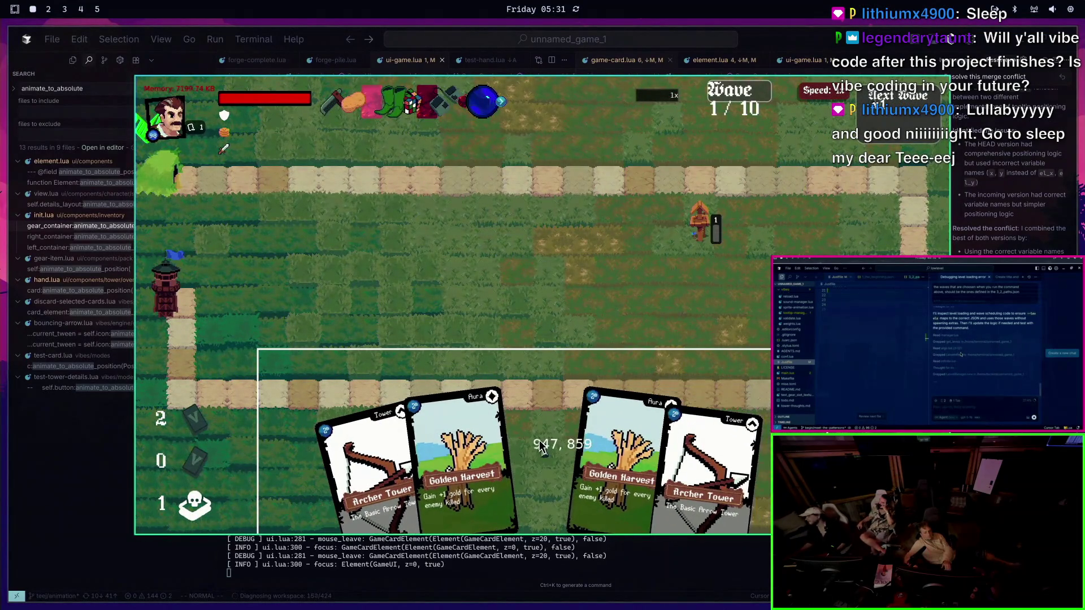
{"action": "key", "text": "Escape"}
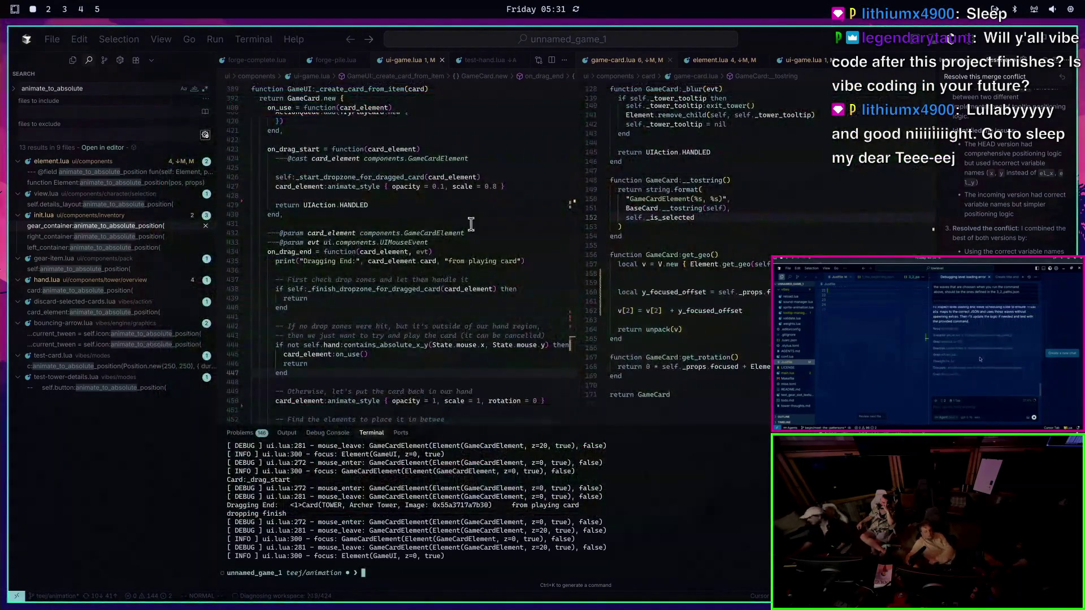
Comment out the table.insert into the hand, clear the append_child line, save, and retest dragging
{"action": "scroll", "coordinate": [463, 205], "scroll_direction": "down", "scroll_amount": 5}
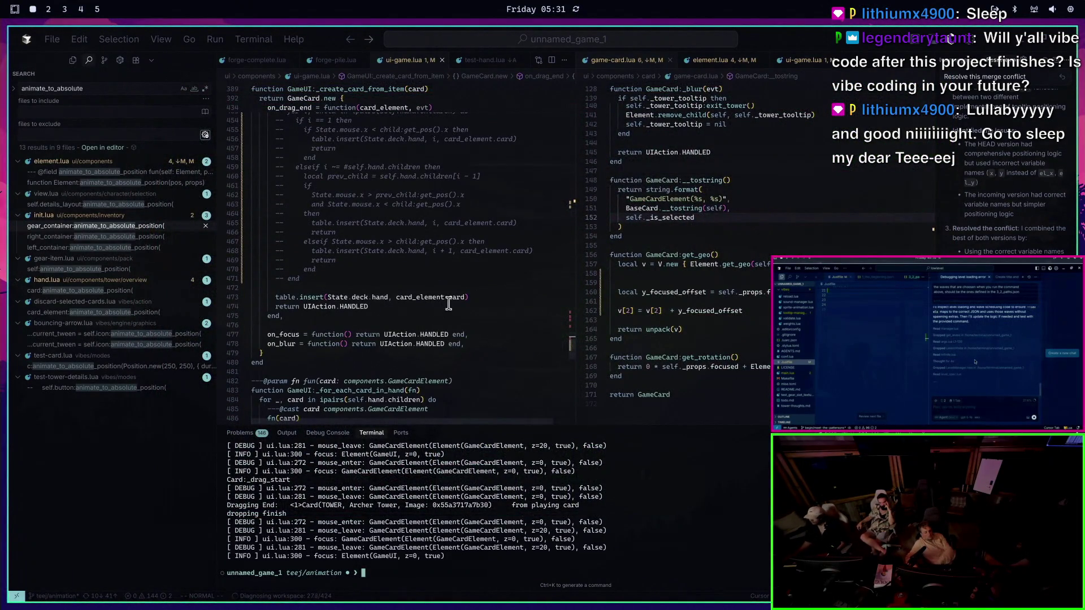
{"action": "key", "text": "k"}
{"action": "key", "text": "d"}
{"action": "key", "text": "d"}
{"action": "key", "text": "g"}
{"action": "key", "text": "c"}
{"action": "key", "text": "c"}
{"action": "key", "text": "p"}
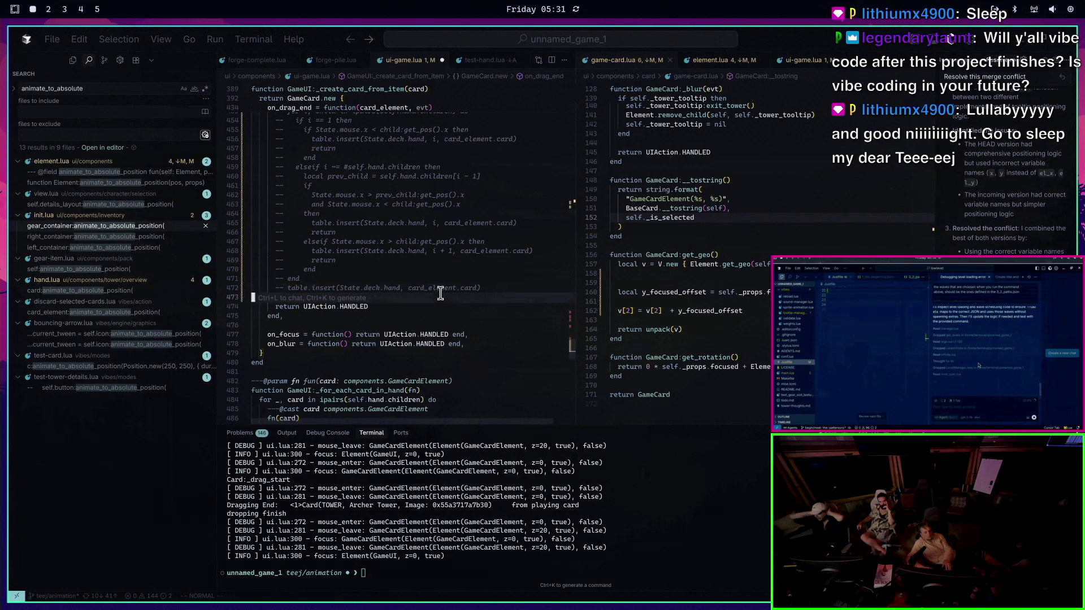
{"action": "key", "text": "c"}
{"action": "key", "text": "c"}
{"action": "key", "text": "Escape"}
{"action": "type", "text": ":w"}
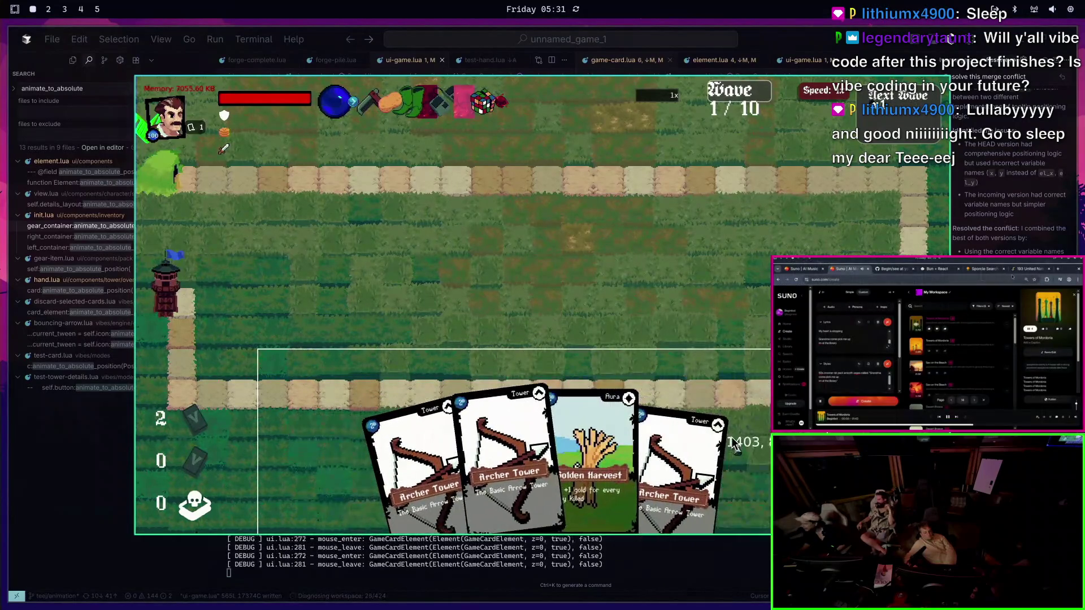
{"action": "left_click_drag", "start_coordinate": [733, 446], "coordinate": [745, 438]}
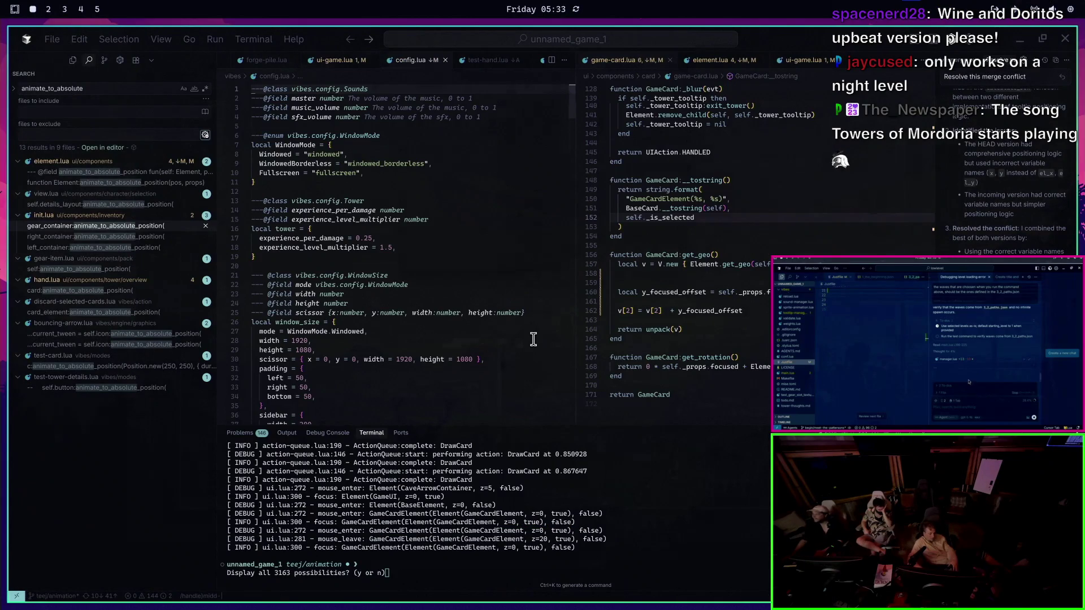
Find the hand_middle definition in config.lua and go to its vertical position line
{"action": "scroll", "coordinate": [533, 339], "scroll_direction": "down", "scroll_amount": 5}
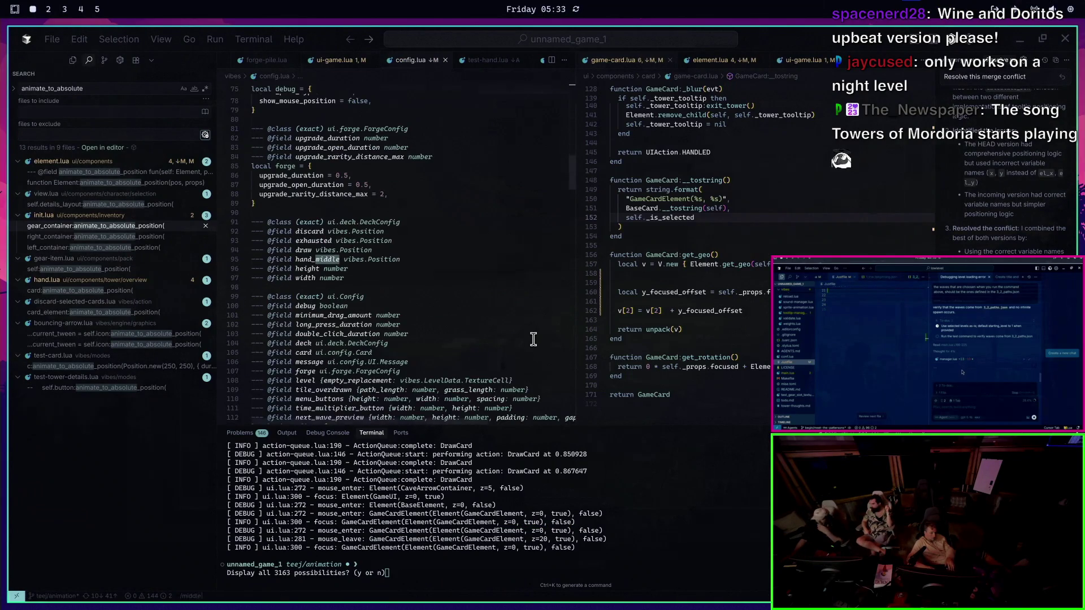
{"action": "scroll", "coordinate": [534, 339], "scroll_direction": "up", "scroll_amount": 5}
{"action": "type", "text": "hande_m"}
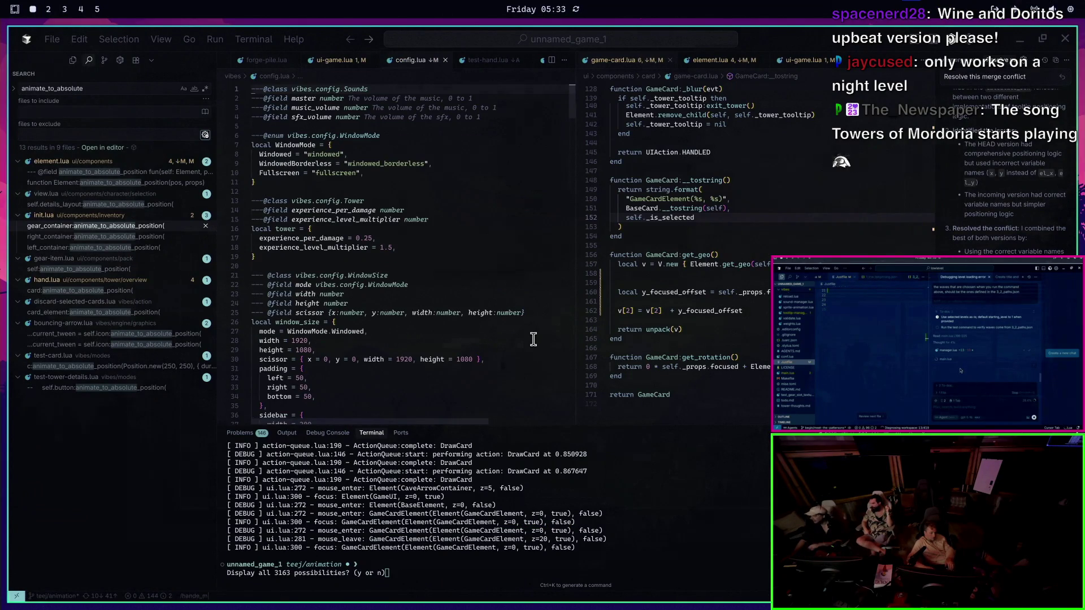
{"action": "type", "text": "/han_middle"}
{"action": "key", "text": "Return"}
{"action": "key", "text": "Return"}
{"action": "key", "text": "j"}
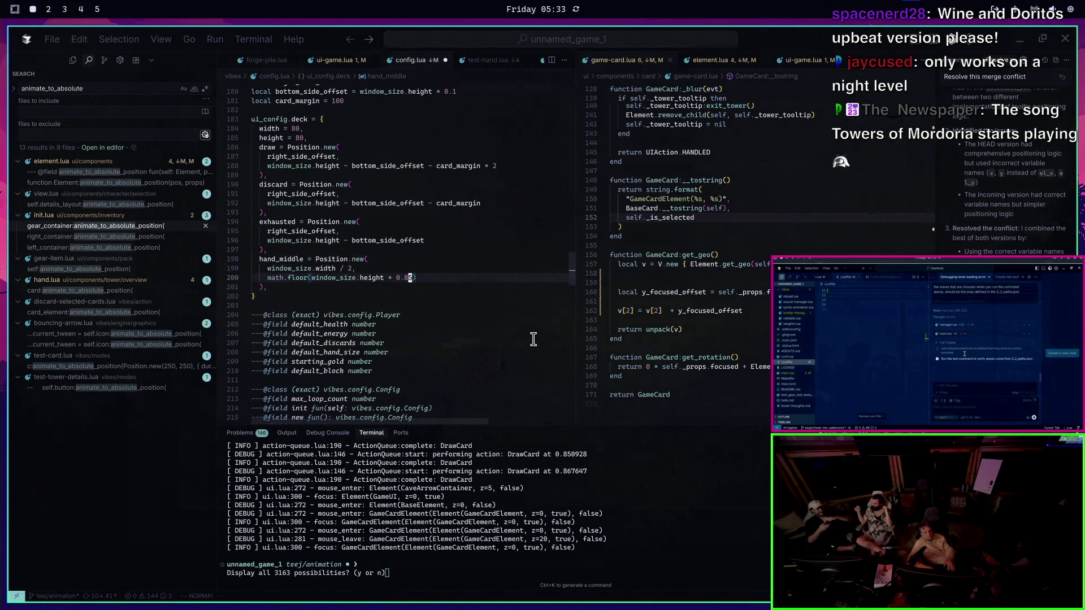
Relaunch the game, close it, and place the caret on the hand height factor
{"action": "key", "text": "n"}
{"action": "key", "text": "Up"}
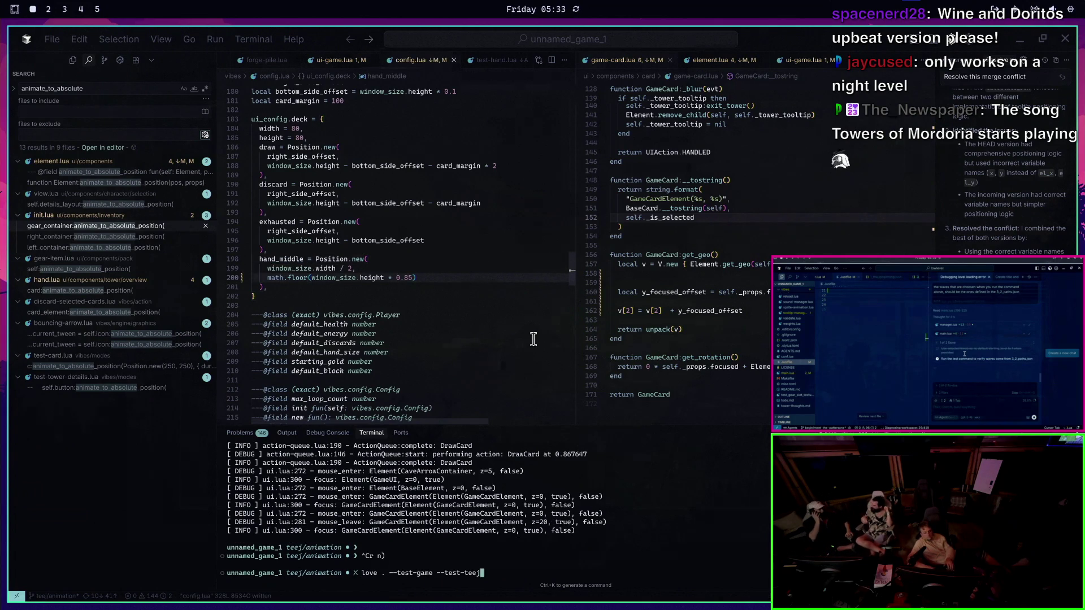
{"action": "key", "text": "Return"}
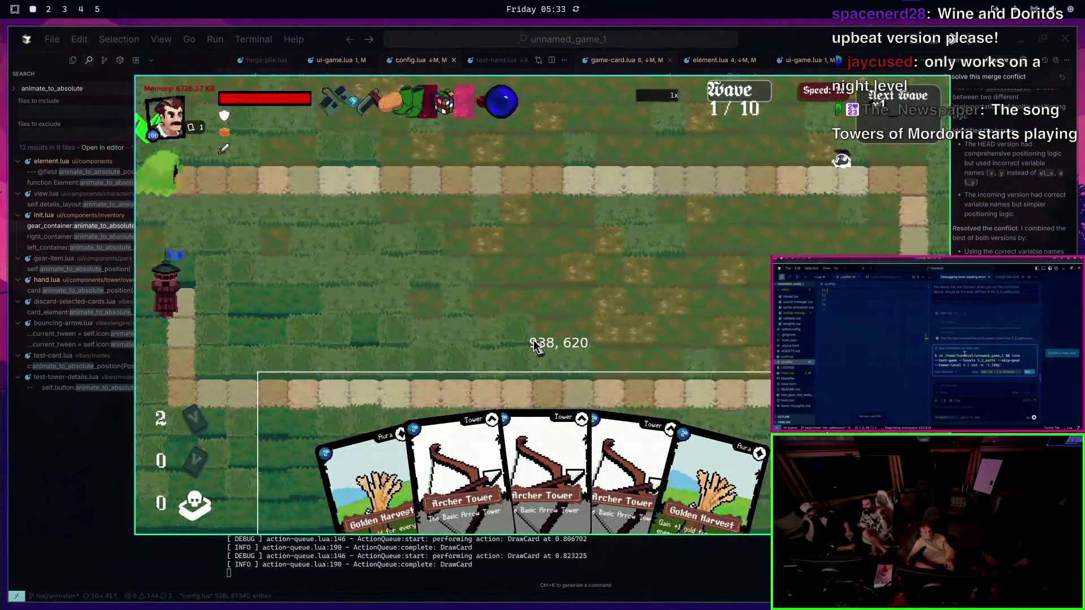
{"action": "key", "text": "Escape"}
{"action": "key", "text": "Up"}
{"action": "left_click", "coordinate": [495, 277]}
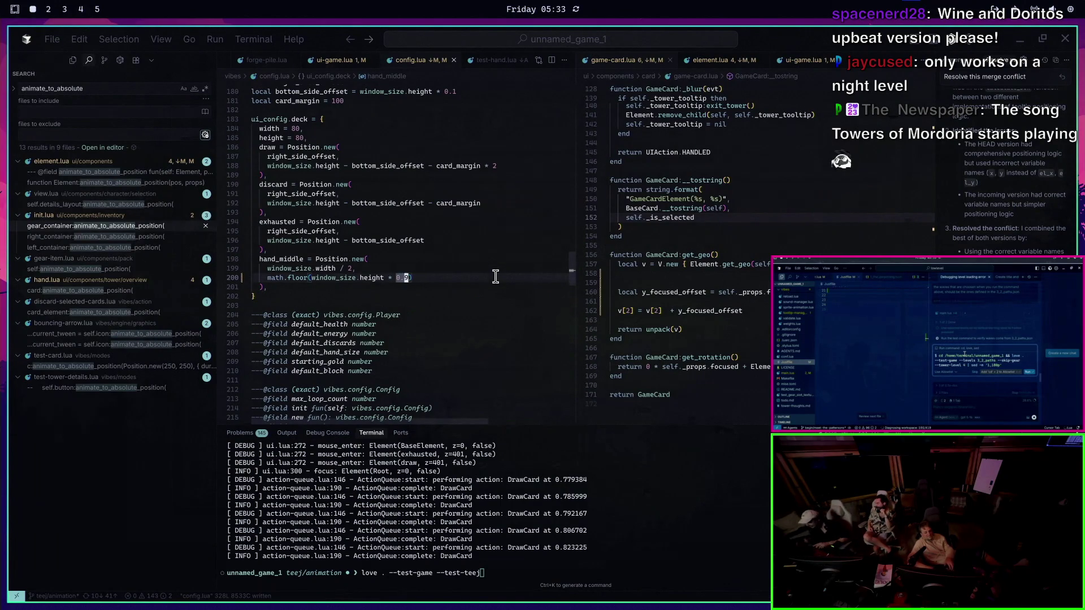
Rerun the game with the hand at 0.9 height, play a Golden Harvest card, then close it
{"action": "key", "text": "ctrl+grave"}
{"action": "key", "text": "Return"}
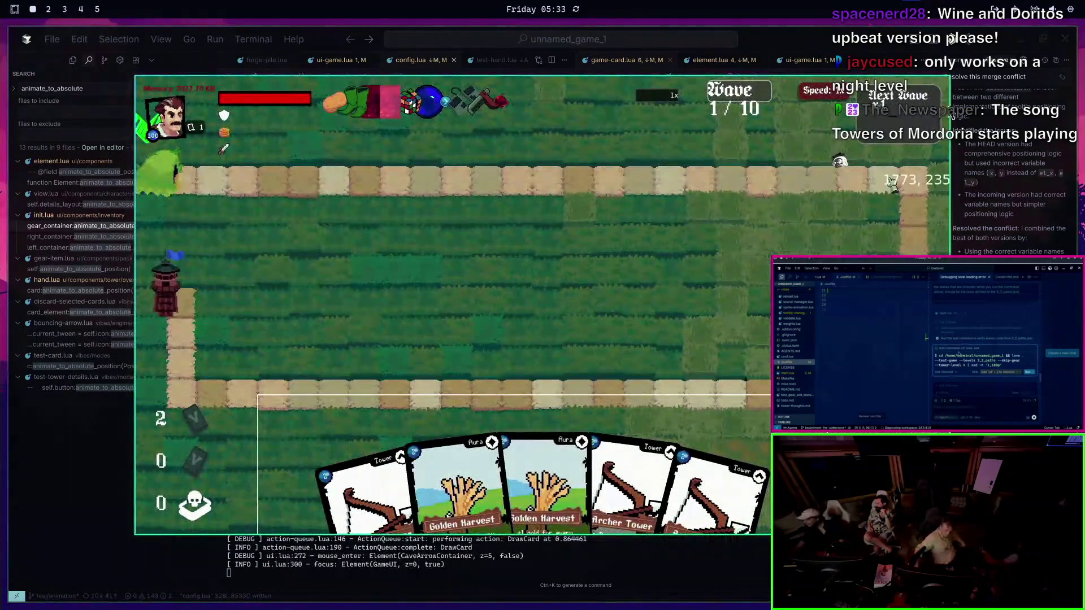
{"action": "left_click", "coordinate": [545, 474]}
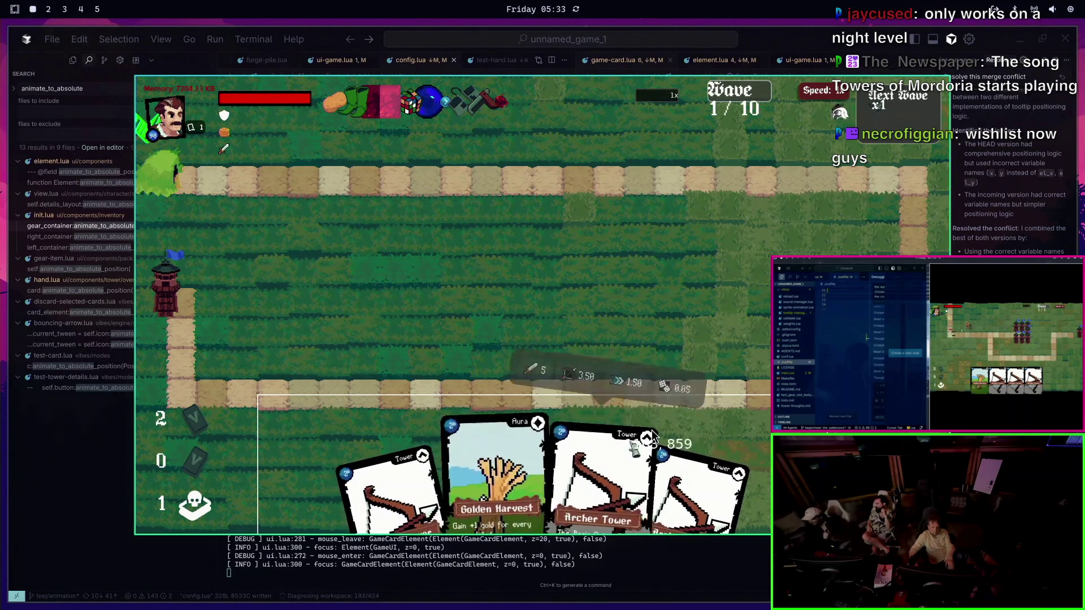
{"action": "key", "text": "Escape"}
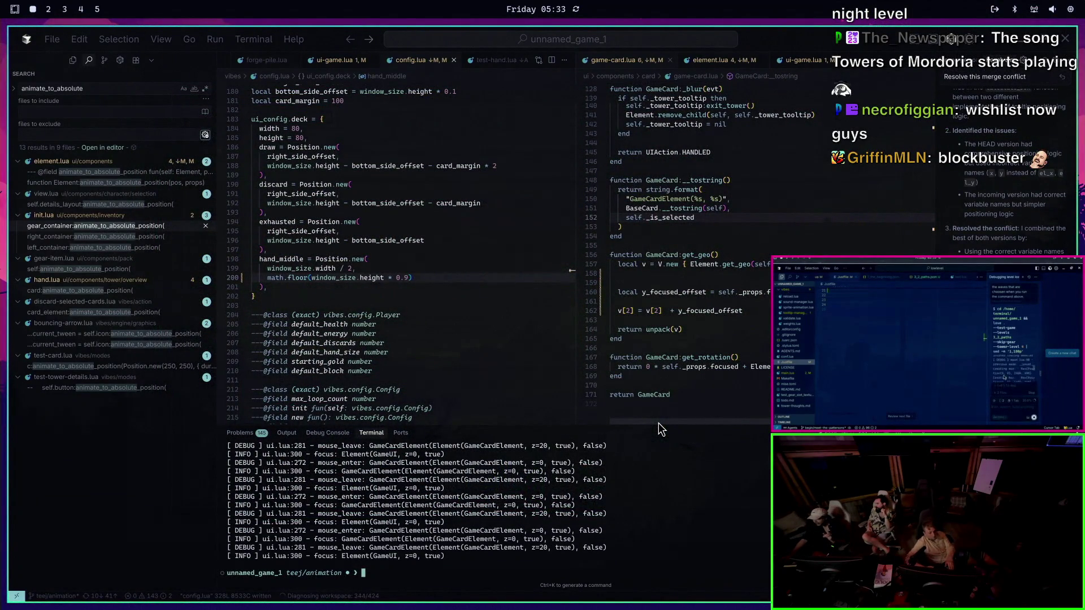
{"action": "type", "text": "ti"}
Run git status to list modified files, then cancel a git add
{"action": "key", "text": "BackSpace"}
{"action": "key", "text": "BackSpace"}
{"action": "type", "text": "status"}
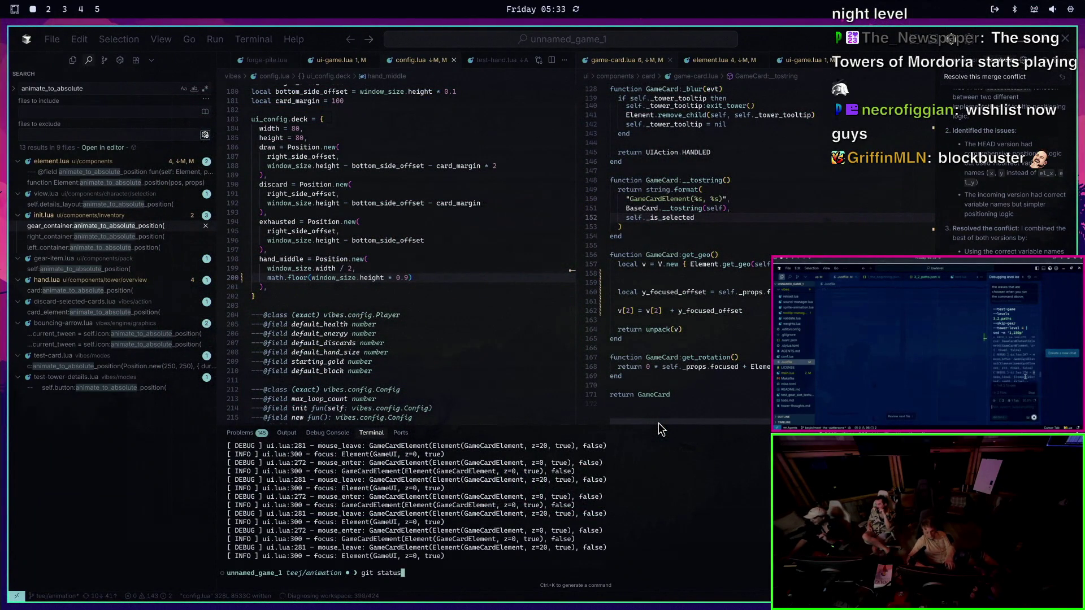
{"action": "key", "text": "Return"}
{"action": "type", "text": "git add ."}
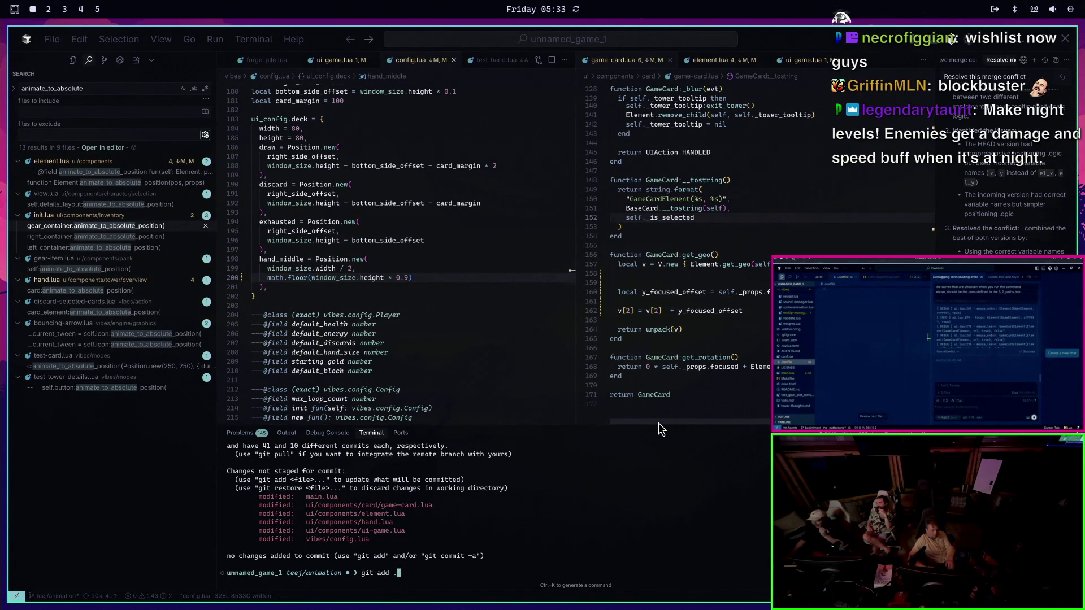
{"action": "key", "text": "ctrl+c"}
Launch the test game, place an Archer Tower, speed up, and take the Monster Energy trophy
{"action": "key", "text": "Return"}
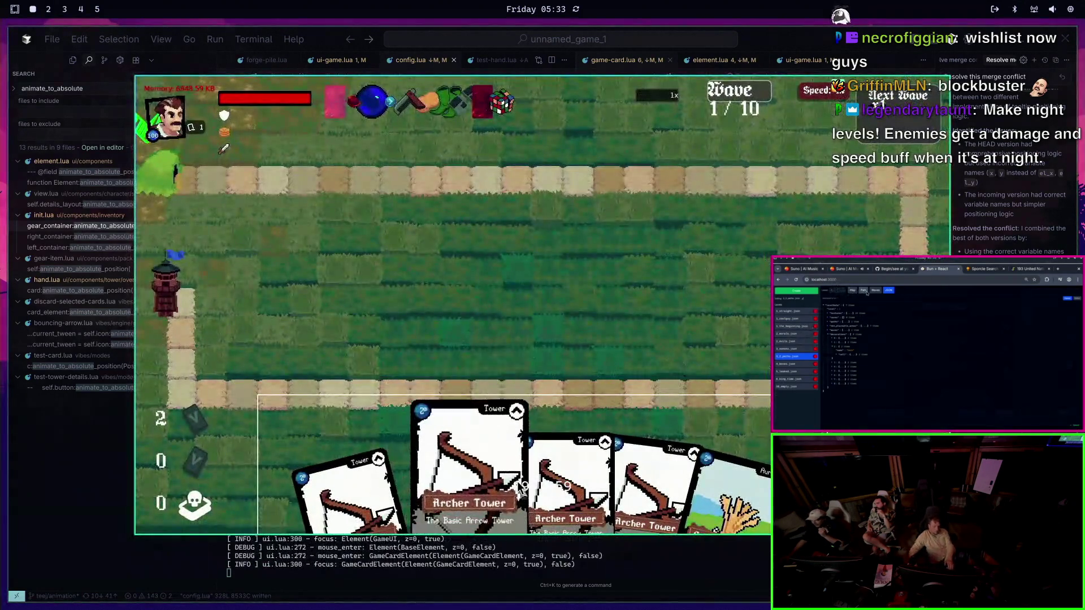
{"action": "mouse_move", "coordinate": [519, 487]}
{"action": "left_mouse_down"}
{"action": "mouse_move", "coordinate": [303, 207]}
{"action": "mouse_move", "coordinate": [274, 219]}
{"action": "left_mouse_up"}
{"action": "left_click", "coordinate": [827, 105]}
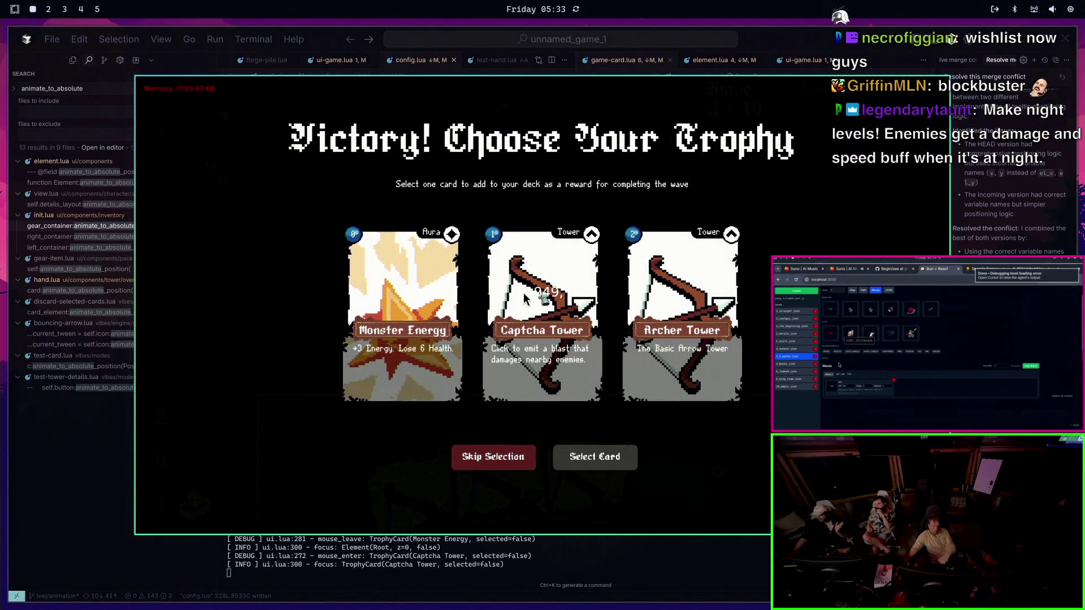
{"action": "left_click", "coordinate": [381, 303]}
{"action": "left_click", "coordinate": [596, 458]}
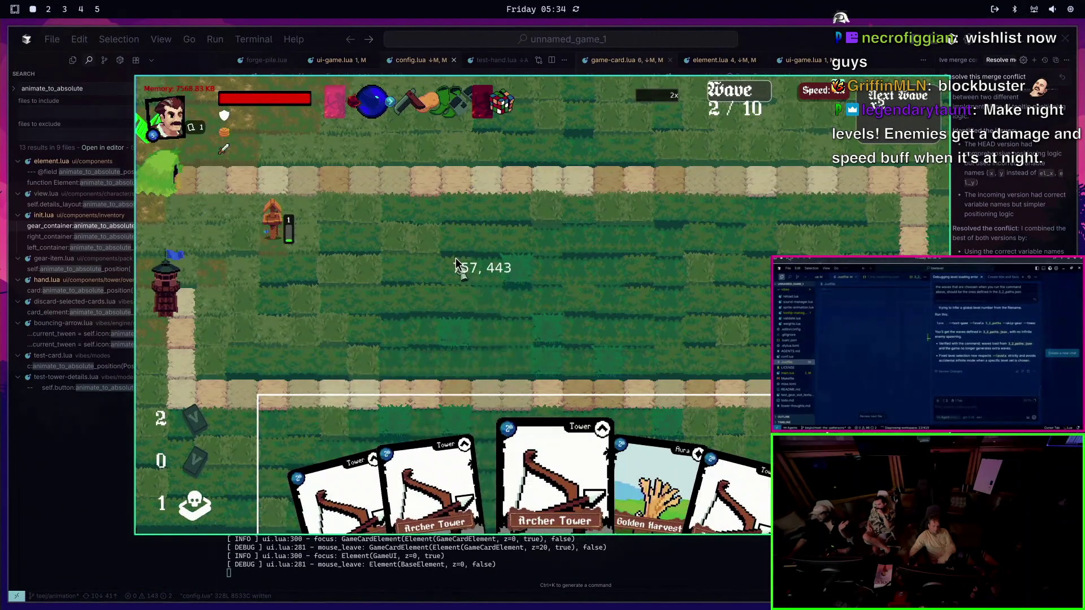
Place another Archer Tower, play Golden Harvest cards, and start the next round at 4x speed
{"action": "mouse_move", "coordinate": [556, 452]}
{"action": "left_mouse_down"}
{"action": "mouse_move", "coordinate": [390, 227]}
{"action": "mouse_move", "coordinate": [368, 251]}
{"action": "left_mouse_up"}
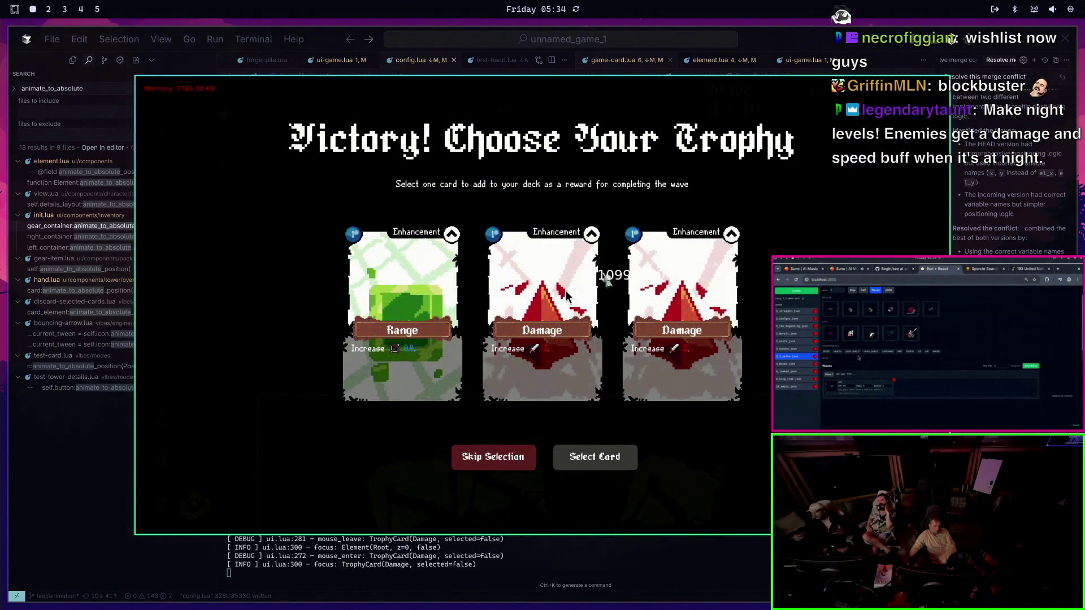
{"action": "left_click", "coordinate": [595, 457]}
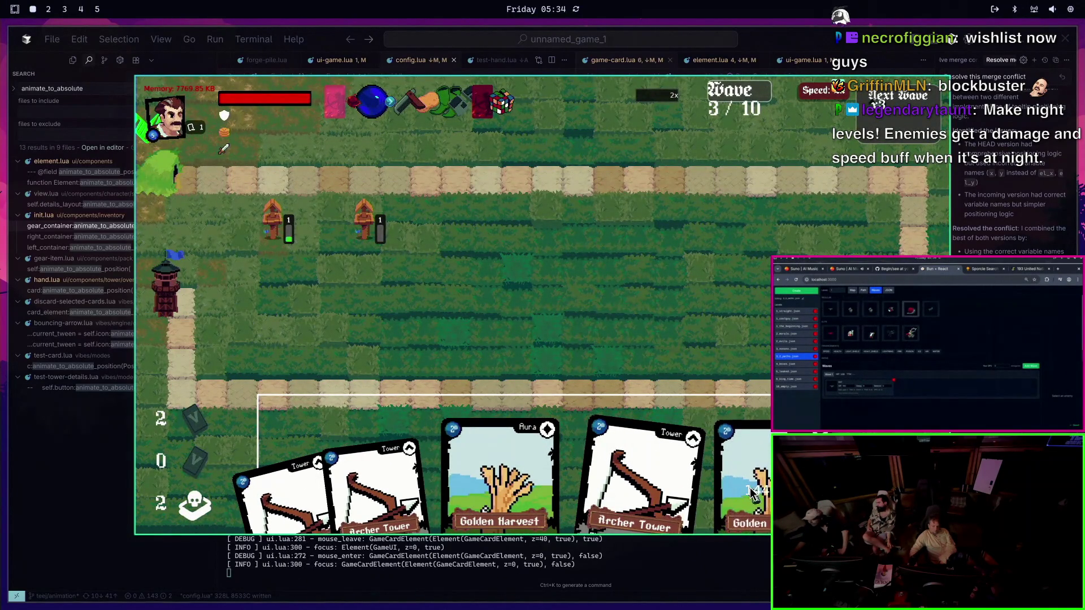
{"action": "left_click", "coordinate": [877, 510]}
{"action": "left_click", "coordinate": [834, 484]}
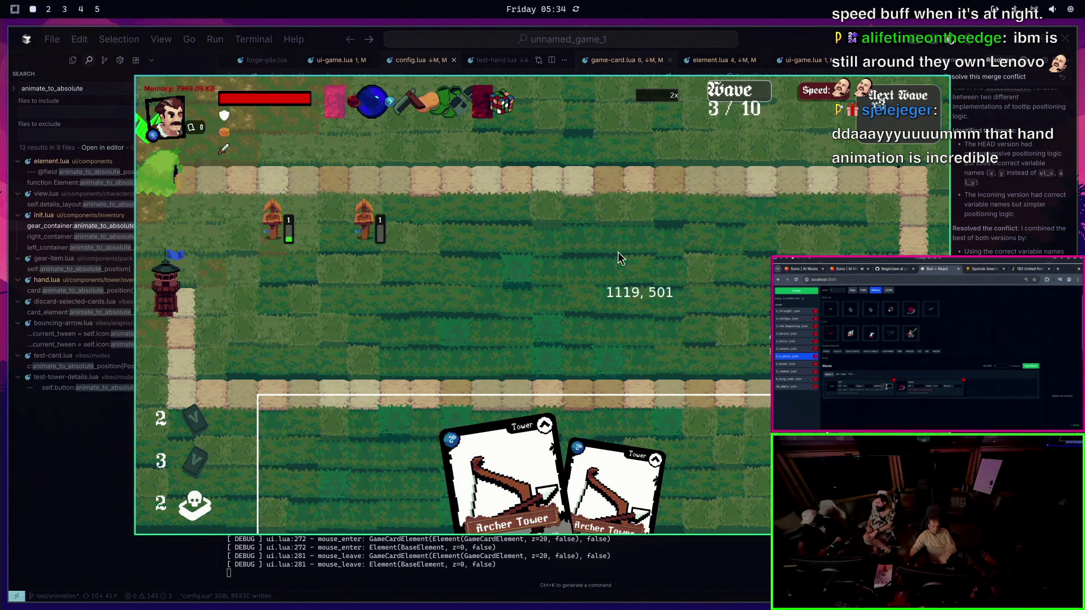
{"action": "left_click", "coordinate": [814, 92]}
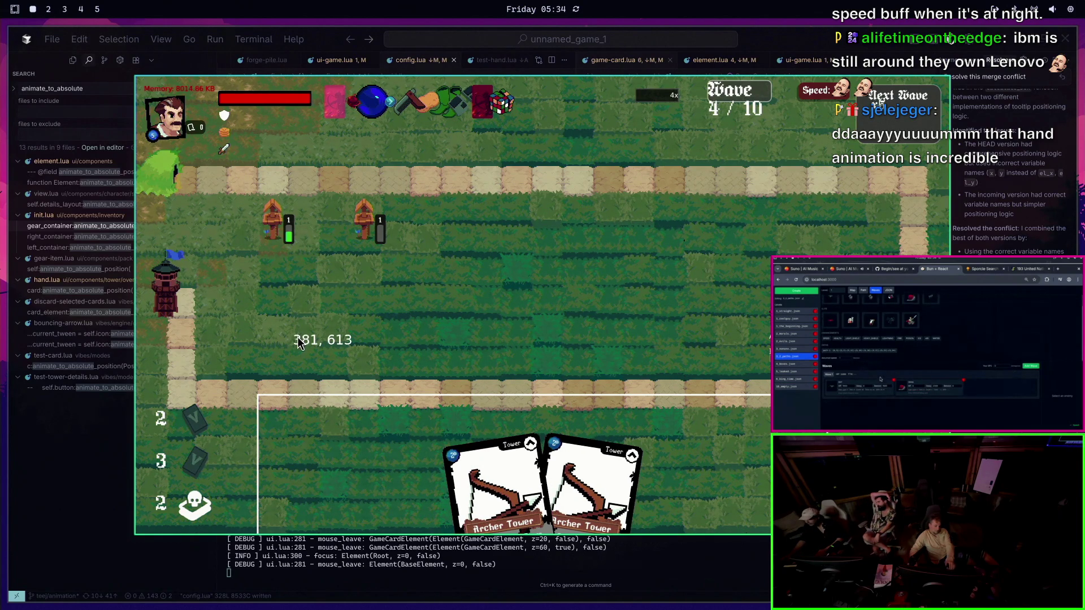
{"action": "key", "text": "Escape"}
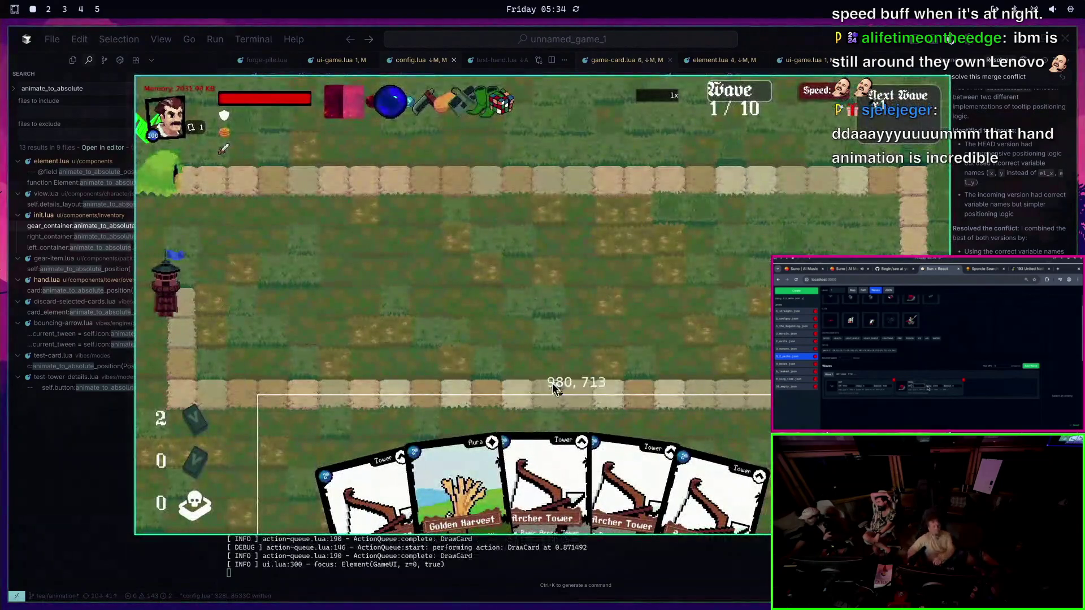
Place two Archer Towers beside the path and pick the Damage trophy
{"action": "left_click", "coordinate": [565, 464]}
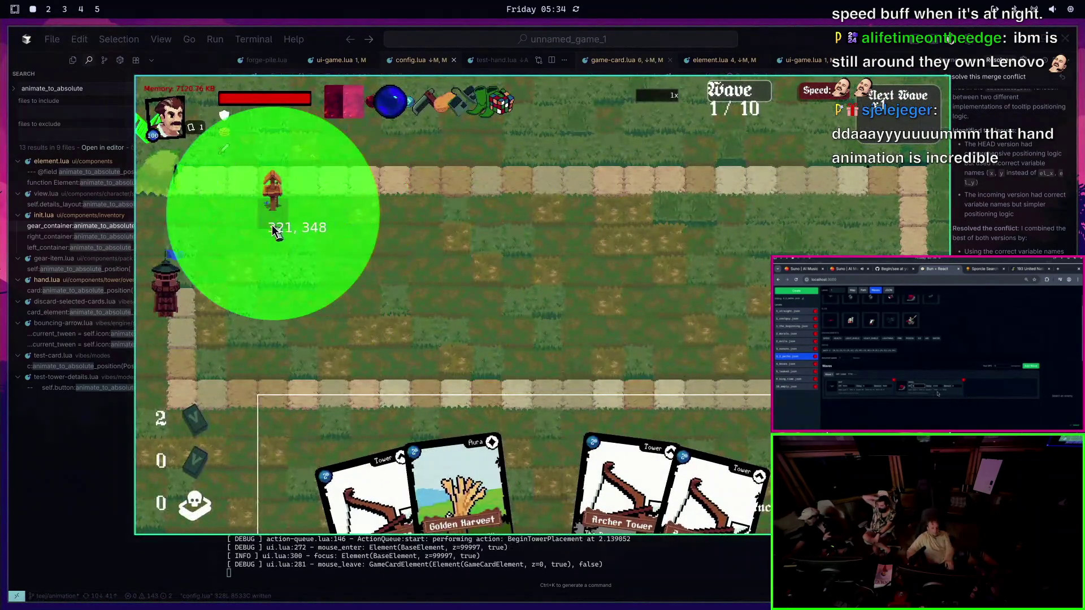
{"action": "left_click", "coordinate": [275, 232]}
{"action": "left_click", "coordinate": [667, 481]}
{"action": "left_click", "coordinate": [280, 265]}
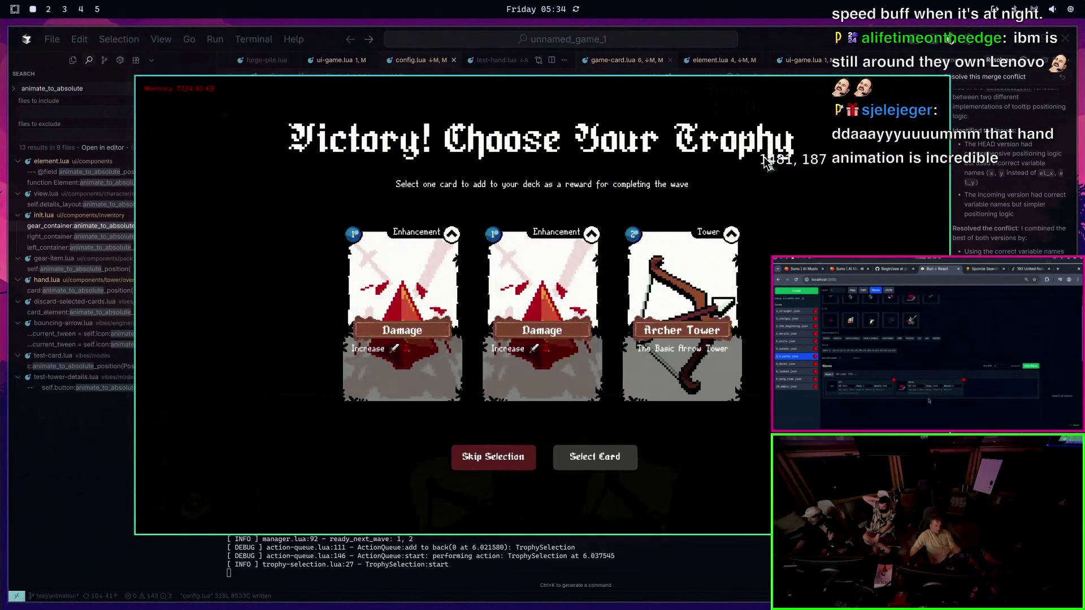
{"action": "left_click", "coordinate": [548, 330]}
{"action": "left_click", "coordinate": [604, 464]}
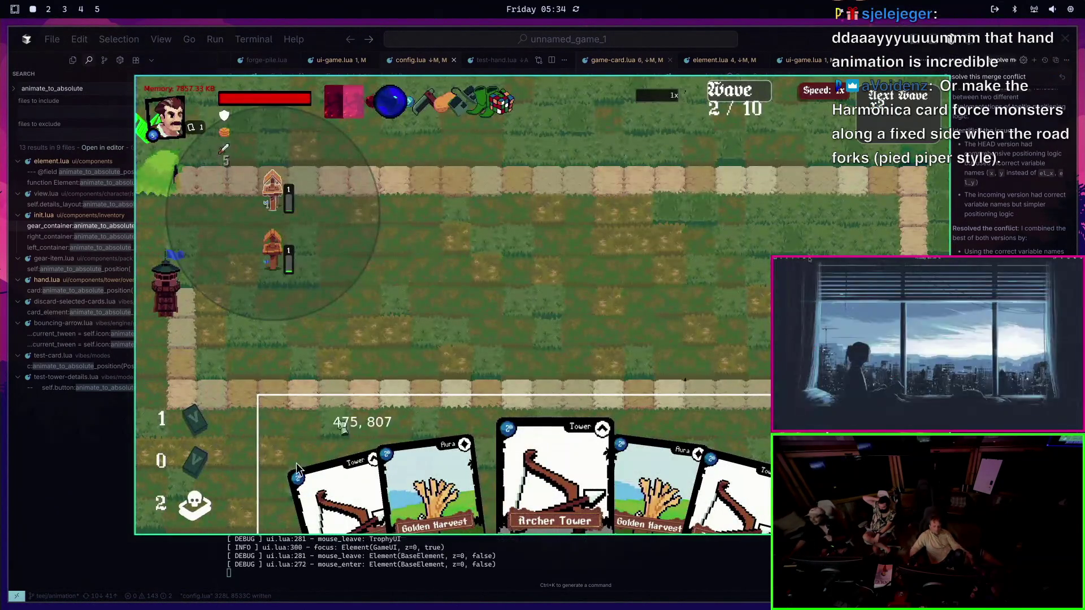
Place two more towers in the map centre, confirm the Damage trophy, and quit the game
{"action": "left_click", "coordinate": [540, 480]}
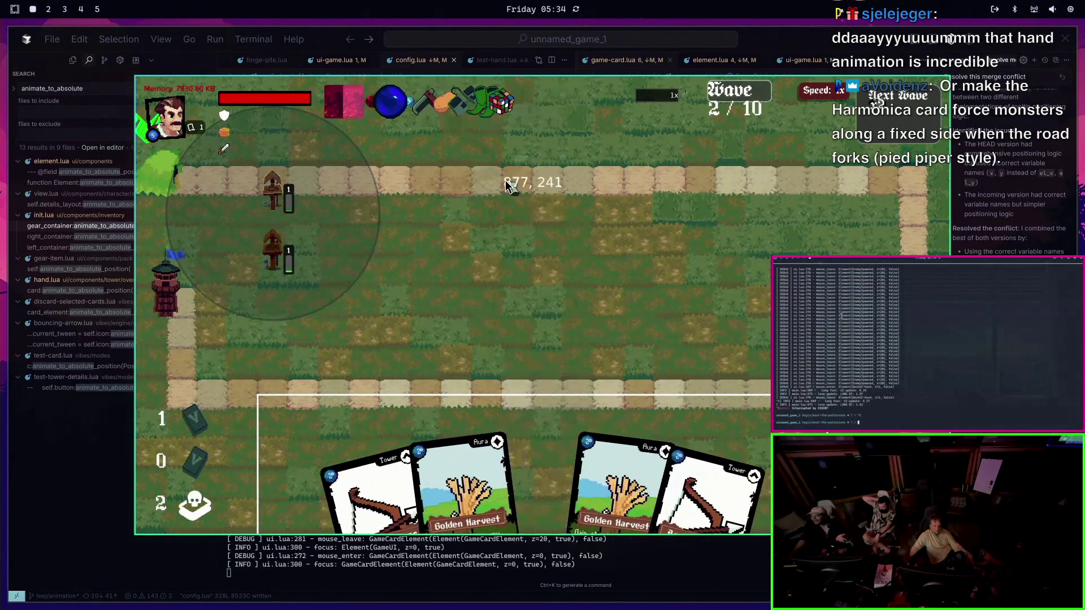
{"action": "left_click", "coordinate": [450, 220]}
{"action": "left_click", "coordinate": [390, 486]}
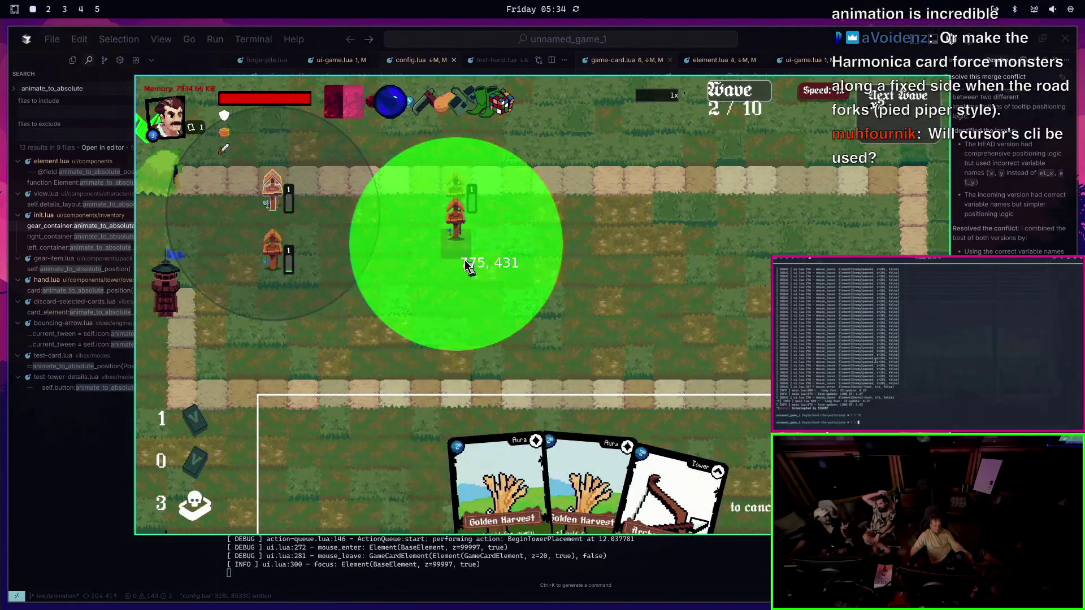
{"action": "left_click", "coordinate": [452, 251]}
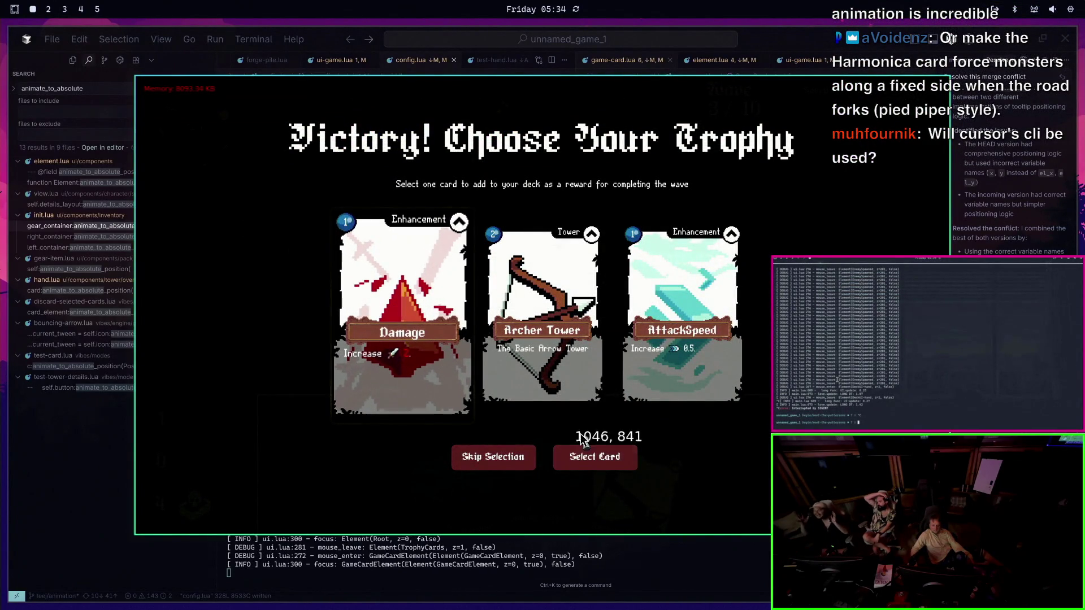
{"action": "left_click", "coordinate": [606, 459]}
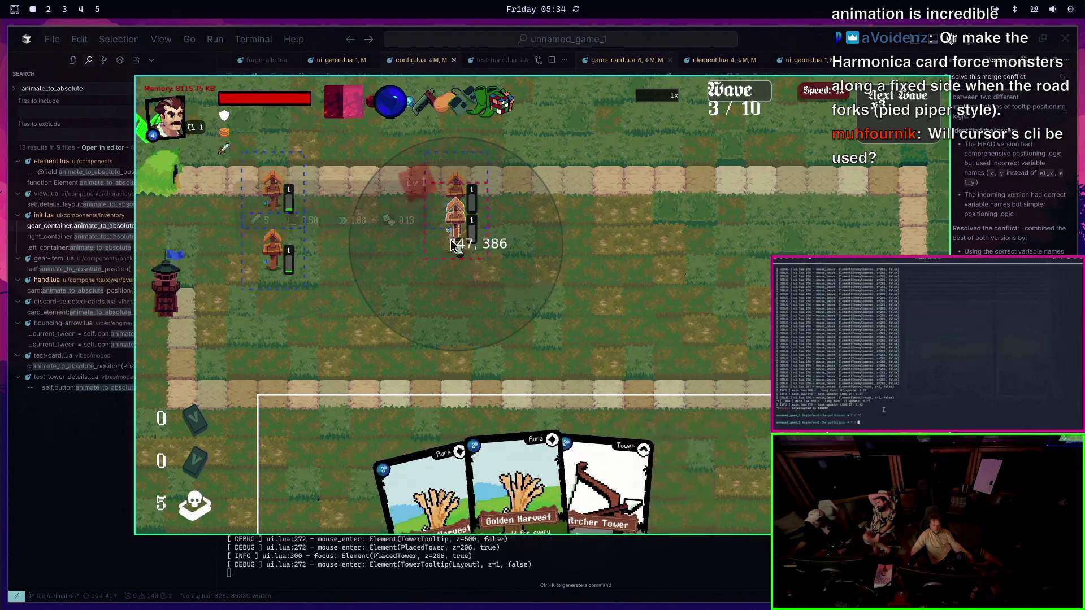
{"action": "type", "text": "just level-"}
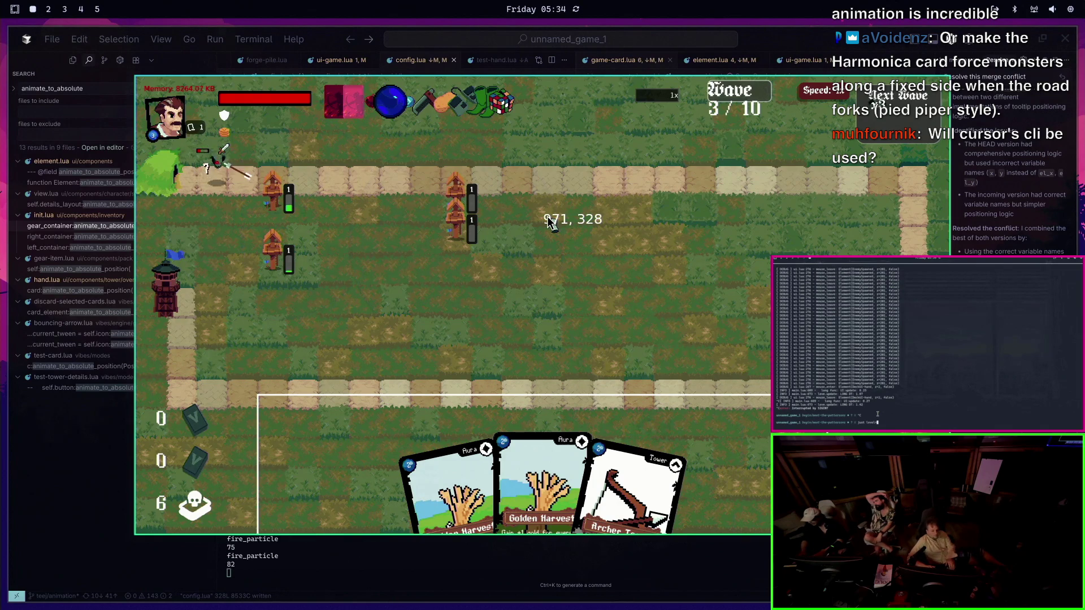
{"action": "key", "text": "Return"}
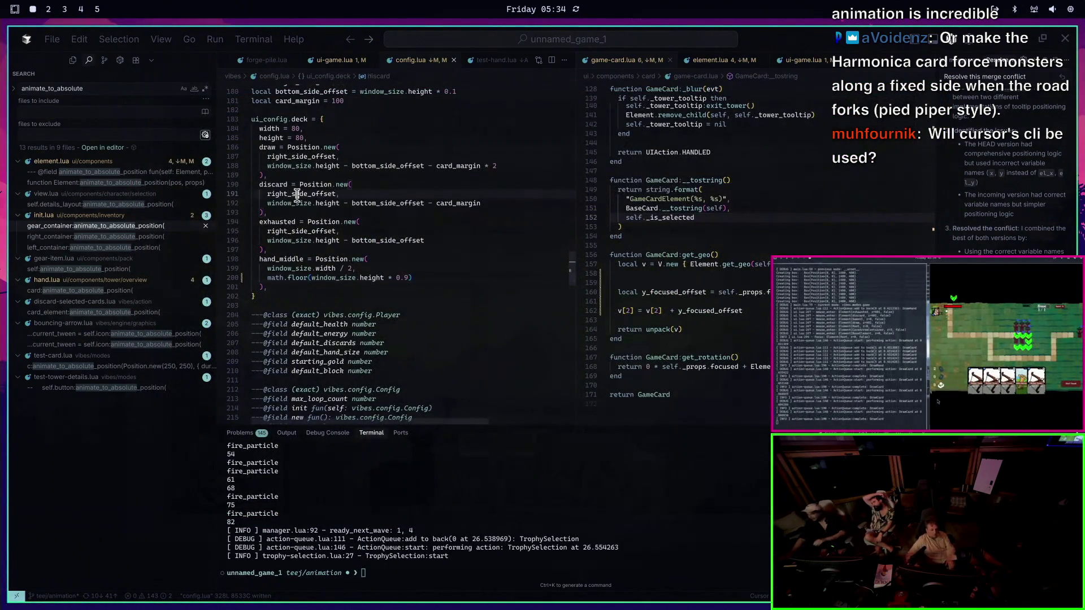
Set the on_drag_start opacity in ui-game.lua to 0.7
{"action": "key", "text": "ctrl+p"}
{"action": "type", "text": "uigame"}
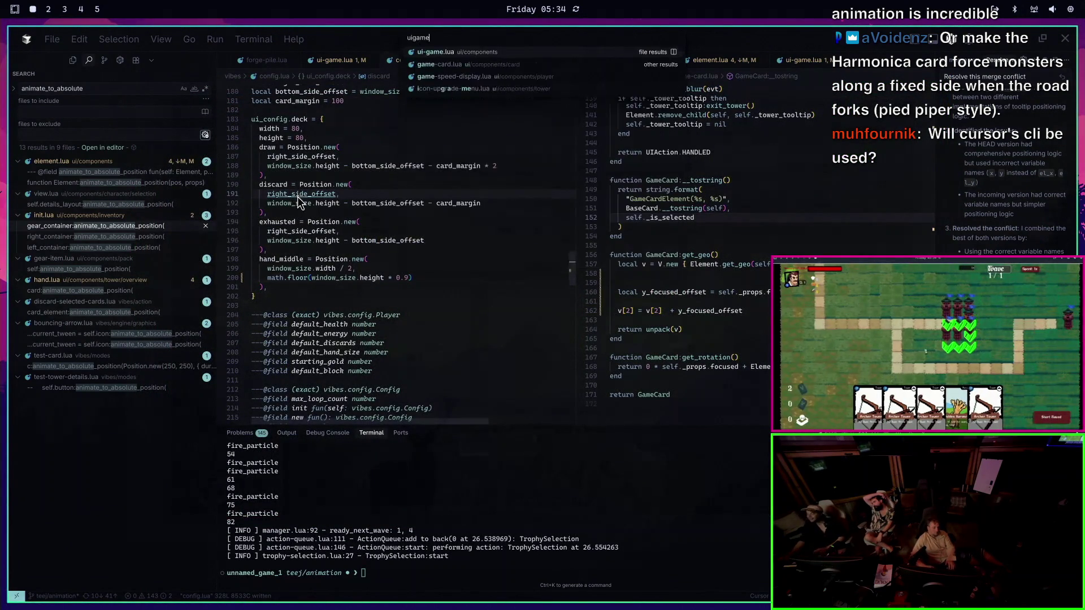
{"action": "key", "text": "Return"}
{"action": "type", "text": "/on_use"}
{"action": "key", "text": "Return"}
{"action": "key", "text": "j"}
{"action": "key", "text": "j"}
{"action": "key", "text": "j"}
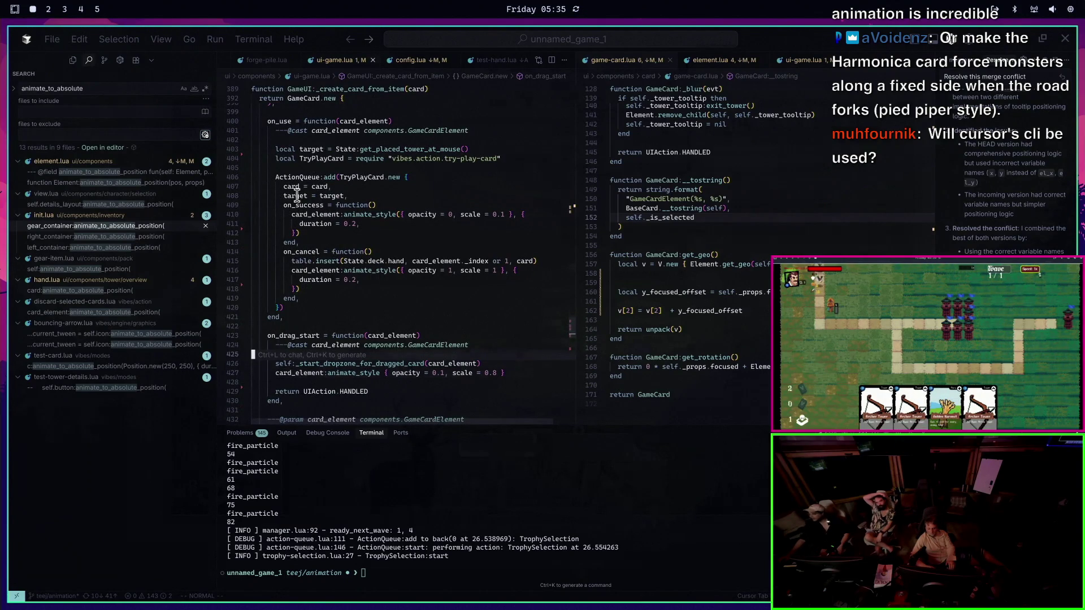
{"action": "key", "text": "j"}
{"action": "key", "text": "j"}
{"action": "key", "text": "j"}
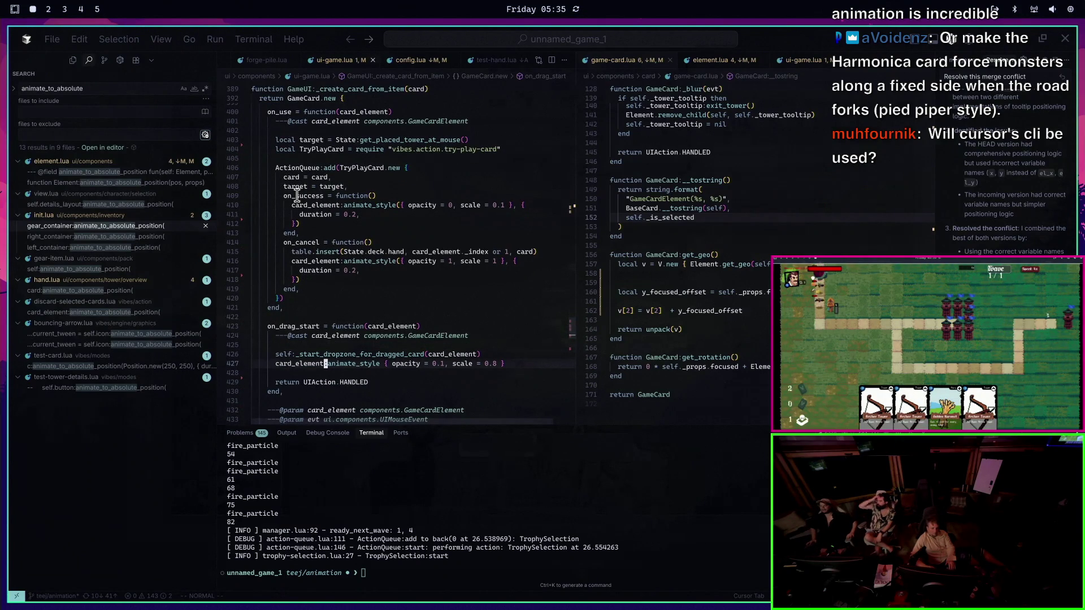
{"action": "key", "text": "t"}
{"action": "key", "text": "equal"}
{"action": "key", "text": "semicolon"}
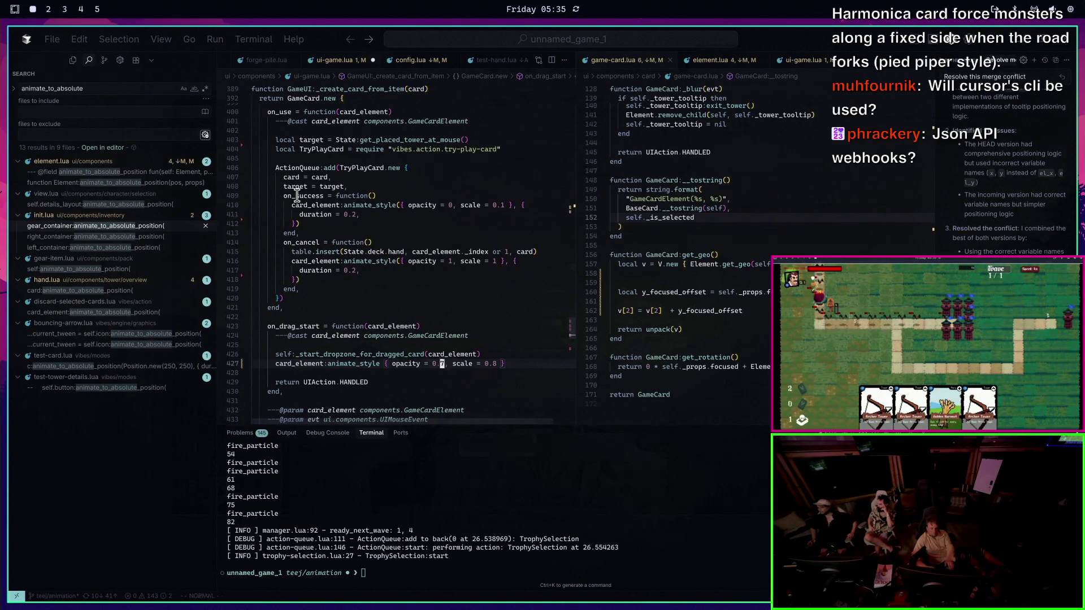
Relaunch the game and drag Archer Tower cards to check the 0.7 fade
{"action": "key", "text": "Return"}
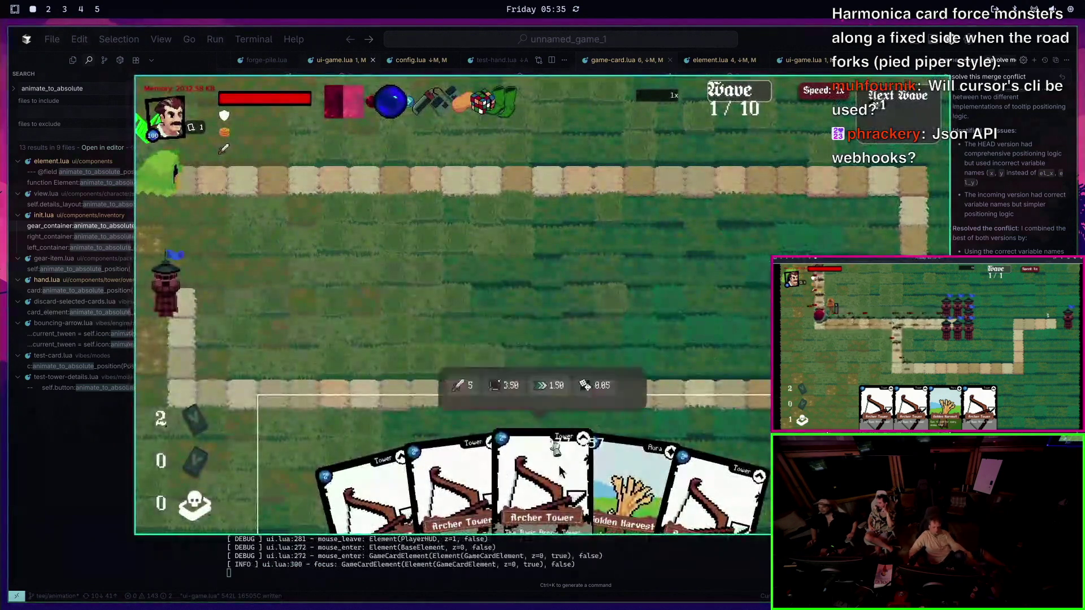
{"action": "mouse_move", "coordinate": [492, 486]}
{"action": "left_mouse_down"}
{"action": "mouse_move", "coordinate": [469, 242]}
{"action": "mouse_move", "coordinate": [311, 241]}
{"action": "mouse_move", "coordinate": [234, 209]}
{"action": "mouse_move", "coordinate": [243, 212]}
{"action": "left_mouse_up"}
{"action": "mouse_move", "coordinate": [497, 480]}
{"action": "left_mouse_down"}
{"action": "mouse_move", "coordinate": [416, 262]}
{"action": "mouse_move", "coordinate": [415, 390]}
{"action": "mouse_move", "coordinate": [284, 422]}
{"action": "left_mouse_up"}
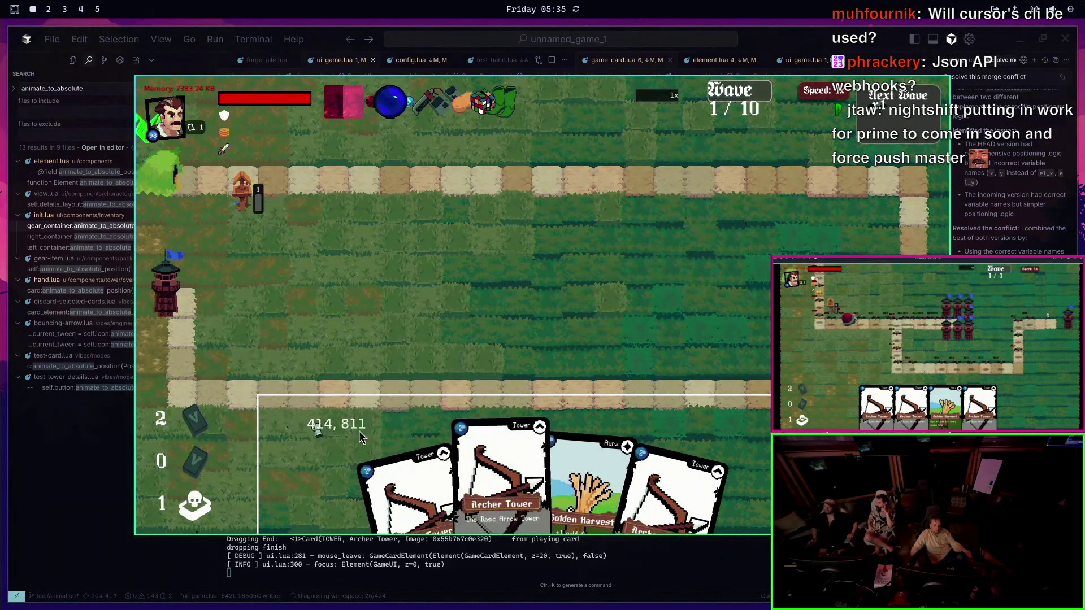
{"action": "mouse_move", "coordinate": [503, 483]}
{"action": "left_mouse_down"}
{"action": "mouse_move", "coordinate": [322, 221]}
{"action": "mouse_move", "coordinate": [359, 241]}
{"action": "mouse_move", "coordinate": [351, 218]}
{"action": "mouse_move", "coordinate": [368, 221]}
{"action": "left_mouse_up"}
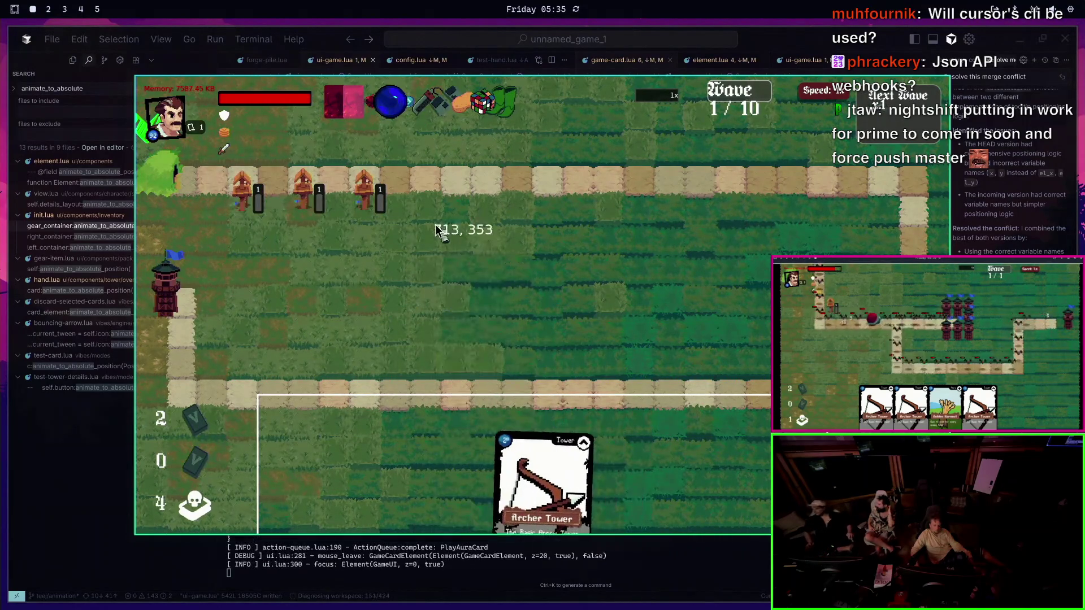
{"action": "mouse_move", "coordinate": [549, 475]}
{"action": "left_mouse_down"}
{"action": "mouse_move", "coordinate": [543, 258]}
{"action": "mouse_move", "coordinate": [423, 227]}
{"action": "left_mouse_up"}
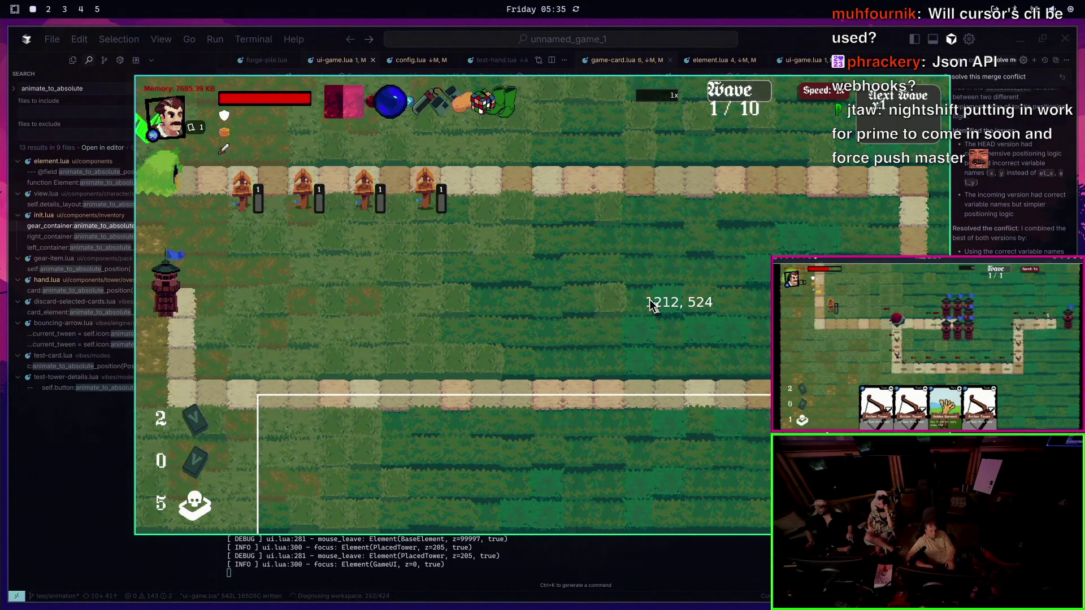
{"action": "key", "text": "Escape"}
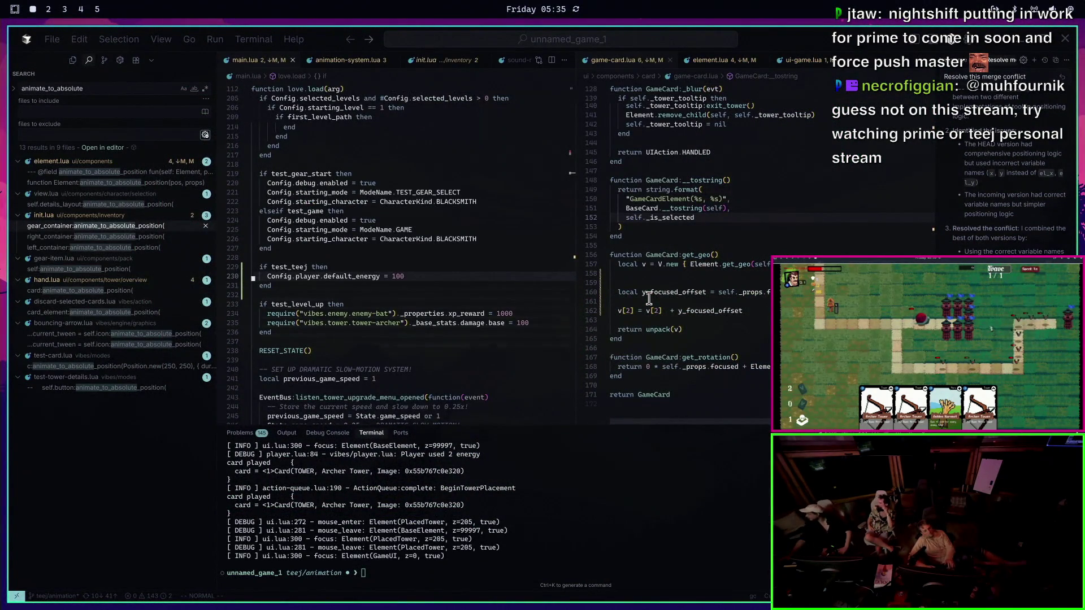
Relaunch without the 100-energy override and confirm a second card reports 'Not enough energy'
{"action": "key", "text": "Return"}
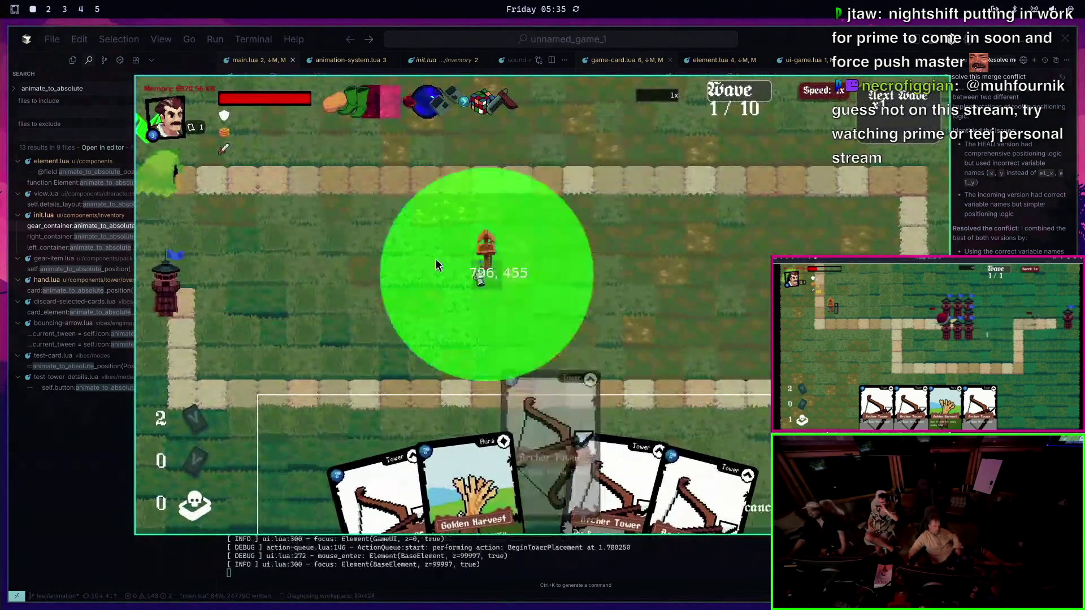
{"action": "left_click_drag", "start_coordinate": [436, 266], "coordinate": [373, 209]}
{"action": "mouse_move", "coordinate": [436, 452]}
{"action": "left_mouse_down"}
{"action": "mouse_move", "coordinate": [452, 249]}
{"action": "mouse_move", "coordinate": [509, 222]}
{"action": "left_mouse_up"}
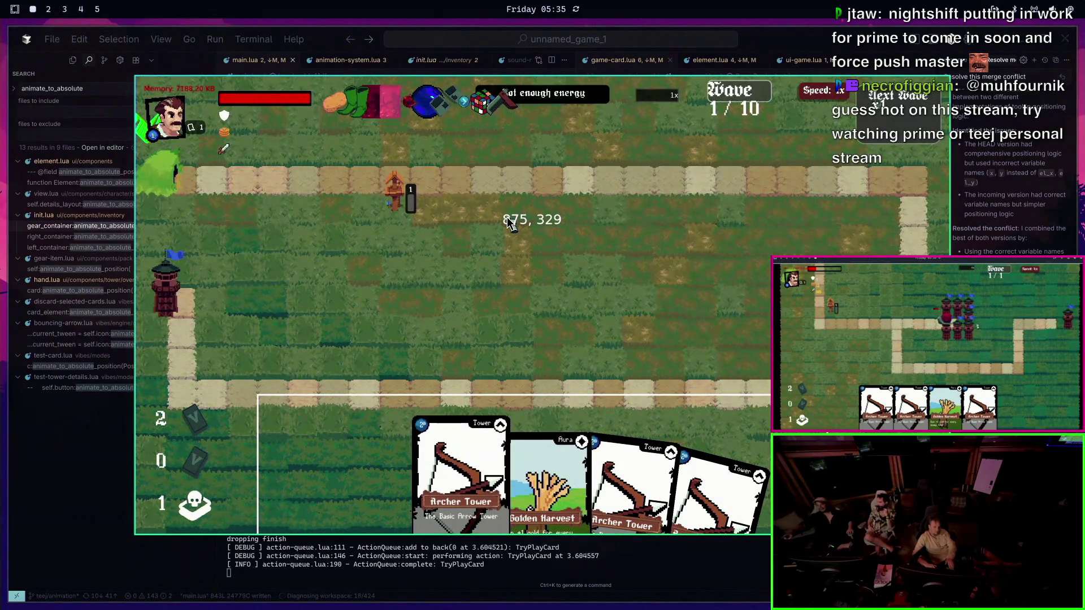